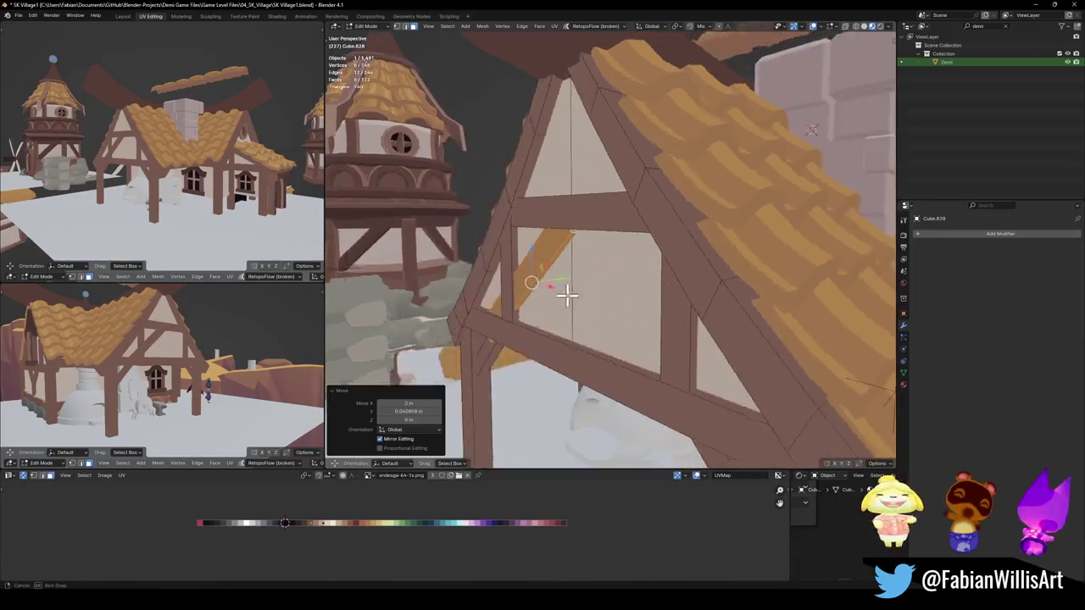
Edge-slide the diagonal brace faces to adjust the brace on the gable
{"action": "left_click", "coordinate": [498, 362]}
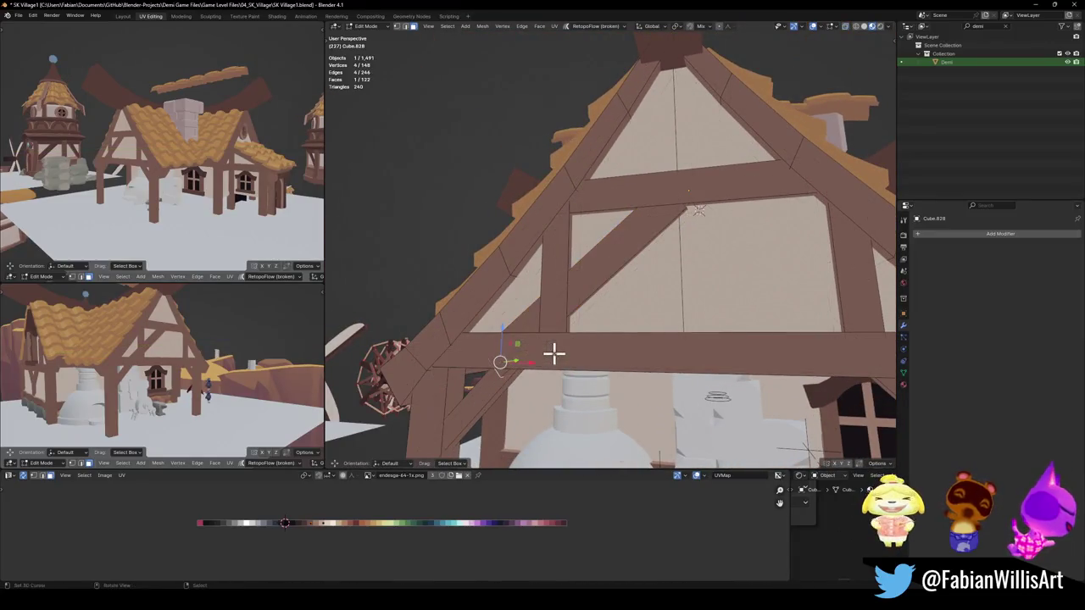
{"action": "key", "text": "g"}
{"action": "key", "text": "g"}
{"action": "left_click", "coordinate": [591, 335]}
{"action": "key", "text": "alt+a"}
{"action": "middle_click_drag", "start_coordinate": [593, 331], "coordinate": [639, 235]}
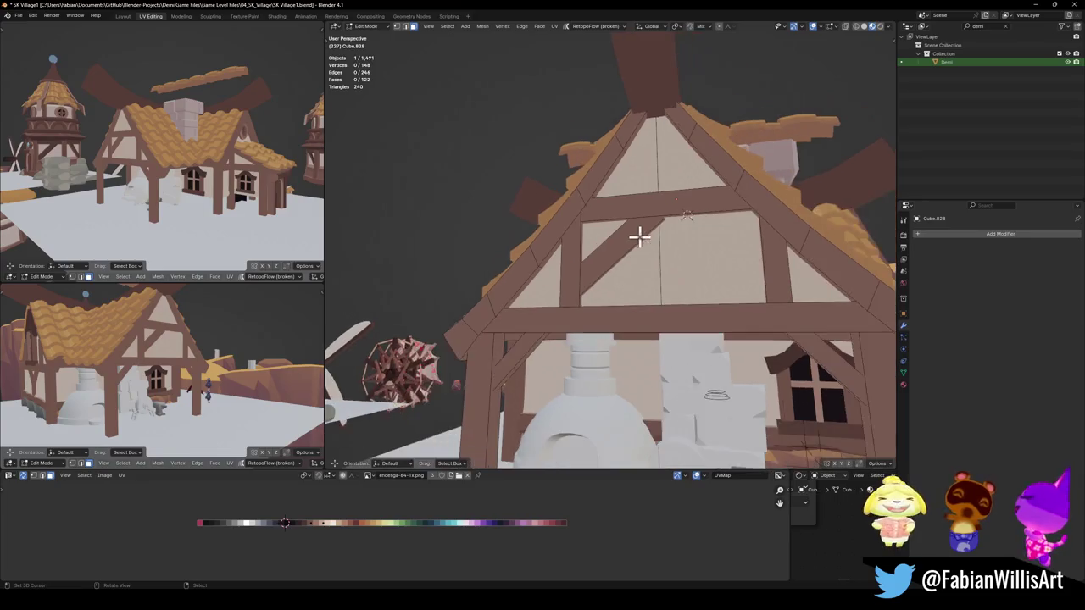
{"action": "scroll", "coordinate": [640, 243], "scroll_direction": "up", "scroll_amount": 2}
{"action": "scroll", "coordinate": [619, 274], "scroll_direction": "up", "scroll_amount": 2}
{"action": "mouse_move", "coordinate": [649, 274]}
{"action": "middle_mouse_down"}
{"action": "mouse_move", "coordinate": [619, 293]}
{"action": "mouse_move", "coordinate": [695, 246]}
{"action": "middle_mouse_up"}
{"action": "left_click", "coordinate": [695, 244]}
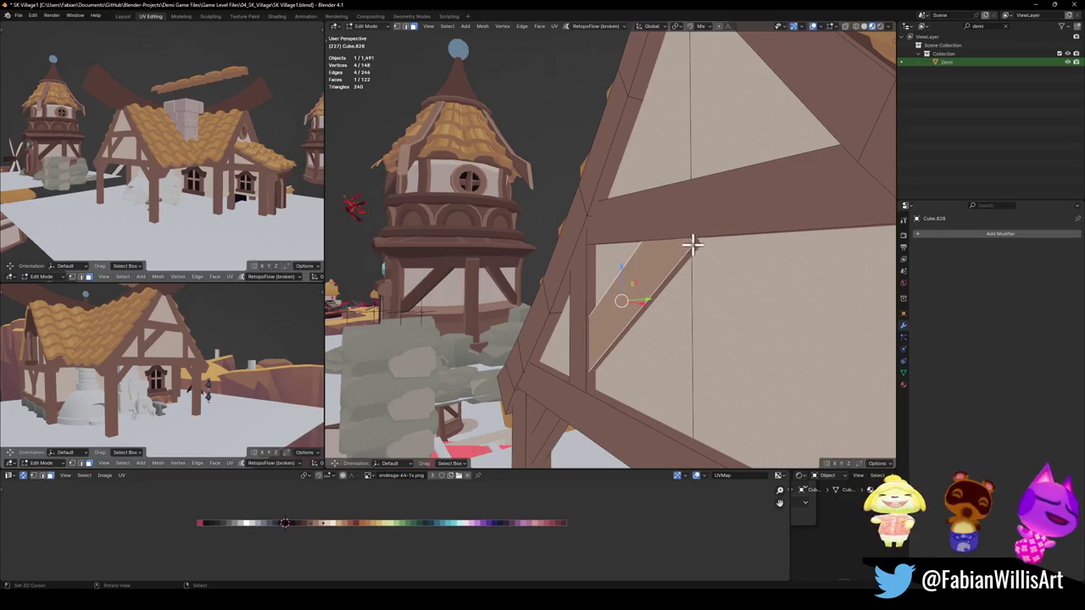
{"action": "key", "text": "shift+KP_7"}
{"action": "key", "text": "g"}
{"action": "key", "text": "g"}
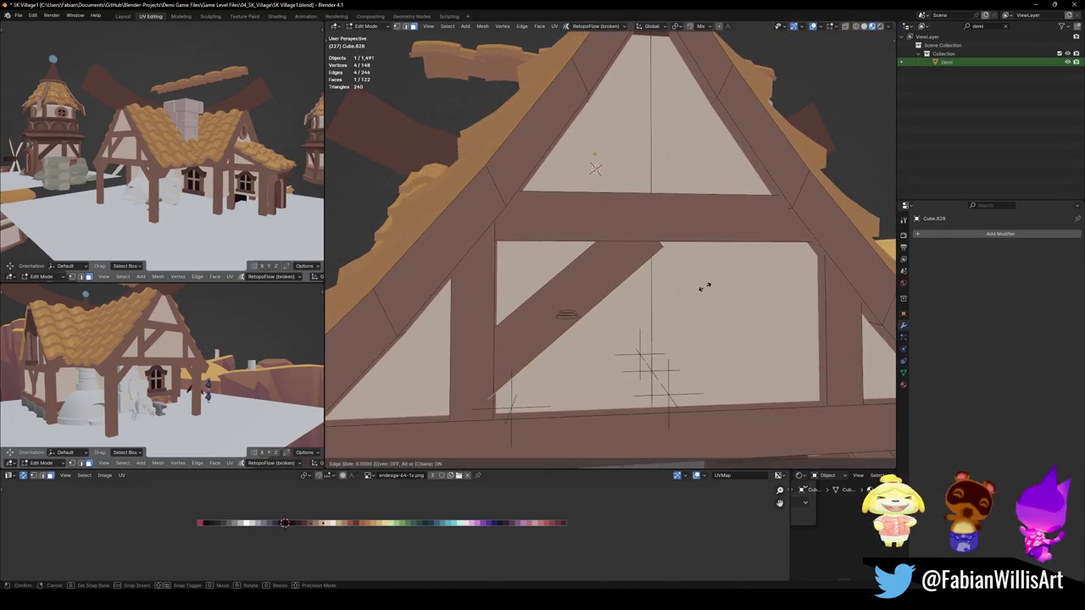
{"action": "left_click", "coordinate": [690, 283]}
Duplicate the whole diagonal brace, mirror it across X to the gable's other side, and save
{"action": "key", "text": "l"}
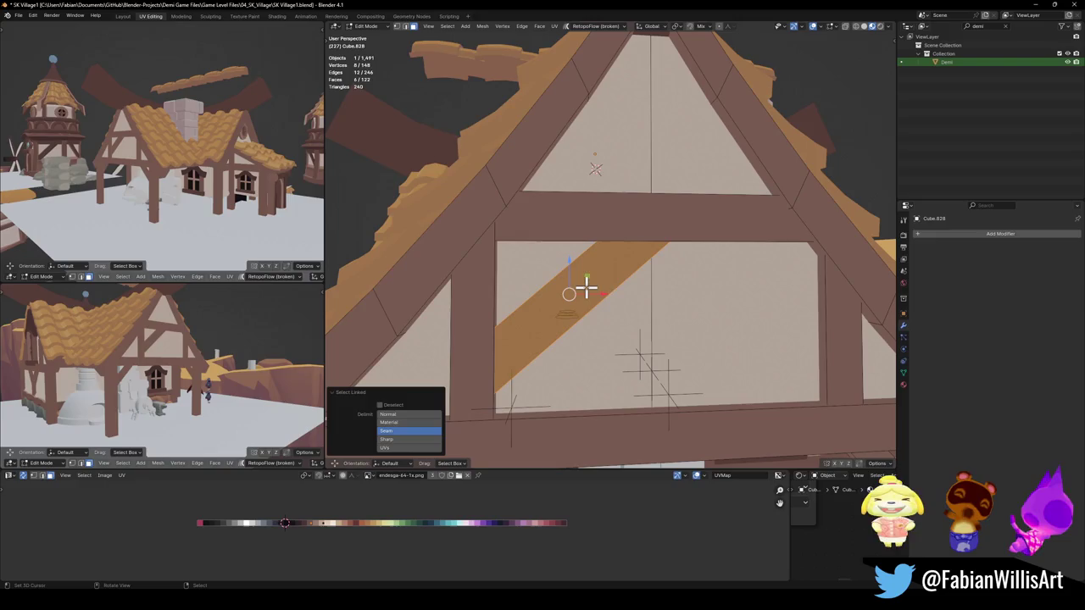
{"action": "key", "text": "shift+d"}
{"action": "right_click", "coordinate": [574, 311]}
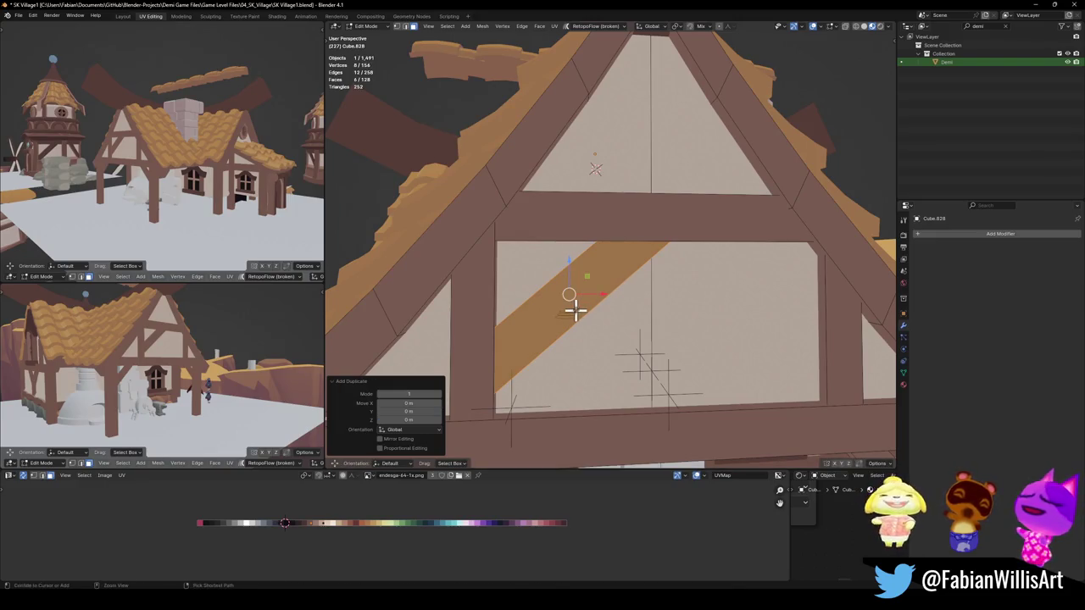
{"action": "key", "text": "ctrl+m"}
{"action": "key", "text": "x"}
{"action": "key", "text": "g"}
{"action": "key", "text": "x"}
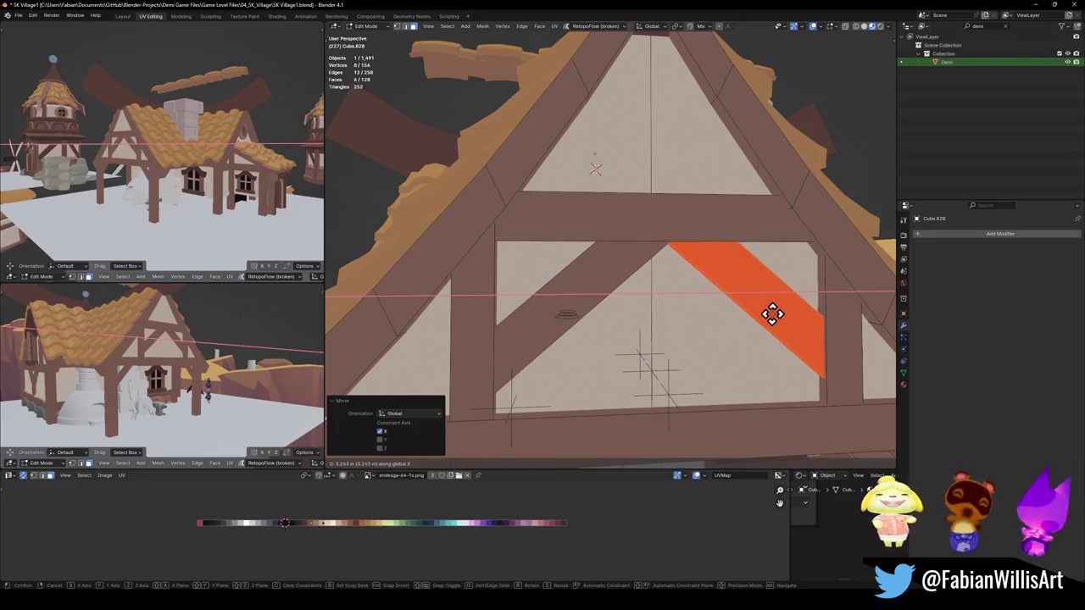
{"action": "left_click", "coordinate": [772, 315]}
{"action": "right_click", "coordinate": [770, 321]}
{"action": "left_click", "coordinate": [767, 315]}
{"action": "key", "text": "Tab"}
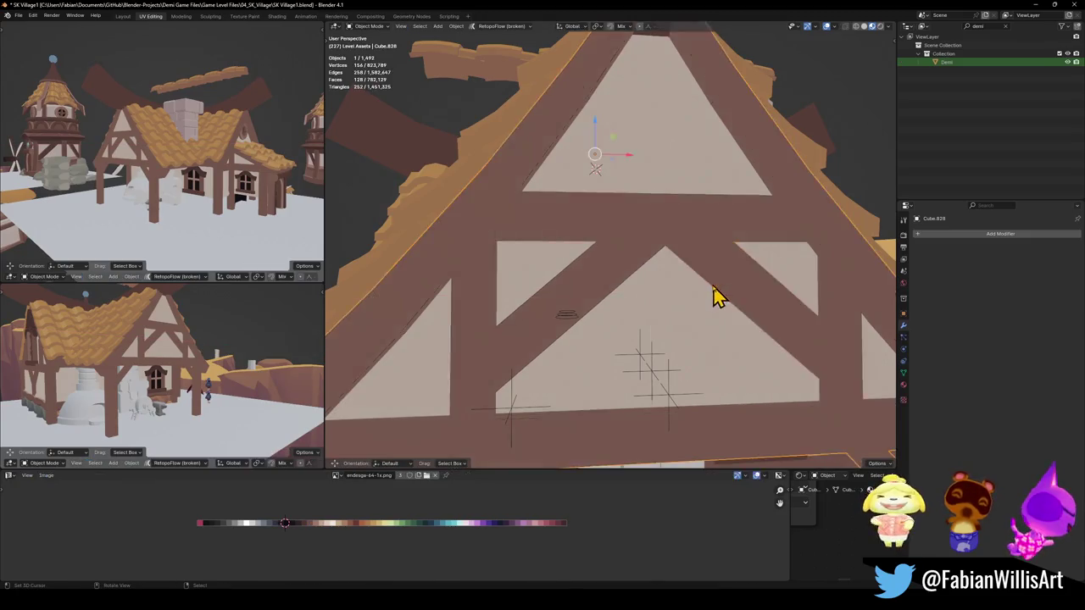
{"action": "key", "text": "ctrl+s"}
Shift the brace faces slightly along Y in the house frame and save
{"action": "scroll", "coordinate": [712, 297], "scroll_direction": "down", "scroll_amount": 5}
{"action": "mouse_move", "coordinate": [697, 296]}
{"action": "middle_mouse_down"}
{"action": "mouse_move", "coordinate": [679, 302]}
{"action": "mouse_move", "coordinate": [685, 310]}
{"action": "middle_mouse_up"}
{"action": "left_click", "coordinate": [685, 291]}
{"action": "key", "text": "Tab"}
{"action": "scroll", "coordinate": [684, 291], "scroll_direction": "up", "scroll_amount": 2}
{"action": "key", "text": "g"}
{"action": "key", "text": "y"}
{"action": "left_click", "coordinate": [734, 290]}
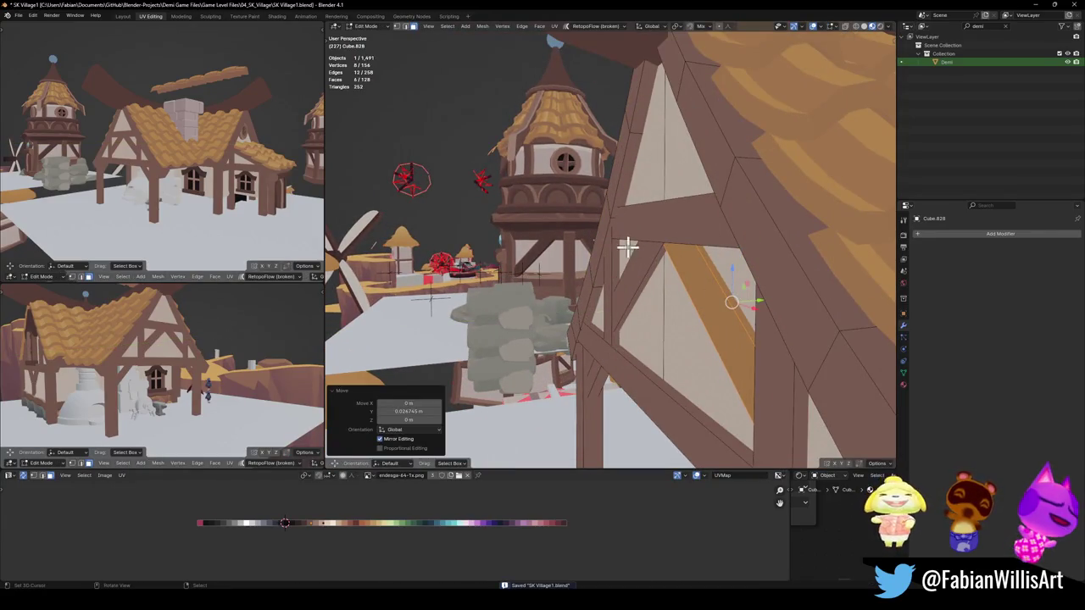
{"action": "key", "text": "Tab"}
{"action": "mouse_move", "coordinate": [743, 222]}
{"action": "middle_mouse_down"}
{"action": "mouse_move", "coordinate": [715, 271]}
{"action": "mouse_move", "coordinate": [673, 281]}
{"action": "mouse_move", "coordinate": [696, 256]}
{"action": "middle_mouse_up"}
{"action": "key", "text": "ctrl+s"}
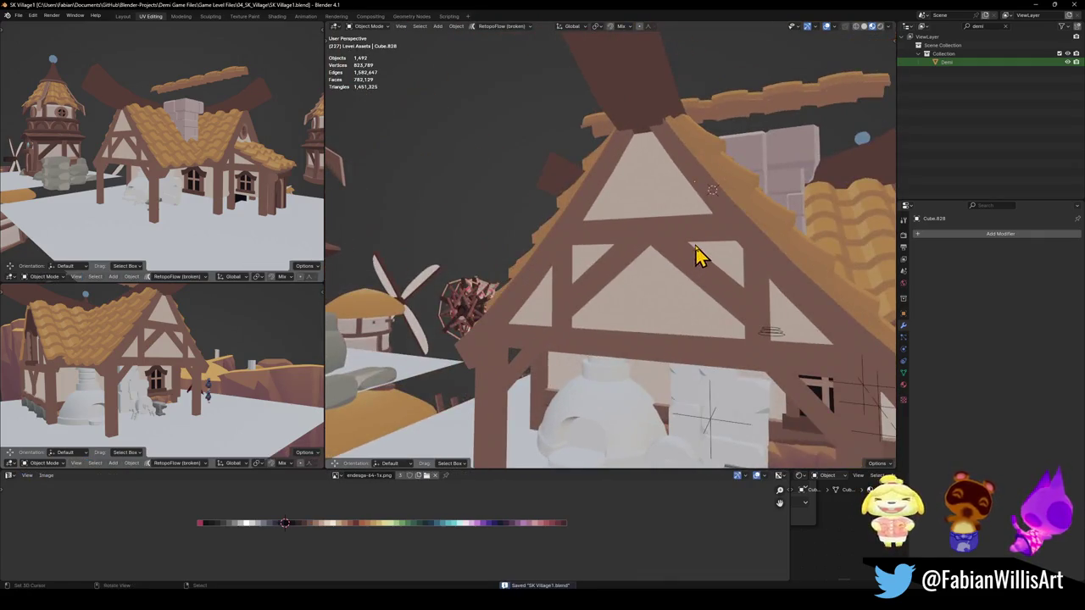
Duplicate the horizontal gable beam in place to start the post
{"action": "scroll", "coordinate": [681, 236], "scroll_direction": "up", "scroll_amount": 2}
{"action": "key", "text": "Tab"}
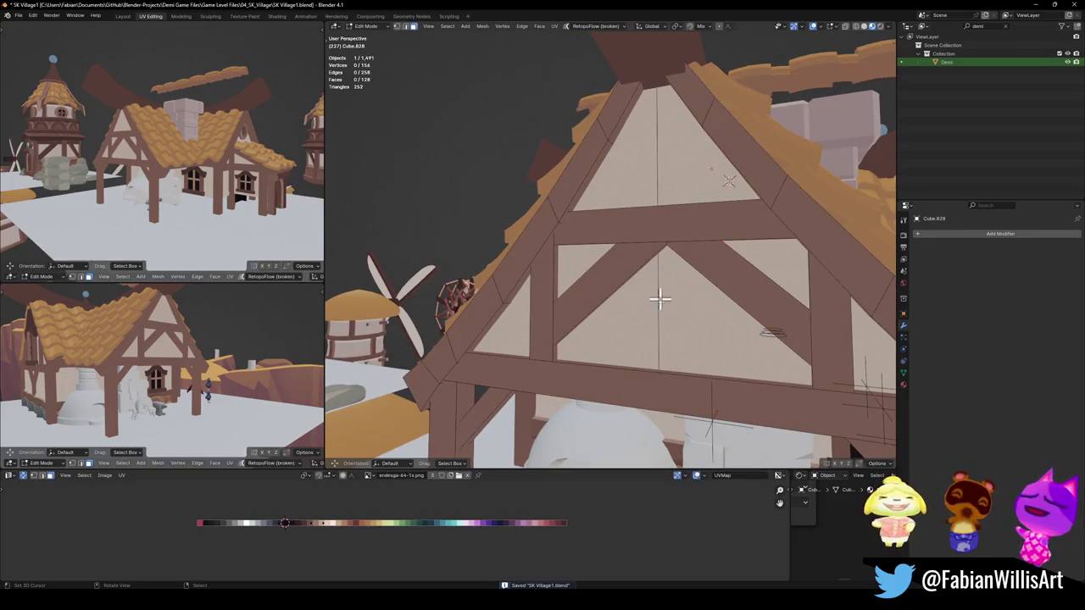
{"action": "left_click", "coordinate": [661, 317], "text": "shift"}
{"action": "key", "text": "alt+a"}
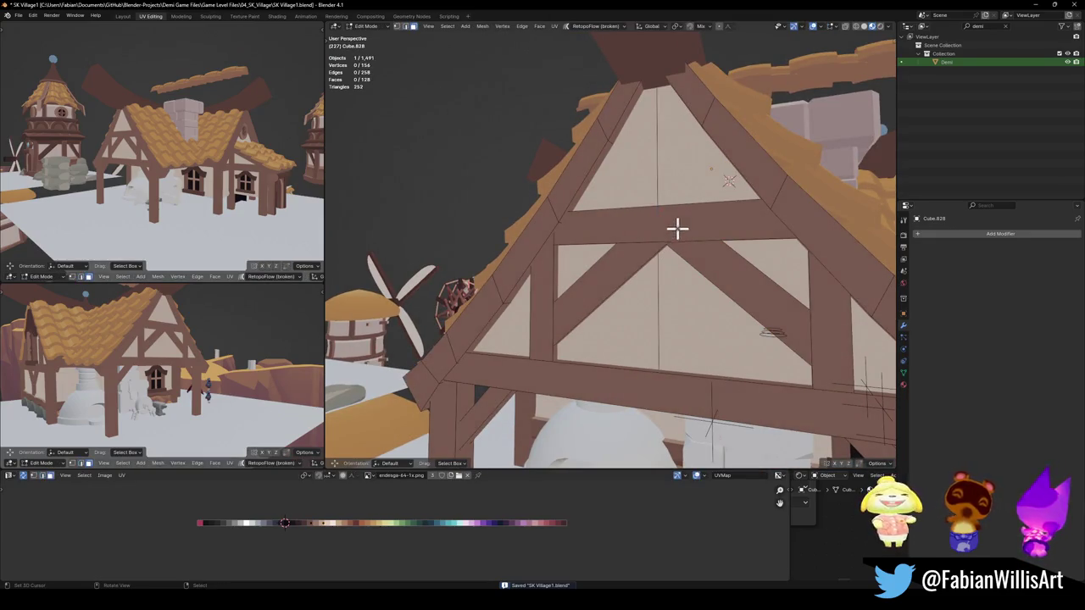
{"action": "key", "text": "l"}
{"action": "key", "text": "shift+d"}
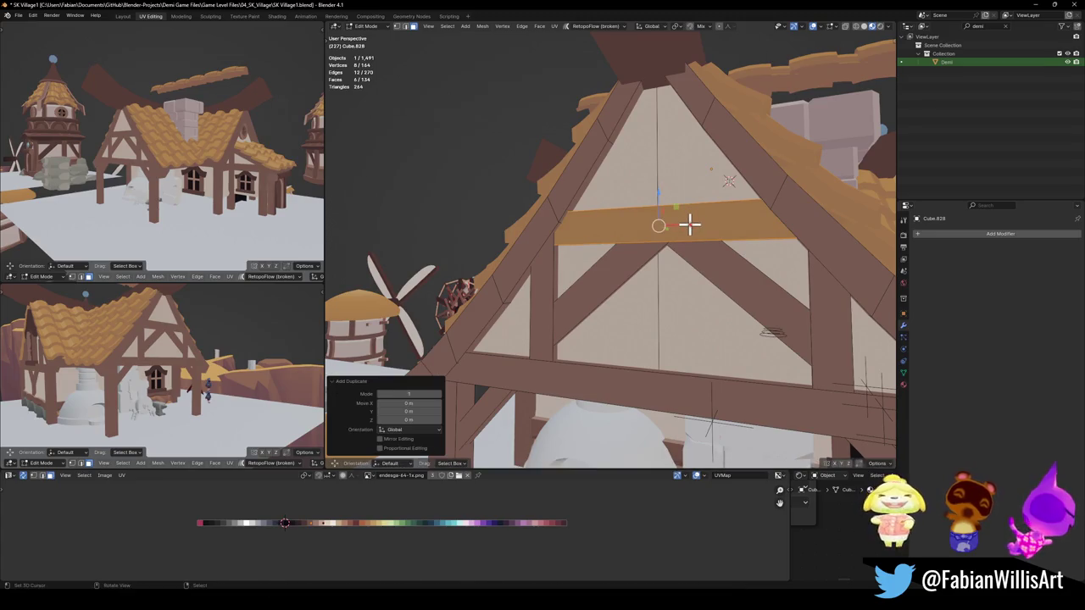
{"action": "right_click", "coordinate": [689, 224]}
Rotate the beam copy 90° about Y and shorten it along Z into a post
{"action": "key", "text": "r"}
{"action": "key", "text": "y"}
{"action": "key", "text": "9"}
{"action": "key", "text": "0"}
{"action": "key", "text": "Return"}
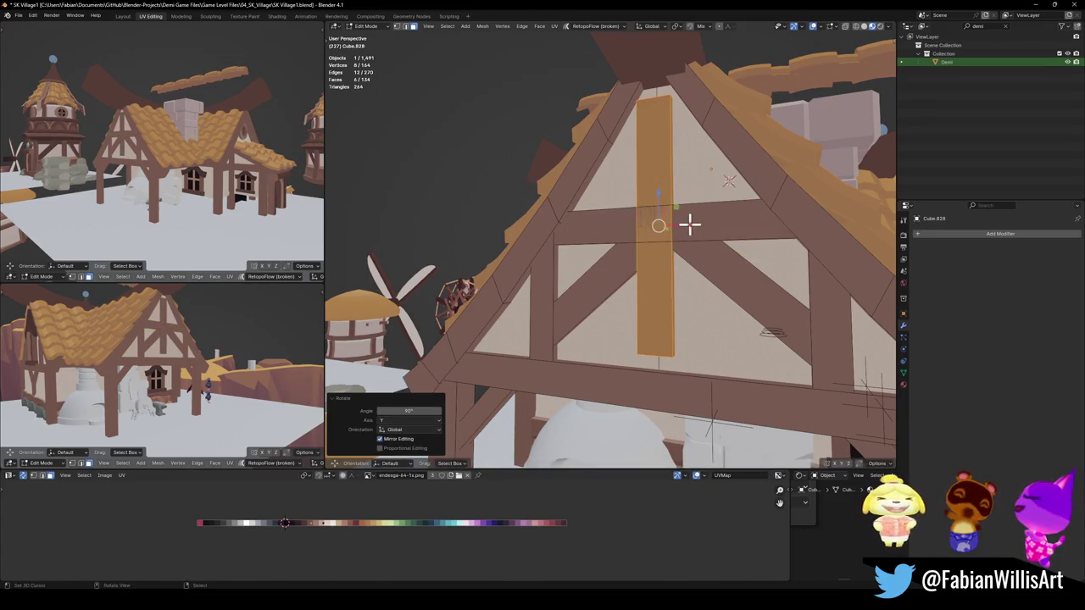
{"action": "key", "text": "z"}
{"action": "left_click", "coordinate": [673, 194]}
Raise the post into the gable peak, set its depth along Y, and save
{"action": "key", "text": "g"}
{"action": "key", "text": "z"}
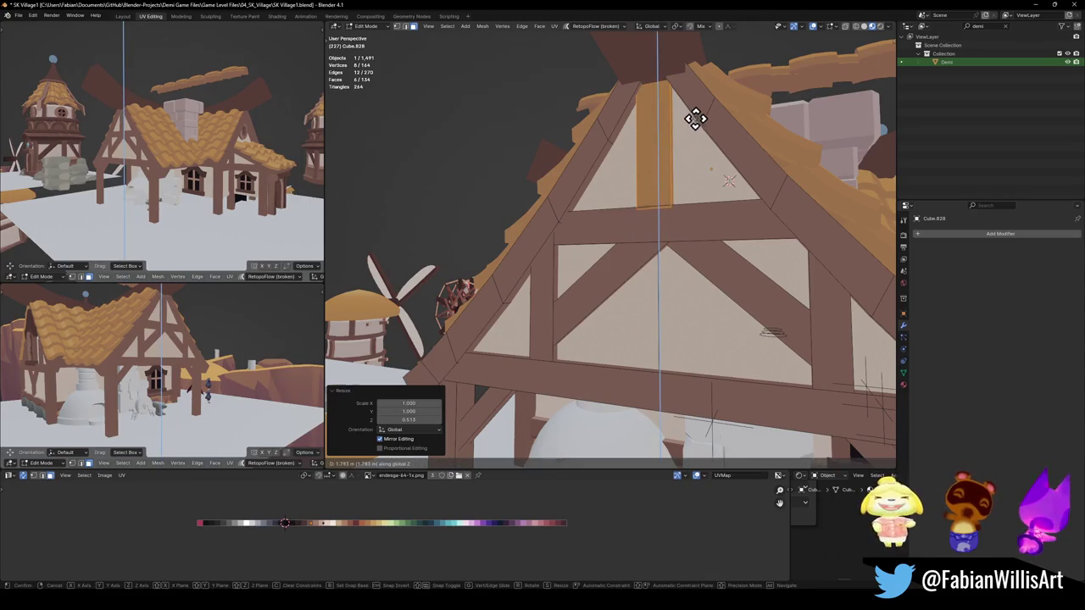
{"action": "left_click", "coordinate": [694, 119]}
{"action": "mouse_move", "coordinate": [696, 121]}
{"action": "middle_mouse_down"}
{"action": "mouse_move", "coordinate": [739, 182]}
{"action": "mouse_move", "coordinate": [673, 242]}
{"action": "middle_mouse_up"}
{"action": "key", "text": "g"}
{"action": "key", "text": "y"}
{"action": "left_click", "coordinate": [742, 180]}
{"action": "key", "text": "Tab"}
{"action": "key", "text": "alt+a"}
{"action": "key", "text": "ctrl+s"}
{"action": "mouse_move", "coordinate": [736, 283]}
{"action": "middle_mouse_down"}
{"action": "mouse_move", "coordinate": [654, 262]}
{"action": "mouse_move", "coordinate": [707, 272]}
{"action": "mouse_move", "coordinate": [727, 296]}
{"action": "mouse_move", "coordinate": [650, 249]}
{"action": "mouse_move", "coordinate": [600, 256]}
{"action": "mouse_move", "coordinate": [650, 259]}
{"action": "mouse_move", "coordinate": [647, 249]}
{"action": "mouse_move", "coordinate": [653, 261]}
{"action": "mouse_move", "coordinate": [656, 249]}
{"action": "mouse_move", "coordinate": [722, 262]}
{"action": "mouse_move", "coordinate": [654, 254]}
{"action": "mouse_move", "coordinate": [644, 243]}
{"action": "mouse_move", "coordinate": [748, 251]}
{"action": "mouse_move", "coordinate": [581, 252]}
{"action": "mouse_move", "coordinate": [639, 243]}
{"action": "mouse_move", "coordinate": [886, 250]}
{"action": "mouse_move", "coordinate": [331, 254]}
{"action": "mouse_move", "coordinate": [887, 244]}
{"action": "mouse_move", "coordinate": [885, 254]}
{"action": "middle_mouse_up"}
{"action": "scroll", "coordinate": [729, 288], "scroll_direction": "down", "scroll_amount": 3}
{"action": "scroll", "coordinate": [727, 296], "scroll_direction": "up", "scroll_amount": 2}
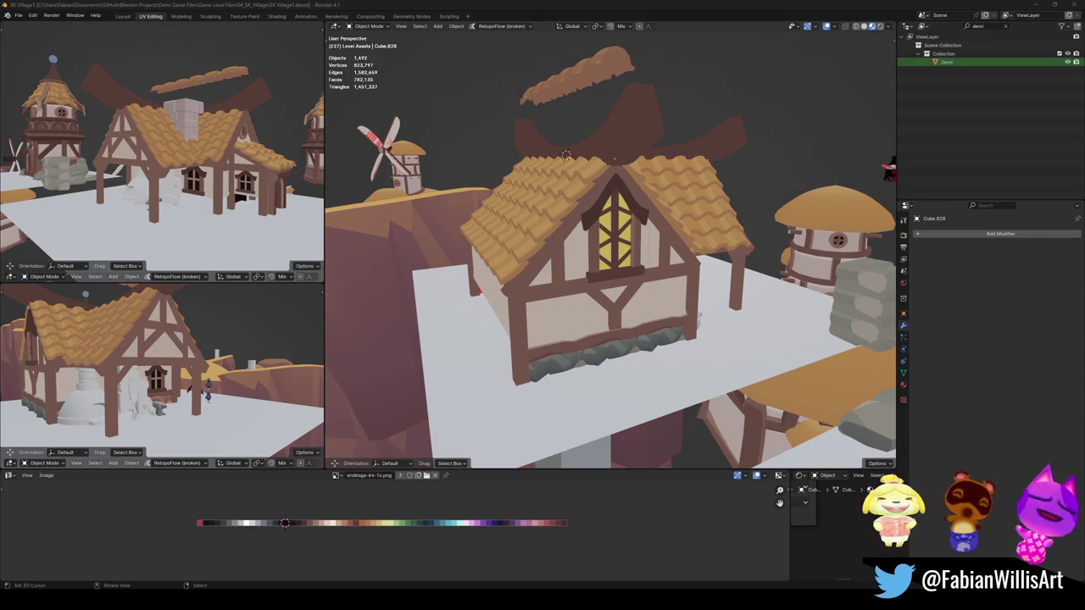
{"action": "mouse_move", "coordinate": [748, 373]}
{"action": "middle_mouse_down"}
{"action": "mouse_move", "coordinate": [649, 282]}
{"action": "mouse_move", "coordinate": [605, 310]}
{"action": "mouse_move", "coordinate": [709, 303]}
{"action": "mouse_move", "coordinate": [513, 310]}
{"action": "mouse_move", "coordinate": [627, 315]}
{"action": "mouse_move", "coordinate": [665, 303]}
{"action": "mouse_move", "coordinate": [601, 294]}
{"action": "mouse_move", "coordinate": [666, 291]}
{"action": "mouse_move", "coordinate": [645, 305]}
{"action": "mouse_move", "coordinate": [605, 303]}
{"action": "mouse_move", "coordinate": [625, 286]}
{"action": "mouse_move", "coordinate": [604, 304]}
{"action": "mouse_move", "coordinate": [624, 309]}
{"action": "middle_mouse_up"}
{"action": "key", "text": "ctrl+s"}
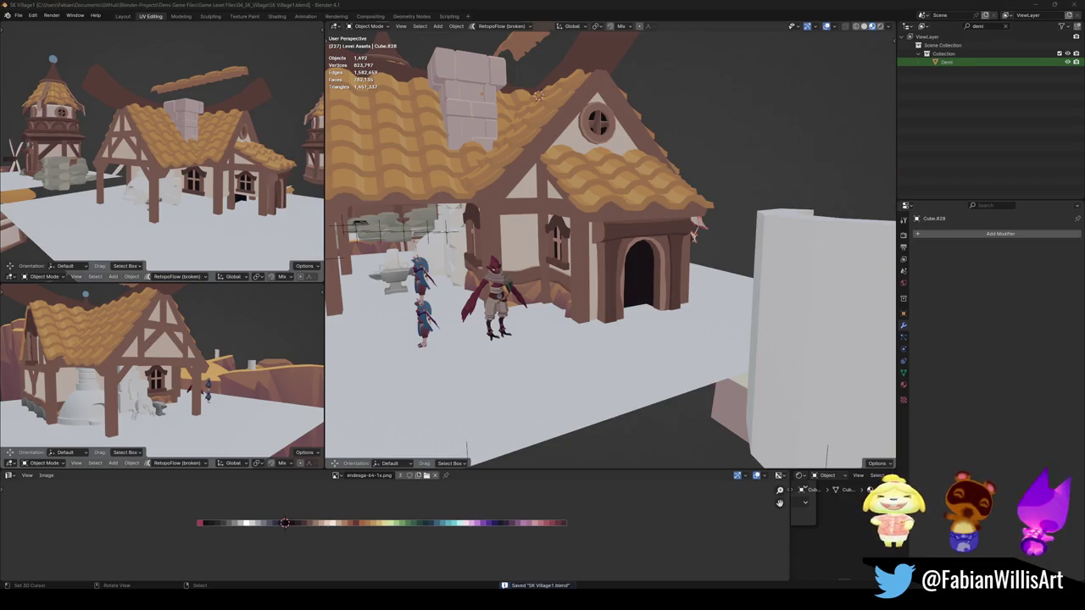
{"action": "scroll", "coordinate": [619, 275], "scroll_direction": "up", "scroll_amount": 3}
{"action": "middle_click_drag", "start_coordinate": [627, 323], "coordinate": [589, 329]}
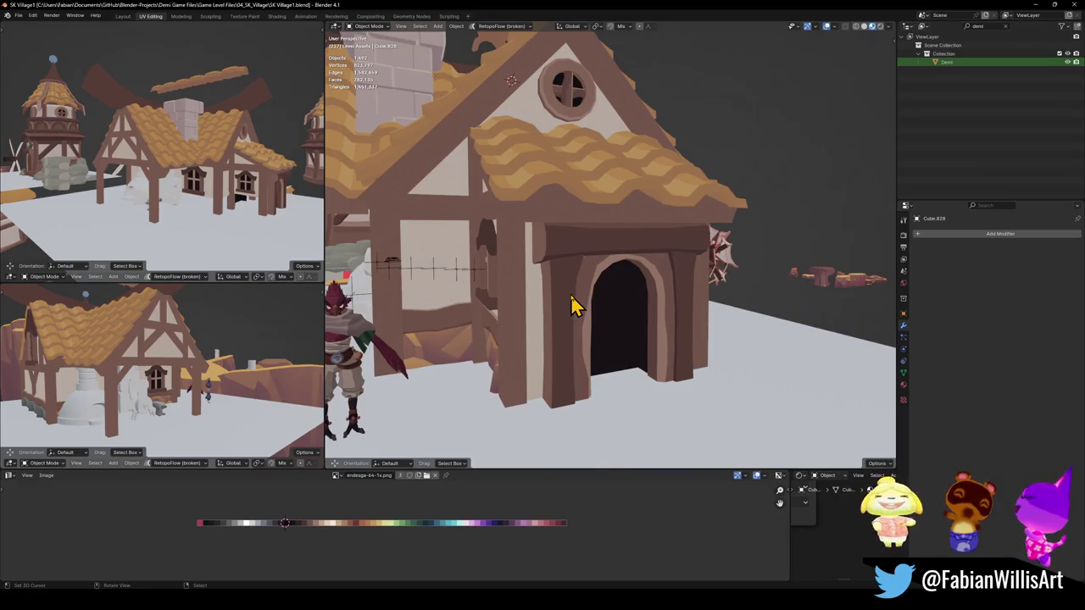
{"action": "mouse_move", "coordinate": [512, 305]}
{"action": "middle_mouse_down"}
{"action": "mouse_move", "coordinate": [552, 311]}
{"action": "mouse_move", "coordinate": [565, 356]}
{"action": "mouse_move", "coordinate": [591, 373]}
{"action": "middle_mouse_up"}
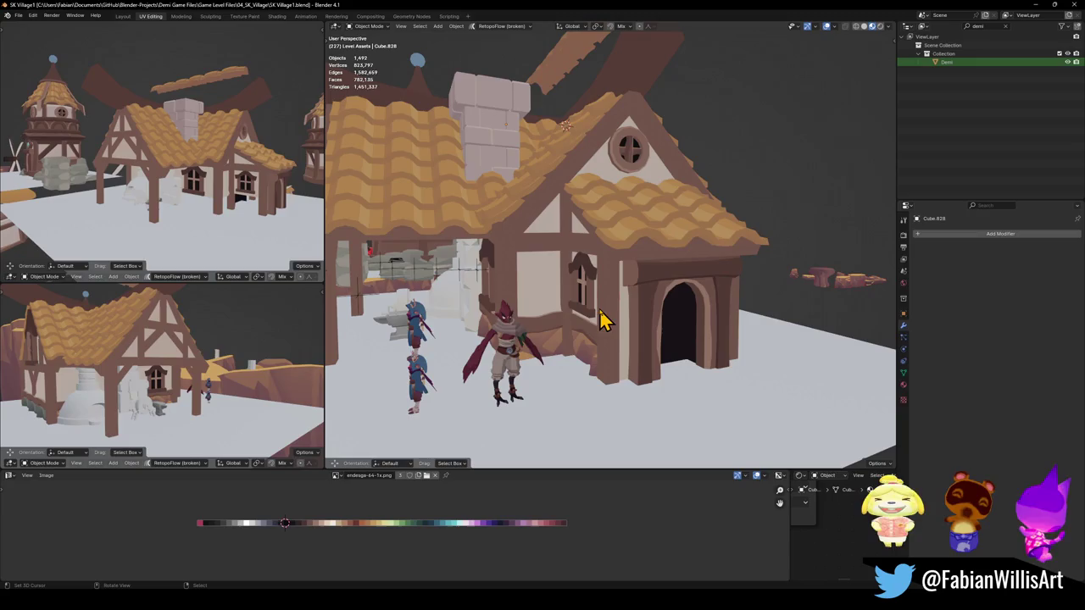
{"action": "scroll", "coordinate": [453, 267], "scroll_direction": "down", "scroll_amount": 4}
{"action": "scroll", "coordinate": [613, 382], "scroll_direction": "down", "scroll_amount": 3}
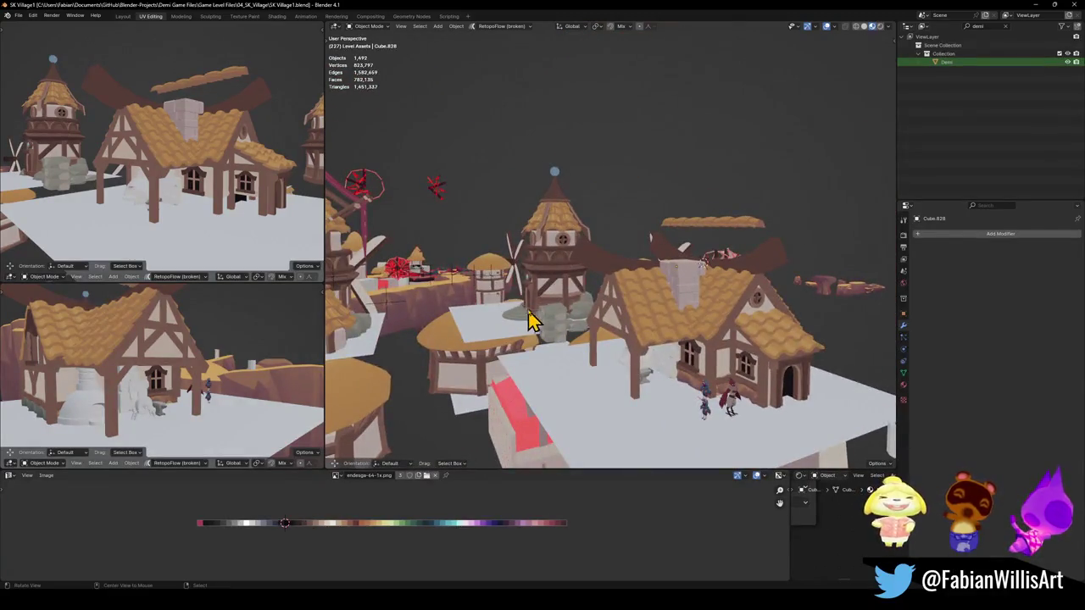
{"action": "scroll", "coordinate": [538, 327], "scroll_direction": "up", "scroll_amount": 6}
{"action": "scroll", "coordinate": [621, 318], "scroll_direction": "up", "scroll_amount": 3}
{"action": "left_click", "coordinate": [619, 312], "text": "shift"}
{"action": "mouse_move", "coordinate": [617, 310]}
{"action": "middle_mouse_down", "text": "shift"}
{"action": "mouse_move", "coordinate": [419, 311]}
{"action": "mouse_move", "coordinate": [583, 318]}
{"action": "mouse_move", "coordinate": [354, 260]}
{"action": "middle_mouse_up", "text": "shift"}
Duplicate the round stone step, drop it near the house door, and lower it
{"action": "key", "text": "shift+d"}
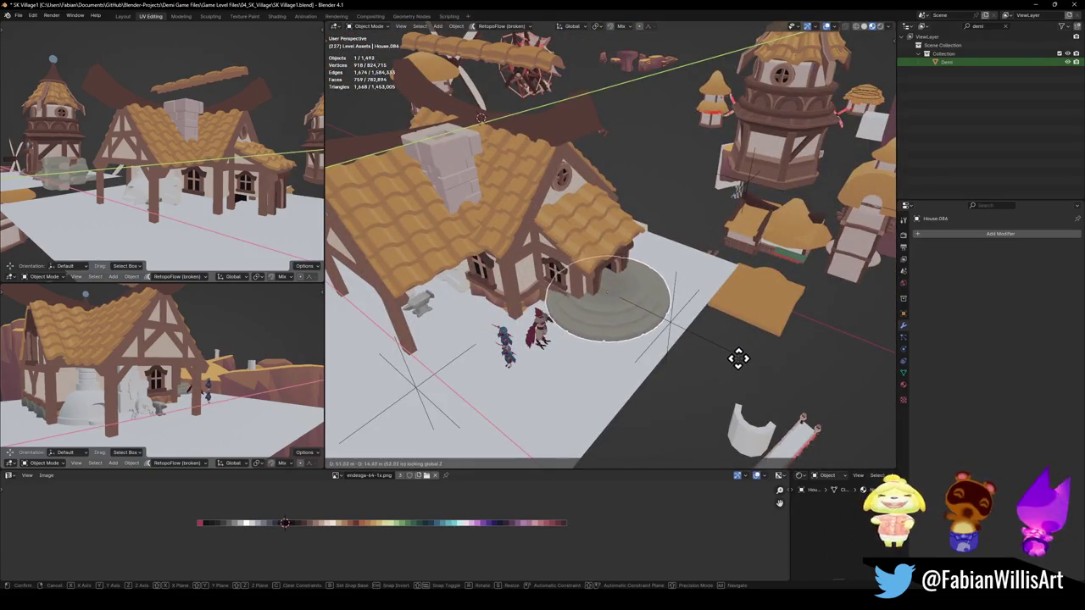
{"action": "left_click", "coordinate": [623, 326]}
{"action": "middle_click_drag", "start_coordinate": [623, 327], "coordinate": [598, 274]}
{"action": "scroll", "coordinate": [635, 291], "scroll_direction": "up", "scroll_amount": 2}
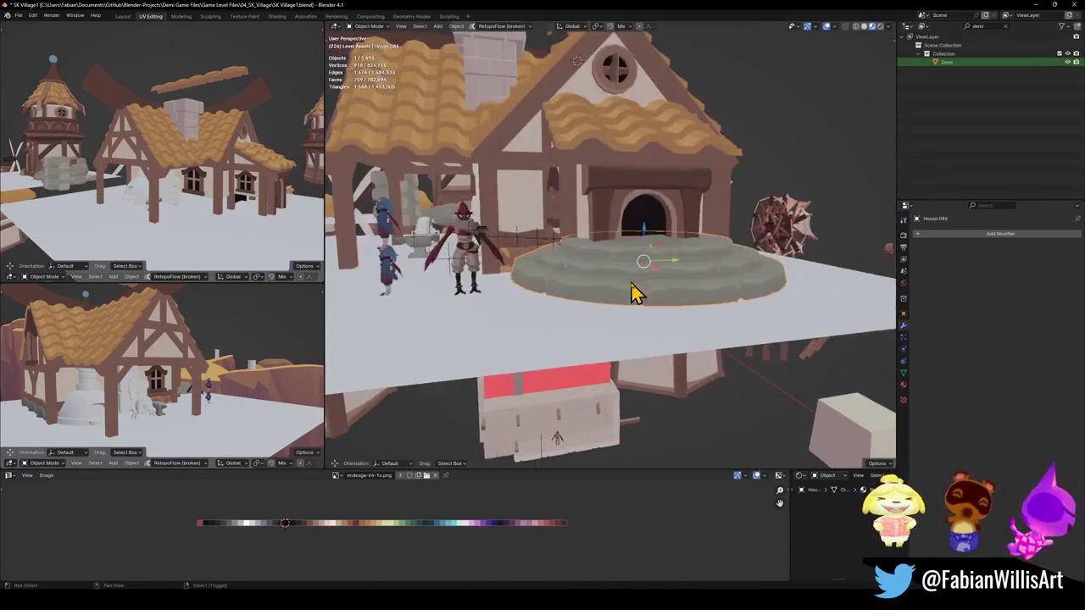
{"action": "scroll", "coordinate": [618, 326], "scroll_direction": "up", "scroll_amount": 2}
{"action": "key", "text": "g"}
{"action": "key", "text": "z"}
{"action": "left_click", "coordinate": [617, 314]}
Shrink the copied disc to 0.535 and slide it to the doorway on the ground plane
{"action": "mouse_move", "coordinate": [617, 315]}
{"action": "middle_mouse_down"}
{"action": "mouse_move", "coordinate": [557, 302]}
{"action": "mouse_move", "coordinate": [585, 288]}
{"action": "mouse_move", "coordinate": [584, 305]}
{"action": "middle_mouse_up"}
{"action": "key", "text": "s"}
{"action": "left_click", "coordinate": [597, 296]}
{"action": "key", "text": "g"}
{"action": "key", "text": "shift+z"}
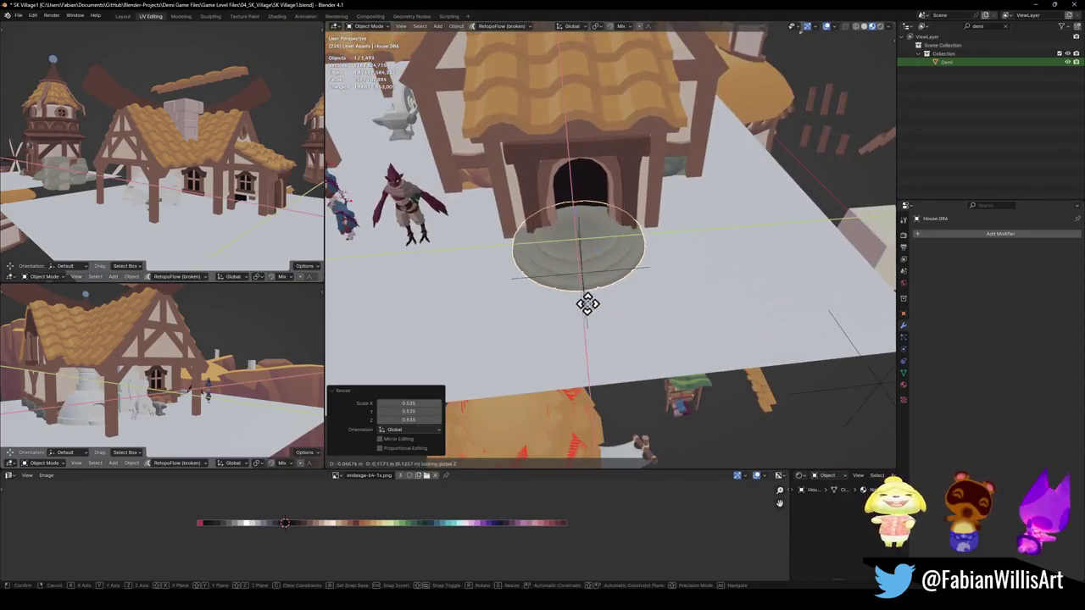
{"action": "left_click", "coordinate": [593, 302]}
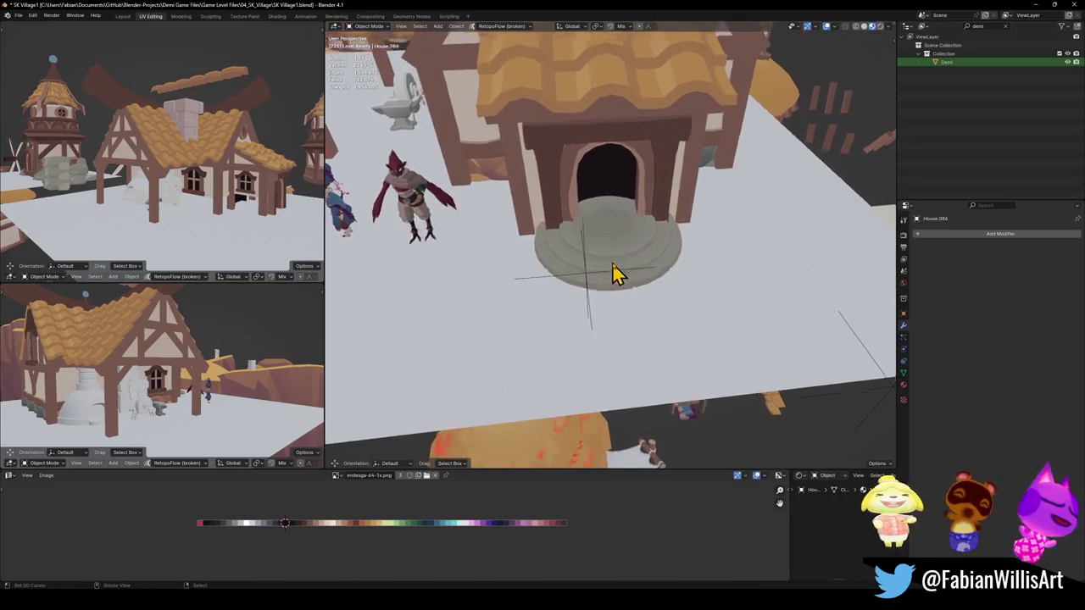
Adjust the step's height at the doorway vertically and save the file
{"action": "scroll", "coordinate": [610, 272], "scroll_direction": "up", "scroll_amount": 3}
{"action": "scroll", "coordinate": [595, 260], "scroll_direction": "down", "scroll_amount": 5}
{"action": "mouse_move", "coordinate": [625, 250]}
{"action": "middle_mouse_down"}
{"action": "mouse_move", "coordinate": [596, 261]}
{"action": "mouse_move", "coordinate": [634, 262]}
{"action": "mouse_move", "coordinate": [618, 266]}
{"action": "mouse_move", "coordinate": [588, 254]}
{"action": "middle_mouse_up"}
{"action": "scroll", "coordinate": [588, 255], "scroll_direction": "up", "scroll_amount": 2}
{"action": "left_click", "coordinate": [591, 252]}
{"action": "key", "text": "g"}
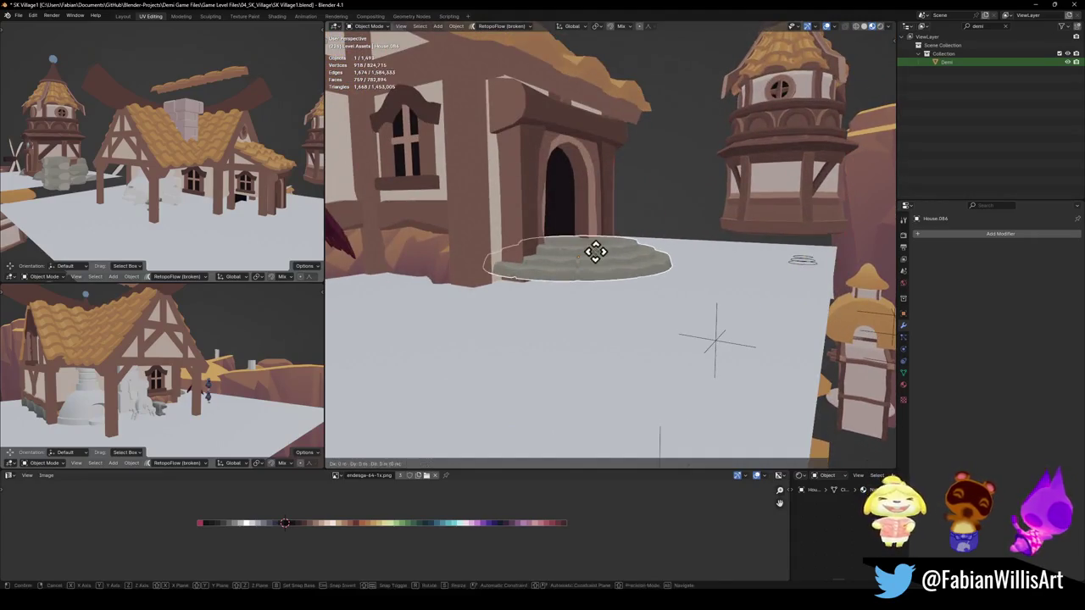
{"action": "key", "text": "z"}
{"action": "left_click", "coordinate": [598, 260]}
{"action": "mouse_move", "coordinate": [601, 271]}
{"action": "middle_mouse_down"}
{"action": "mouse_move", "coordinate": [624, 291]}
{"action": "mouse_move", "coordinate": [569, 291]}
{"action": "mouse_move", "coordinate": [640, 292]}
{"action": "middle_mouse_up"}
{"action": "scroll", "coordinate": [640, 292], "scroll_direction": "down", "scroll_amount": 4}
{"action": "mouse_move", "coordinate": [601, 325]}
{"action": "middle_mouse_down"}
{"action": "mouse_move", "coordinate": [673, 310]}
{"action": "mouse_move", "coordinate": [577, 323]}
{"action": "mouse_move", "coordinate": [637, 327]}
{"action": "mouse_move", "coordinate": [554, 291]}
{"action": "middle_mouse_up"}
{"action": "scroll", "coordinate": [637, 327], "scroll_direction": "up", "scroll_amount": 3}
{"action": "key", "text": "ctrl+s"}
Snap the character onto the centre of the step with Shift+S
{"action": "left_click", "coordinate": [422, 304]}
{"action": "key", "text": "shift+s"}
{"action": "left_click", "coordinate": [649, 283]}
{"action": "mouse_move", "coordinate": [649, 310]}
{"action": "middle_mouse_down"}
{"action": "mouse_move", "coordinate": [685, 320]}
{"action": "mouse_move", "coordinate": [649, 314]}
{"action": "mouse_move", "coordinate": [676, 310]}
{"action": "mouse_move", "coordinate": [669, 329]}
{"action": "mouse_move", "coordinate": [642, 330]}
{"action": "mouse_move", "coordinate": [680, 310]}
{"action": "mouse_move", "coordinate": [717, 313]}
{"action": "mouse_move", "coordinate": [672, 314]}
{"action": "mouse_move", "coordinate": [577, 262]}
{"action": "mouse_move", "coordinate": [590, 308]}
{"action": "middle_mouse_up"}
{"action": "scroll", "coordinate": [639, 317], "scroll_direction": "down", "scroll_amount": 2}
{"action": "scroll", "coordinate": [645, 326], "scroll_direction": "down", "scroll_amount": 2}
Select the doorway frame piece together with the house frame
{"action": "left_click", "coordinate": [591, 245]}
{"action": "scroll", "coordinate": [551, 280], "scroll_direction": "up", "scroll_amount": 2}
{"action": "left_click", "coordinate": [549, 280], "text": "shift"}
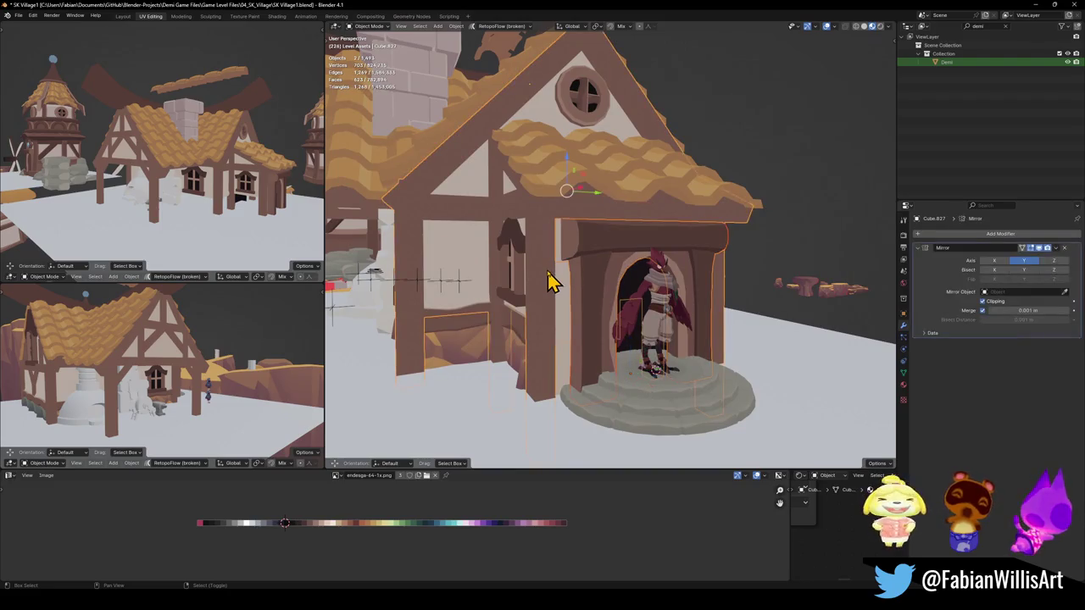
{"action": "left_click", "coordinate": [594, 182], "text": "shift"}
{"action": "key", "text": "g"}
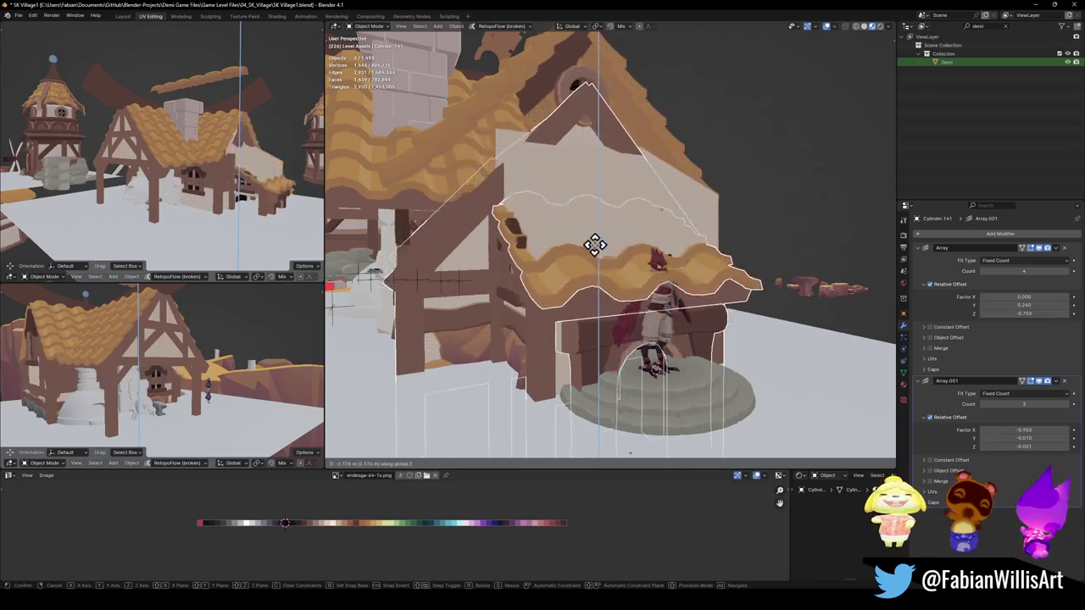
{"action": "key", "text": "Escape"}
{"action": "key", "text": "alt+a"}
{"action": "mouse_move", "coordinate": [582, 231]}
{"action": "middle_mouse_down"}
{"action": "mouse_move", "coordinate": [653, 249]}
{"action": "mouse_move", "coordinate": [590, 250]}
{"action": "mouse_move", "coordinate": [627, 259]}
{"action": "mouse_move", "coordinate": [625, 279]}
{"action": "mouse_move", "coordinate": [514, 279]}
{"action": "mouse_move", "coordinate": [631, 309]}
{"action": "mouse_move", "coordinate": [654, 297]}
{"action": "mouse_move", "coordinate": [634, 322]}
{"action": "mouse_move", "coordinate": [630, 310]}
{"action": "mouse_move", "coordinate": [700, 347]}
{"action": "mouse_move", "coordinate": [645, 334]}
{"action": "mouse_move", "coordinate": [649, 317]}
{"action": "mouse_move", "coordinate": [653, 329]}
{"action": "middle_mouse_up"}
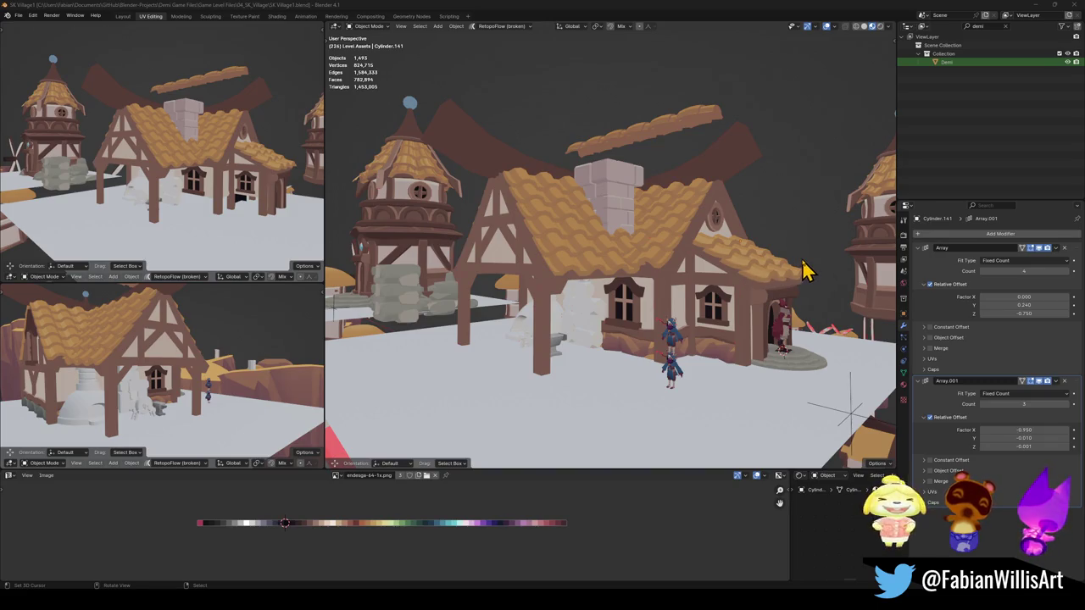
{"action": "middle_click_drag", "start_coordinate": [742, 326], "coordinate": [658, 351]}
Delete the array-based trim piece beside the house door
{"action": "left_click", "coordinate": [665, 347]}
{"action": "scroll", "coordinate": [669, 356], "scroll_direction": "up", "scroll_amount": 2}
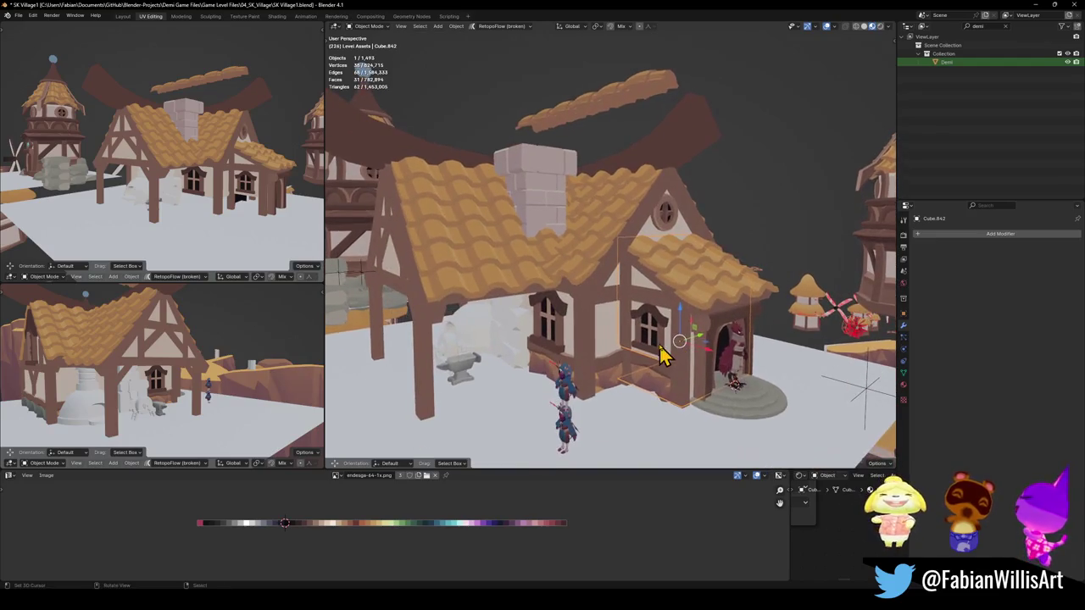
{"action": "left_click", "coordinate": [659, 340]}
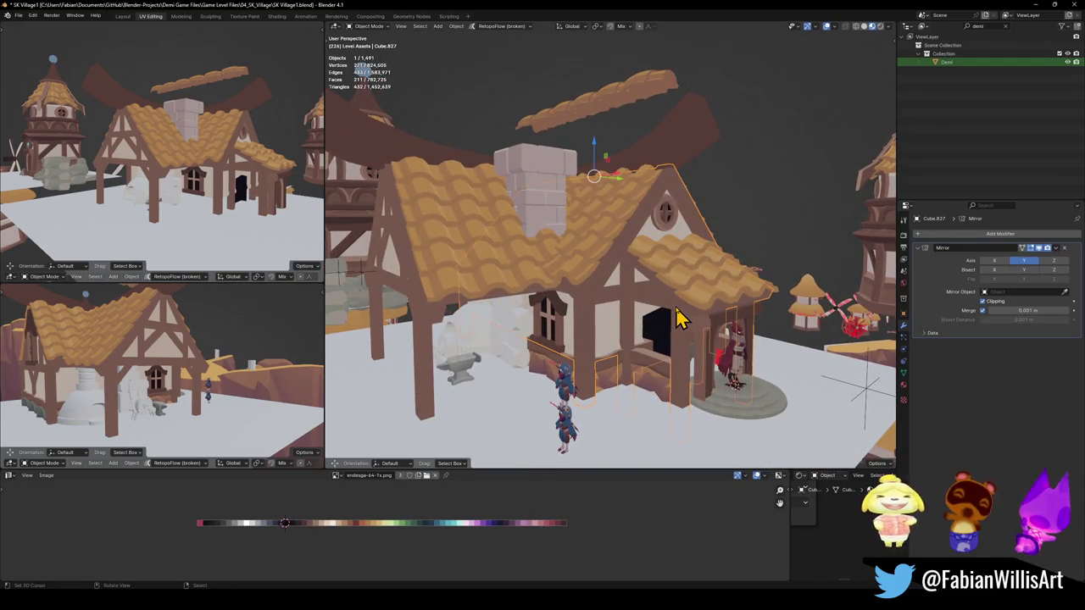
{"action": "left_click", "coordinate": [665, 392]}
{"action": "mouse_move", "coordinate": [775, 370]}
{"action": "middle_mouse_down"}
{"action": "mouse_move", "coordinate": [690, 359]}
{"action": "mouse_move", "coordinate": [606, 380]}
{"action": "mouse_move", "coordinate": [690, 371]}
{"action": "mouse_move", "coordinate": [700, 381]}
{"action": "mouse_move", "coordinate": [691, 377]}
{"action": "middle_mouse_up"}
{"action": "key", "text": "Delete"}
Select the house mesh in Edit Mode, pick the linked porch roof piece, and hide it
{"action": "middle_click_drag", "start_coordinate": [683, 377], "coordinate": [706, 363]}
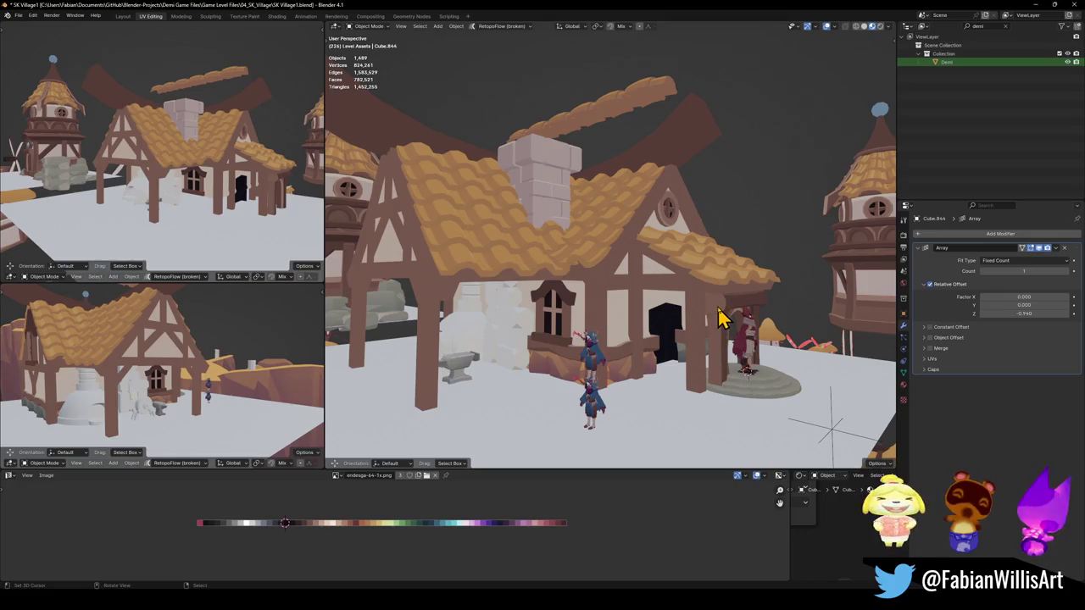
{"action": "left_click", "coordinate": [704, 272]}
{"action": "middle_click_drag", "start_coordinate": [703, 276], "coordinate": [678, 327]}
{"action": "key", "text": "Tab"}
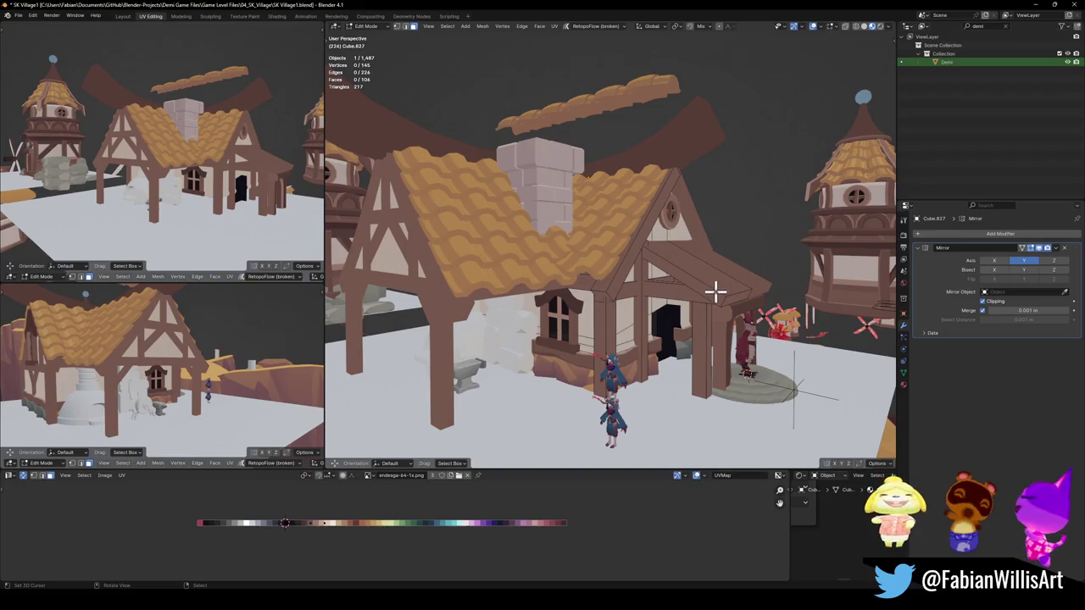
{"action": "key", "text": "l"}
{"action": "key", "text": "h"}
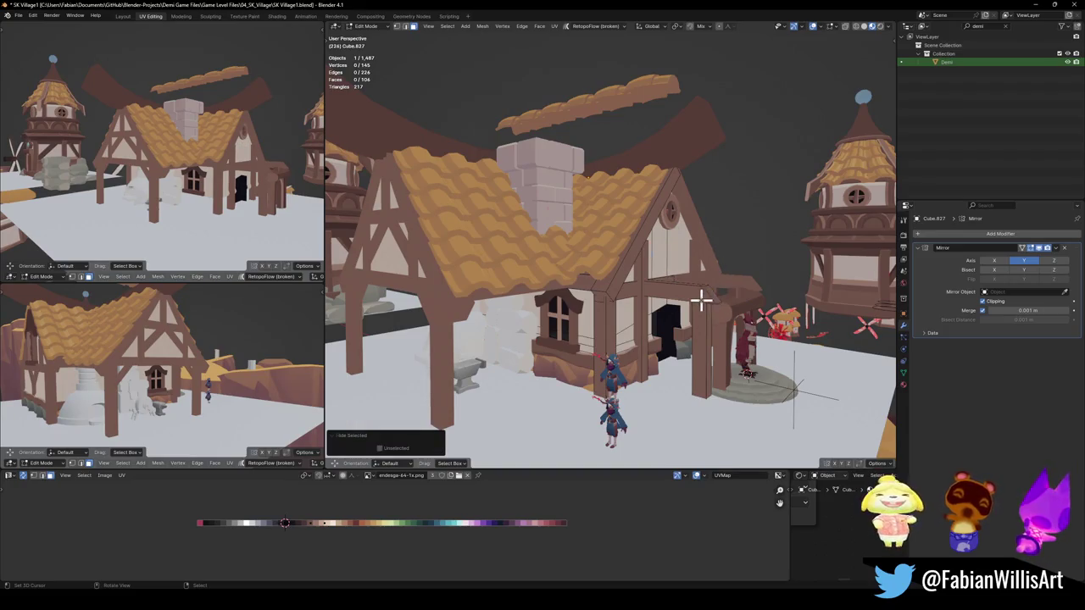
{"action": "mouse_move", "coordinate": [701, 298]}
{"action": "middle_mouse_down"}
{"action": "mouse_move", "coordinate": [722, 316]}
{"action": "mouse_move", "coordinate": [669, 328]}
{"action": "mouse_move", "coordinate": [705, 310]}
{"action": "mouse_move", "coordinate": [678, 320]}
{"action": "middle_mouse_up"}
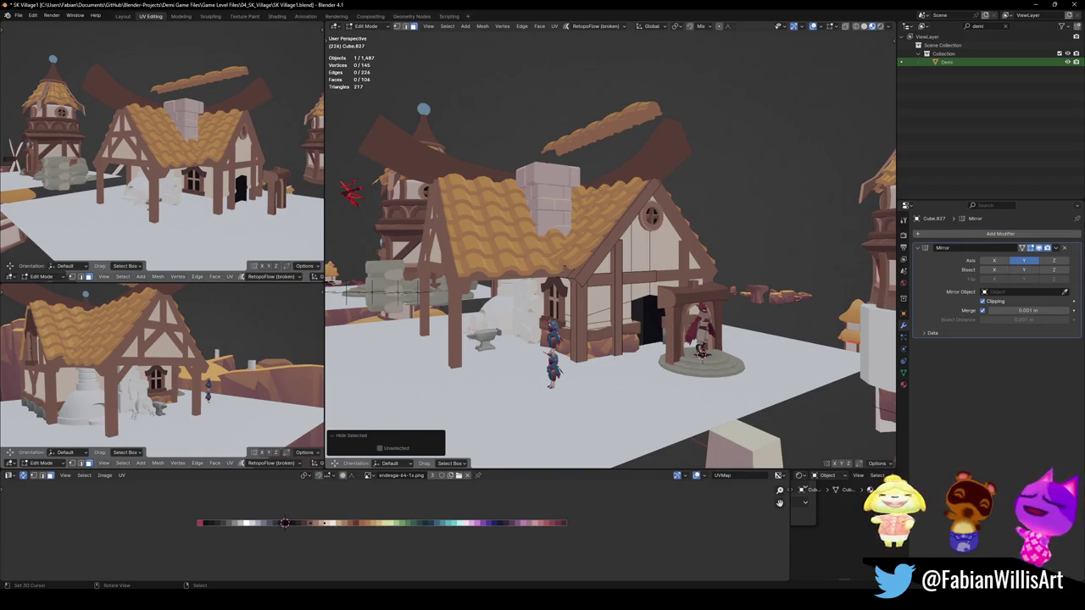
{"action": "scroll", "coordinate": [707, 293], "scroll_direction": "up", "scroll_amount": 3}
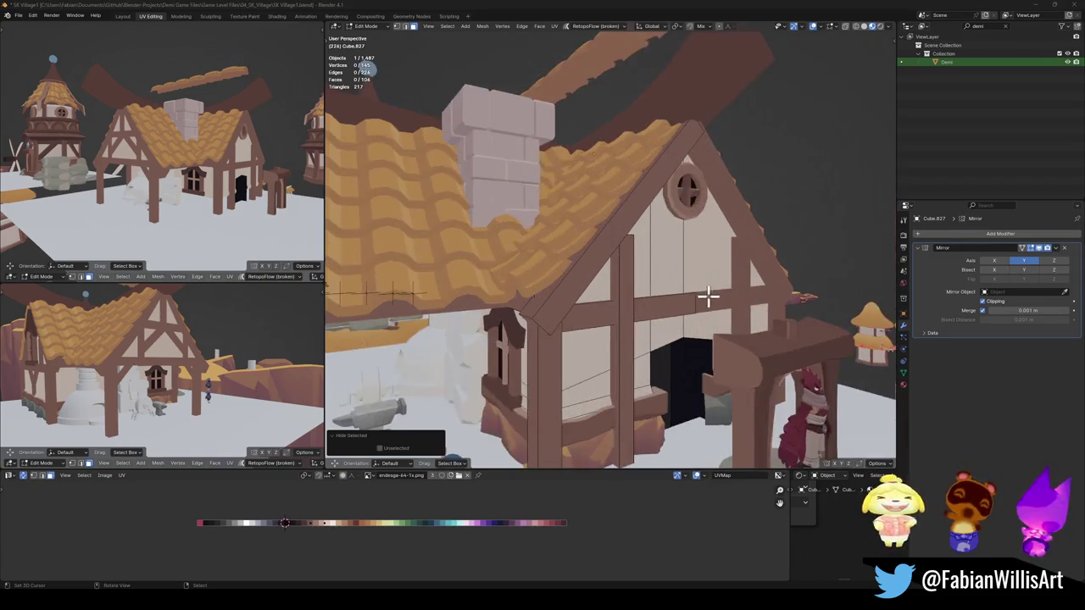
{"action": "middle_click_drag", "start_coordinate": [707, 294], "coordinate": [698, 245]}
{"action": "scroll", "coordinate": [697, 245], "scroll_direction": "down", "scroll_amount": 3}
{"action": "scroll", "coordinate": [698, 288], "scroll_direction": "up", "scroll_amount": 2}
{"action": "middle_click_drag", "start_coordinate": [699, 289], "coordinate": [678, 295]}
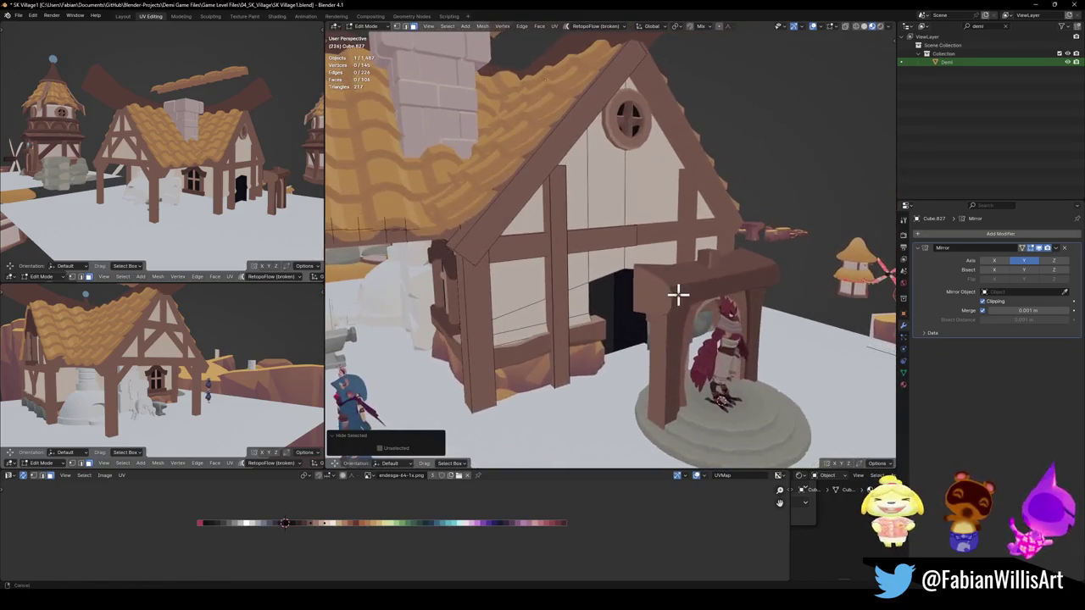
Reveal the hidden porch geometry, separate it into its own object, and save
{"action": "key", "text": "alt+h"}
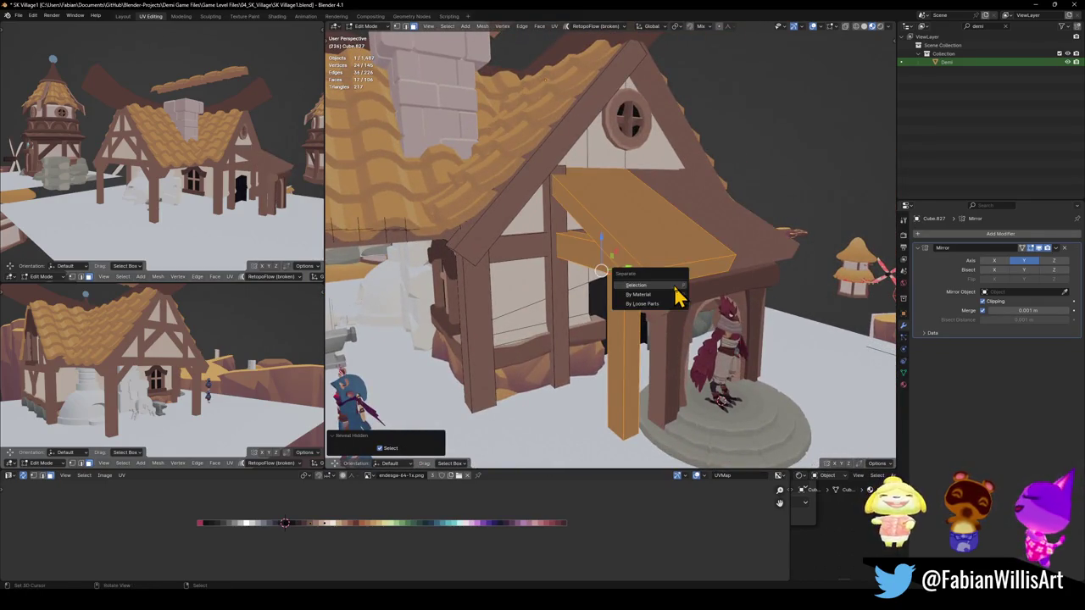
{"action": "left_click", "coordinate": [676, 288]}
{"action": "key", "text": "Tab"}
{"action": "key", "text": "alt+h"}
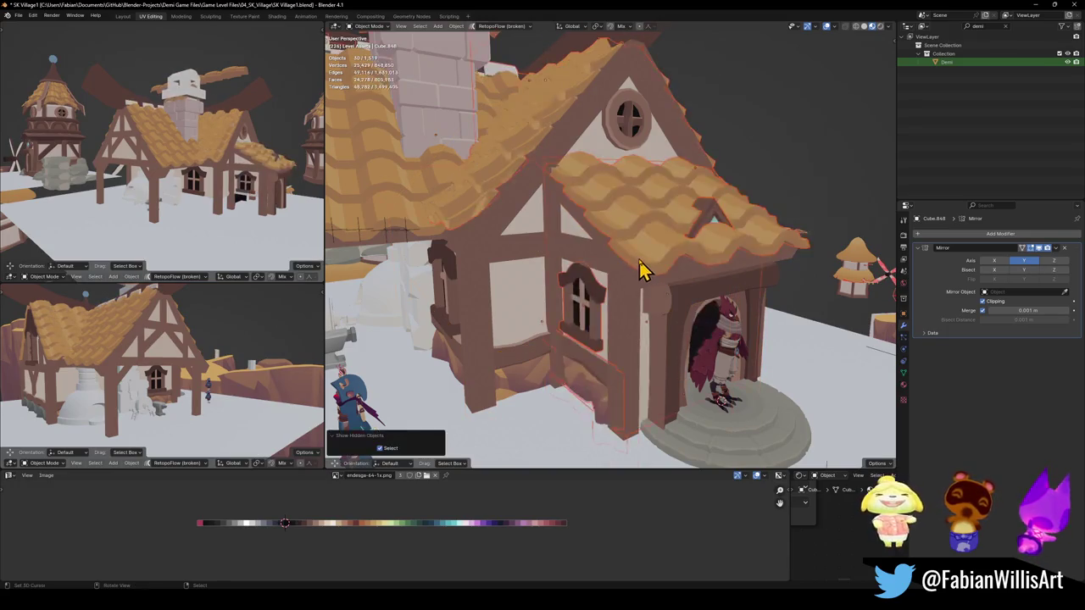
{"action": "scroll", "coordinate": [642, 272], "scroll_direction": "down", "scroll_amount": 2}
{"action": "scroll", "coordinate": [654, 285], "scroll_direction": "up", "scroll_amount": 2}
{"action": "key", "text": "ctrl+s"}
Select the roof-tile strips and then the main house object to inspect them
{"action": "middle_click_drag", "start_coordinate": [649, 266], "coordinate": [638, 274]}
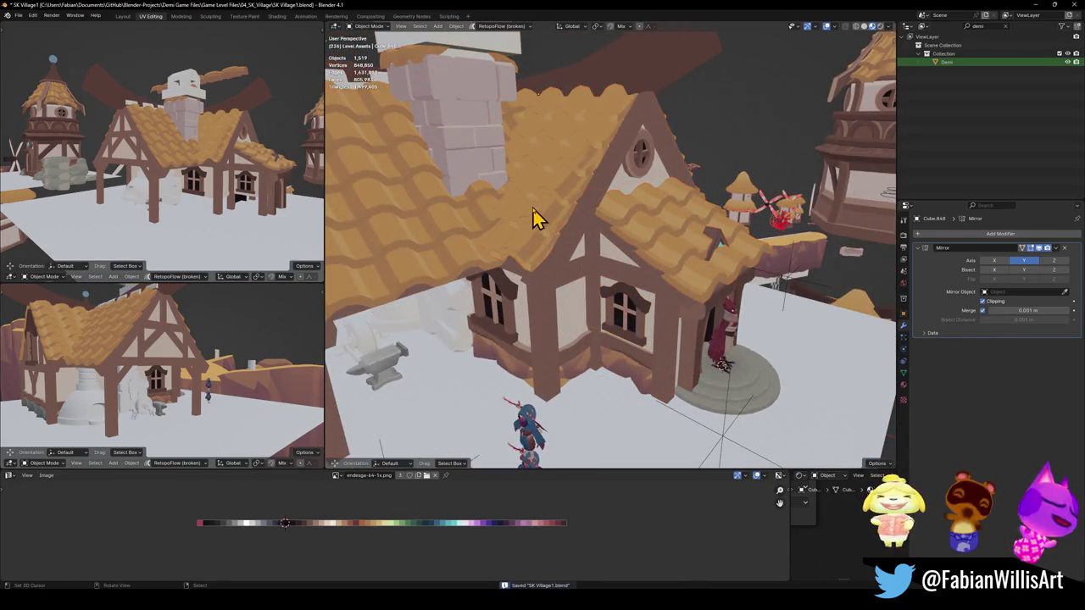
{"action": "left_click", "coordinate": [537, 218]}
{"action": "middle_click_drag", "start_coordinate": [571, 241], "coordinate": [547, 244]}
{"action": "left_click", "coordinate": [551, 234]}
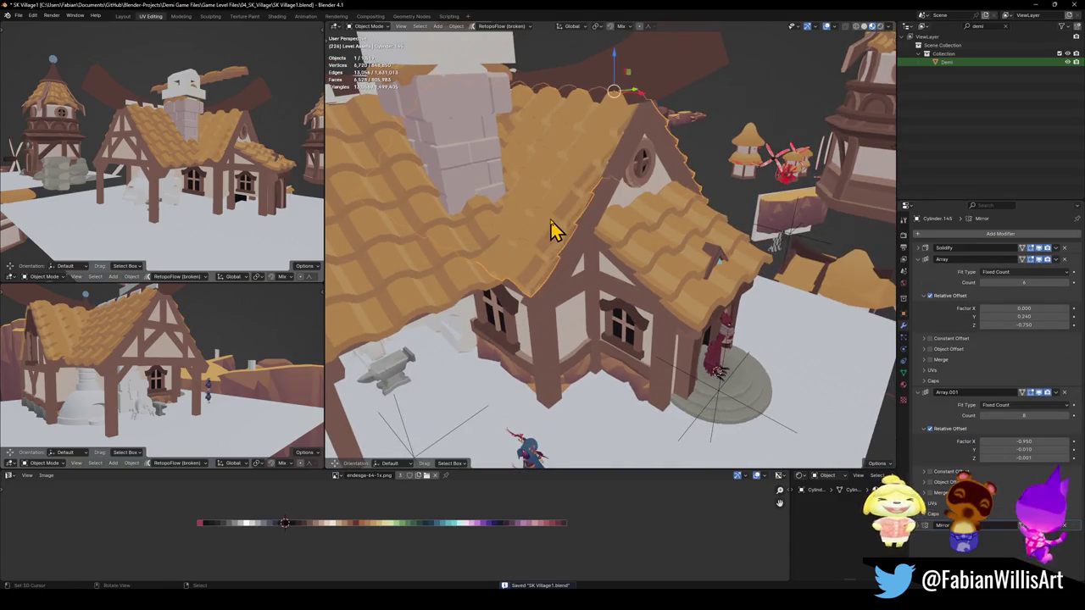
{"action": "middle_click_drag", "start_coordinate": [642, 262], "coordinate": [641, 276]}
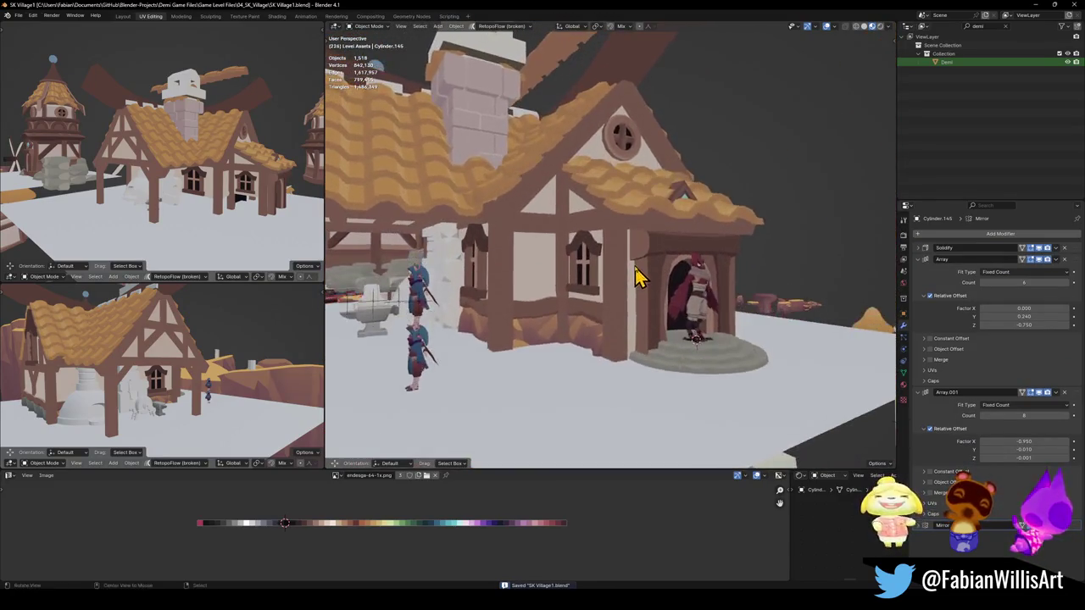
{"action": "scroll", "coordinate": [669, 255], "scroll_direction": "up", "scroll_amount": 2}
{"action": "left_click", "coordinate": [705, 173]}
{"action": "middle_click_drag", "start_coordinate": [686, 218], "coordinate": [691, 231]}
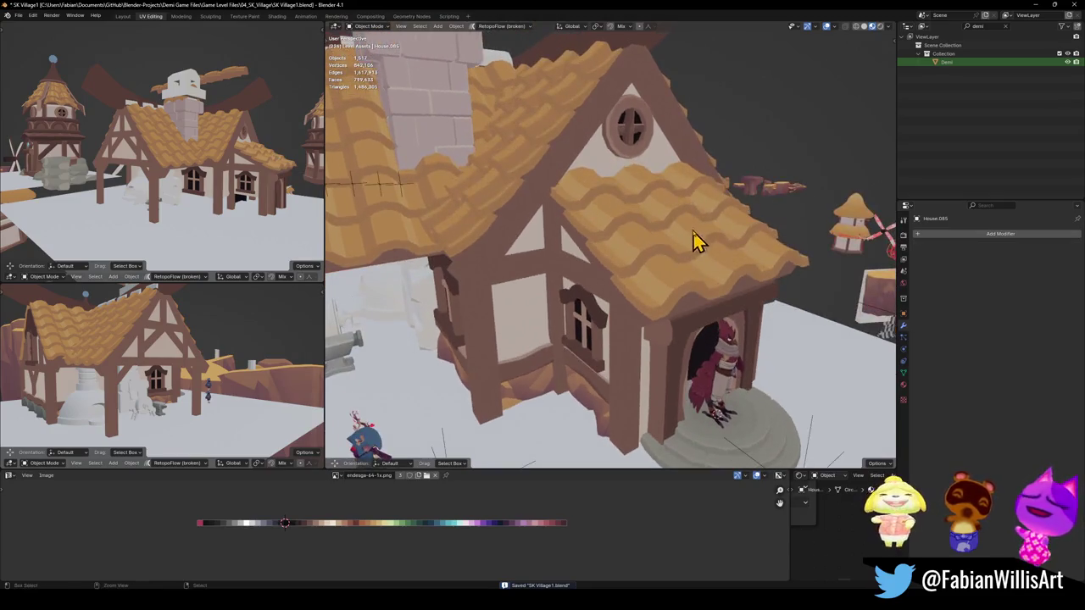
Hide and restore the porch roof to check the gable, then select the extra roof-tile strip
{"action": "left_click", "coordinate": [665, 276]}
{"action": "key", "text": "h"}
{"action": "left_click", "coordinate": [640, 323]}
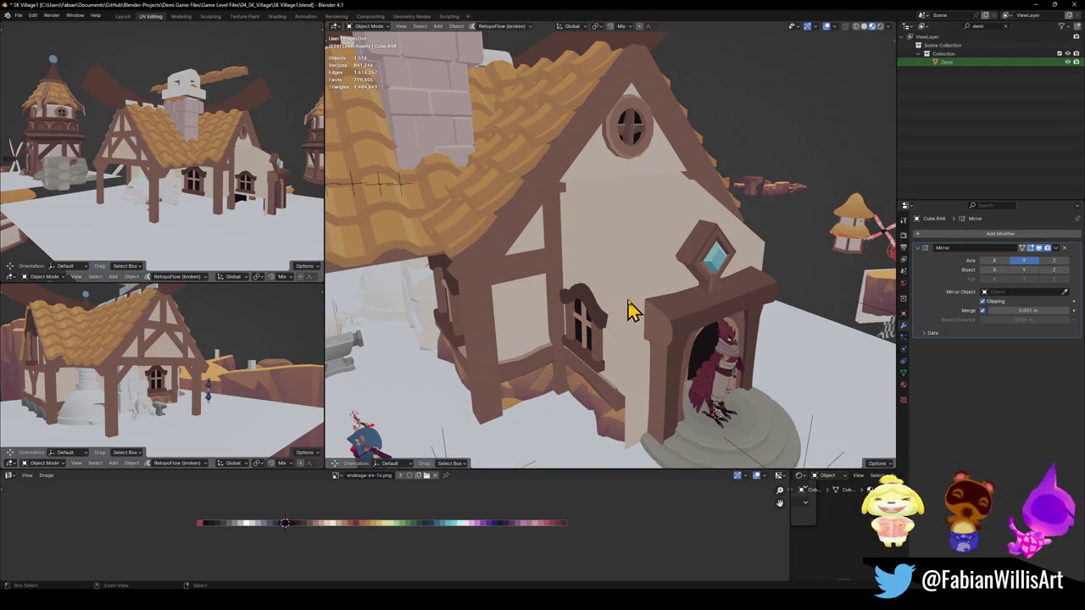
{"action": "key", "text": "alt+h"}
{"action": "left_click", "coordinate": [653, 305]}
{"action": "left_click", "coordinate": [653, 305]}
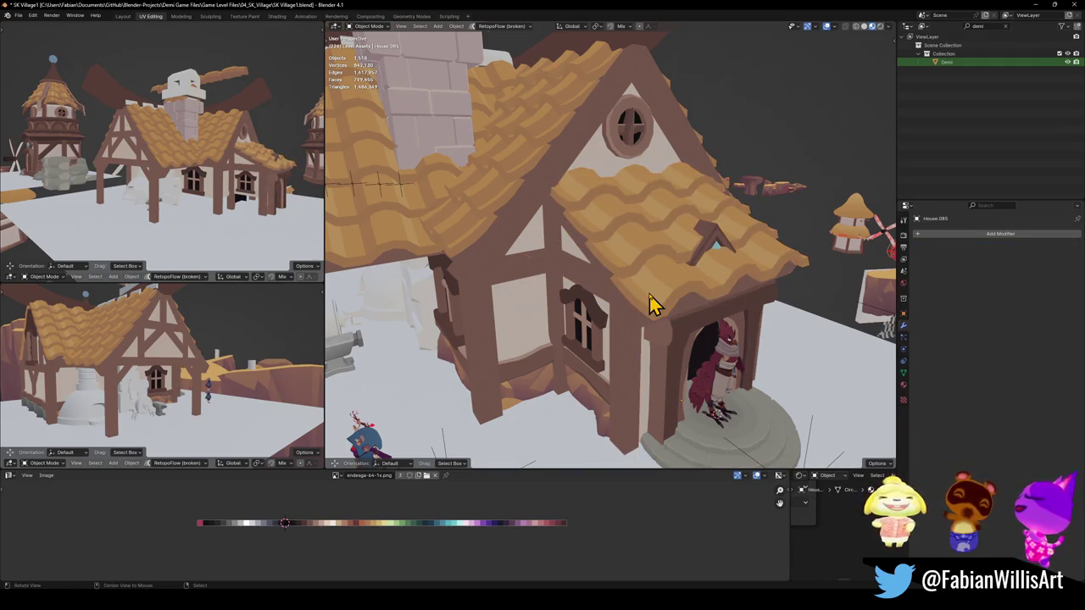
{"action": "scroll", "coordinate": [652, 305], "scroll_direction": "down", "scroll_amount": 3}
{"action": "scroll", "coordinate": [559, 203], "scroll_direction": "down", "scroll_amount": 2}
{"action": "left_click", "coordinate": [569, 199]}
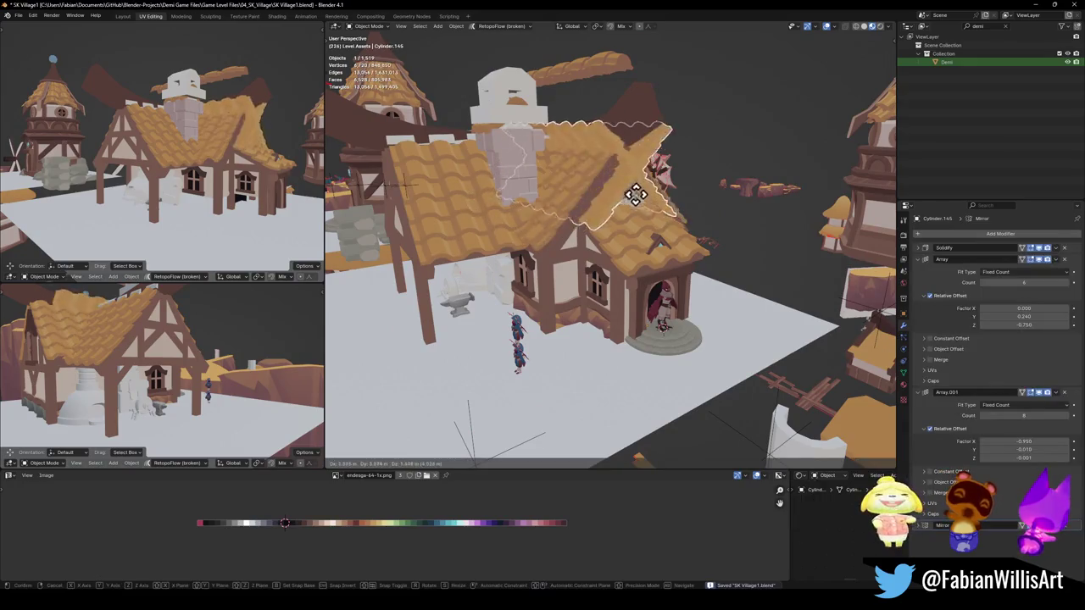
Delete the extra roof-tile strip and save the file
{"action": "key", "text": "Delete"}
{"action": "mouse_move", "coordinate": [593, 213]}
{"action": "middle_mouse_down"}
{"action": "mouse_move", "coordinate": [599, 251]}
{"action": "mouse_move", "coordinate": [623, 242]}
{"action": "mouse_move", "coordinate": [685, 274]}
{"action": "mouse_move", "coordinate": [591, 269]}
{"action": "mouse_move", "coordinate": [614, 245]}
{"action": "middle_mouse_up"}
{"action": "key", "text": "ctrl+s"}
{"action": "scroll", "coordinate": [623, 246], "scroll_direction": "down", "scroll_amount": 4}
{"action": "scroll", "coordinate": [591, 270], "scroll_direction": "up", "scroll_amount": 5}
Select the plank above the chimney, trial a vertical move, then cancel it
{"action": "left_click", "coordinate": [500, 186]}
{"action": "key", "text": "g"}
{"action": "key", "text": "z"}
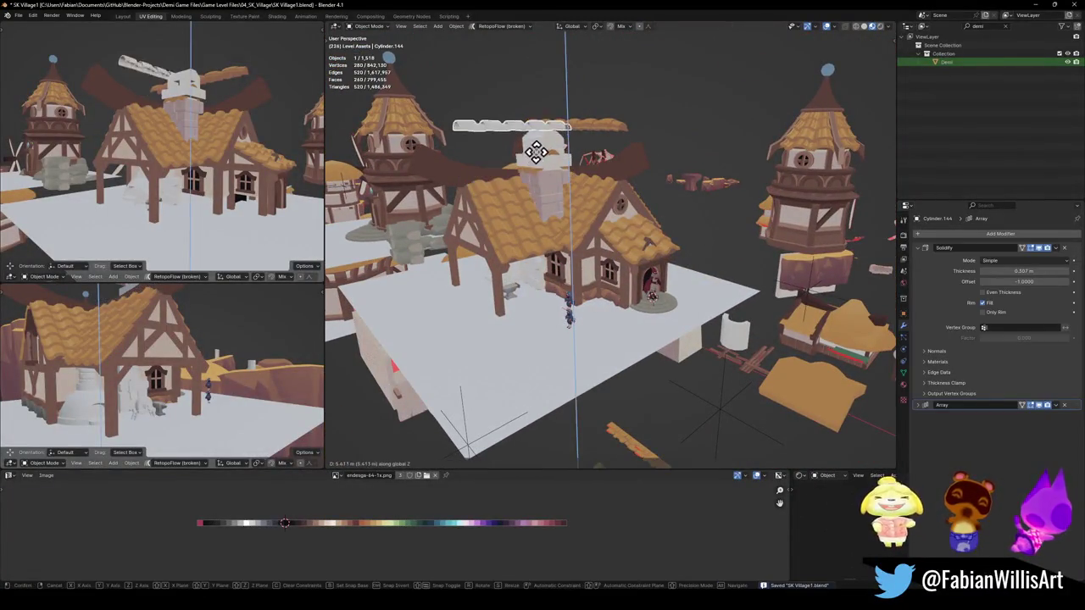
{"action": "key", "text": "Escape"}
Select and frame the chimney cap, trial a move, cancel, then delete it
{"action": "mouse_move", "coordinate": [581, 182]}
{"action": "middle_mouse_down"}
{"action": "mouse_move", "coordinate": [625, 223]}
{"action": "mouse_move", "coordinate": [615, 225]}
{"action": "middle_mouse_up"}
{"action": "left_click", "coordinate": [558, 169]}
{"action": "key", "text": "KP_Decimal"}
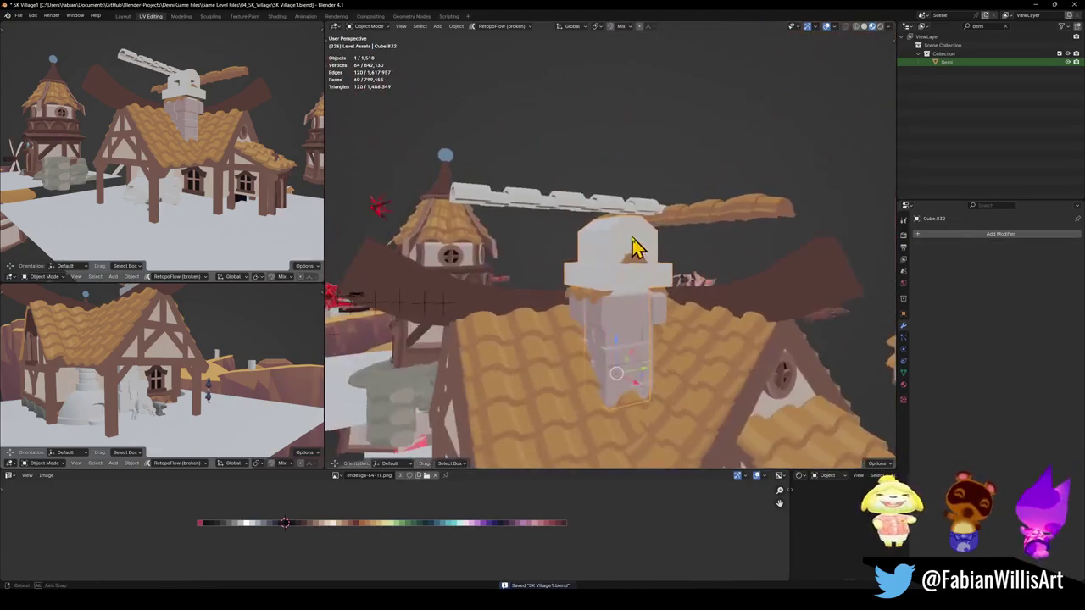
{"action": "key", "text": "g"}
{"action": "key", "text": "Escape"}
{"action": "mouse_move", "coordinate": [738, 265]}
{"action": "middle_mouse_down"}
{"action": "mouse_move", "coordinate": [666, 283]}
{"action": "mouse_move", "coordinate": [710, 268]}
{"action": "middle_mouse_up"}
{"action": "key", "text": "Delete"}
Inspect the roof-tile pieces beside the chimney from above and save the file
{"action": "mouse_move", "coordinate": [630, 279]}
{"action": "middle_mouse_down"}
{"action": "mouse_move", "coordinate": [649, 285]}
{"action": "mouse_move", "coordinate": [591, 274]}
{"action": "middle_mouse_up"}
{"action": "mouse_move", "coordinate": [659, 282]}
{"action": "middle_mouse_down"}
{"action": "mouse_move", "coordinate": [620, 307]}
{"action": "mouse_move", "coordinate": [641, 249]}
{"action": "mouse_move", "coordinate": [641, 283]}
{"action": "mouse_move", "coordinate": [659, 249]}
{"action": "middle_mouse_up"}
{"action": "left_click", "coordinate": [637, 263]}
{"action": "left_click", "coordinate": [658, 248]}
{"action": "left_click", "coordinate": [614, 261]}
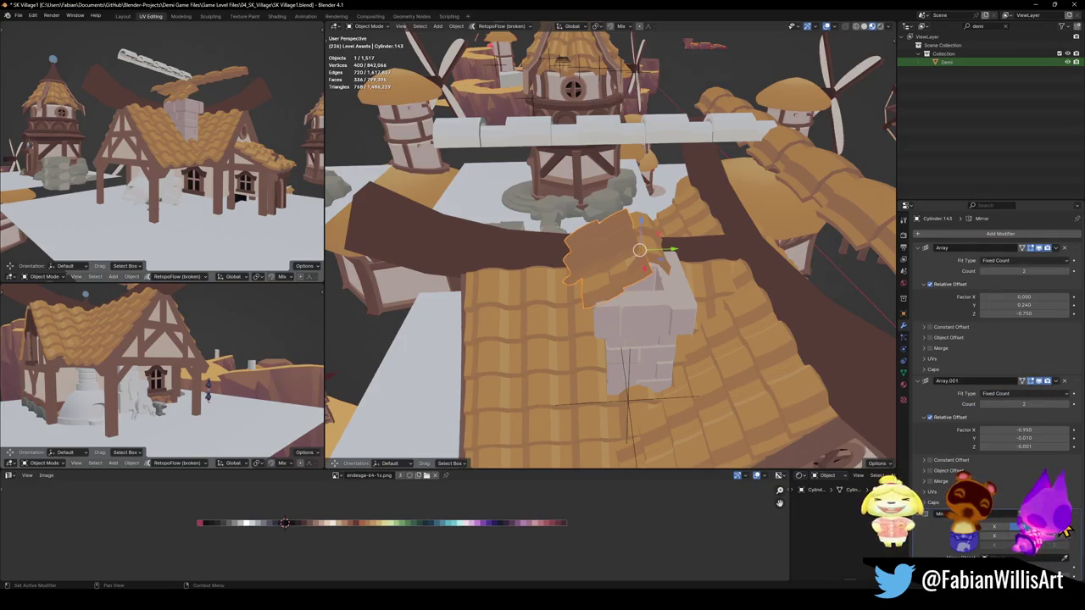
{"action": "mouse_move", "coordinate": [611, 247]}
{"action": "middle_mouse_down"}
{"action": "mouse_move", "coordinate": [661, 223]}
{"action": "mouse_move", "coordinate": [619, 242]}
{"action": "middle_mouse_up"}
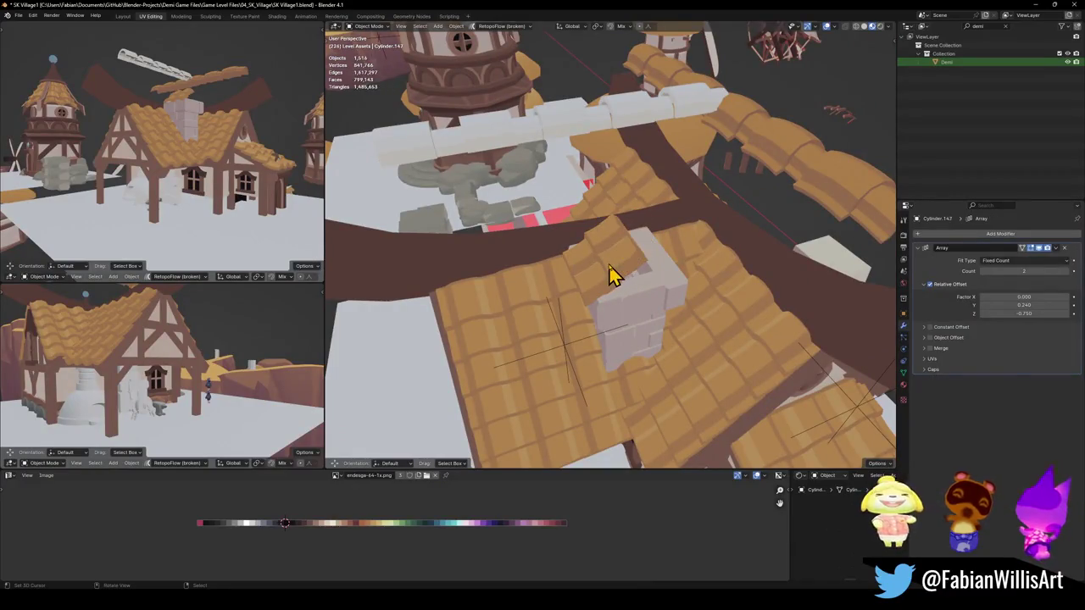
{"action": "scroll", "coordinate": [612, 273], "scroll_direction": "down", "scroll_amount": 5}
{"action": "key", "text": "ctrl+s"}
Check the house from a low side angle, selecting the house and Demi character, then save
{"action": "mouse_move", "coordinate": [685, 271]}
{"action": "middle_mouse_down"}
{"action": "mouse_move", "coordinate": [649, 274]}
{"action": "mouse_move", "coordinate": [687, 270]}
{"action": "mouse_move", "coordinate": [659, 274]}
{"action": "mouse_move", "coordinate": [666, 292]}
{"action": "middle_mouse_up"}
{"action": "mouse_move", "coordinate": [712, 333]}
{"action": "middle_mouse_down"}
{"action": "mouse_move", "coordinate": [704, 280]}
{"action": "mouse_move", "coordinate": [721, 283]}
{"action": "mouse_move", "coordinate": [710, 278]}
{"action": "mouse_move", "coordinate": [680, 310]}
{"action": "mouse_move", "coordinate": [613, 310]}
{"action": "mouse_move", "coordinate": [695, 273]}
{"action": "mouse_move", "coordinate": [756, 274]}
{"action": "mouse_move", "coordinate": [678, 247]}
{"action": "mouse_move", "coordinate": [611, 262]}
{"action": "mouse_move", "coordinate": [635, 245]}
{"action": "mouse_move", "coordinate": [691, 262]}
{"action": "middle_mouse_up"}
{"action": "scroll", "coordinate": [727, 286], "scroll_direction": "up", "scroll_amount": 2}
{"action": "left_click", "coordinate": [727, 287]}
{"action": "scroll", "coordinate": [739, 293], "scroll_direction": "down", "scroll_amount": 3}
{"action": "left_click", "coordinate": [621, 313]}
{"action": "right_click", "coordinate": [619, 302]}
{"action": "scroll", "coordinate": [732, 259], "scroll_direction": "up", "scroll_amount": 3}
{"action": "scroll", "coordinate": [739, 269], "scroll_direction": "down", "scroll_amount": 3}
{"action": "key", "text": "ctrl+s"}
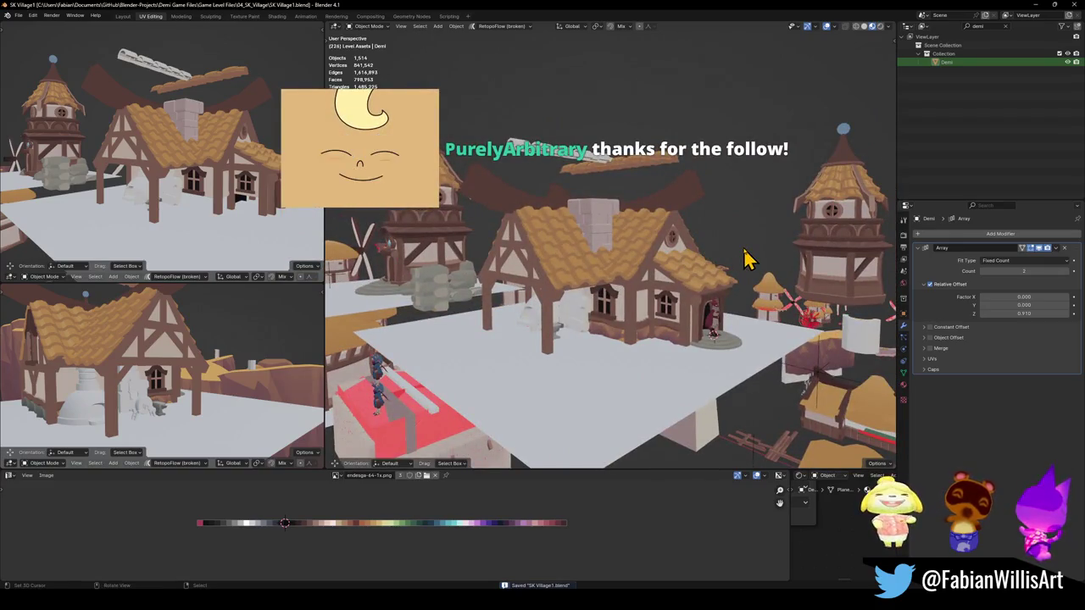
Select the brick chimney (Plane.315), zoom in close on the roof, and enter Edit Mode
{"action": "mouse_move", "coordinate": [710, 224]}
{"action": "middle_mouse_down"}
{"action": "mouse_move", "coordinate": [738, 227]}
{"action": "mouse_move", "coordinate": [688, 249]}
{"action": "middle_mouse_up"}
{"action": "left_click", "coordinate": [618, 133]}
{"action": "scroll", "coordinate": [628, 170], "scroll_direction": "down", "scroll_amount": 5}
{"action": "mouse_move", "coordinate": [637, 218]}
{"action": "middle_mouse_down"}
{"action": "mouse_move", "coordinate": [675, 201]}
{"action": "mouse_move", "coordinate": [600, 230]}
{"action": "middle_mouse_up"}
{"action": "scroll", "coordinate": [674, 201], "scroll_direction": "up", "scroll_amount": 5}
{"action": "left_click", "coordinate": [674, 246]}
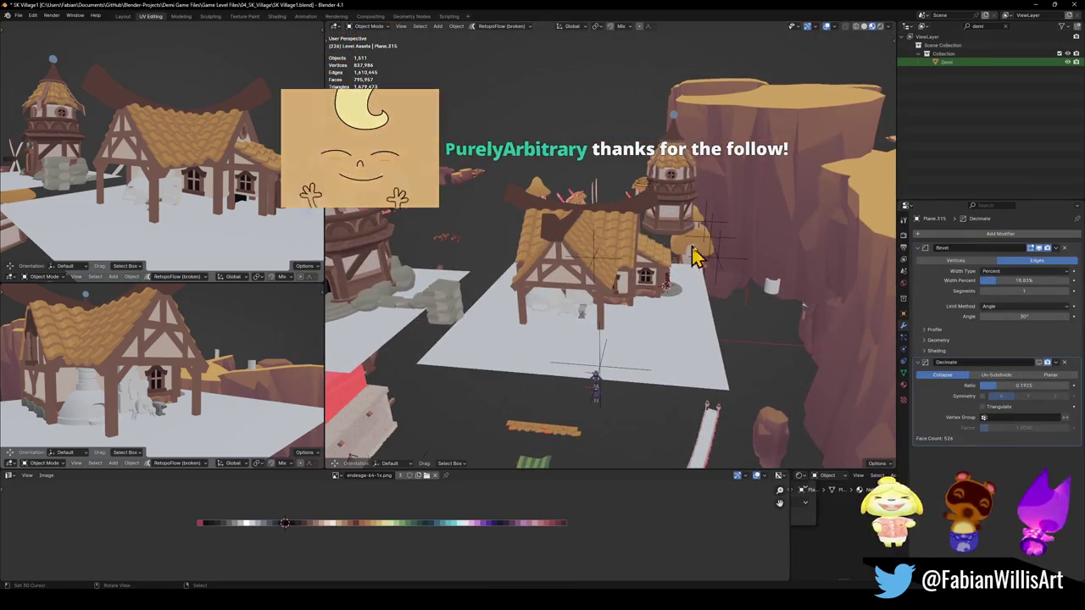
{"action": "mouse_move", "coordinate": [666, 237]}
{"action": "middle_mouse_down"}
{"action": "mouse_move", "coordinate": [577, 237]}
{"action": "mouse_move", "coordinate": [724, 230]}
{"action": "mouse_move", "coordinate": [689, 225]}
{"action": "middle_mouse_up"}
{"action": "scroll", "coordinate": [788, 237], "scroll_direction": "up", "scroll_amount": 4}
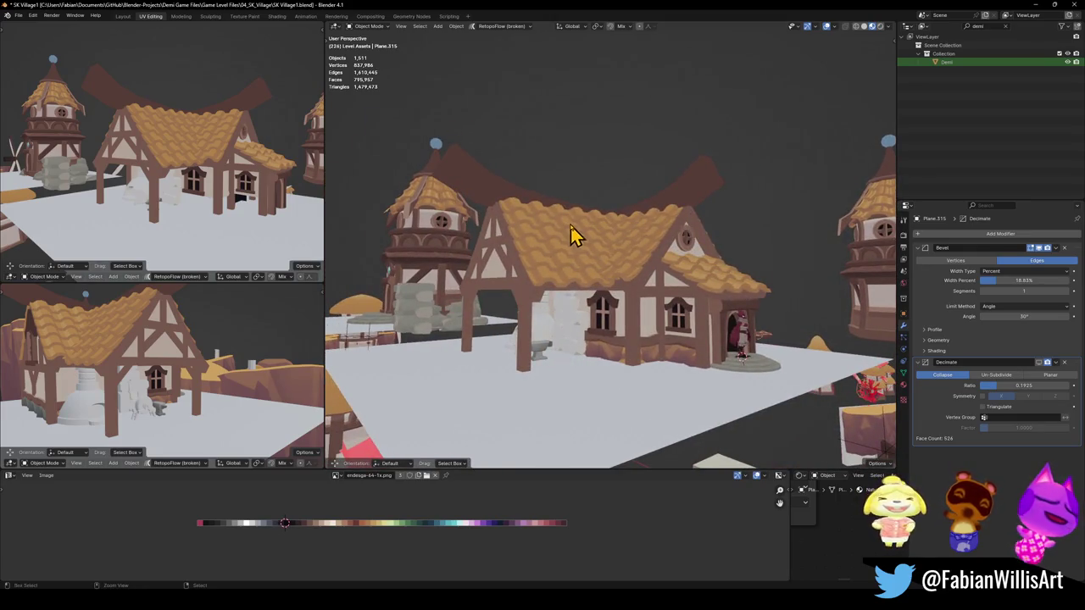
{"action": "scroll", "coordinate": [736, 261], "scroll_direction": "down", "scroll_amount": 3}
{"action": "scroll", "coordinate": [690, 266], "scroll_direction": "up", "scroll_amount": 3}
{"action": "scroll", "coordinate": [703, 262], "scroll_direction": "up", "scroll_amount": 2}
{"action": "middle_click_drag", "start_coordinate": [635, 247], "coordinate": [624, 248]}
{"action": "key", "text": "Tab"}
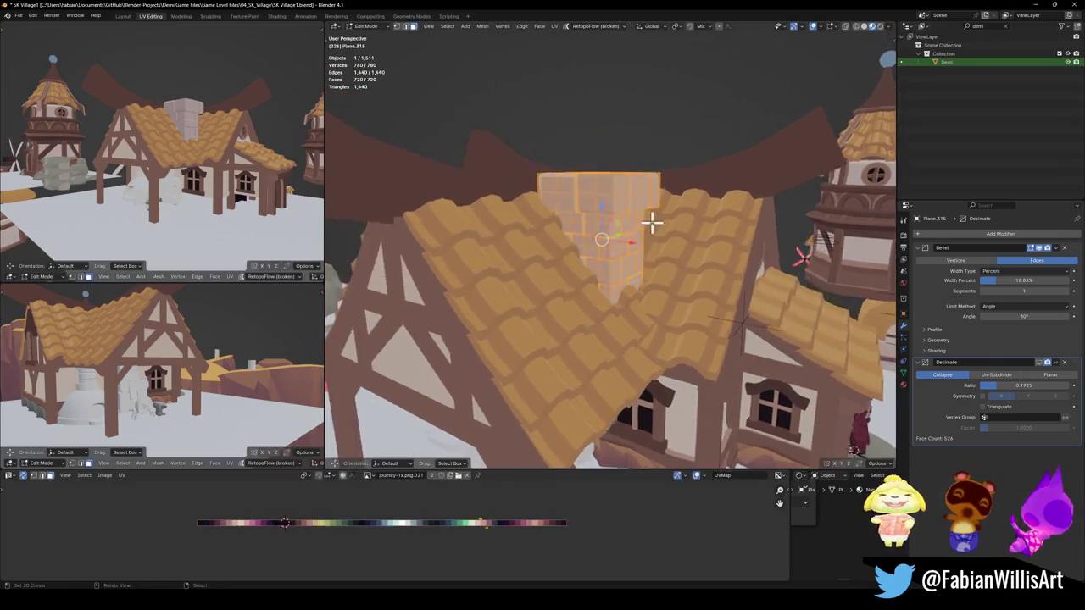
Slide the selected chimney edge and leave Edit Mode
{"action": "scroll", "coordinate": [664, 233], "scroll_direction": "up", "scroll_amount": 4}
{"action": "scroll", "coordinate": [650, 248], "scroll_direction": "up", "scroll_amount": 2}
{"action": "key", "text": "g"}
{"action": "key", "text": "g"}
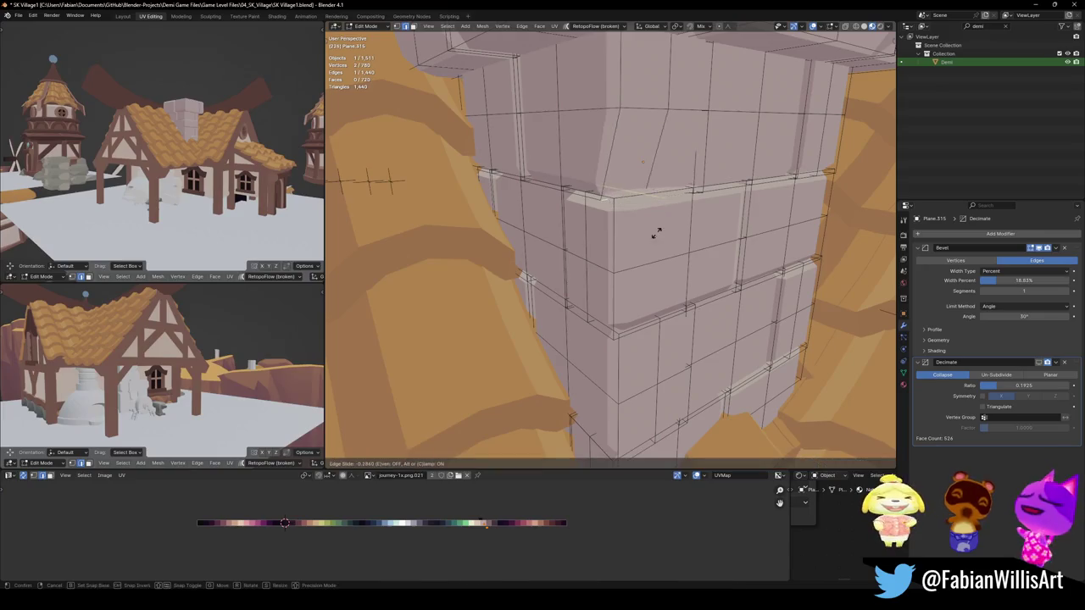
{"action": "left_click", "coordinate": [666, 198]}
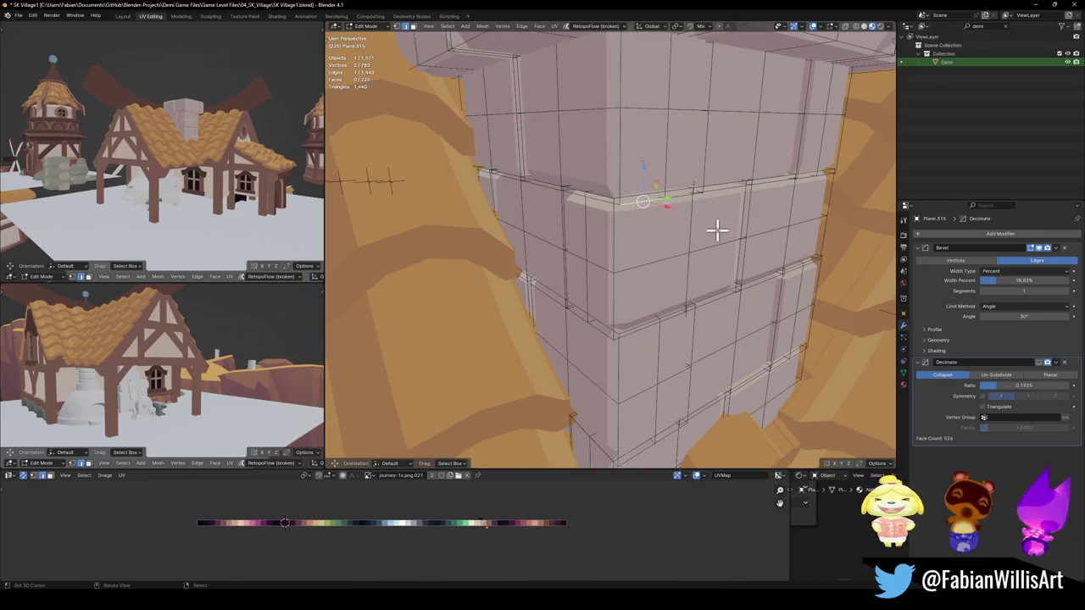
{"action": "key", "text": "Tab"}
Duplicate the chimney and apply its Bevel into the mesh
{"action": "scroll", "coordinate": [718, 238], "scroll_direction": "down", "scroll_amount": 2}
{"action": "scroll", "coordinate": [682, 227], "scroll_direction": "down", "scroll_amount": 2}
{"action": "scroll", "coordinate": [670, 231], "scroll_direction": "down", "scroll_amount": 2}
{"action": "key", "text": "shift+d"}
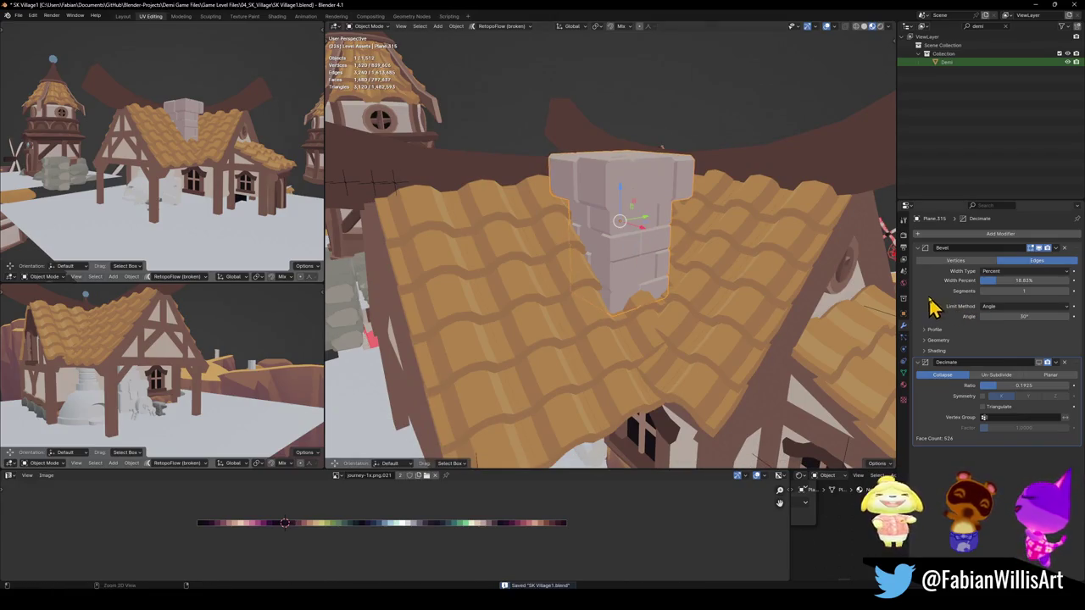
{"action": "key", "text": "ctrl+a"}
Inspect individual chimney vertices in Edit Mode from several angles
{"action": "key", "text": "Tab"}
{"action": "scroll", "coordinate": [679, 213], "scroll_direction": "up", "scroll_amount": 3}
{"action": "scroll", "coordinate": [636, 240], "scroll_direction": "up", "scroll_amount": 2}
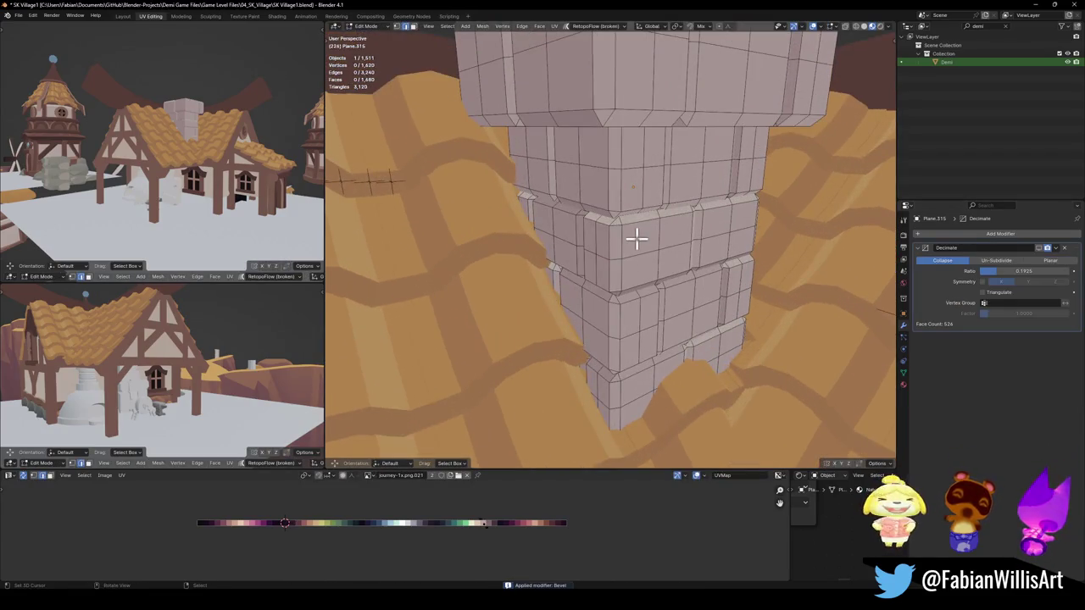
{"action": "left_click", "coordinate": [695, 237]}
{"action": "middle_click_drag", "start_coordinate": [692, 237], "coordinate": [562, 220]}
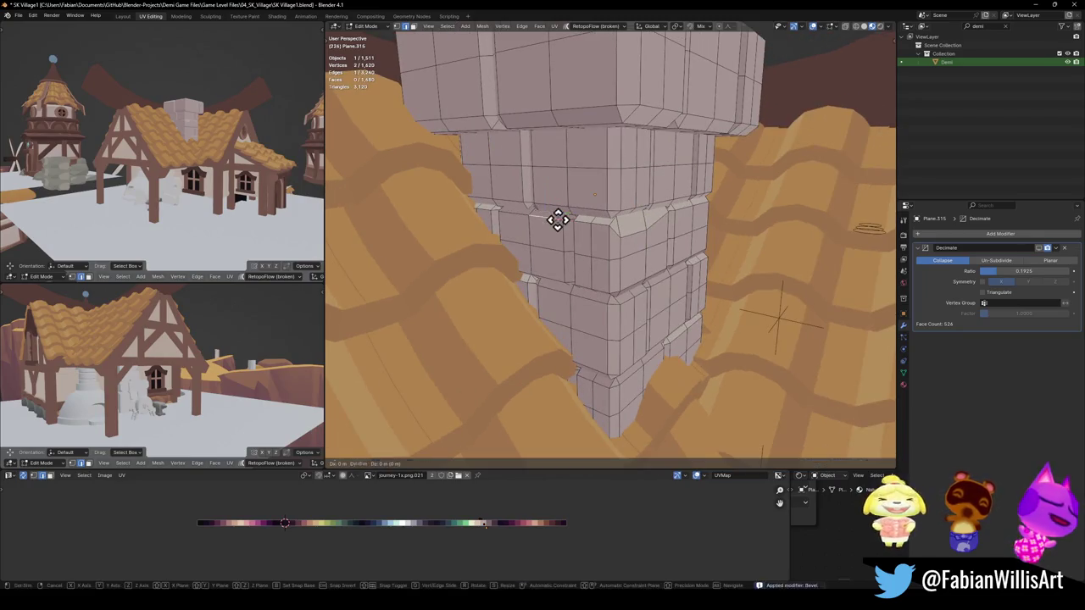
{"action": "left_click", "coordinate": [557, 217]}
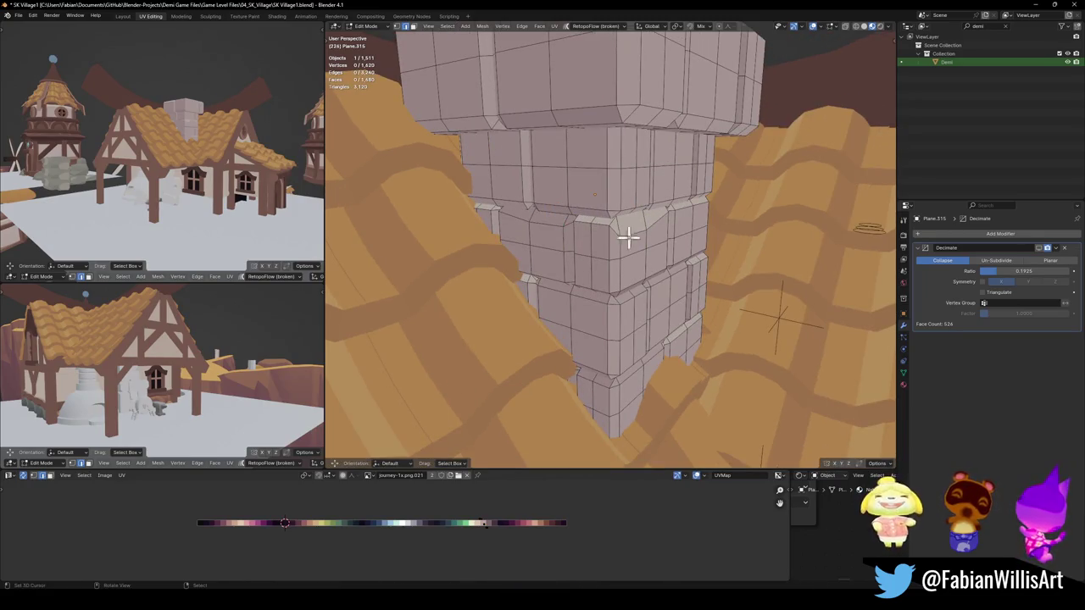
{"action": "middle_click_drag", "start_coordinate": [706, 240], "coordinate": [707, 230]}
{"action": "mouse_move", "coordinate": [671, 376]}
{"action": "middle_mouse_down"}
{"action": "mouse_move", "coordinate": [642, 394]}
{"action": "mouse_move", "coordinate": [703, 279]}
{"action": "mouse_move", "coordinate": [685, 262]}
{"action": "middle_mouse_up"}
{"action": "key", "text": "Tab"}
Shift the chimney's UVs horizontally across the color palette
{"action": "scroll", "coordinate": [698, 243], "scroll_direction": "up", "scroll_amount": 3}
{"action": "key", "text": "Tab"}
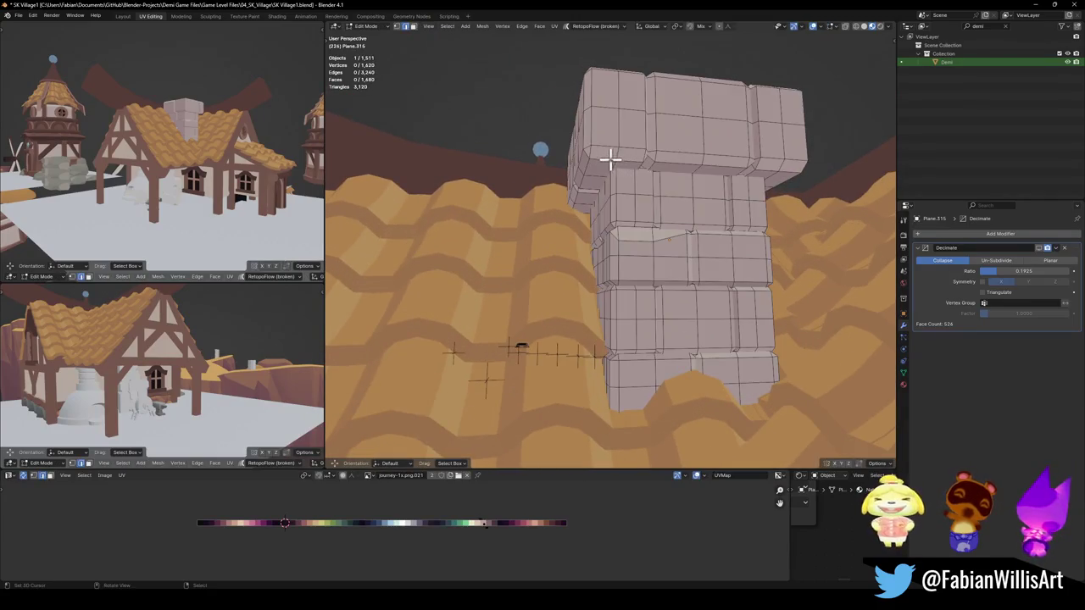
{"action": "middle_click_drag", "start_coordinate": [610, 148], "coordinate": [597, 170]}
{"action": "key", "text": "alt+a"}
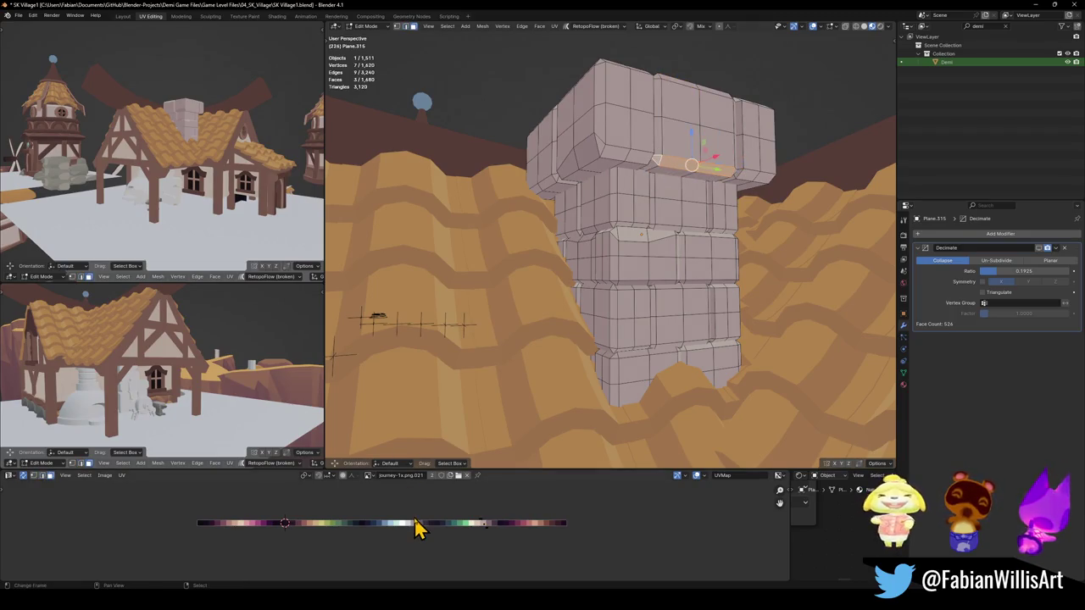
{"action": "key", "text": "g"}
{"action": "key", "text": "x"}
{"action": "left_click", "coordinate": [474, 511]}
{"action": "key", "text": "Tab"}
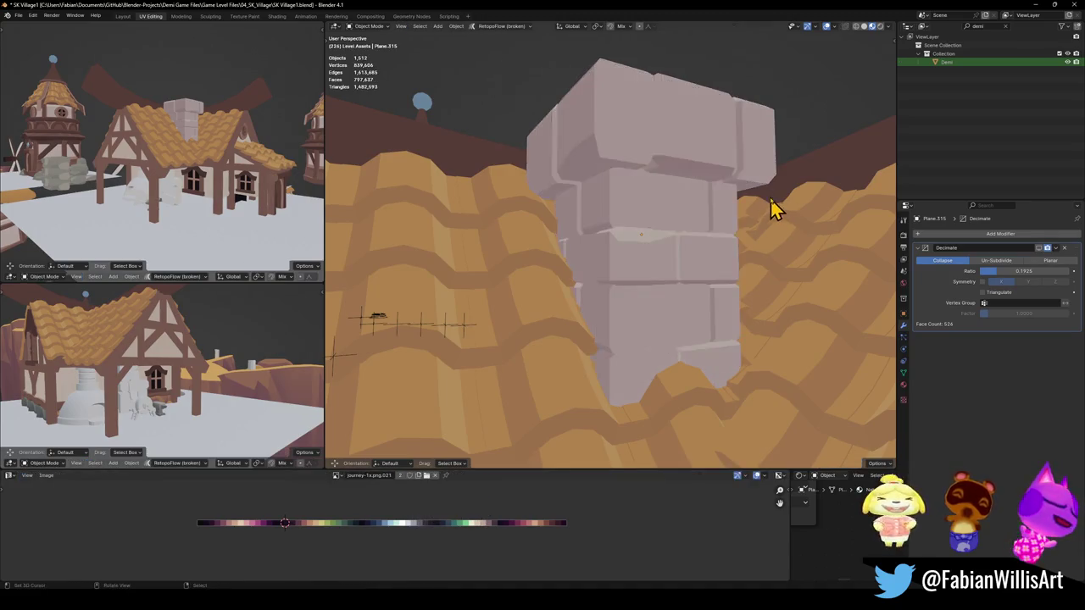
Orbit and zoom around the house to review the recolored chimney
{"action": "middle_click_drag", "start_coordinate": [775, 211], "coordinate": [757, 209]}
{"action": "scroll", "coordinate": [737, 203], "scroll_direction": "down", "scroll_amount": 5}
{"action": "scroll", "coordinate": [627, 296], "scroll_direction": "up", "scroll_amount": 2}
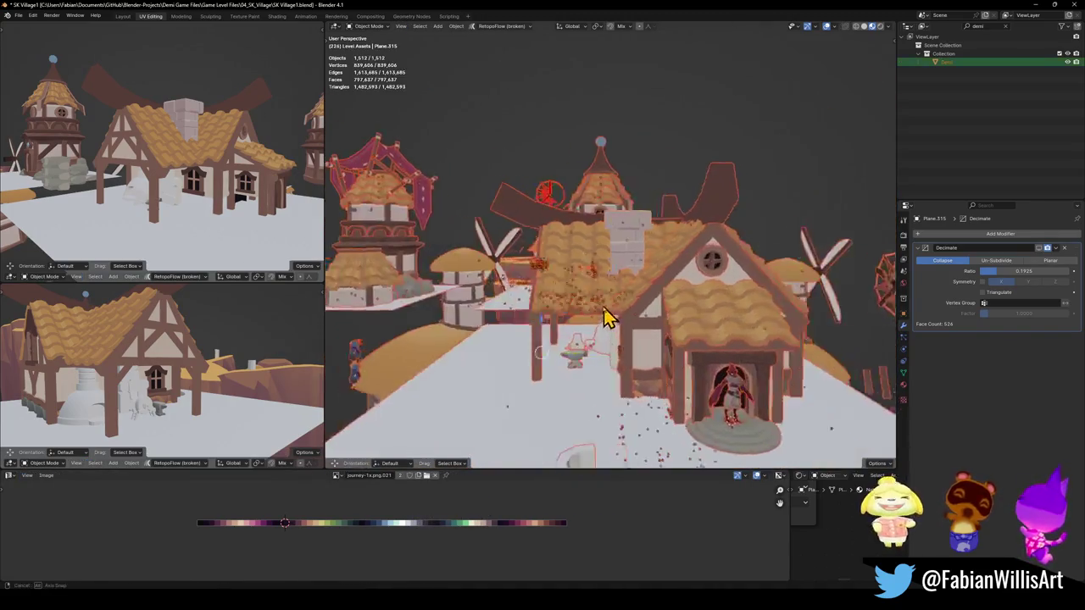
{"action": "scroll", "coordinate": [644, 305], "scroll_direction": "up", "scroll_amount": 2}
{"action": "scroll", "coordinate": [690, 286], "scroll_direction": "up", "scroll_amount": 2}
{"action": "scroll", "coordinate": [704, 280], "scroll_direction": "down", "scroll_amount": 4}
{"action": "mouse_move", "coordinate": [703, 281]}
{"action": "middle_mouse_down"}
{"action": "mouse_move", "coordinate": [659, 283]}
{"action": "mouse_move", "coordinate": [714, 274]}
{"action": "middle_mouse_up"}
{"action": "scroll", "coordinate": [729, 271], "scroll_direction": "up", "scroll_amount": 4}
Select edge loops on the chimney's brick bands and edge-slide them
{"action": "key", "text": "Tab"}
{"action": "scroll", "coordinate": [736, 271], "scroll_direction": "up", "scroll_amount": 3}
{"action": "scroll", "coordinate": [731, 236], "scroll_direction": "up", "scroll_amount": 2}
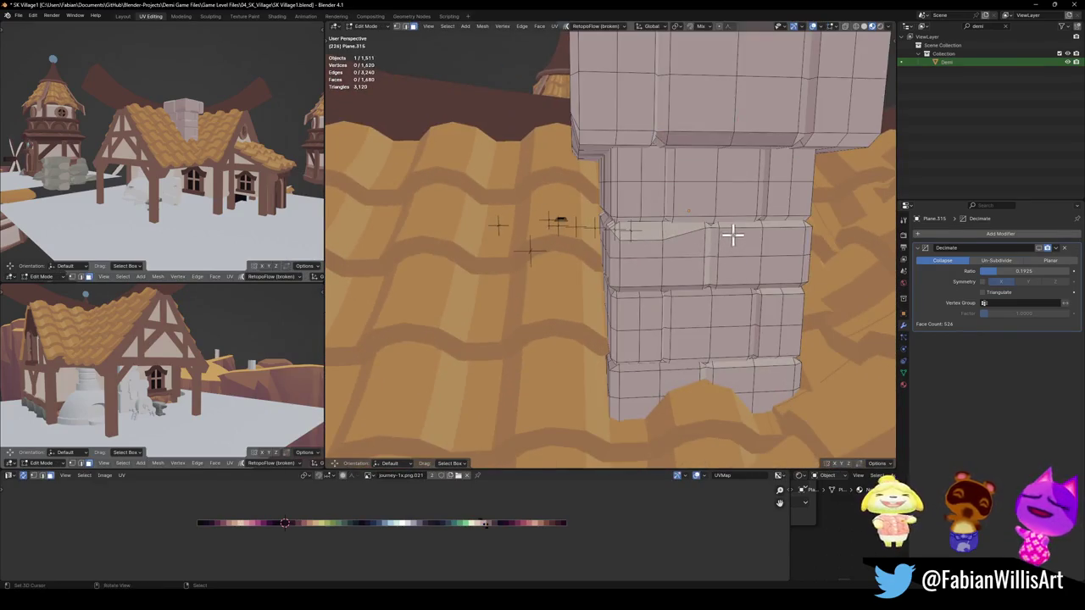
{"action": "left_click", "coordinate": [765, 243], "text": "alt"}
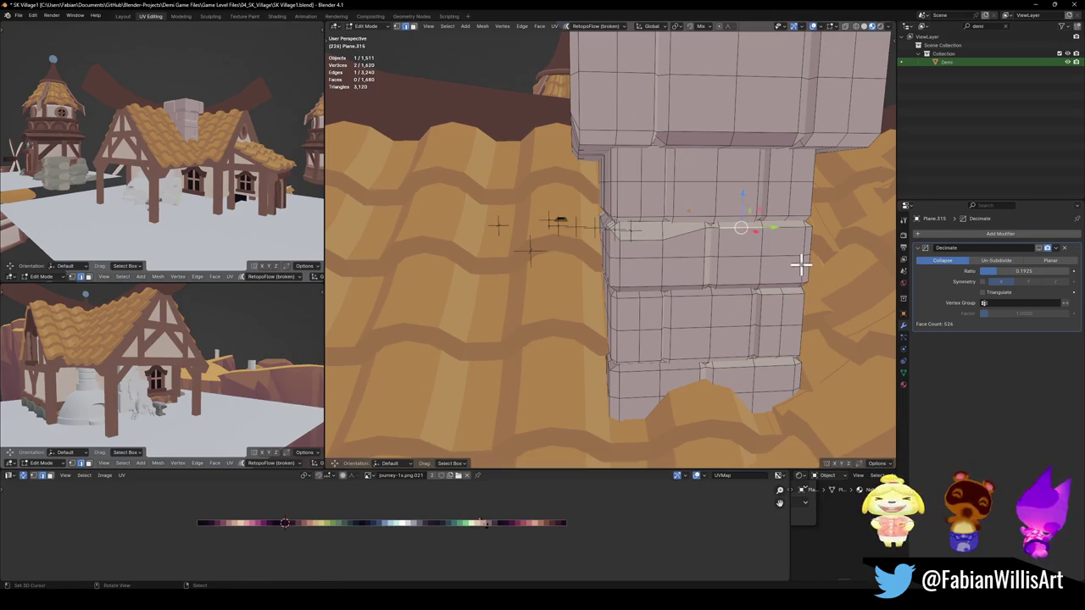
{"action": "left_click", "coordinate": [810, 276], "text": "alt"}
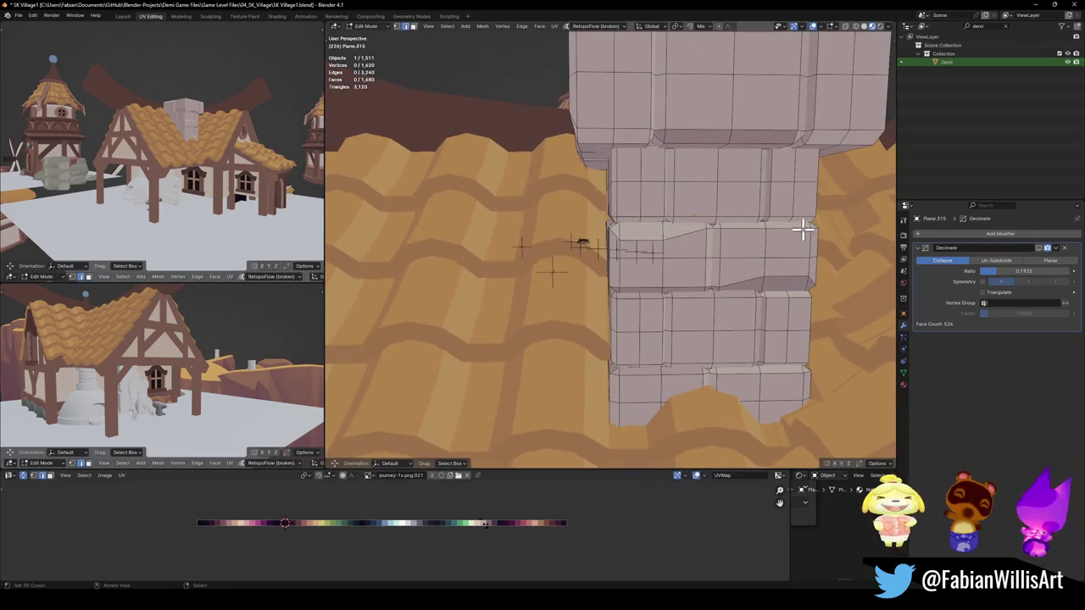
{"action": "left_click", "coordinate": [803, 227]}
{"action": "key", "text": "g"}
{"action": "key", "text": "g"}
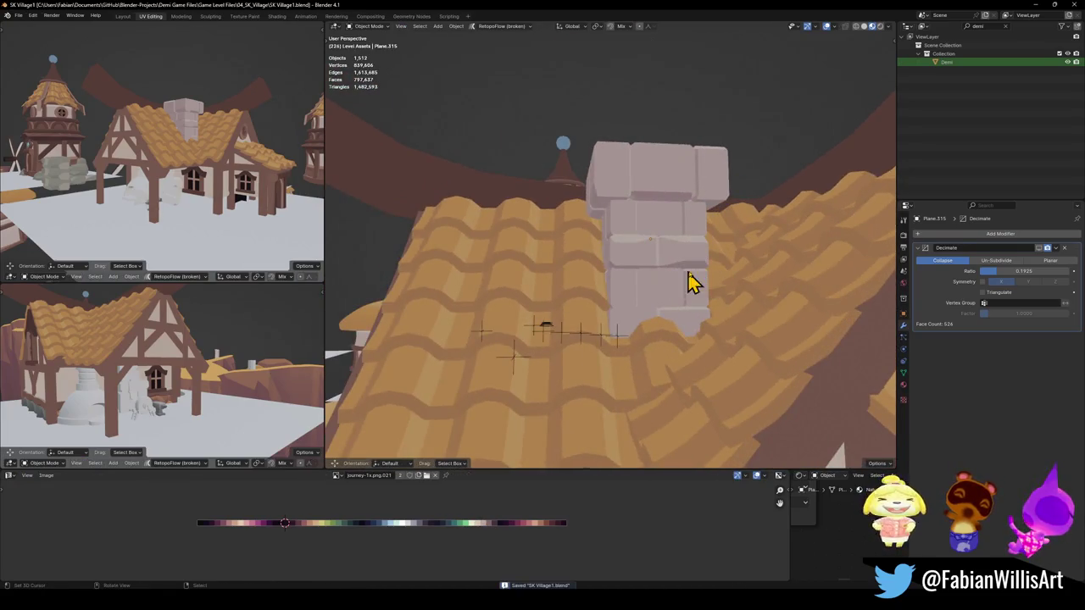
{"action": "key", "text": "g"}
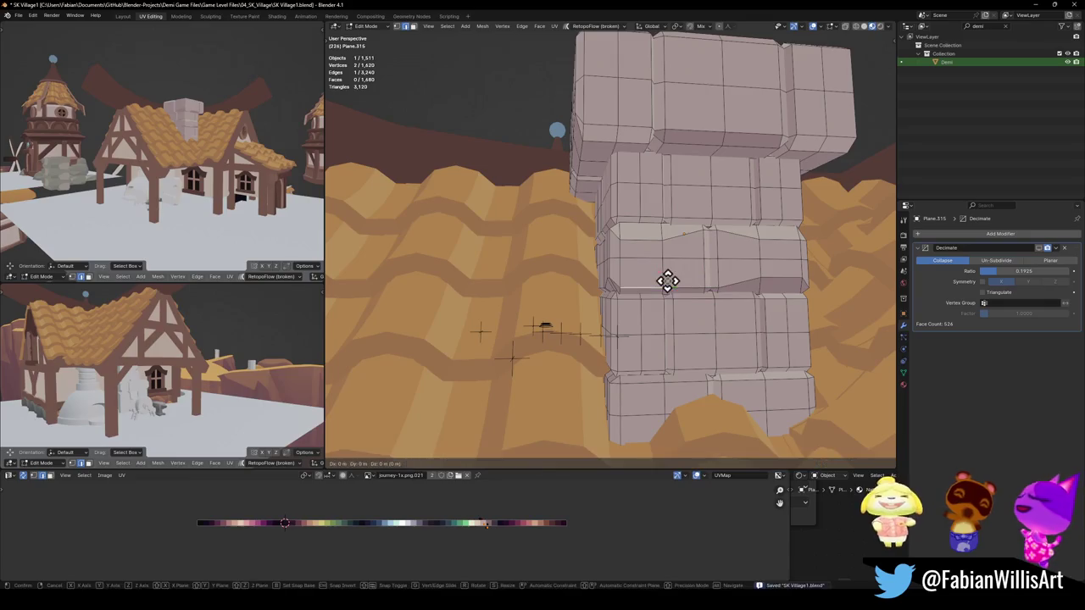
Confirm the chimney edge move and save the village file
{"action": "left_click", "coordinate": [654, 267]}
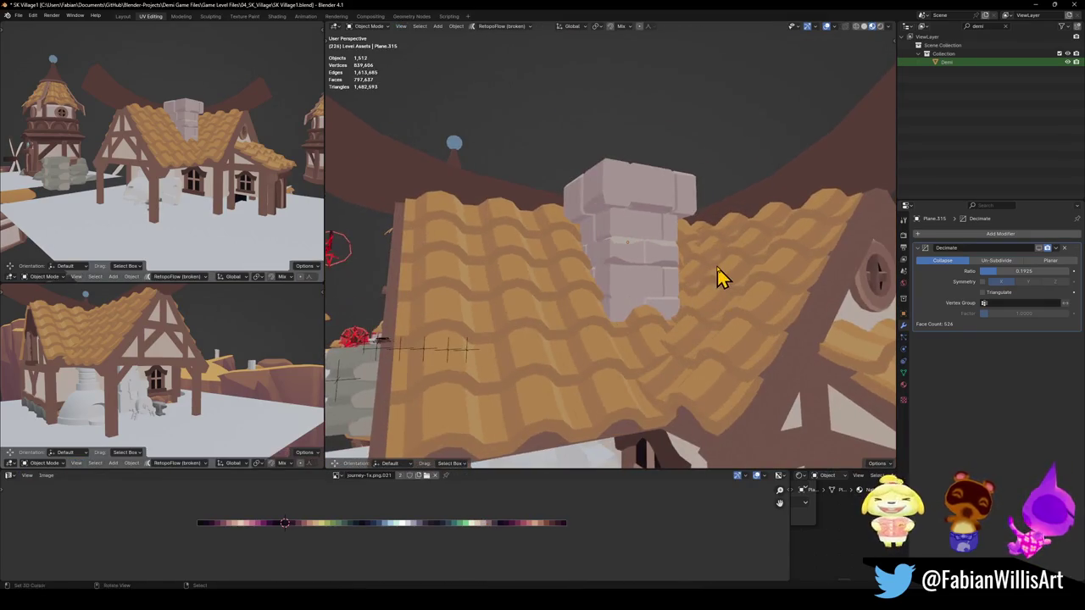
{"action": "scroll", "coordinate": [719, 278], "scroll_direction": "down", "scroll_amount": 5}
{"action": "mouse_move", "coordinate": [671, 266]}
{"action": "middle_mouse_down"}
{"action": "mouse_move", "coordinate": [670, 283]}
{"action": "mouse_move", "coordinate": [710, 266]}
{"action": "middle_mouse_up"}
{"action": "scroll", "coordinate": [709, 266], "scroll_direction": "up", "scroll_amount": 5}
{"action": "key", "text": "ctrl+s"}
Toggle Edit Mode on the chimney and orbit around the house to inspect it
{"action": "key", "text": "Tab"}
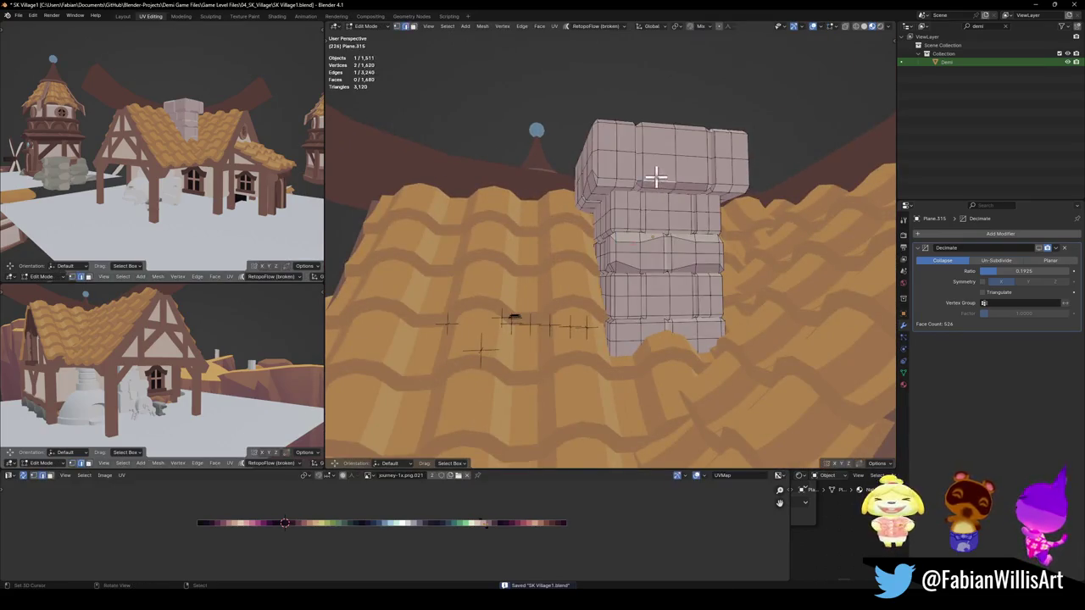
{"action": "middle_click_drag", "start_coordinate": [690, 175], "coordinate": [654, 205]}
{"action": "key", "text": "Tab"}
{"action": "scroll", "coordinate": [719, 234], "scroll_direction": "down", "scroll_amount": 5}
{"action": "mouse_move", "coordinate": [719, 235]}
{"action": "middle_mouse_down"}
{"action": "mouse_move", "coordinate": [704, 247]}
{"action": "mouse_move", "coordinate": [719, 249]}
{"action": "middle_mouse_up"}
{"action": "scroll", "coordinate": [707, 243], "scroll_direction": "up", "scroll_amount": 5}
Start sliding the chimney edges, cancel, and turn to a frontal view of the chimney
{"action": "key", "text": "Tab"}
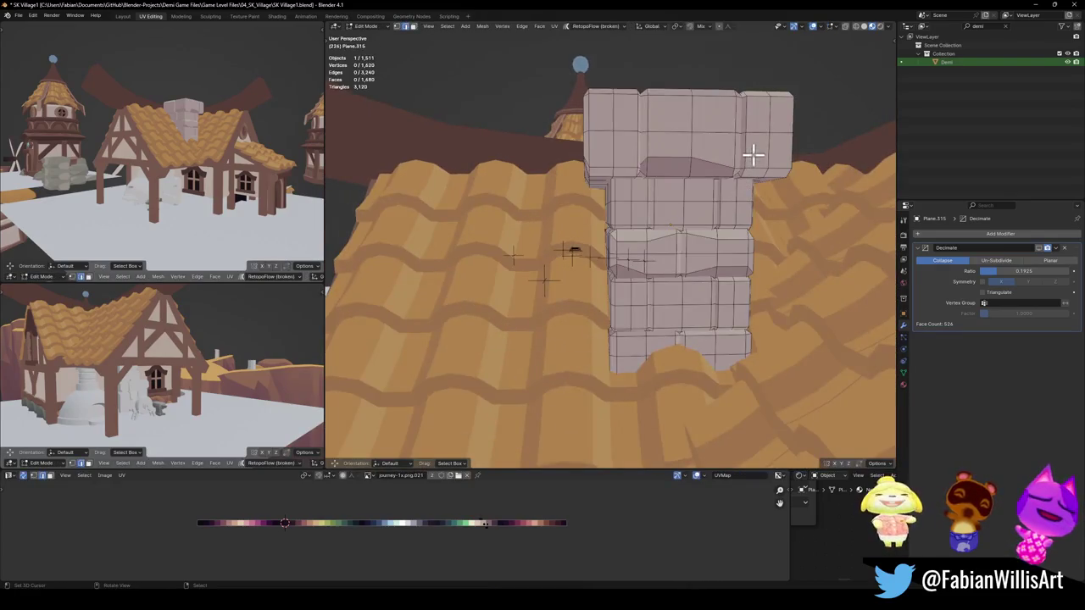
{"action": "key", "text": "g"}
{"action": "key", "text": "Escape"}
{"action": "key", "text": "Tab"}
{"action": "scroll", "coordinate": [746, 204], "scroll_direction": "down", "scroll_amount": 5}
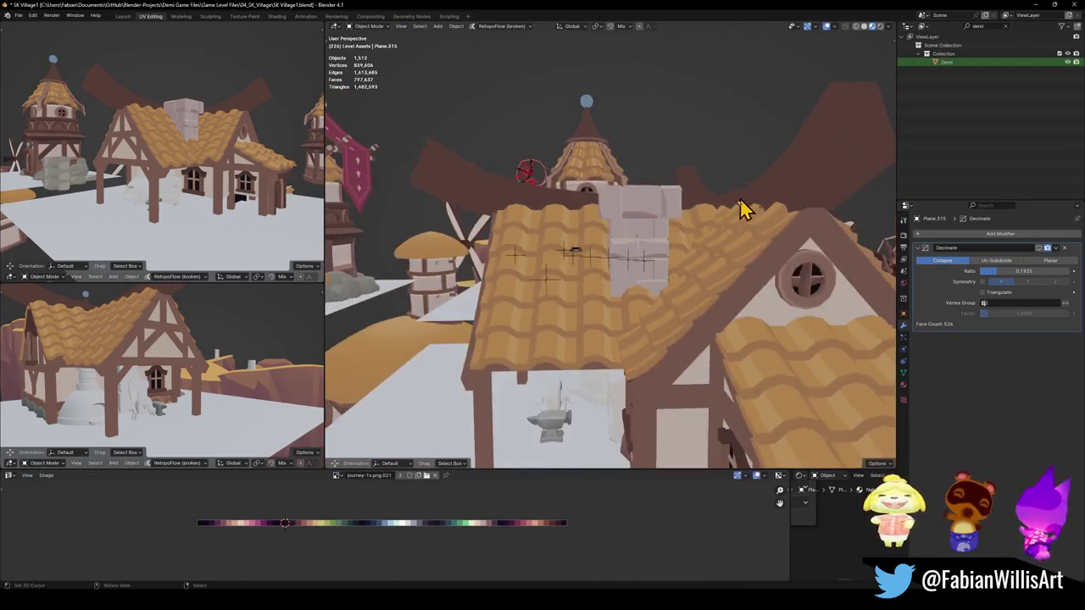
{"action": "middle_click_drag", "start_coordinate": [746, 203], "coordinate": [673, 235]}
{"action": "scroll", "coordinate": [704, 227], "scroll_direction": "up", "scroll_amount": 5}
{"action": "middle_click_drag", "start_coordinate": [708, 288], "coordinate": [685, 266]}
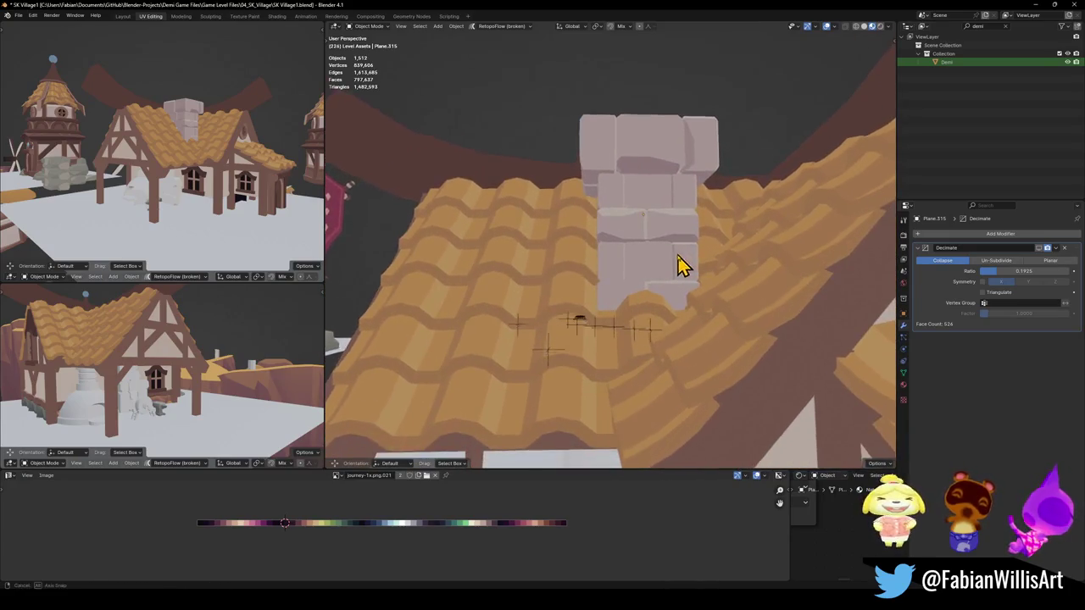
Select an edge on the chimney, then review it from a wider roof view
{"action": "key", "text": "Tab"}
{"action": "scroll", "coordinate": [721, 313], "scroll_direction": "up", "scroll_amount": 3}
{"action": "left_click", "coordinate": [785, 318]}
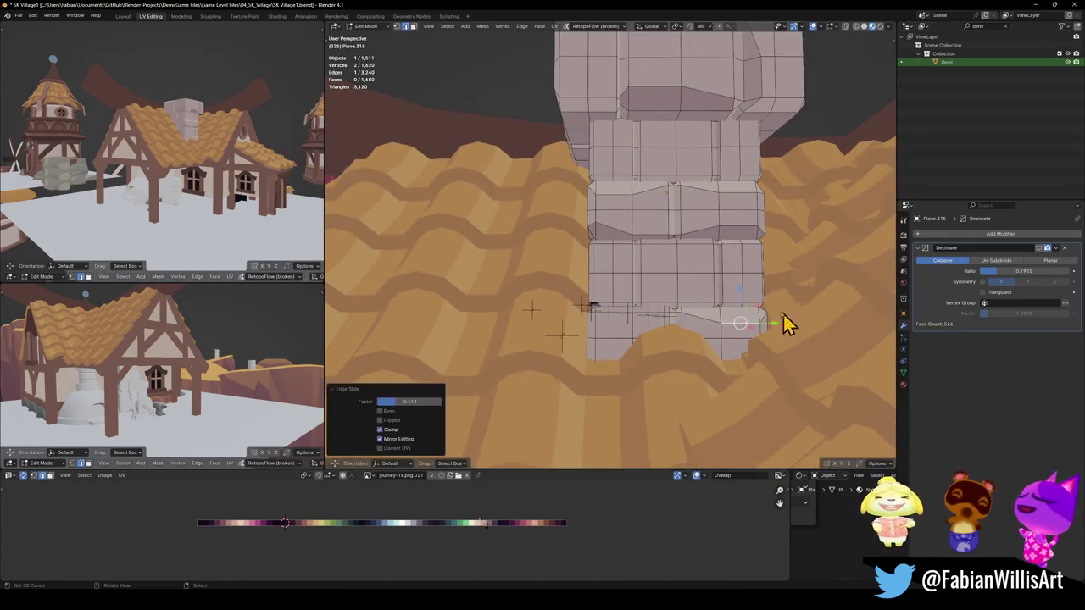
{"action": "key", "text": "Tab"}
{"action": "scroll", "coordinate": [787, 322], "scroll_direction": "down", "scroll_amount": 5}
{"action": "middle_click_drag", "start_coordinate": [788, 322], "coordinate": [700, 302]}
{"action": "scroll", "coordinate": [678, 298], "scroll_direction": "up", "scroll_amount": 2}
{"action": "scroll", "coordinate": [678, 298], "scroll_direction": "up", "scroll_amount": 3}
Edge-slide a chimney loop into place and save the village file
{"action": "key", "text": "Tab"}
{"action": "scroll", "coordinate": [717, 303], "scroll_direction": "up", "scroll_amount": 2}
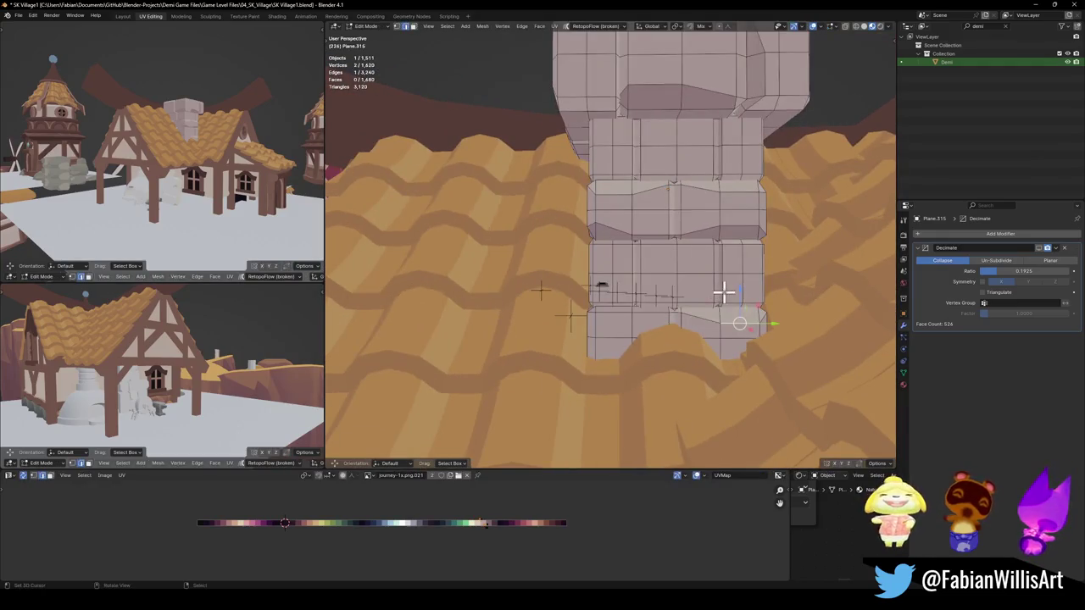
{"action": "key", "text": "g"}
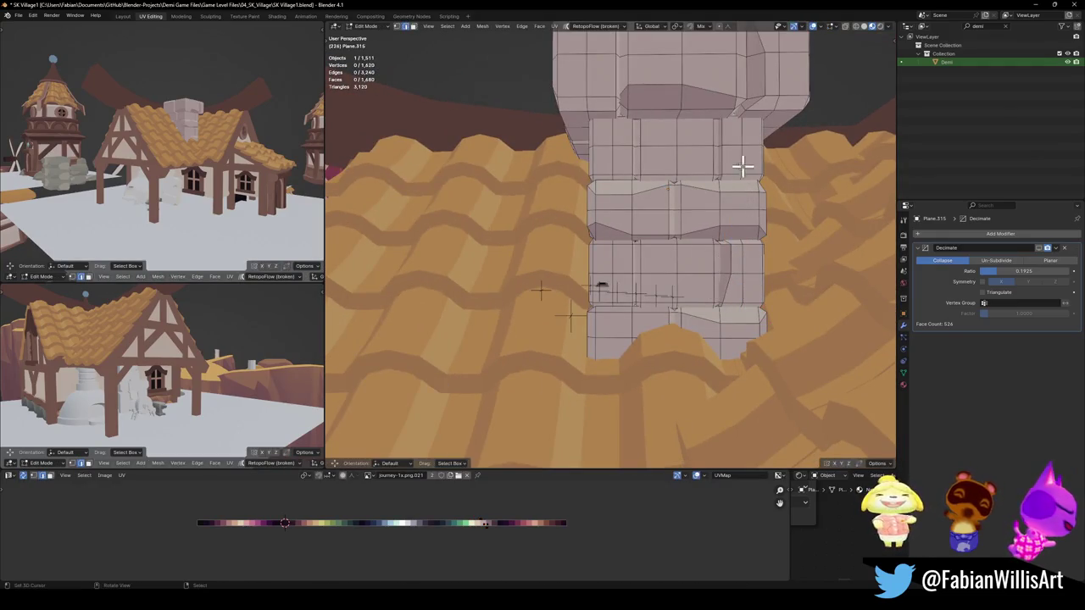
{"action": "mouse_move", "coordinate": [730, 229]}
{"action": "middle_mouse_down"}
{"action": "mouse_move", "coordinate": [686, 249]}
{"action": "mouse_move", "coordinate": [710, 238]}
{"action": "middle_mouse_up"}
{"action": "scroll", "coordinate": [696, 183], "scroll_direction": "up", "scroll_amount": 2}
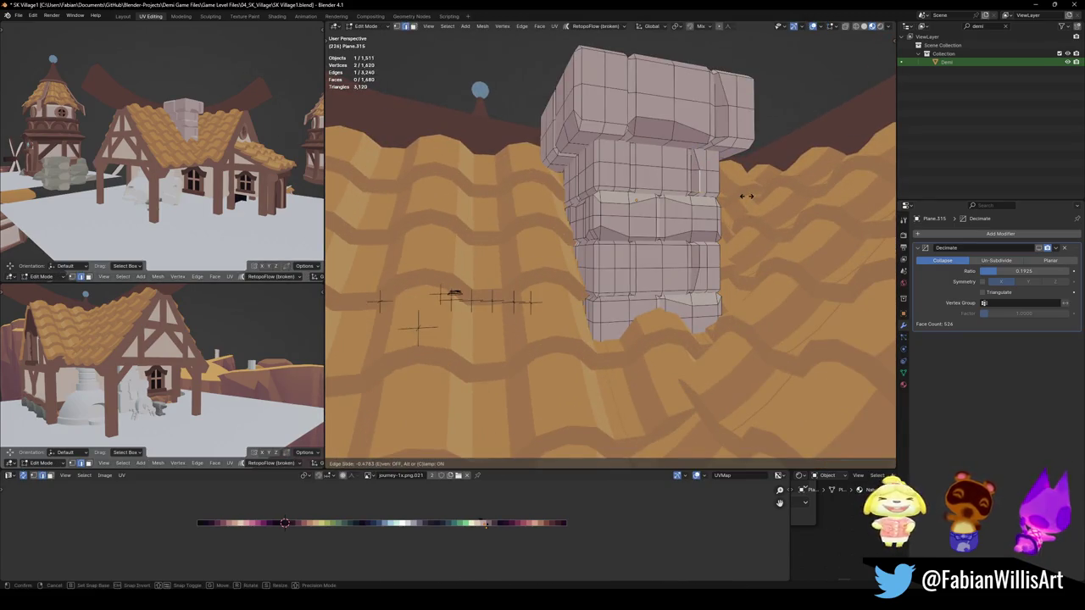
{"action": "left_click", "coordinate": [734, 216]}
{"action": "key", "text": "Tab"}
{"action": "scroll", "coordinate": [729, 222], "scroll_direction": "down", "scroll_amount": 2}
{"action": "scroll", "coordinate": [712, 243], "scroll_direction": "down", "scroll_amount": 2}
{"action": "scroll", "coordinate": [689, 251], "scroll_direction": "down", "scroll_amount": 2}
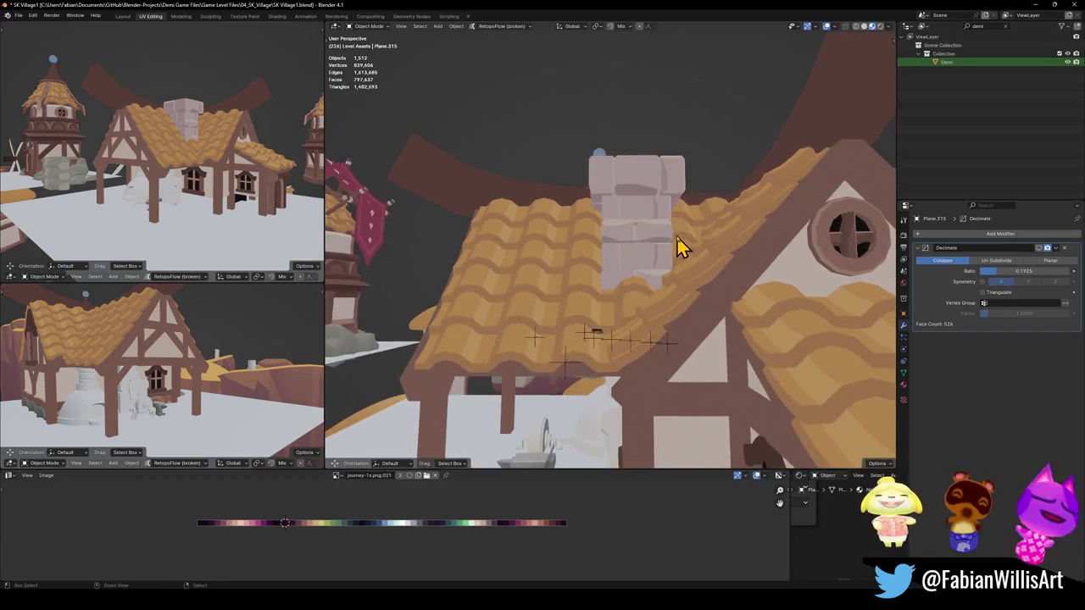
{"action": "key", "text": "ctrl+s"}
Slide a vertical chimney edge to reshape the brick band
{"action": "scroll", "coordinate": [682, 245], "scroll_direction": "up", "scroll_amount": 3}
{"action": "key", "text": "Tab"}
{"action": "key", "text": "g"}
{"action": "key", "text": "g"}
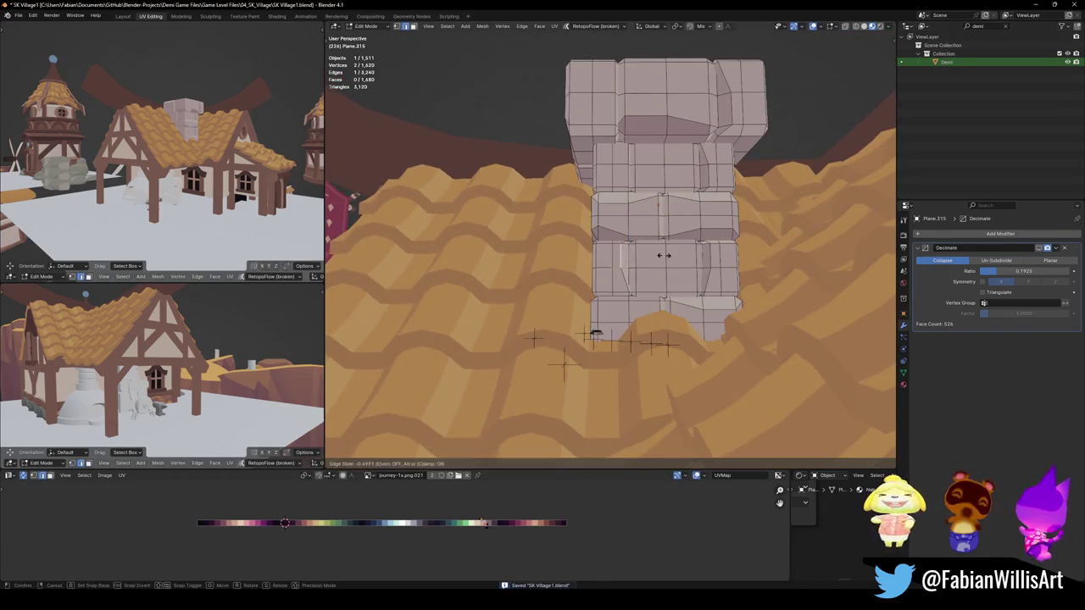
{"action": "left_click", "coordinate": [625, 177]}
{"action": "key", "text": "g"}
{"action": "left_click", "coordinate": [644, 183]}
{"action": "scroll", "coordinate": [648, 198], "scroll_direction": "down", "scroll_amount": 2}
{"action": "key", "text": "Tab"}
{"action": "scroll", "coordinate": [695, 249], "scroll_direction": "down", "scroll_amount": 2}
{"action": "mouse_move", "coordinate": [696, 249]}
{"action": "middle_mouse_down"}
{"action": "mouse_move", "coordinate": [741, 249]}
{"action": "mouse_move", "coordinate": [719, 245]}
{"action": "middle_mouse_up"}
{"action": "scroll", "coordinate": [704, 243], "scroll_direction": "down", "scroll_amount": 4}
{"action": "scroll", "coordinate": [719, 245], "scroll_direction": "up", "scroll_amount": 3}
{"action": "scroll", "coordinate": [696, 229], "scroll_direction": "up", "scroll_amount": 4}
Confirm another chimney edge slide and save the file again
{"action": "key", "text": "Tab"}
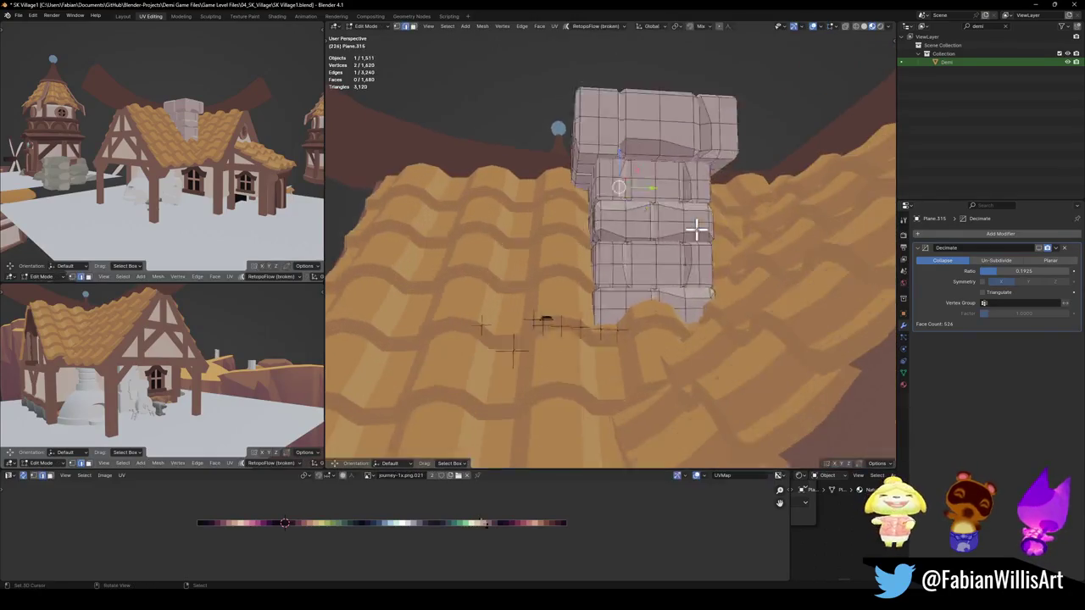
{"action": "scroll", "coordinate": [696, 229], "scroll_direction": "up", "scroll_amount": 2}
{"action": "left_click", "coordinate": [702, 233]}
{"action": "scroll", "coordinate": [703, 232], "scroll_direction": "down", "scroll_amount": 3}
{"action": "key", "text": "Tab"}
{"action": "mouse_move", "coordinate": [703, 238]}
{"action": "middle_mouse_down"}
{"action": "mouse_move", "coordinate": [712, 242]}
{"action": "mouse_move", "coordinate": [611, 249]}
{"action": "middle_mouse_up"}
{"action": "key", "text": "ctrl+s"}
{"action": "scroll", "coordinate": [712, 242], "scroll_direction": "up", "scroll_amount": 3}
{"action": "scroll", "coordinate": [649, 248], "scroll_direction": "down", "scroll_amount": 3}
Review the chimney in and out of Edit Mode from around the house
{"action": "key", "text": "Tab"}
{"action": "scroll", "coordinate": [572, 174], "scroll_direction": "up", "scroll_amount": 2}
{"action": "scroll", "coordinate": [572, 173], "scroll_direction": "up", "scroll_amount": 2}
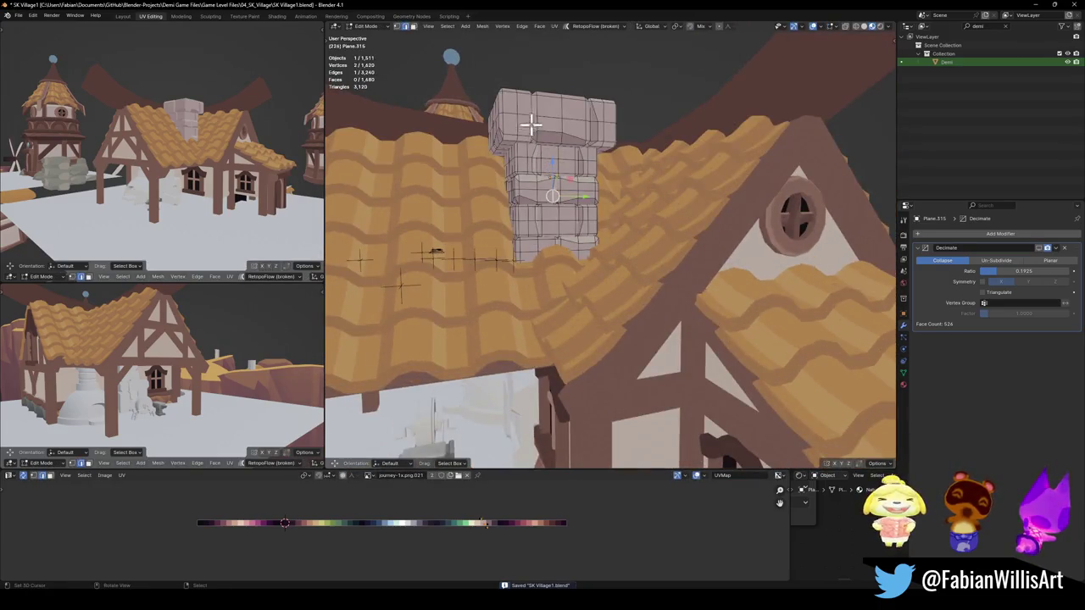
{"action": "key", "text": "Tab"}
{"action": "scroll", "coordinate": [669, 212], "scroll_direction": "down", "scroll_amount": 3}
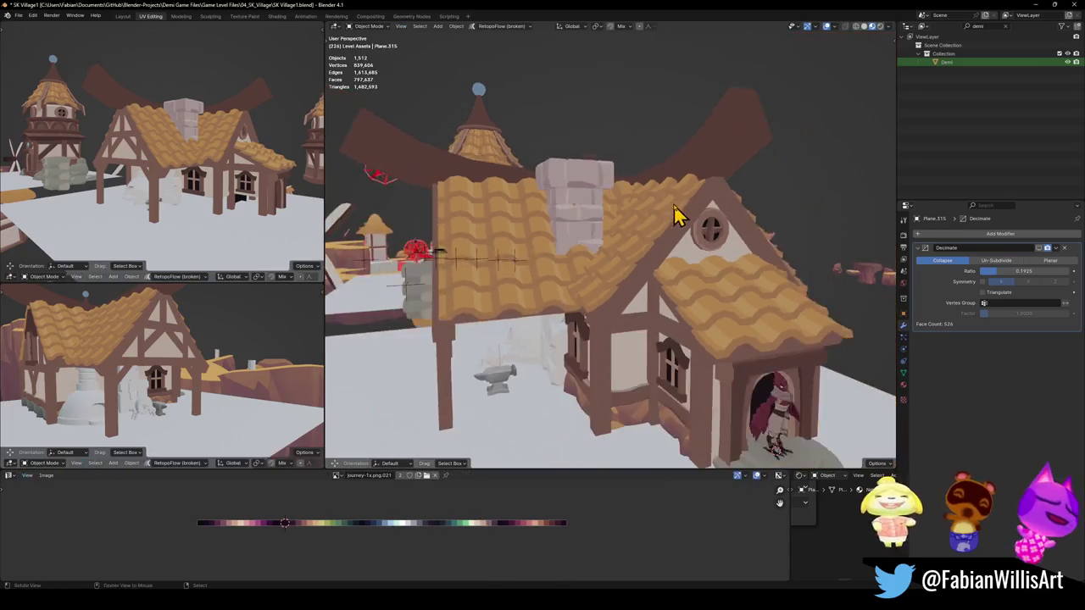
{"action": "scroll", "coordinate": [654, 209], "scroll_direction": "up", "scroll_amount": 2}
{"action": "scroll", "coordinate": [649, 212], "scroll_direction": "up", "scroll_amount": 1}
{"action": "scroll", "coordinate": [642, 222], "scroll_direction": "up", "scroll_amount": 1}
{"action": "mouse_move", "coordinate": [642, 222]}
{"action": "middle_mouse_down"}
{"action": "mouse_move", "coordinate": [671, 242]}
{"action": "mouse_move", "coordinate": [695, 238]}
{"action": "mouse_move", "coordinate": [605, 242]}
{"action": "mouse_move", "coordinate": [641, 248]}
{"action": "mouse_move", "coordinate": [686, 228]}
{"action": "mouse_move", "coordinate": [678, 218]}
{"action": "mouse_move", "coordinate": [670, 246]}
{"action": "mouse_move", "coordinate": [685, 250]}
{"action": "mouse_move", "coordinate": [528, 168]}
{"action": "middle_mouse_up"}
{"action": "scroll", "coordinate": [661, 237], "scroll_direction": "down", "scroll_amount": 5}
Slide another chimney edge loop from a closer view, saving along the way
{"action": "key", "text": "Tab"}
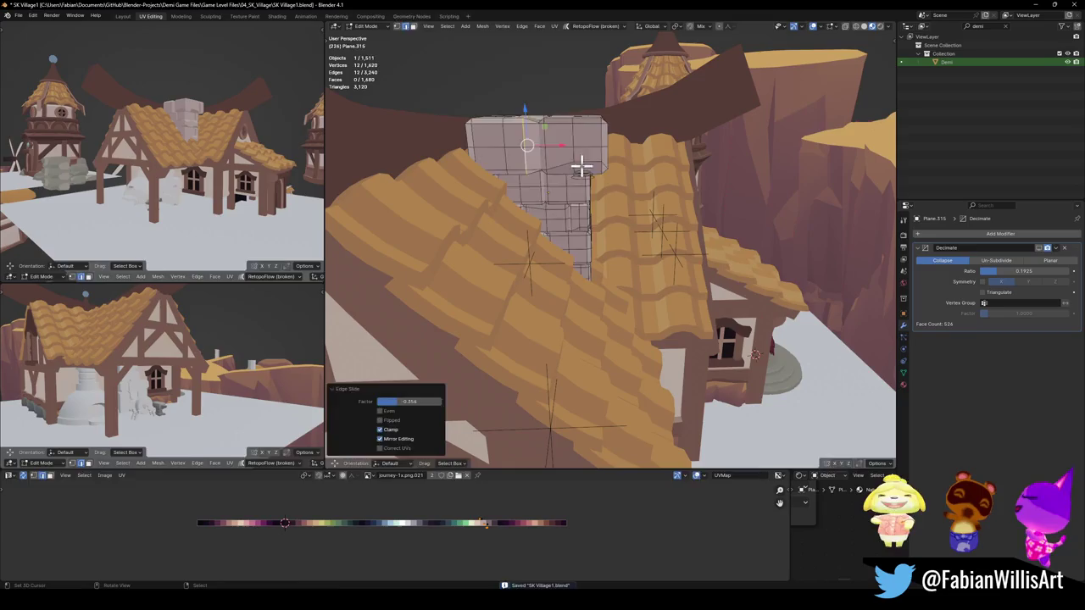
{"action": "middle_click_drag", "start_coordinate": [649, 210], "coordinate": [537, 177]}
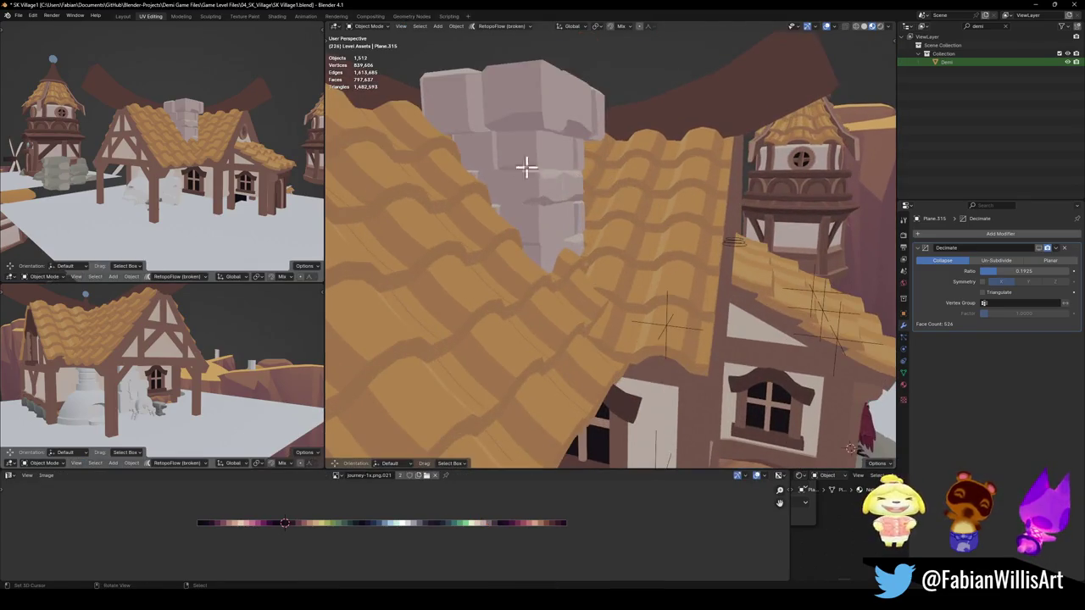
{"action": "key", "text": "Tab"}
{"action": "key", "text": "Tab"}
{"action": "mouse_move", "coordinate": [525, 141]}
{"action": "middle_mouse_down"}
{"action": "mouse_move", "coordinate": [636, 201]}
{"action": "mouse_move", "coordinate": [534, 220]}
{"action": "mouse_move", "coordinate": [683, 245]}
{"action": "mouse_move", "coordinate": [643, 244]}
{"action": "mouse_move", "coordinate": [669, 243]}
{"action": "middle_mouse_up"}
{"action": "key", "text": "ctrl+s"}
{"action": "key", "text": "Tab"}
{"action": "key", "text": "Escape"}
{"action": "key", "text": "Tab"}
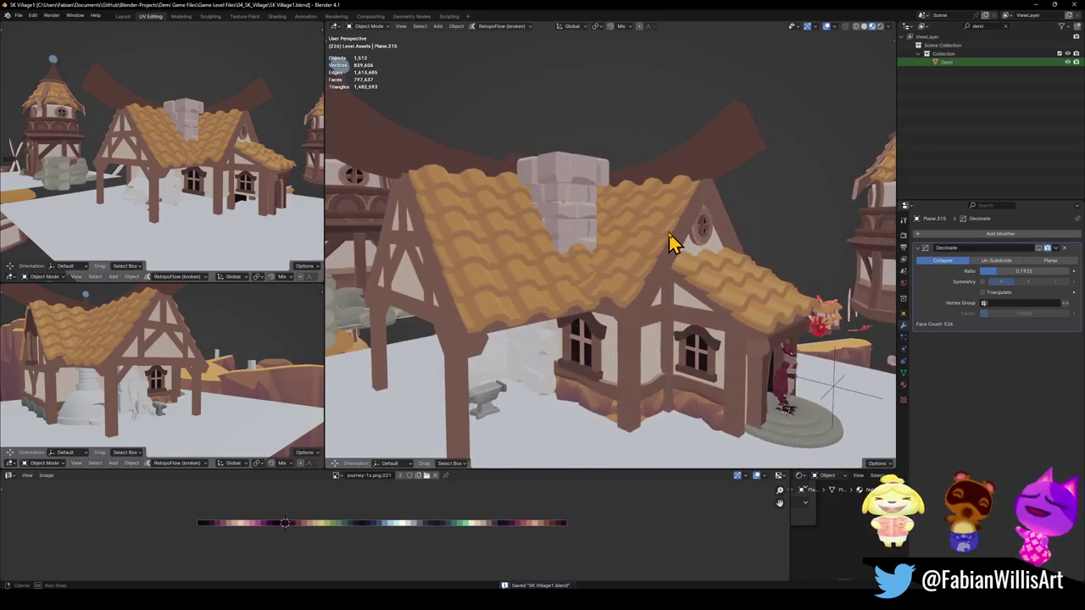
{"action": "scroll", "coordinate": [521, 219], "scroll_direction": "up", "scroll_amount": 3}
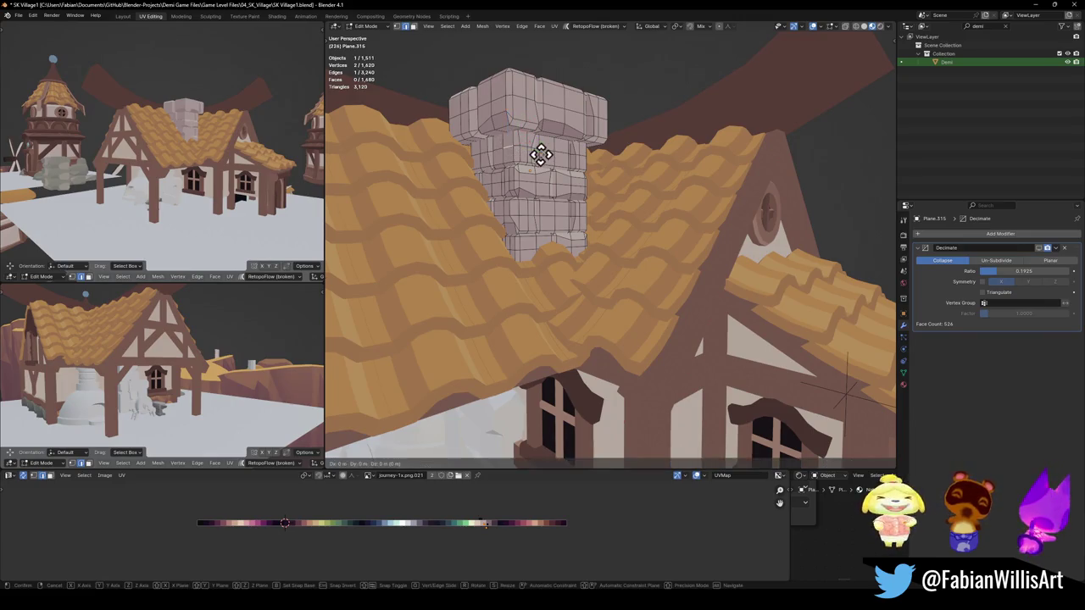
{"action": "left_click", "coordinate": [557, 158]}
{"action": "key", "text": "Tab"}
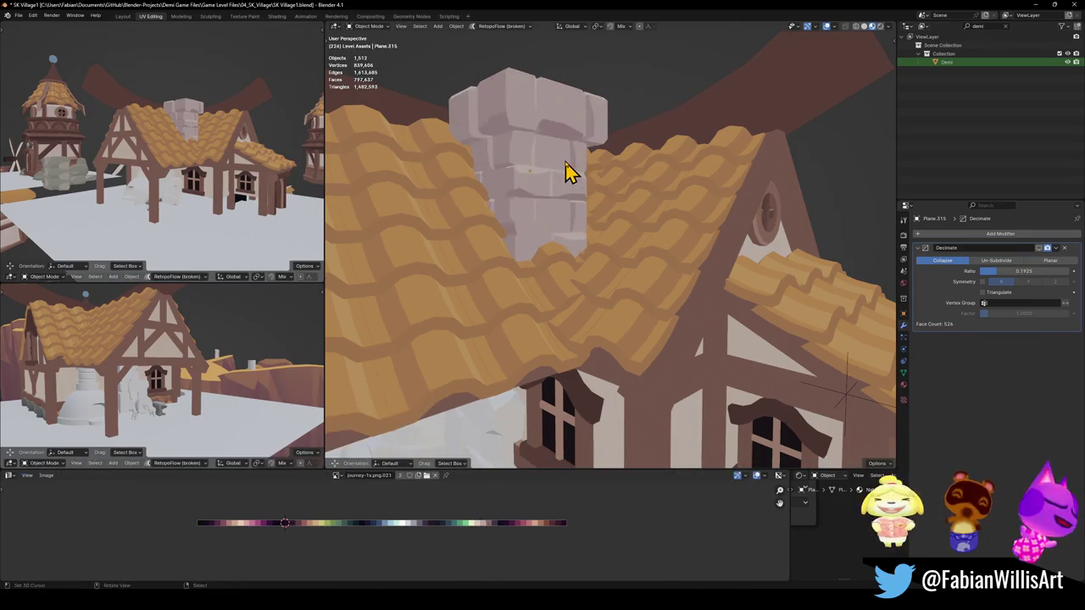
{"action": "mouse_move", "coordinate": [566, 166]}
{"action": "middle_mouse_down"}
{"action": "mouse_move", "coordinate": [621, 200]}
{"action": "mouse_move", "coordinate": [620, 223]}
{"action": "mouse_move", "coordinate": [545, 235]}
{"action": "middle_mouse_up"}
Select and frame the chimney, confirm a final edge slide, and save
{"action": "left_click", "coordinate": [616, 174]}
{"action": "key", "text": "Tab"}
{"action": "key", "text": "KP_Decimal"}
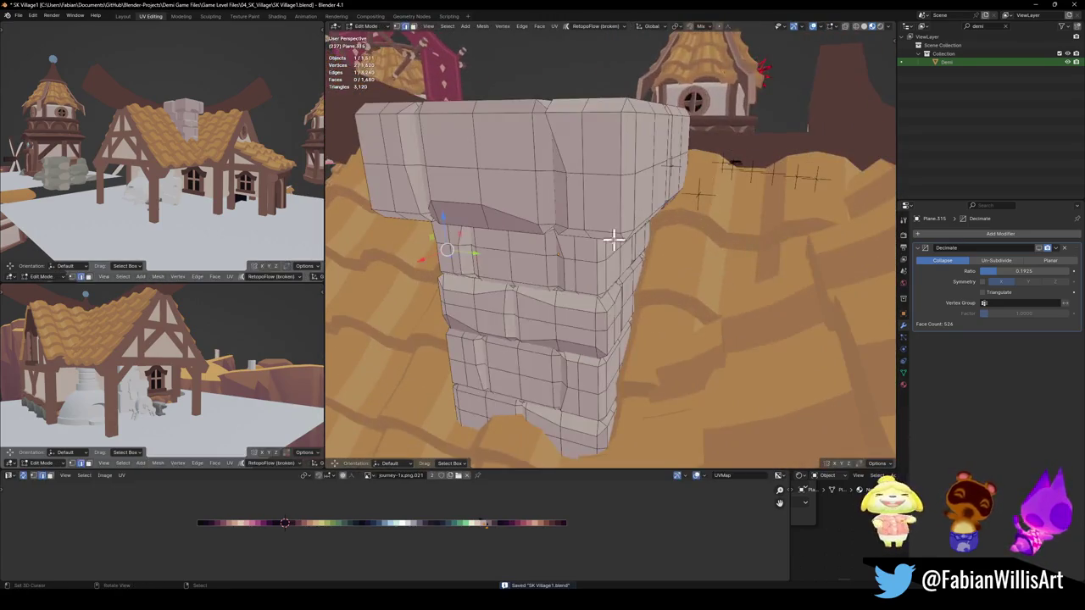
{"action": "left_click", "coordinate": [625, 383]}
{"action": "key", "text": "Tab"}
{"action": "middle_click_drag", "start_coordinate": [625, 383], "coordinate": [632, 357]}
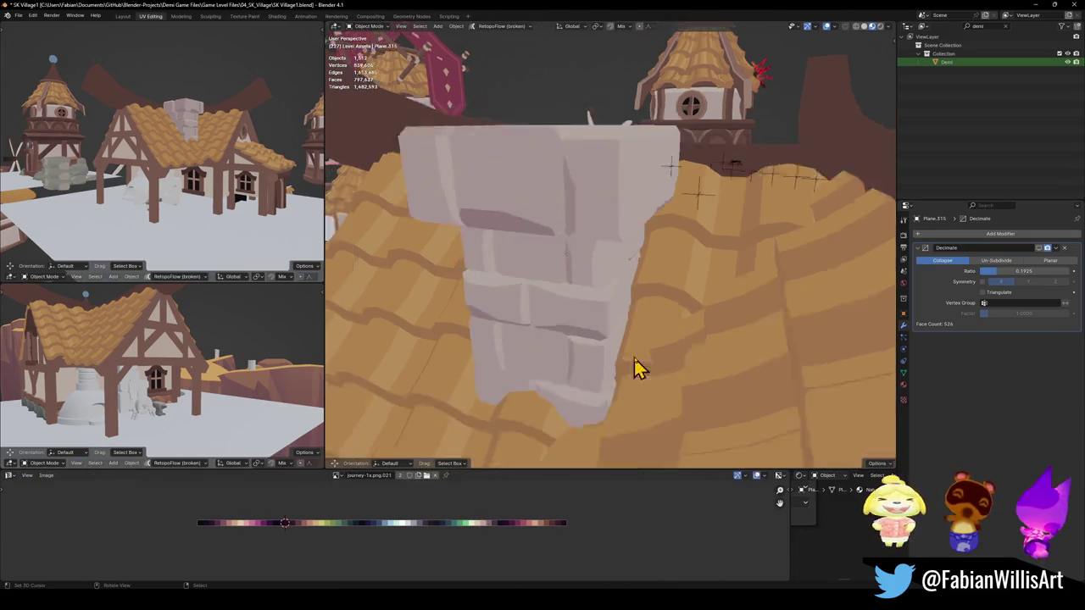
{"action": "scroll", "coordinate": [633, 357], "scroll_direction": "down", "scroll_amount": 4}
{"action": "key", "text": "ctrl+s"}
From a top-down village view, delete the stray thatched tower and its stone base
{"action": "mouse_move", "coordinate": [662, 322]}
{"action": "middle_mouse_down"}
{"action": "mouse_move", "coordinate": [676, 330]}
{"action": "mouse_move", "coordinate": [683, 280]}
{"action": "mouse_move", "coordinate": [644, 270]}
{"action": "middle_mouse_up"}
{"action": "scroll", "coordinate": [625, 283], "scroll_direction": "down", "scroll_amount": 2}
{"action": "scroll", "coordinate": [650, 283], "scroll_direction": "down", "scroll_amount": 2}
{"action": "scroll", "coordinate": [683, 287], "scroll_direction": "up", "scroll_amount": 3}
{"action": "scroll", "coordinate": [617, 256], "scroll_direction": "up", "scroll_amount": 3}
{"action": "mouse_move", "coordinate": [565, 260]}
{"action": "middle_mouse_down"}
{"action": "mouse_move", "coordinate": [645, 238]}
{"action": "mouse_move", "coordinate": [678, 265]}
{"action": "middle_mouse_up"}
{"action": "scroll", "coordinate": [605, 252], "scroll_direction": "down", "scroll_amount": 3}
{"action": "scroll", "coordinate": [641, 242], "scroll_direction": "down", "scroll_amount": 2}
{"action": "scroll", "coordinate": [649, 235], "scroll_direction": "down", "scroll_amount": 2}
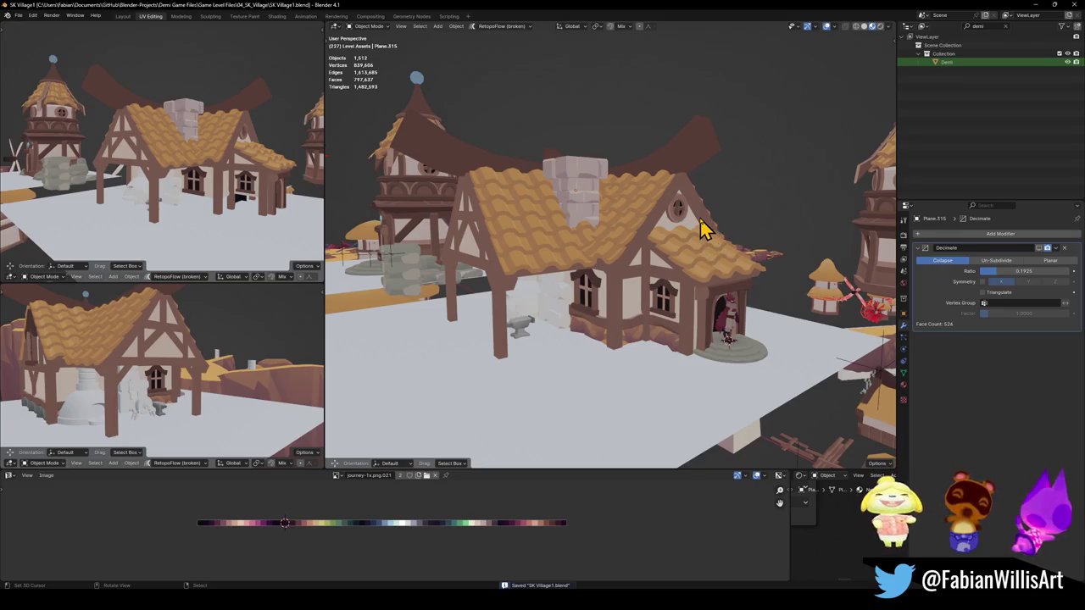
{"action": "scroll", "coordinate": [704, 222], "scroll_direction": "down", "scroll_amount": 2}
{"action": "scroll", "coordinate": [707, 234], "scroll_direction": "down", "scroll_amount": 3}
{"action": "mouse_move", "coordinate": [703, 245]}
{"action": "middle_mouse_down"}
{"action": "mouse_move", "coordinate": [765, 254]}
{"action": "mouse_move", "coordinate": [492, 316]}
{"action": "mouse_move", "coordinate": [653, 302]}
{"action": "mouse_move", "coordinate": [605, 328]}
{"action": "mouse_move", "coordinate": [588, 294]}
{"action": "mouse_move", "coordinate": [600, 279]}
{"action": "mouse_move", "coordinate": [625, 293]}
{"action": "mouse_move", "coordinate": [662, 281]}
{"action": "mouse_move", "coordinate": [653, 344]}
{"action": "mouse_move", "coordinate": [610, 340]}
{"action": "mouse_move", "coordinate": [695, 311]}
{"action": "mouse_move", "coordinate": [619, 300]}
{"action": "mouse_move", "coordinate": [664, 312]}
{"action": "mouse_move", "coordinate": [654, 285]}
{"action": "middle_mouse_up"}
{"action": "key", "text": "Delete"}
{"action": "scroll", "coordinate": [623, 347], "scroll_direction": "up", "scroll_amount": 3}
Delete the tower roof, white spiral base, small terrain island and C-shaped DK_Terrain_03.408 piece
{"action": "left_click", "coordinate": [654, 286]}
{"action": "key", "text": "Delete"}
{"action": "left_click", "coordinate": [667, 339]}
{"action": "key", "text": "Delete"}
{"action": "left_click", "coordinate": [632, 301]}
{"action": "key", "text": "Delete"}
{"action": "left_click", "coordinate": [653, 318]}
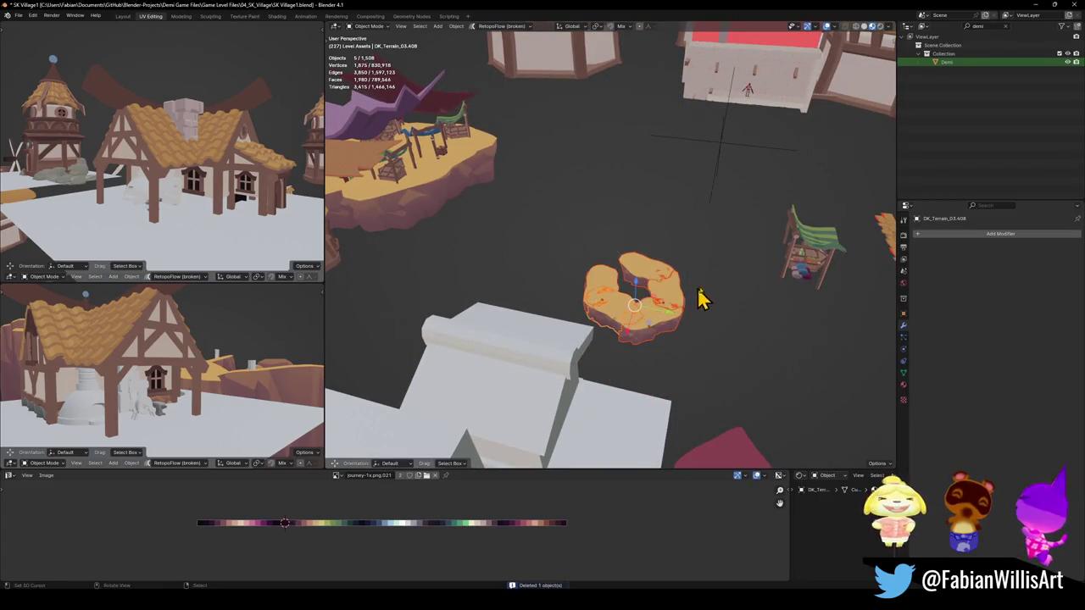
{"action": "key", "text": "Delete"}
Delete the selected plane near the market stall and save the level file
{"action": "scroll", "coordinate": [811, 266], "scroll_direction": "up", "scroll_amount": 5}
{"action": "mouse_move", "coordinate": [666, 279]}
{"action": "middle_mouse_down"}
{"action": "mouse_move", "coordinate": [685, 264]}
{"action": "mouse_move", "coordinate": [712, 277]}
{"action": "mouse_move", "coordinate": [654, 296]}
{"action": "middle_mouse_up"}
{"action": "scroll", "coordinate": [653, 295], "scroll_direction": "down", "scroll_amount": 2}
{"action": "scroll", "coordinate": [678, 273], "scroll_direction": "down", "scroll_amount": 3}
{"action": "scroll", "coordinate": [648, 268], "scroll_direction": "down", "scroll_amount": 4}
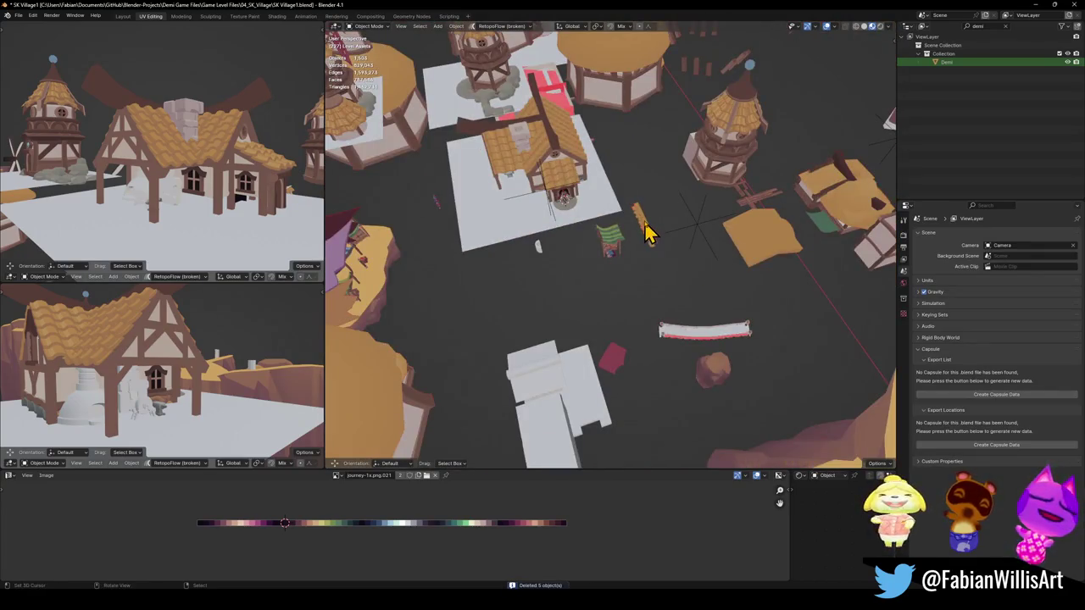
{"action": "key", "text": "Delete"}
{"action": "middle_click_drag", "start_coordinate": [653, 242], "coordinate": [660, 295]}
{"action": "scroll", "coordinate": [650, 249], "scroll_direction": "up", "scroll_amount": 3}
{"action": "scroll", "coordinate": [690, 279], "scroll_direction": "down", "scroll_amount": 4}
{"action": "key", "text": "ctrl+s"}
Move the market stall along the ground plane only
{"action": "left_click", "coordinate": [666, 291]}
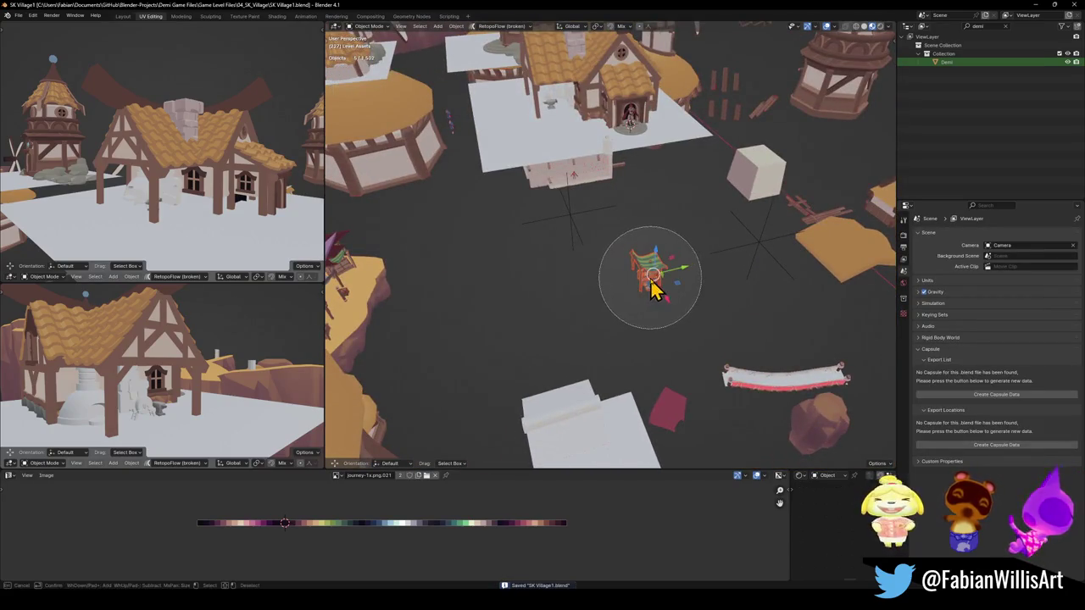
{"action": "key", "text": "g"}
{"action": "key", "text": "shift+z"}
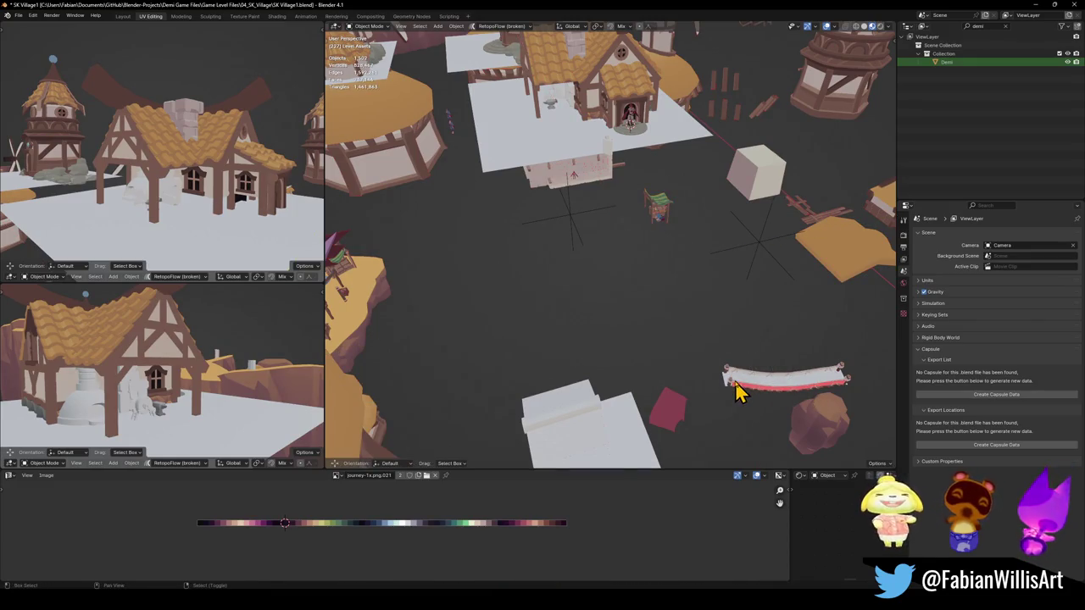
Delete the spare bridge and the first red plane
{"action": "left_click", "coordinate": [736, 388]}
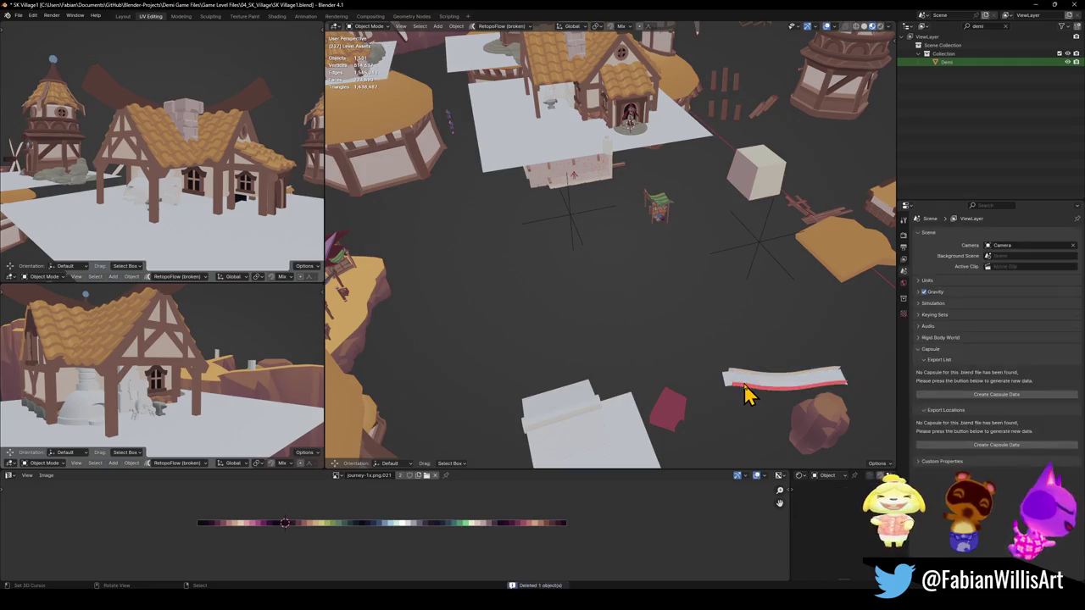
{"action": "key", "text": "Delete"}
{"action": "left_click", "coordinate": [667, 421]}
{"action": "key", "text": "KP_Decimal"}
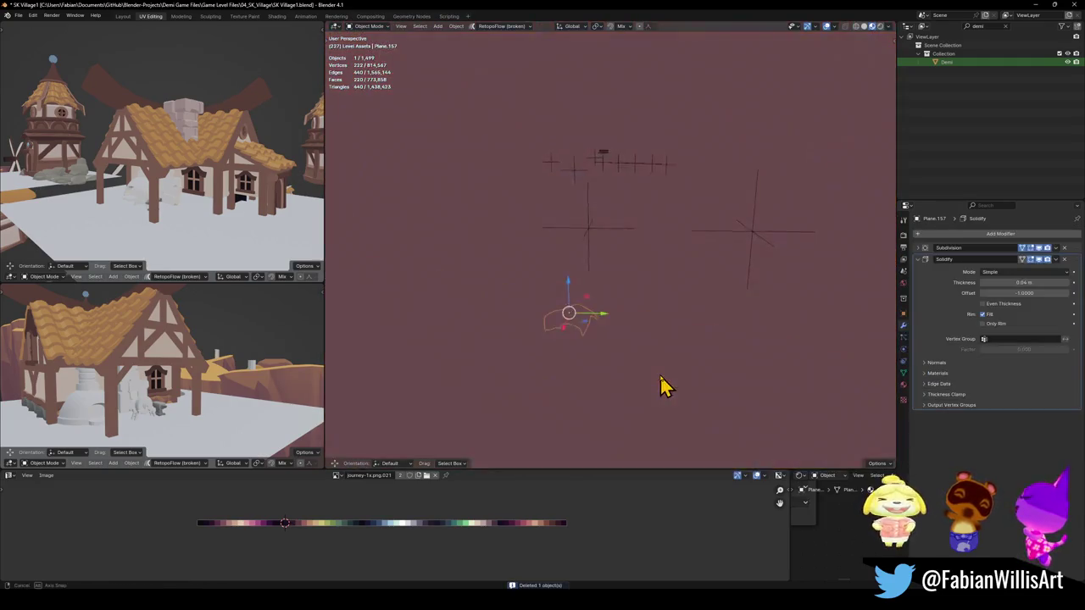
{"action": "scroll", "coordinate": [661, 385], "scroll_direction": "down", "scroll_amount": 5}
{"action": "mouse_move", "coordinate": [690, 399]}
{"action": "middle_mouse_down"}
{"action": "mouse_move", "coordinate": [716, 400]}
{"action": "mouse_move", "coordinate": [781, 324]}
{"action": "mouse_move", "coordinate": [605, 310]}
{"action": "middle_mouse_up"}
{"action": "key", "text": "Delete"}
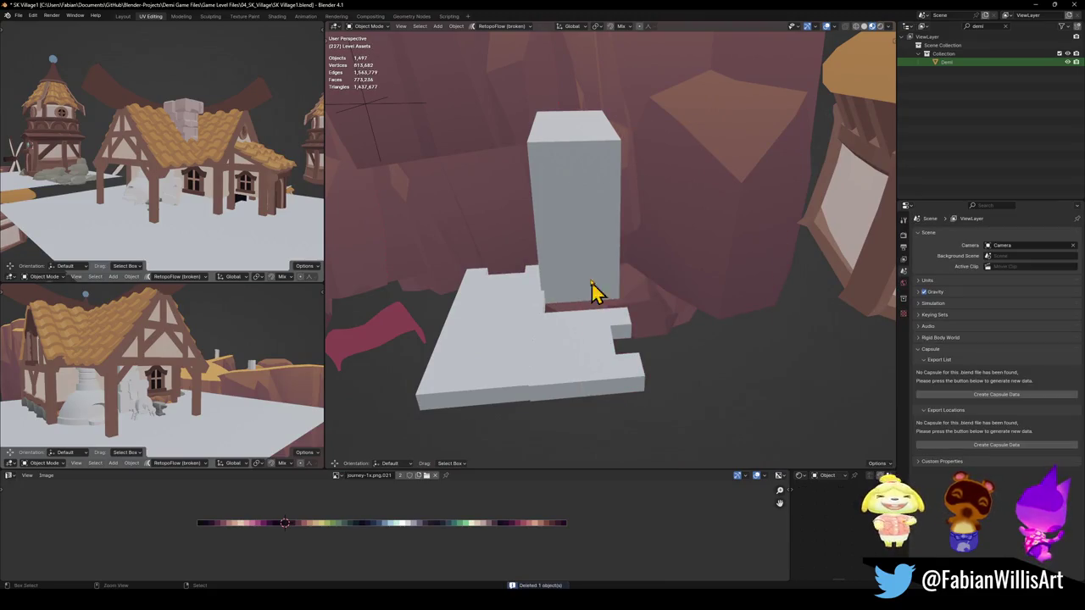
Delete the tall grey block, a grey base piece and the other red plane
{"action": "left_click", "coordinate": [593, 292]}
{"action": "key", "text": "Delete"}
{"action": "left_click", "coordinate": [545, 363]}
{"action": "key", "text": "Delete"}
{"action": "mouse_move", "coordinate": [503, 339]}
{"action": "middle_mouse_down"}
{"action": "mouse_move", "coordinate": [534, 318]}
{"action": "mouse_move", "coordinate": [479, 346]}
{"action": "middle_mouse_up"}
{"action": "left_click", "coordinate": [480, 347]}
{"action": "mouse_move", "coordinate": [654, 339]}
{"action": "middle_mouse_down"}
{"action": "mouse_move", "coordinate": [534, 261]}
{"action": "mouse_move", "coordinate": [635, 344]}
{"action": "mouse_move", "coordinate": [670, 234]}
{"action": "mouse_move", "coordinate": [613, 229]}
{"action": "mouse_move", "coordinate": [629, 283]}
{"action": "middle_mouse_up"}
{"action": "key", "text": "Delete"}
{"action": "scroll", "coordinate": [534, 271], "scroll_direction": "down", "scroll_amount": 3}
{"action": "scroll", "coordinate": [534, 266], "scroll_direction": "down", "scroll_amount": 4}
{"action": "scroll", "coordinate": [670, 234], "scroll_direction": "up", "scroll_amount": 4}
Delete the flat orange roof piece, wooden planks, orange roof piece and planks-and-fence object
{"action": "left_click", "coordinate": [630, 284]}
{"action": "key", "text": "Delete"}
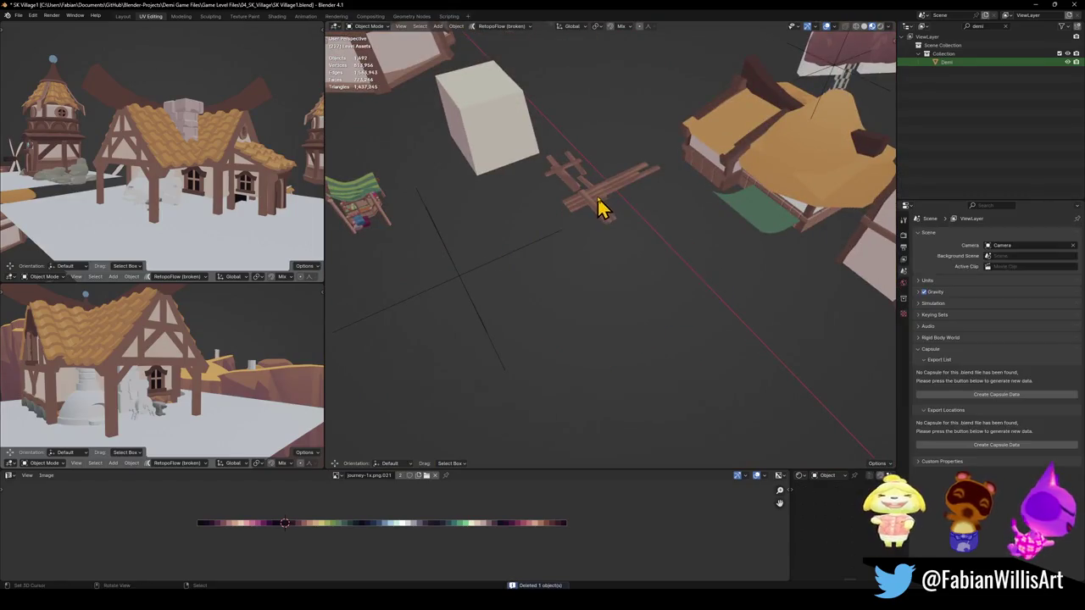
{"action": "left_click", "coordinate": [597, 208]}
{"action": "middle_click_drag", "start_coordinate": [602, 204], "coordinate": [610, 322]}
{"action": "key", "text": "Delete"}
{"action": "scroll", "coordinate": [727, 266], "scroll_direction": "up", "scroll_amount": 4}
{"action": "mouse_move", "coordinate": [511, 266]}
{"action": "middle_mouse_down"}
{"action": "mouse_move", "coordinate": [720, 230]}
{"action": "mouse_move", "coordinate": [653, 279]}
{"action": "mouse_move", "coordinate": [666, 262]}
{"action": "mouse_move", "coordinate": [673, 320]}
{"action": "middle_mouse_up"}
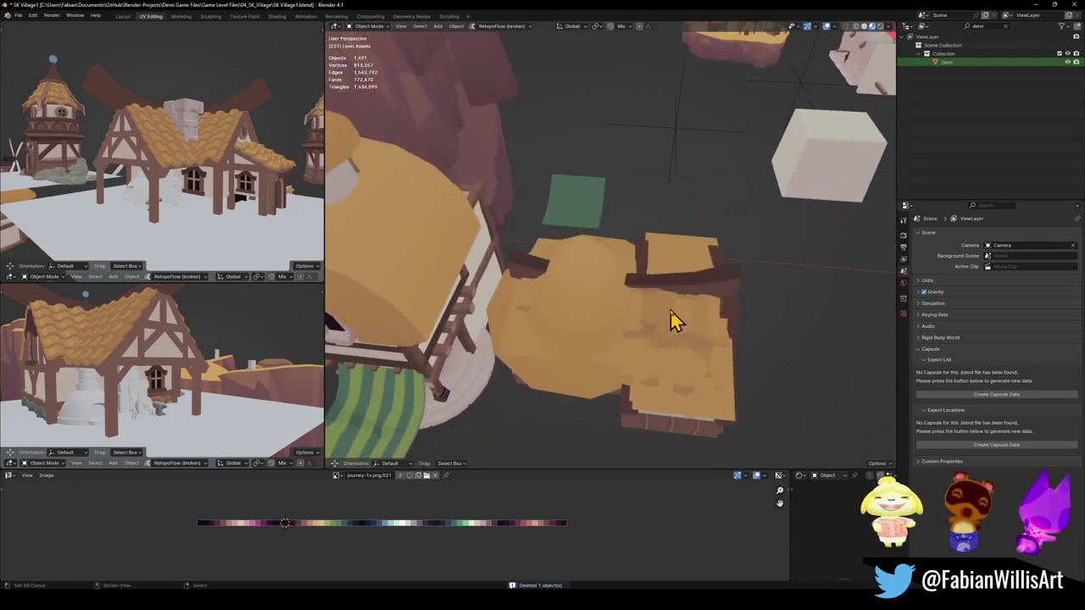
{"action": "key", "text": "Delete"}
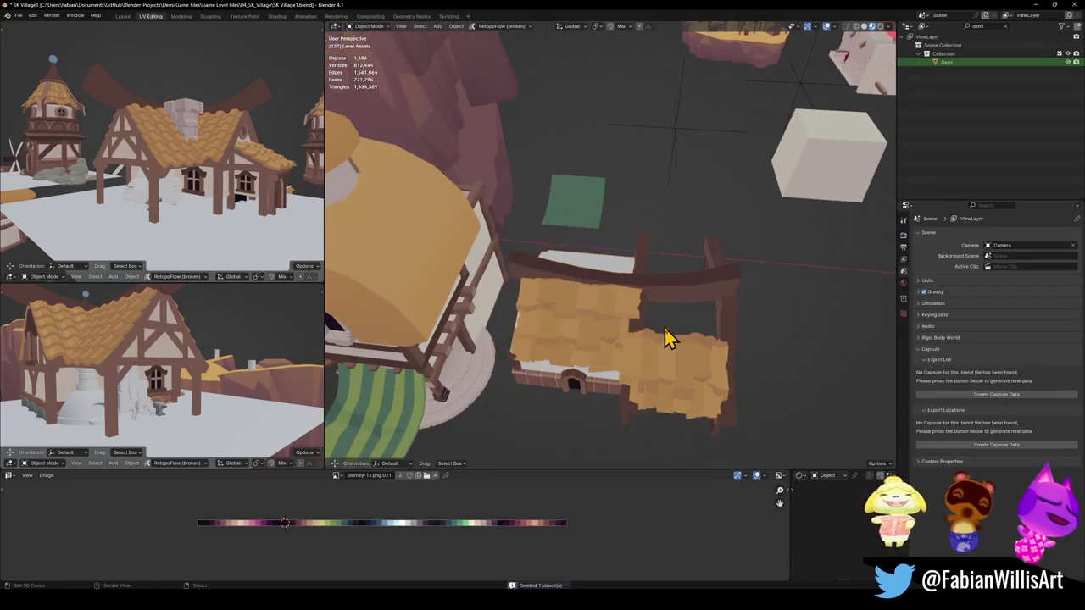
{"action": "key", "text": "Delete"}
Delete the wooden fringe, lower plank row, remaining orange plank object and small wooden object
{"action": "left_click", "coordinate": [641, 373]}
{"action": "key", "text": "Delete"}
{"action": "left_click", "coordinate": [630, 346]}
{"action": "key", "text": "Delete"}
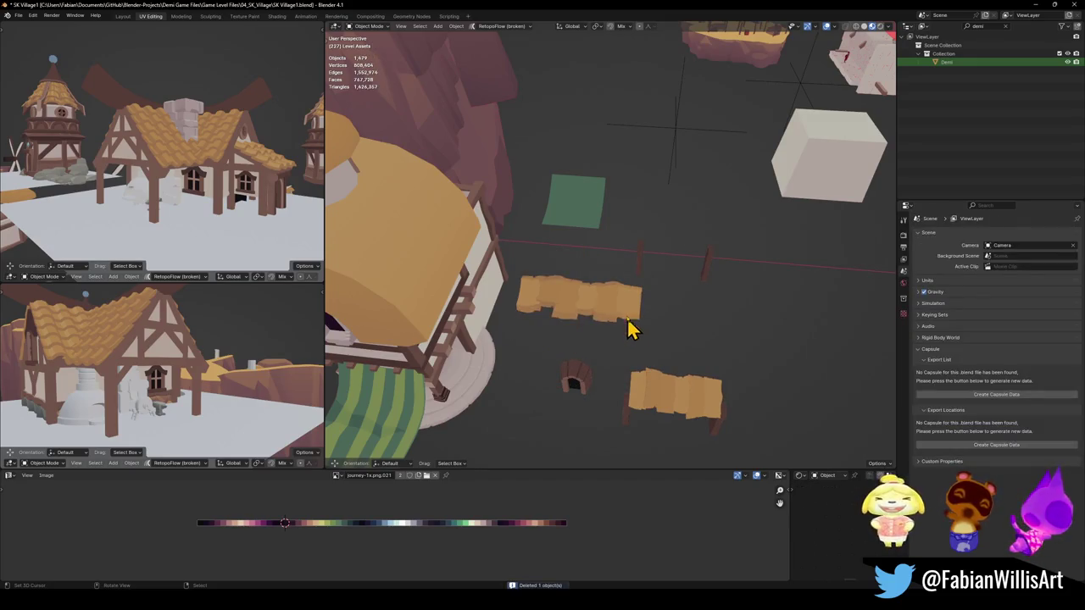
{"action": "key", "text": "Delete"}
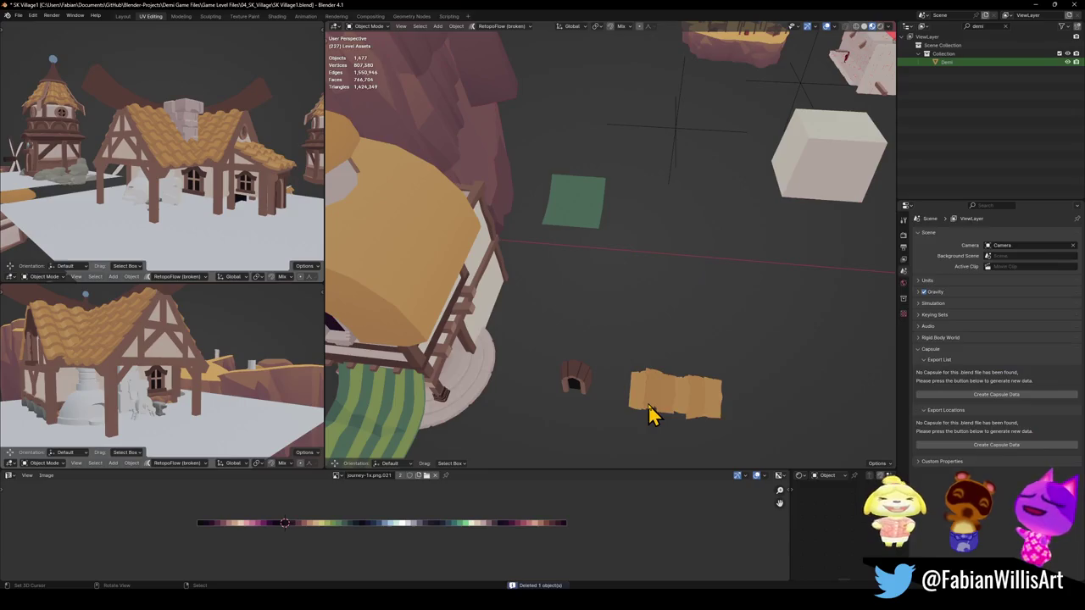
{"action": "left_click", "coordinate": [587, 387]}
{"action": "key", "text": "Delete"}
{"action": "key", "text": "Delete"}
Circle-select the unused house and delete its 23 objects
{"action": "mouse_move", "coordinate": [568, 227]}
{"action": "middle_mouse_down"}
{"action": "mouse_move", "coordinate": [641, 288]}
{"action": "mouse_move", "coordinate": [606, 246]}
{"action": "middle_mouse_up"}
{"action": "scroll", "coordinate": [642, 288], "scroll_direction": "down", "scroll_amount": 3}
{"action": "key", "text": "c"}
{"action": "key", "text": "Escape"}
{"action": "middle_click_drag", "start_coordinate": [612, 335], "coordinate": [622, 300]}
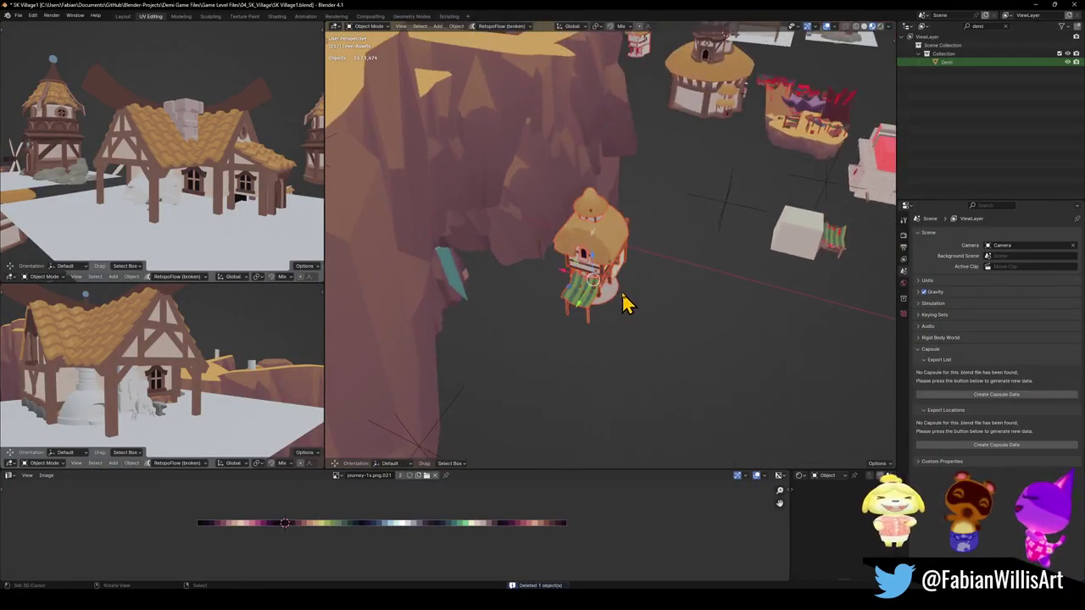
{"action": "key", "text": "Delete"}
Delete the crate and the arrayed crate on the cliff
{"action": "middle_click_drag", "start_coordinate": [537, 285], "coordinate": [614, 314]}
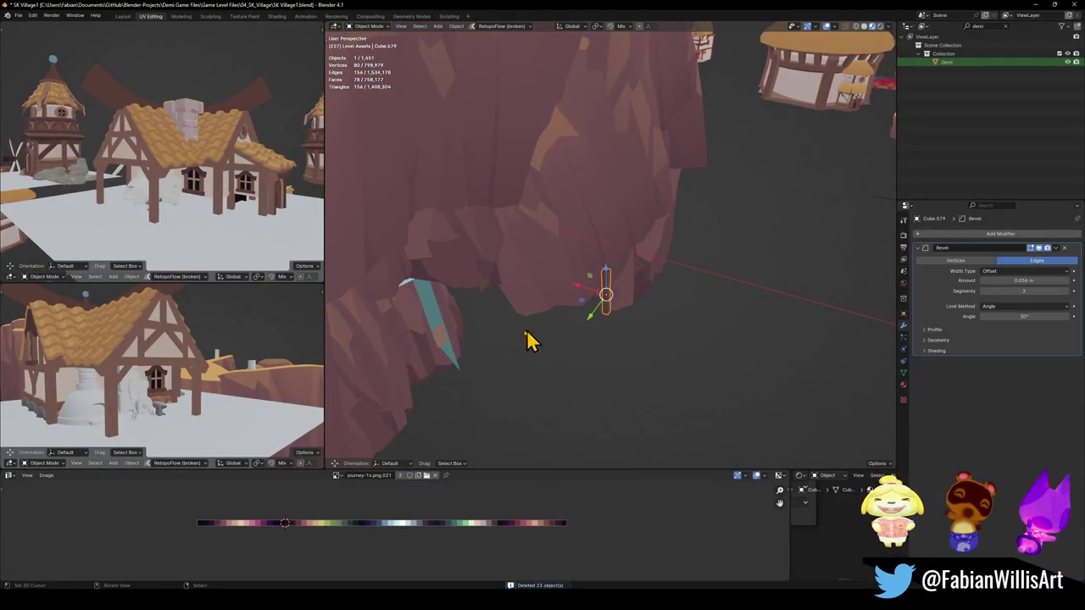
{"action": "middle_click_drag", "start_coordinate": [483, 291], "coordinate": [507, 265]}
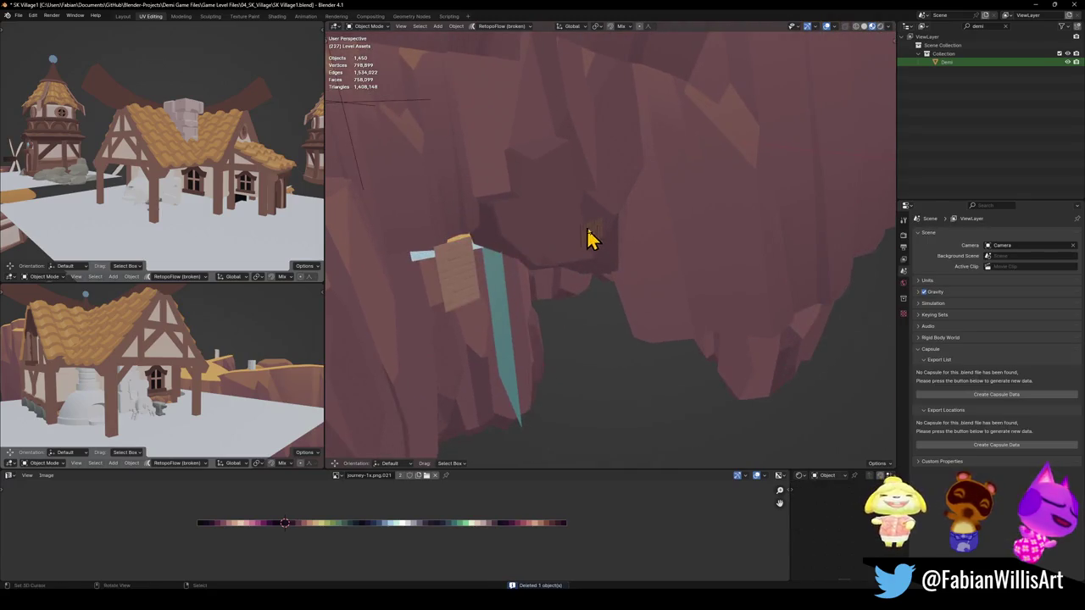
{"action": "key", "text": "KP_Decimal"}
{"action": "mouse_move", "coordinate": [637, 279]}
{"action": "middle_mouse_down"}
{"action": "mouse_move", "coordinate": [654, 269]}
{"action": "mouse_move", "coordinate": [682, 283]}
{"action": "mouse_move", "coordinate": [610, 281]}
{"action": "middle_mouse_up"}
{"action": "key", "text": "Delete"}
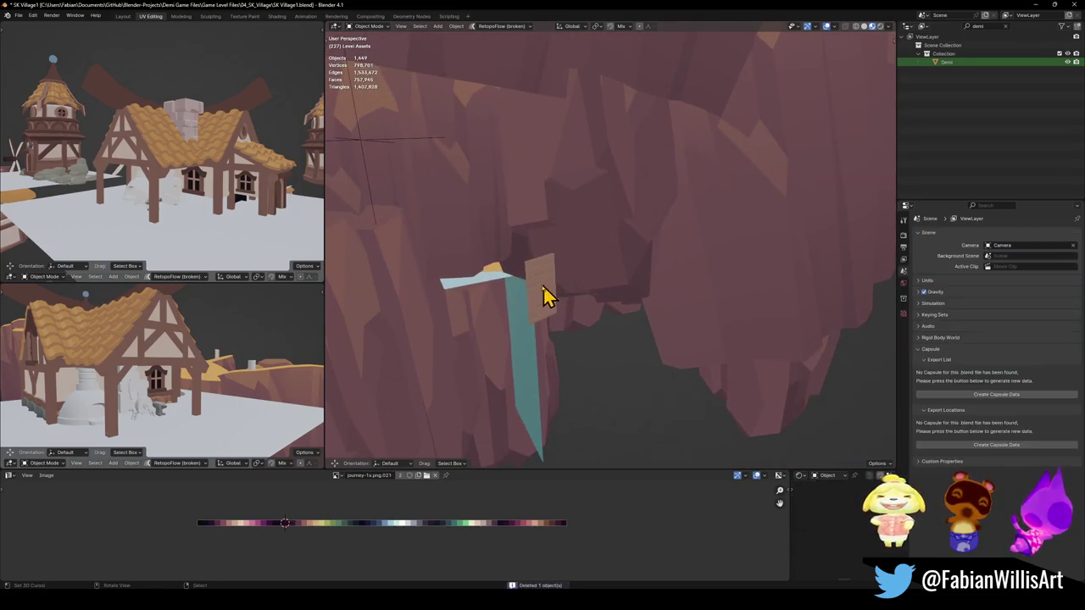
{"action": "key", "text": "Delete"}
Delete the small white cube Cube.536
{"action": "mouse_move", "coordinate": [668, 307]}
{"action": "middle_mouse_down"}
{"action": "mouse_move", "coordinate": [613, 302]}
{"action": "mouse_move", "coordinate": [622, 249]}
{"action": "mouse_move", "coordinate": [620, 264]}
{"action": "mouse_move", "coordinate": [565, 308]}
{"action": "middle_mouse_up"}
{"action": "scroll", "coordinate": [543, 279], "scroll_direction": "down", "scroll_amount": 5}
{"action": "mouse_move", "coordinate": [508, 249]}
{"action": "middle_mouse_down"}
{"action": "mouse_move", "coordinate": [585, 292]}
{"action": "mouse_move", "coordinate": [690, 279]}
{"action": "mouse_move", "coordinate": [678, 266]}
{"action": "mouse_move", "coordinate": [576, 273]}
{"action": "mouse_move", "coordinate": [598, 299]}
{"action": "mouse_move", "coordinate": [618, 266]}
{"action": "mouse_move", "coordinate": [598, 260]}
{"action": "mouse_move", "coordinate": [619, 282]}
{"action": "mouse_move", "coordinate": [661, 268]}
{"action": "mouse_move", "coordinate": [615, 265]}
{"action": "middle_mouse_up"}
{"action": "left_click", "coordinate": [519, 221]}
{"action": "key", "text": "KP_Decimal"}
{"action": "key", "text": "Delete"}
Delete the fan Fan.009 and the green leaf object NurbsPath.004
{"action": "left_click", "coordinate": [599, 259]}
{"action": "key", "text": "Delete"}
{"action": "scroll", "coordinate": [661, 263], "scroll_direction": "up", "scroll_amount": 5}
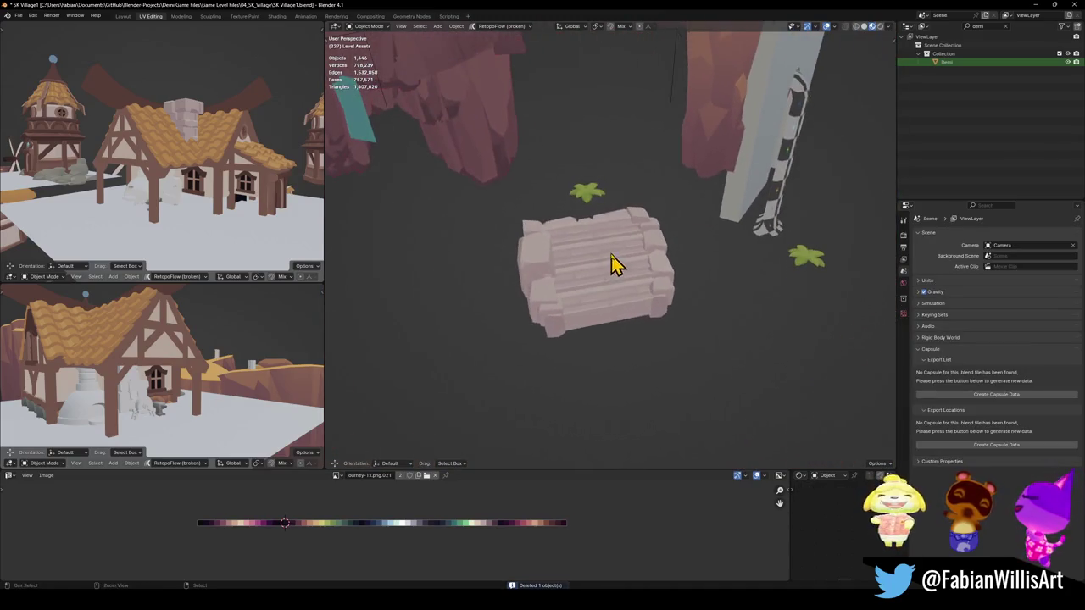
{"action": "left_click", "coordinate": [596, 212]}
{"action": "middle_click_drag", "start_coordinate": [593, 225], "coordinate": [586, 242]}
{"action": "scroll", "coordinate": [596, 244], "scroll_direction": "down", "scroll_amount": 5}
{"action": "mouse_move", "coordinate": [538, 293]}
{"action": "middle_mouse_down"}
{"action": "mouse_move", "coordinate": [554, 245]}
{"action": "mouse_move", "coordinate": [579, 337]}
{"action": "middle_mouse_up"}
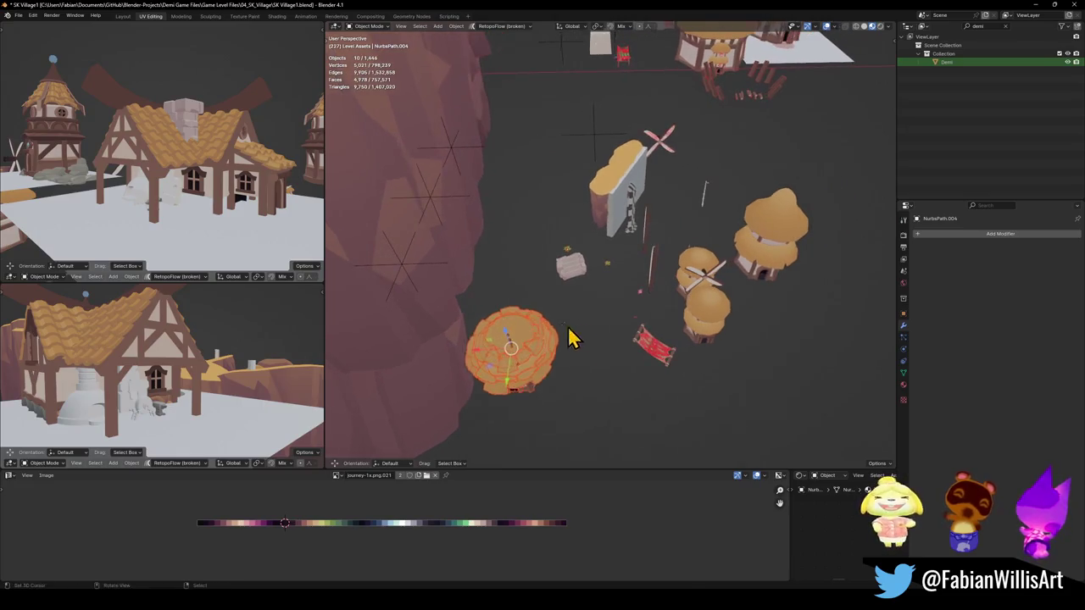
{"action": "key", "text": "Delete"}
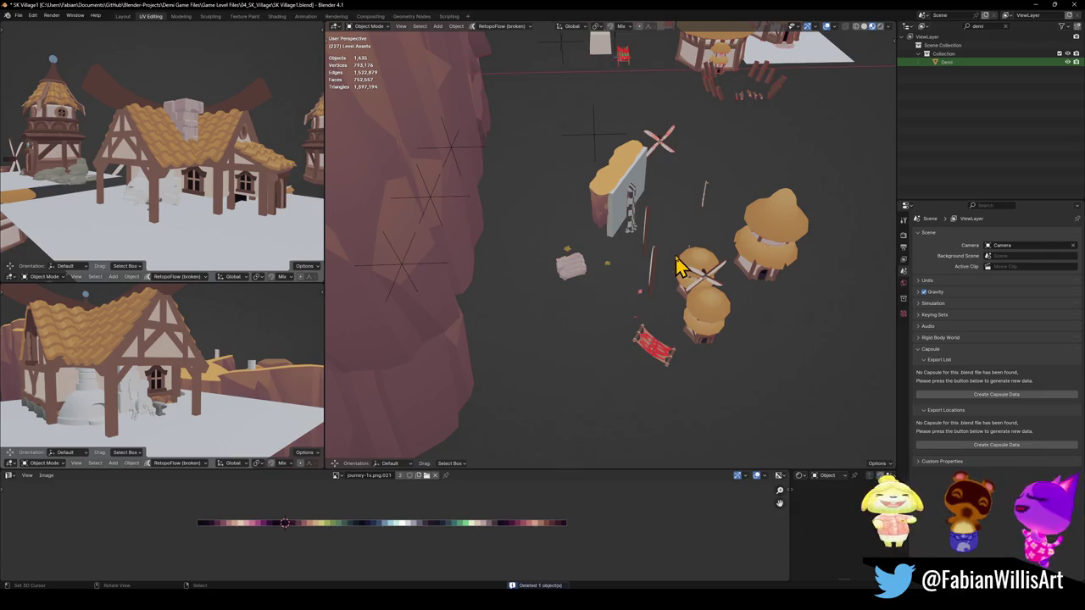
{"action": "mouse_move", "coordinate": [700, 278]}
{"action": "middle_mouse_down"}
{"action": "mouse_move", "coordinate": [690, 264]}
{"action": "mouse_move", "coordinate": [751, 286]}
{"action": "mouse_move", "coordinate": [700, 307]}
{"action": "middle_mouse_up"}
Delete the two stray planks
{"action": "left_click", "coordinate": [460, 310]}
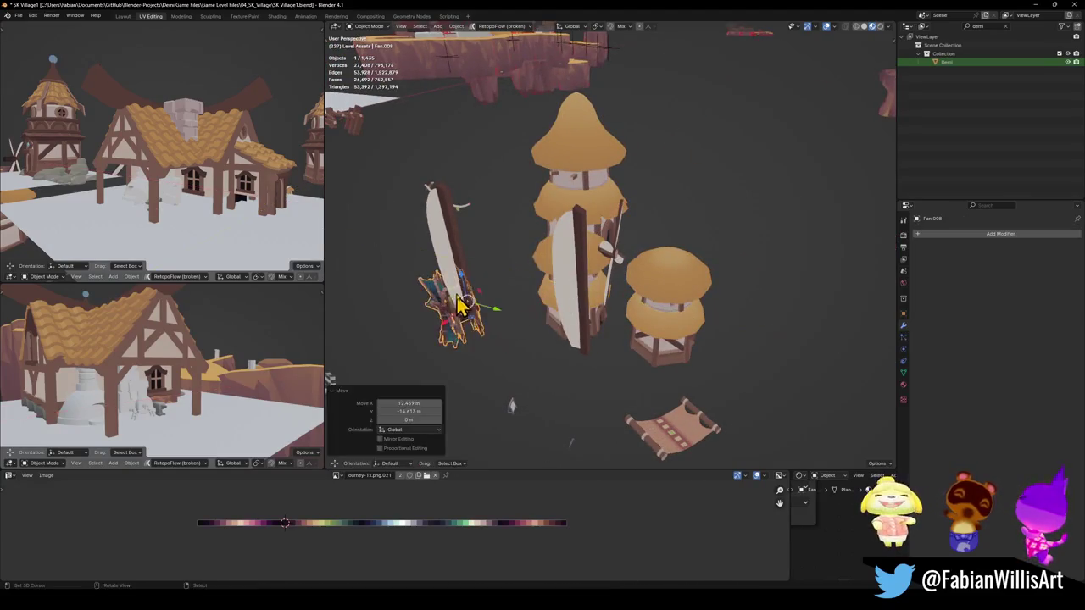
{"action": "middle_click_drag", "start_coordinate": [484, 254], "coordinate": [596, 287]}
{"action": "key", "text": "Delete"}
{"action": "left_click", "coordinate": [581, 307]}
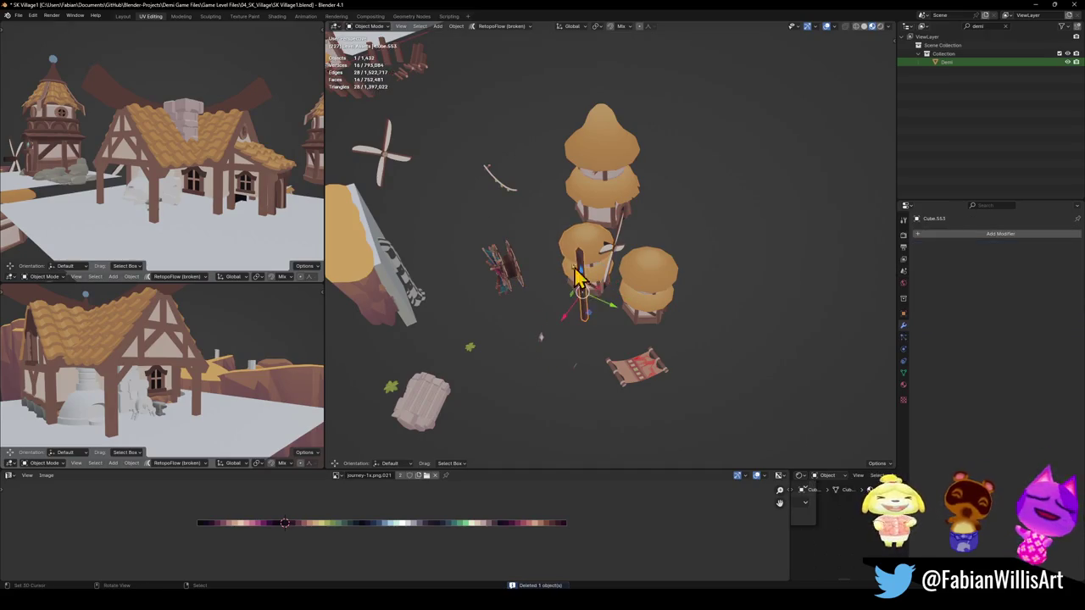
{"action": "key", "text": "Delete"}
Delete the string of lights House.018 and the wheel
{"action": "left_click", "coordinate": [503, 194]}
{"action": "key", "text": "KP_Decimal"}
{"action": "mouse_move", "coordinate": [635, 235]}
{"action": "middle_mouse_down"}
{"action": "mouse_move", "coordinate": [650, 254]}
{"action": "mouse_move", "coordinate": [443, 262]}
{"action": "mouse_move", "coordinate": [477, 283]}
{"action": "mouse_move", "coordinate": [652, 294]}
{"action": "mouse_move", "coordinate": [652, 317]}
{"action": "mouse_move", "coordinate": [588, 297]}
{"action": "mouse_move", "coordinate": [610, 252]}
{"action": "mouse_move", "coordinate": [617, 320]}
{"action": "middle_mouse_up"}
{"action": "key", "text": "Delete"}
{"action": "scroll", "coordinate": [644, 279], "scroll_direction": "down", "scroll_amount": 3}
{"action": "scroll", "coordinate": [651, 293], "scroll_direction": "up", "scroll_amount": 4}
{"action": "left_click", "coordinate": [582, 288]}
{"action": "key", "text": "Delete"}
Delete the standing signboard
{"action": "scroll", "coordinate": [605, 259], "scroll_direction": "down", "scroll_amount": 3}
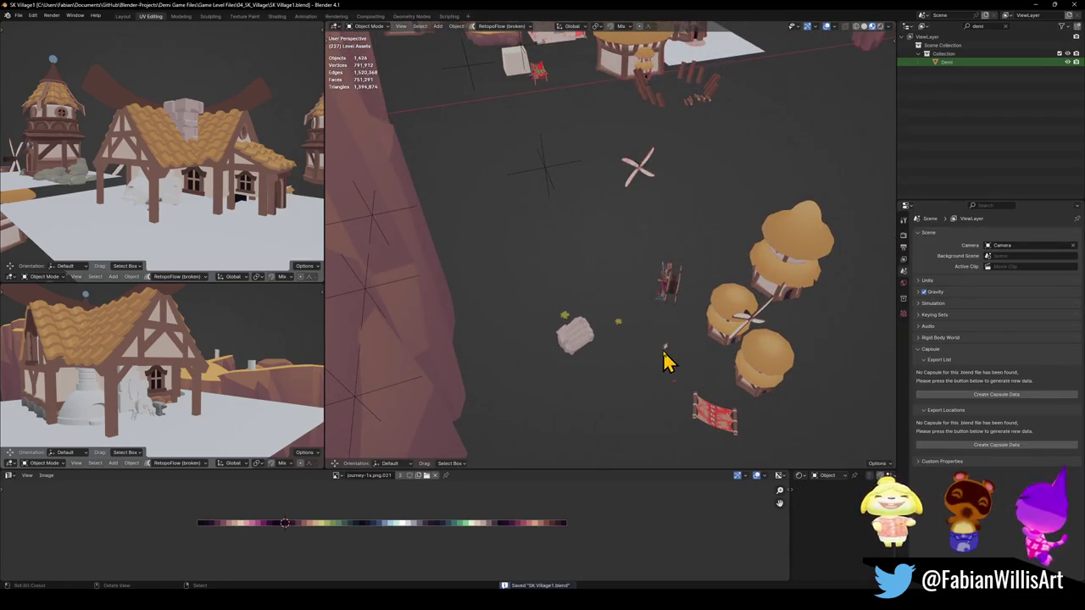
{"action": "middle_click_drag", "start_coordinate": [665, 361], "coordinate": [714, 339]}
{"action": "scroll", "coordinate": [714, 339], "scroll_direction": "up", "scroll_amount": 4}
{"action": "mouse_move", "coordinate": [675, 300]}
{"action": "middle_mouse_down"}
{"action": "mouse_move", "coordinate": [647, 274]}
{"action": "mouse_move", "coordinate": [627, 303]}
{"action": "middle_mouse_up"}
{"action": "scroll", "coordinate": [647, 273], "scroll_direction": "up", "scroll_amount": 3}
{"action": "left_click", "coordinate": [636, 314]}
{"action": "key", "text": "Delete"}
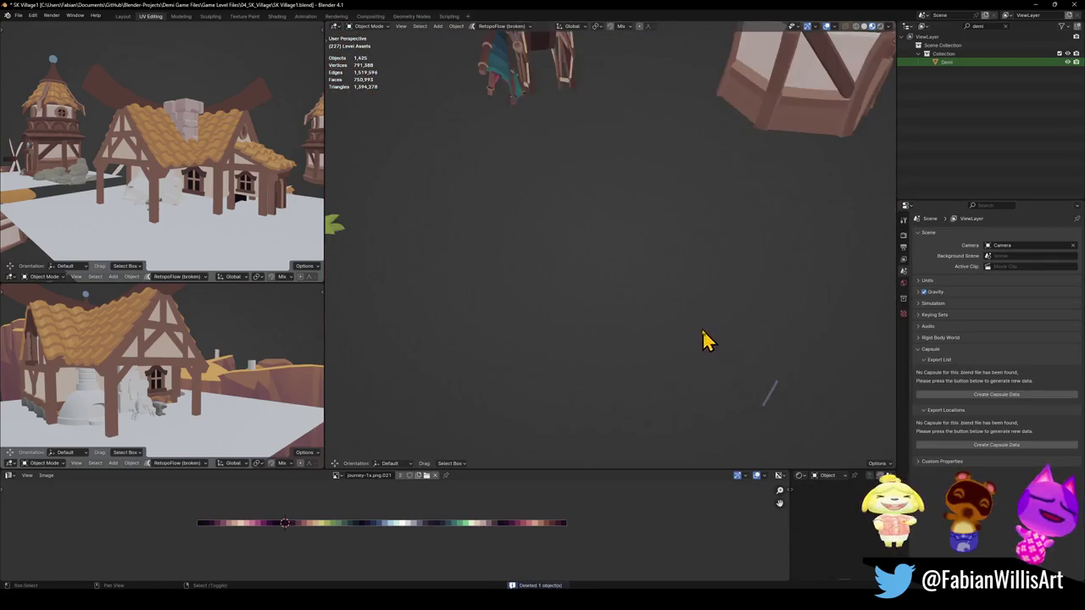
Circle-select the tree group and delete all 14 selected objects
{"action": "middle_click_drag", "start_coordinate": [646, 310], "coordinate": [613, 274]}
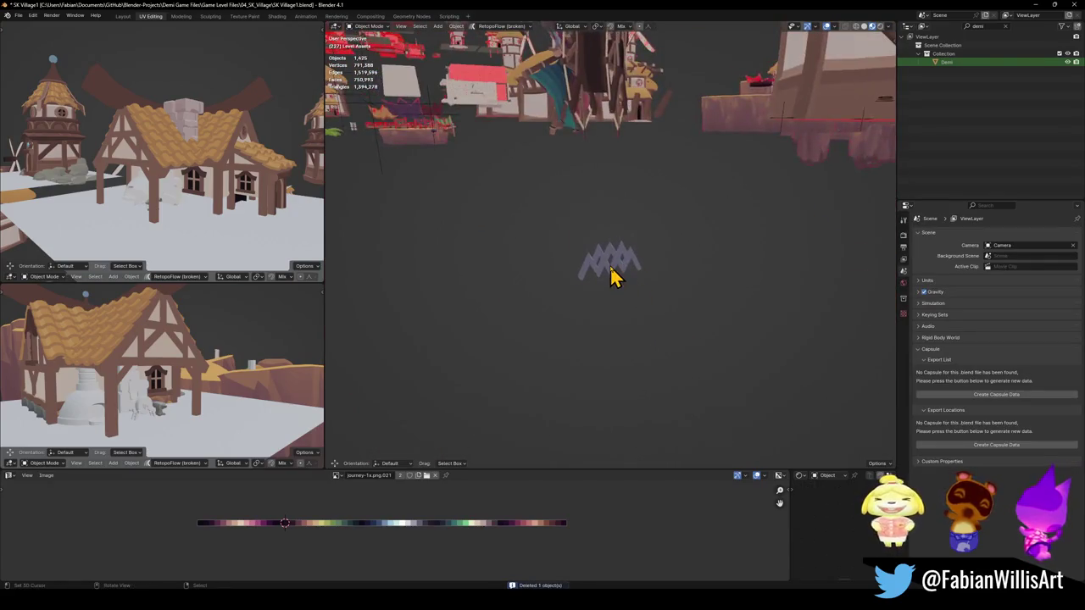
{"action": "scroll", "coordinate": [654, 286], "scroll_direction": "down", "scroll_amount": 4}
{"action": "scroll", "coordinate": [622, 313], "scroll_direction": "down", "scroll_amount": 3}
{"action": "mouse_move", "coordinate": [622, 313]}
{"action": "middle_mouse_down"}
{"action": "mouse_move", "coordinate": [691, 257]}
{"action": "mouse_move", "coordinate": [649, 254]}
{"action": "mouse_move", "coordinate": [706, 333]}
{"action": "middle_mouse_up"}
{"action": "left_click_drag", "start_coordinate": [691, 292], "coordinate": [619, 174]}
{"action": "key", "text": "Escape"}
{"action": "scroll", "coordinate": [706, 281], "scroll_direction": "down", "scroll_amount": 3}
{"action": "middle_click_drag", "start_coordinate": [707, 281], "coordinate": [540, 304]}
{"action": "key", "text": "Delete"}
{"action": "mouse_move", "coordinate": [739, 254]}
{"action": "middle_mouse_down"}
{"action": "mouse_move", "coordinate": [630, 242]}
{"action": "mouse_move", "coordinate": [673, 302]}
{"action": "mouse_move", "coordinate": [532, 279]}
{"action": "mouse_move", "coordinate": [519, 260]}
{"action": "mouse_move", "coordinate": [749, 396]}
{"action": "middle_mouse_up"}
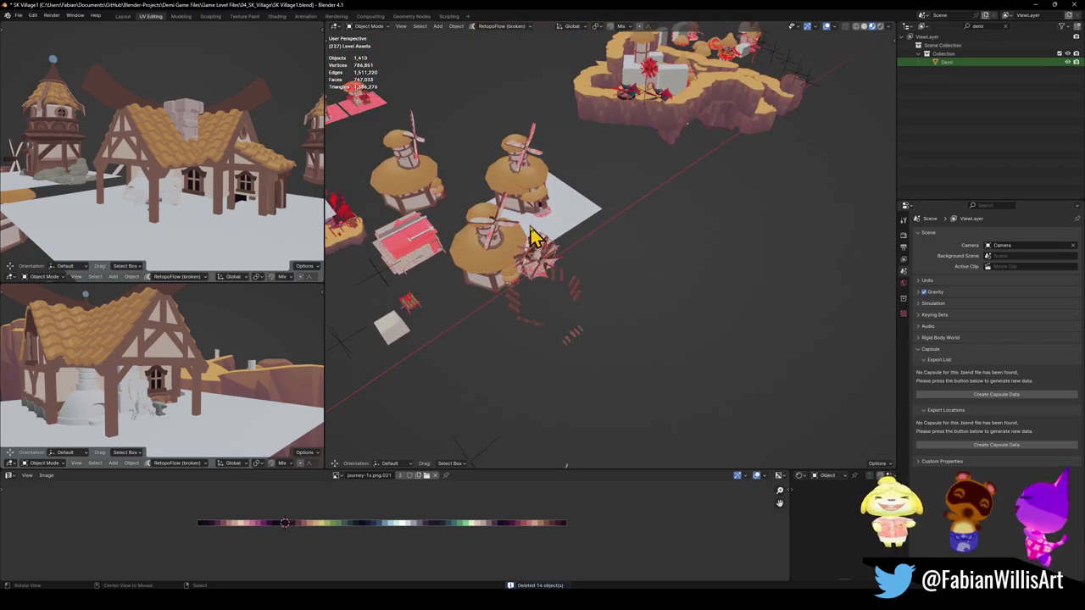
Centre and orbit the view onto the island's mushroom-roof house
{"action": "middle_click", "coordinate": [669, 85], "text": "alt"}
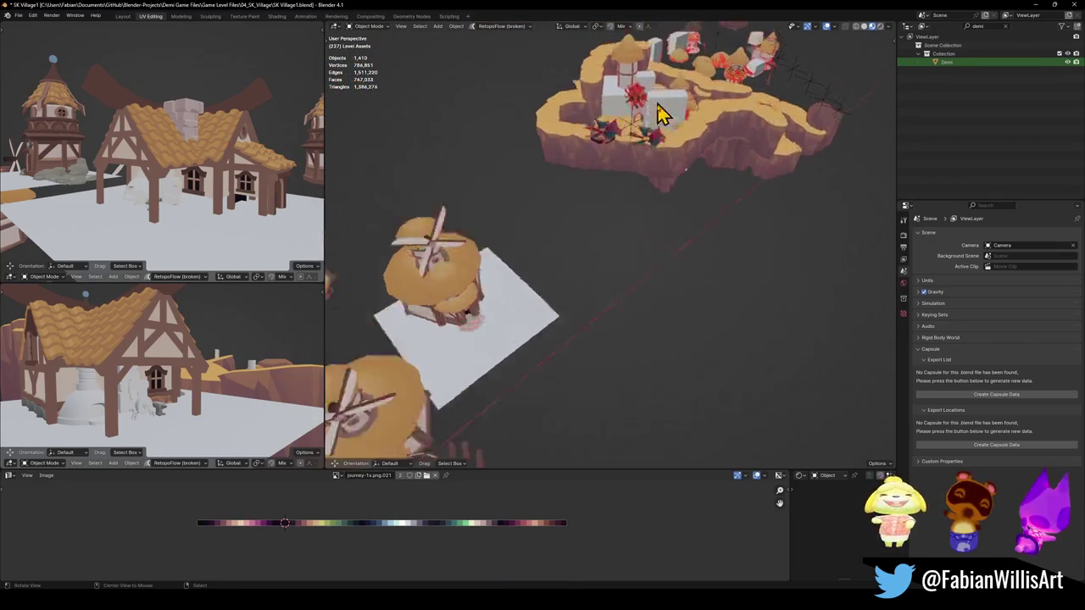
{"action": "scroll", "coordinate": [653, 135], "scroll_direction": "up", "scroll_amount": 3}
{"action": "scroll", "coordinate": [644, 178], "scroll_direction": "down", "scroll_amount": 3}
{"action": "scroll", "coordinate": [704, 212], "scroll_direction": "up", "scroll_amount": 3}
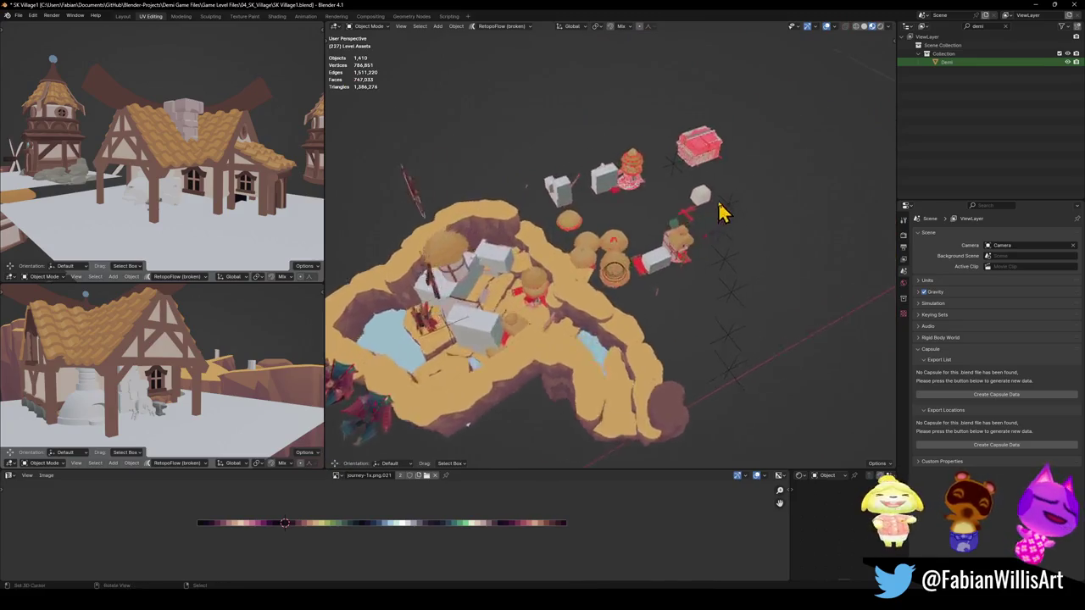
{"action": "scroll", "coordinate": [703, 212], "scroll_direction": "up", "scroll_amount": 5}
{"action": "mouse_move", "coordinate": [695, 212]}
{"action": "middle_mouse_down"}
{"action": "mouse_move", "coordinate": [710, 208]}
{"action": "mouse_move", "coordinate": [707, 242]}
{"action": "mouse_move", "coordinate": [709, 230]}
{"action": "mouse_move", "coordinate": [665, 261]}
{"action": "middle_mouse_up"}
{"action": "scroll", "coordinate": [704, 224], "scroll_direction": "up", "scroll_amount": 4}
{"action": "mouse_move", "coordinate": [707, 226]}
{"action": "middle_mouse_down"}
{"action": "mouse_move", "coordinate": [652, 246]}
{"action": "mouse_move", "coordinate": [484, 201]}
{"action": "mouse_move", "coordinate": [567, 237]}
{"action": "mouse_move", "coordinate": [641, 244]}
{"action": "middle_mouse_up"}
Paint-select the tree and house beside the flag string and delete the 13 objects
{"action": "middle_click", "coordinate": [469, 161], "text": "alt"}
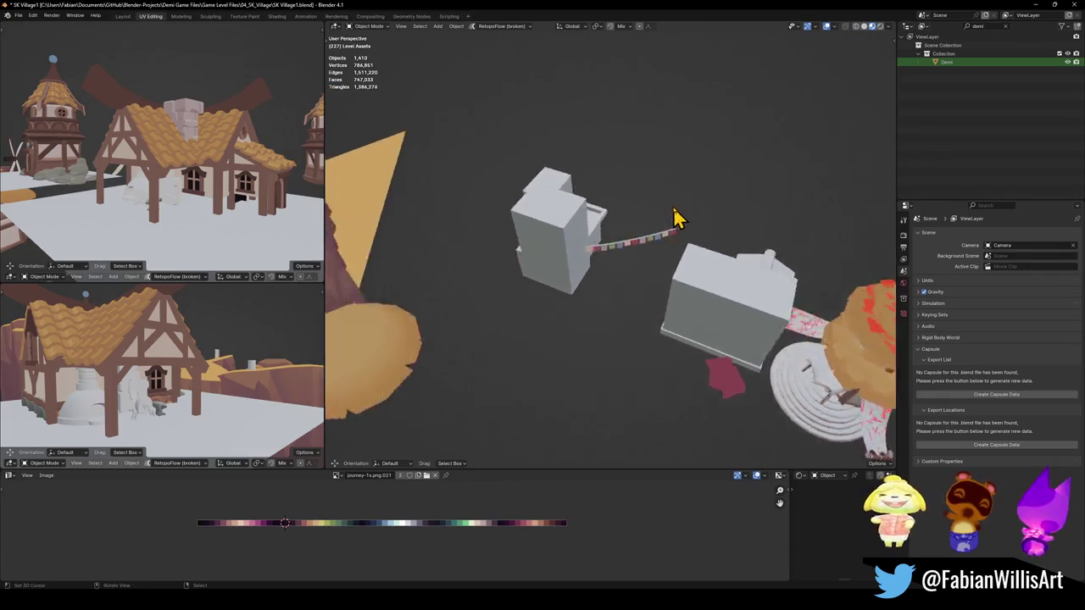
{"action": "scroll", "coordinate": [673, 217], "scroll_direction": "up", "scroll_amount": 5}
{"action": "scroll", "coordinate": [678, 229], "scroll_direction": "down", "scroll_amount": 5}
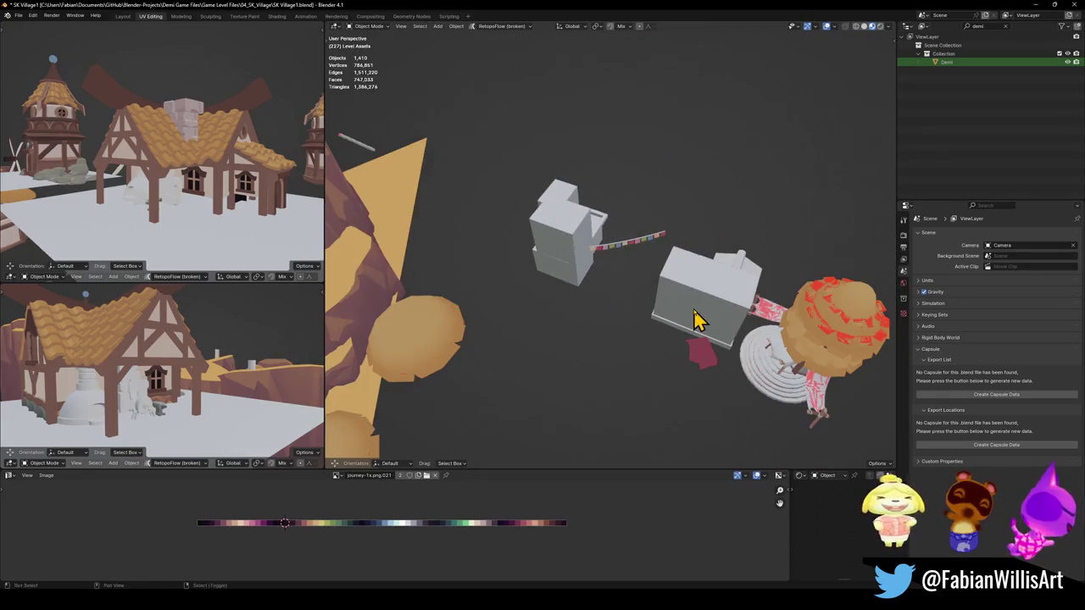
{"action": "middle_click_drag", "start_coordinate": [697, 312], "coordinate": [606, 271], "text": "shift"}
{"action": "middle_click_drag", "start_coordinate": [616, 249], "coordinate": [627, 275]}
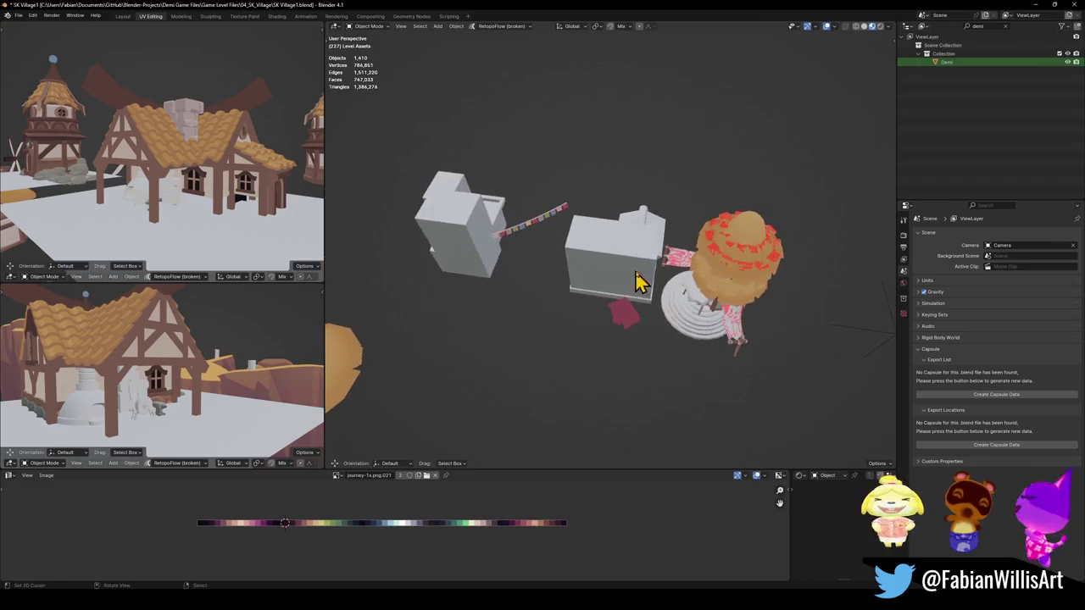
{"action": "left_click_drag", "start_coordinate": [710, 289], "coordinate": [632, 314]}
{"action": "right_click", "coordinate": [675, 311]}
{"action": "key", "text": "Delete"}
{"action": "scroll", "coordinate": [528, 243], "scroll_direction": "up", "scroll_amount": 3}
{"action": "mouse_move", "coordinate": [528, 243]}
{"action": "middle_mouse_down"}
{"action": "mouse_move", "coordinate": [656, 269]}
{"action": "mouse_move", "coordinate": [685, 242]}
{"action": "mouse_move", "coordinate": [670, 255]}
{"action": "middle_mouse_up"}
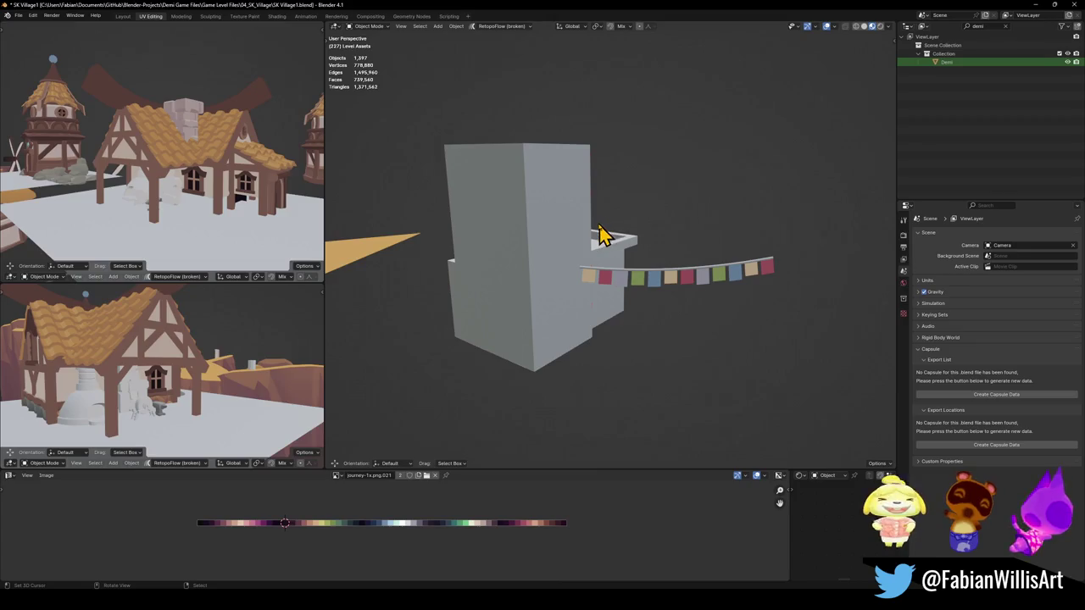
Delete the tall grey box, the two cubes and the small grey rod around the flag rope
{"action": "left_click", "coordinate": [555, 246]}
{"action": "middle_click_drag", "start_coordinate": [576, 243], "coordinate": [605, 262]}
{"action": "key", "text": "Delete"}
{"action": "left_click", "coordinate": [564, 276]}
{"action": "key", "text": "Delete"}
{"action": "left_click", "coordinate": [597, 241]}
{"action": "key", "text": "Delete"}
{"action": "left_click", "coordinate": [570, 222]}
{"action": "key", "text": "Delete"}
Shrink the flag rope NurbsPath.003 thinner in Edit Mode with Alt+S
{"action": "left_click", "coordinate": [564, 291]}
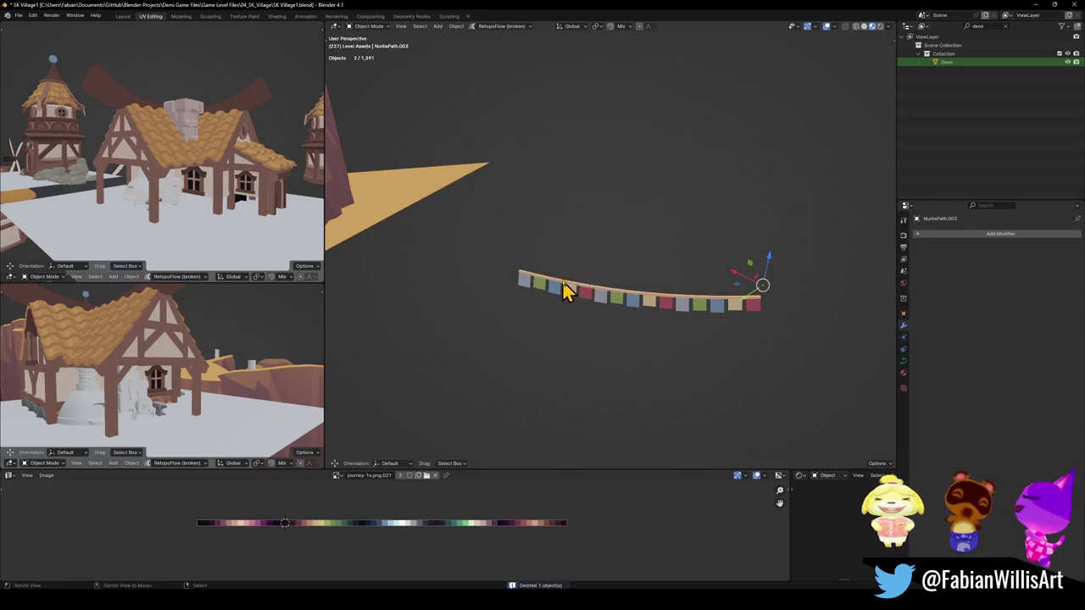
{"action": "scroll", "coordinate": [751, 291], "scroll_direction": "up", "scroll_amount": 2}
{"action": "scroll", "coordinate": [726, 258], "scroll_direction": "up", "scroll_amount": 3}
{"action": "key", "text": "Tab"}
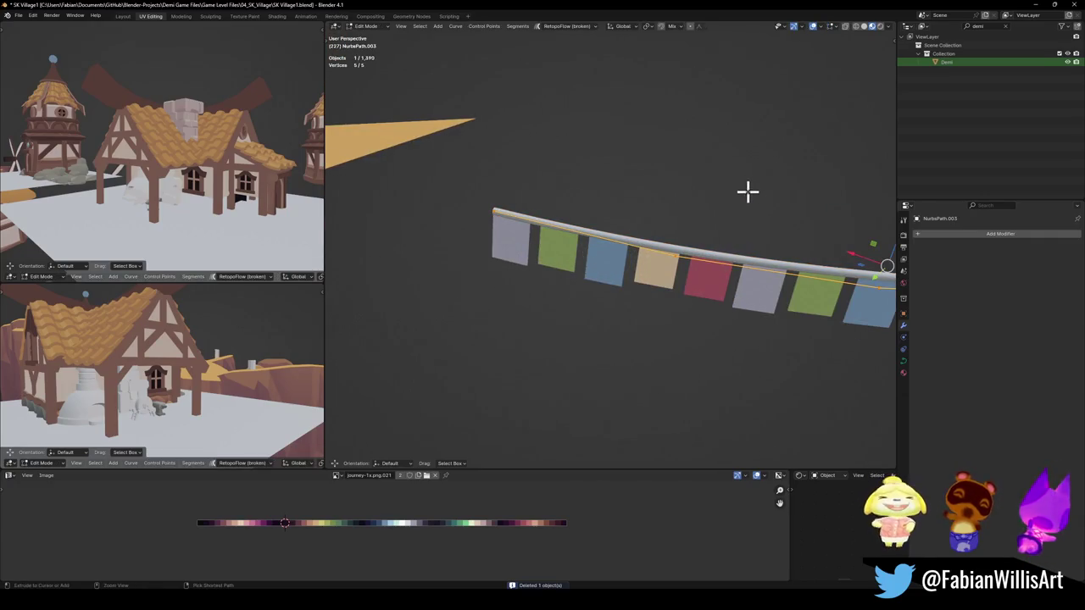
{"action": "key", "text": "Escape"}
{"action": "key", "text": "Tab"}
Check the rope curve's shape and bevel settings, viewing it end-on and from the side
{"action": "mouse_move", "coordinate": [763, 242]}
{"action": "middle_mouse_down"}
{"action": "mouse_move", "coordinate": [596, 255]}
{"action": "mouse_move", "coordinate": [610, 247]}
{"action": "mouse_move", "coordinate": [646, 259]}
{"action": "middle_mouse_up"}
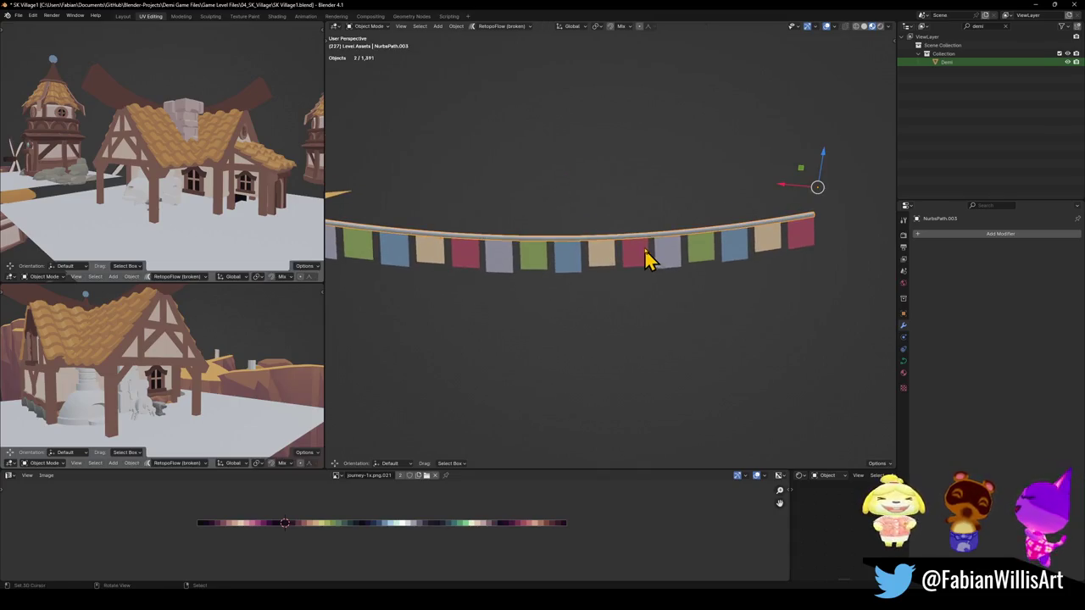
{"action": "left_click", "coordinate": [903, 362]}
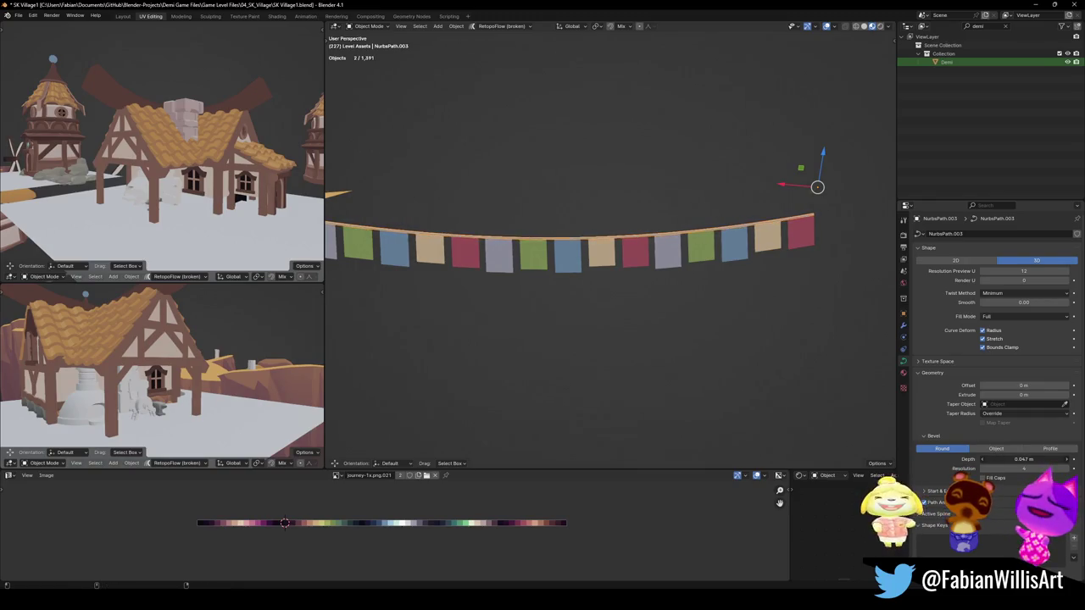
{"action": "scroll", "coordinate": [734, 274], "scroll_direction": "down", "scroll_amount": 3}
{"action": "mouse_move", "coordinate": [734, 274]}
{"action": "middle_mouse_down"}
{"action": "mouse_move", "coordinate": [627, 284]}
{"action": "mouse_move", "coordinate": [658, 262]}
{"action": "mouse_move", "coordinate": [649, 279]}
{"action": "mouse_move", "coordinate": [636, 260]}
{"action": "middle_mouse_up"}
{"action": "mouse_move", "coordinate": [718, 284]}
{"action": "middle_mouse_down"}
{"action": "mouse_move", "coordinate": [678, 297]}
{"action": "mouse_move", "coordinate": [671, 288]}
{"action": "mouse_move", "coordinate": [691, 291]}
{"action": "middle_mouse_up"}
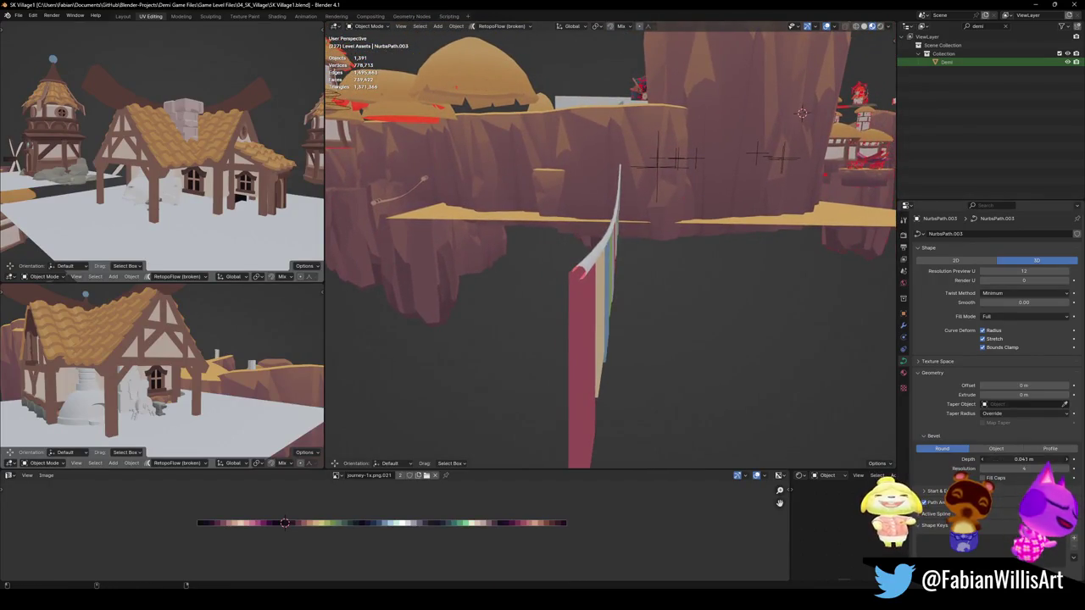
{"action": "middle_click_drag", "start_coordinate": [740, 315], "coordinate": [705, 285]}
Select a flag plane, then reselect the flag rope curve while framing the cliff village
{"action": "key", "text": "a"}
{"action": "left_click", "coordinate": [750, 339]}
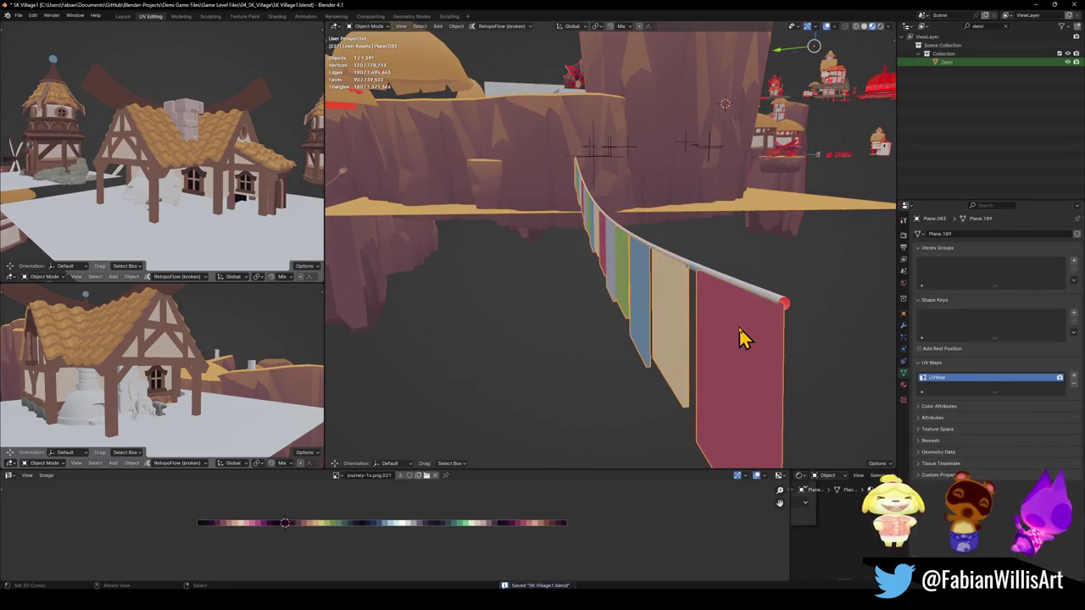
{"action": "scroll", "coordinate": [693, 251], "scroll_direction": "down", "scroll_amount": 3}
{"action": "mouse_move", "coordinate": [693, 252]}
{"action": "middle_mouse_down"}
{"action": "mouse_move", "coordinate": [591, 293]}
{"action": "mouse_move", "coordinate": [690, 296]}
{"action": "middle_mouse_up"}
{"action": "scroll", "coordinate": [641, 259], "scroll_direction": "down", "scroll_amount": 3}
{"action": "mouse_move", "coordinate": [641, 259]}
{"action": "middle_mouse_down"}
{"action": "mouse_move", "coordinate": [666, 308]}
{"action": "mouse_move", "coordinate": [582, 280]}
{"action": "mouse_move", "coordinate": [618, 285]}
{"action": "middle_mouse_up"}
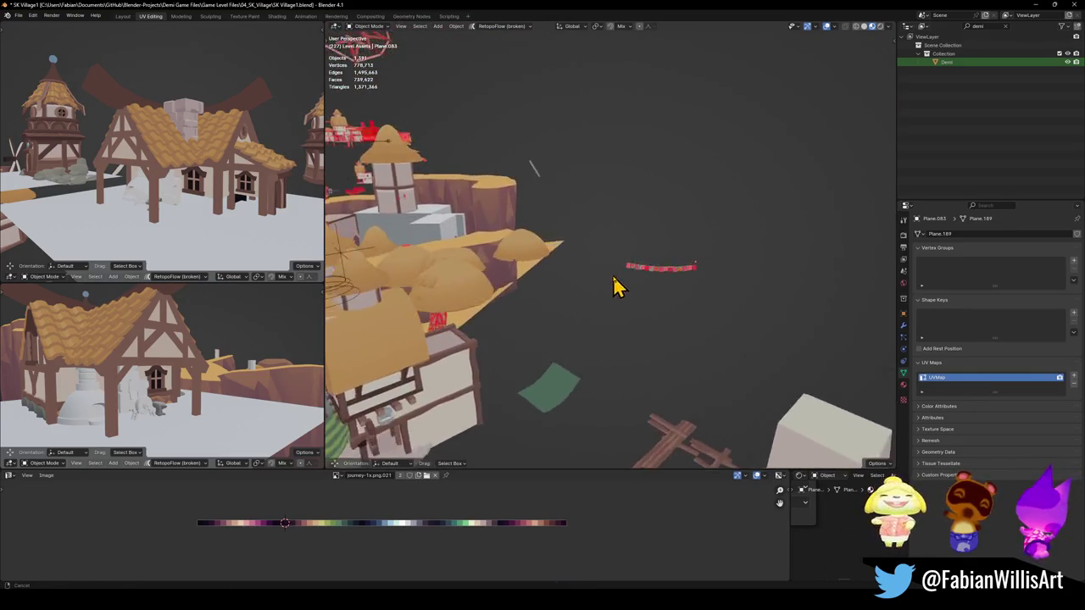
{"action": "scroll", "coordinate": [699, 283], "scroll_direction": "up", "scroll_amount": 3}
{"action": "scroll", "coordinate": [768, 311], "scroll_direction": "up", "scroll_amount": 5}
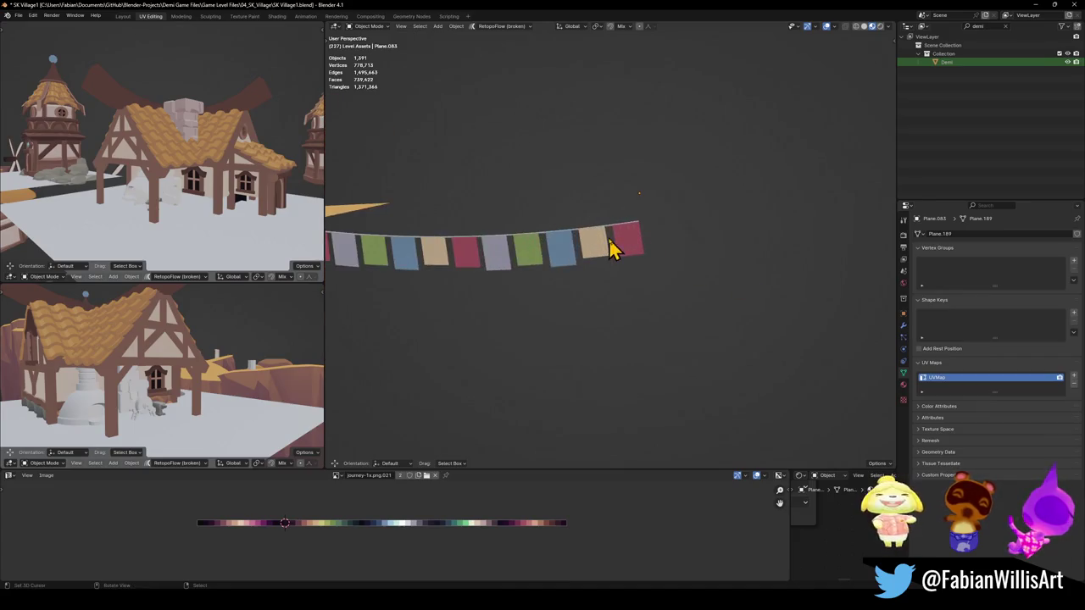
{"action": "left_click", "coordinate": [616, 240]}
{"action": "scroll", "coordinate": [616, 237], "scroll_direction": "down", "scroll_amount": 3}
{"action": "mouse_move", "coordinate": [605, 220]}
{"action": "middle_mouse_down"}
{"action": "mouse_move", "coordinate": [501, 243]}
{"action": "mouse_move", "coordinate": [591, 268]}
{"action": "mouse_move", "coordinate": [666, 307]}
{"action": "mouse_move", "coordinate": [525, 291]}
{"action": "mouse_move", "coordinate": [757, 338]}
{"action": "middle_mouse_up"}
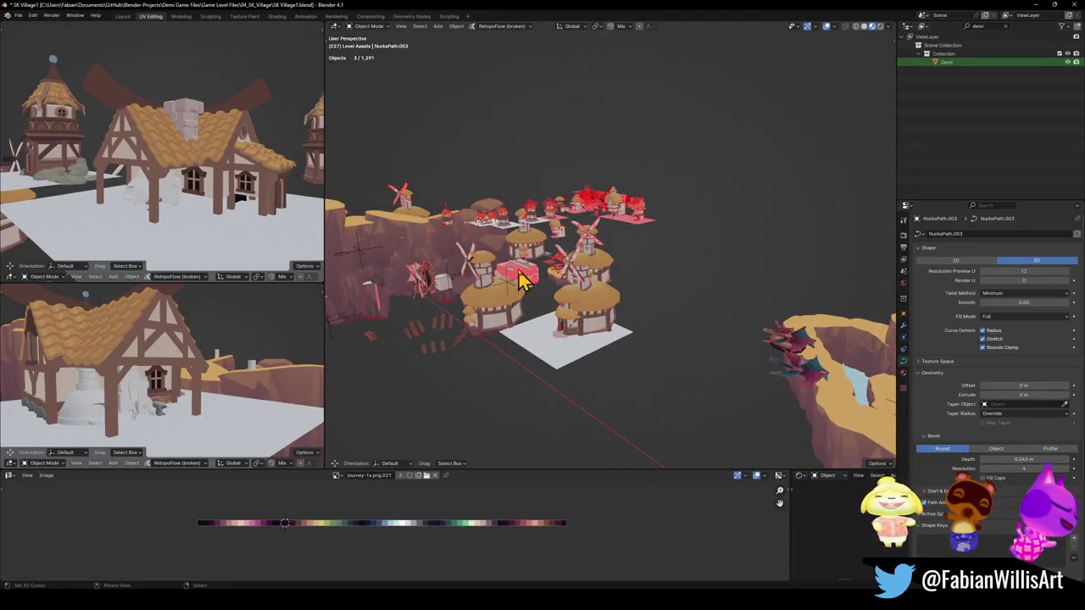
Snap the flag rope onto the 3D cursor with Selection to Cursor
{"action": "key", "text": "shift+s"}
{"action": "mouse_move", "coordinate": [537, 274]}
{"action": "middle_mouse_down"}
{"action": "mouse_move", "coordinate": [477, 235]}
{"action": "mouse_move", "coordinate": [603, 273]}
{"action": "middle_mouse_up"}
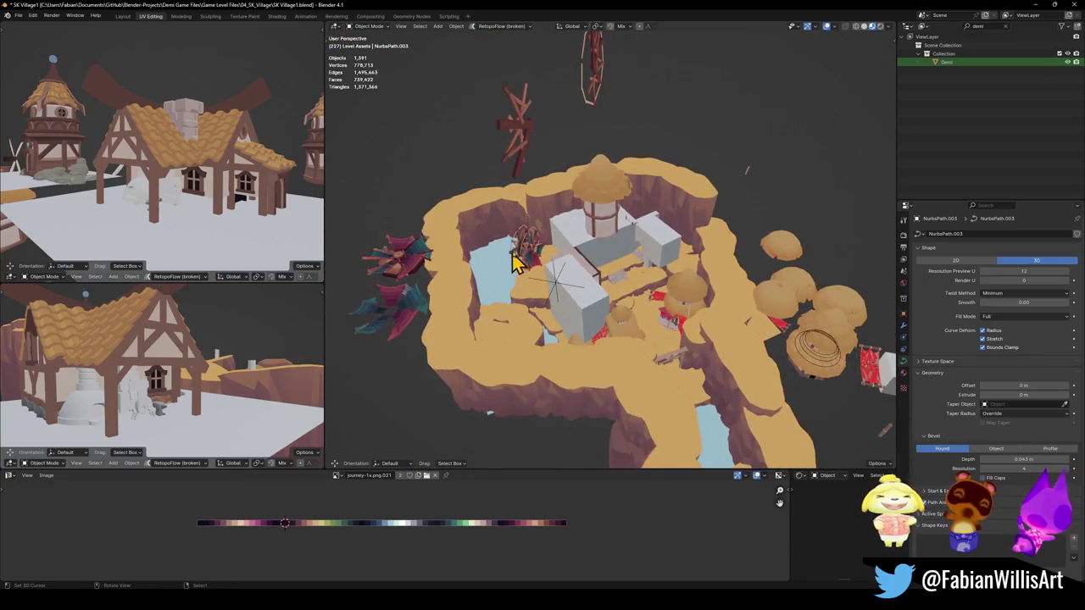
{"action": "middle_click_drag", "start_coordinate": [727, 339], "coordinate": [695, 279], "text": "shift"}
{"action": "scroll", "coordinate": [618, 266], "scroll_direction": "up", "scroll_amount": 3}
{"action": "middle_click_drag", "start_coordinate": [618, 267], "coordinate": [662, 274]}
Delete the small stray stick beside the cliff island
{"action": "key", "text": "c"}
{"action": "scroll", "coordinate": [631, 227], "scroll_direction": "up", "scroll_amount": 3}
{"action": "key", "text": "Escape"}
{"action": "scroll", "coordinate": [665, 279], "scroll_direction": "up", "scroll_amount": 2}
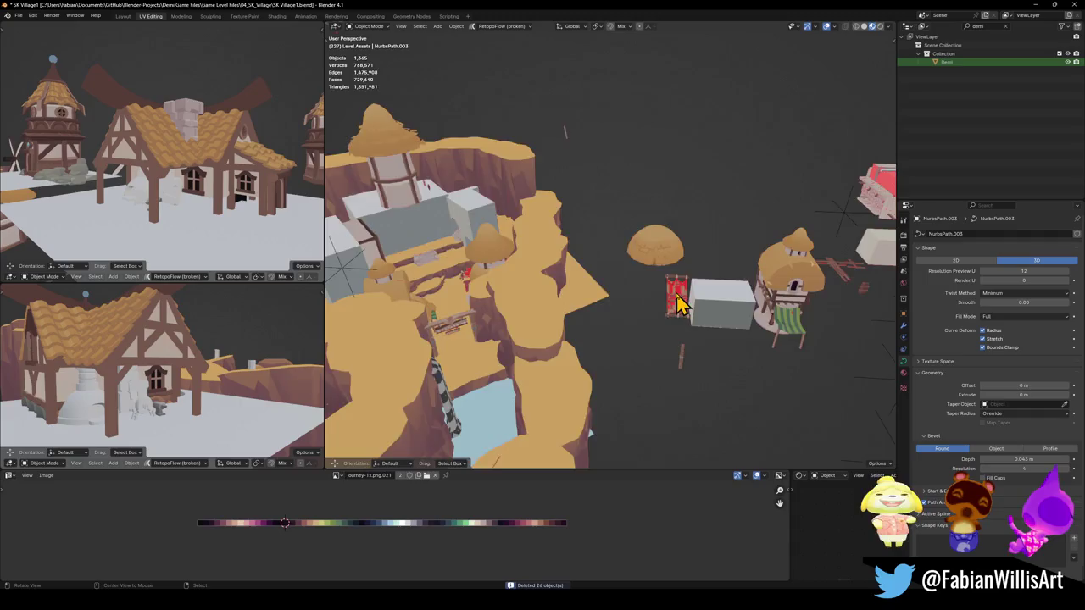
{"action": "scroll", "coordinate": [675, 301], "scroll_direction": "up", "scroll_amount": 3}
{"action": "scroll", "coordinate": [585, 182], "scroll_direction": "up", "scroll_amount": 1}
{"action": "key", "text": "c"}
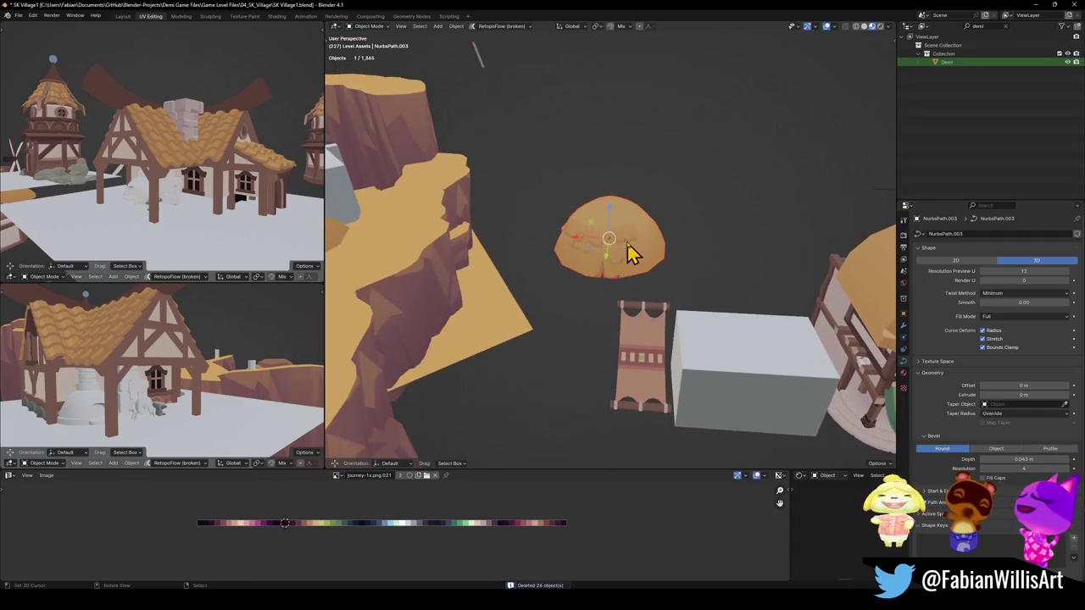
{"action": "scroll", "coordinate": [627, 257], "scroll_direction": "down", "scroll_amount": 2}
{"action": "mouse_move", "coordinate": [504, 97]}
{"action": "middle_mouse_down"}
{"action": "mouse_move", "coordinate": [797, 329]}
{"action": "mouse_move", "coordinate": [547, 253]}
{"action": "middle_mouse_up"}
{"action": "left_click", "coordinate": [610, 241]}
{"action": "key", "text": "Delete"}
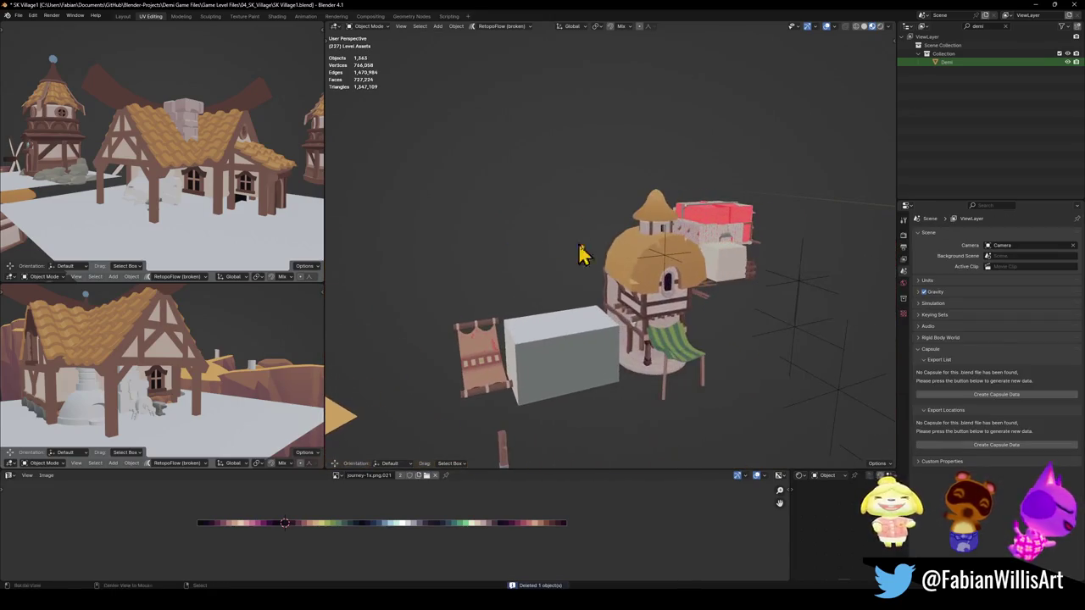
Delete the stray tower, chair, cube and mushroom objects
{"action": "scroll", "coordinate": [664, 288], "scroll_direction": "down", "scroll_amount": 2}
{"action": "scroll", "coordinate": [698, 285], "scroll_direction": "down", "scroll_amount": 3}
{"action": "scroll", "coordinate": [654, 322], "scroll_direction": "down", "scroll_amount": 2}
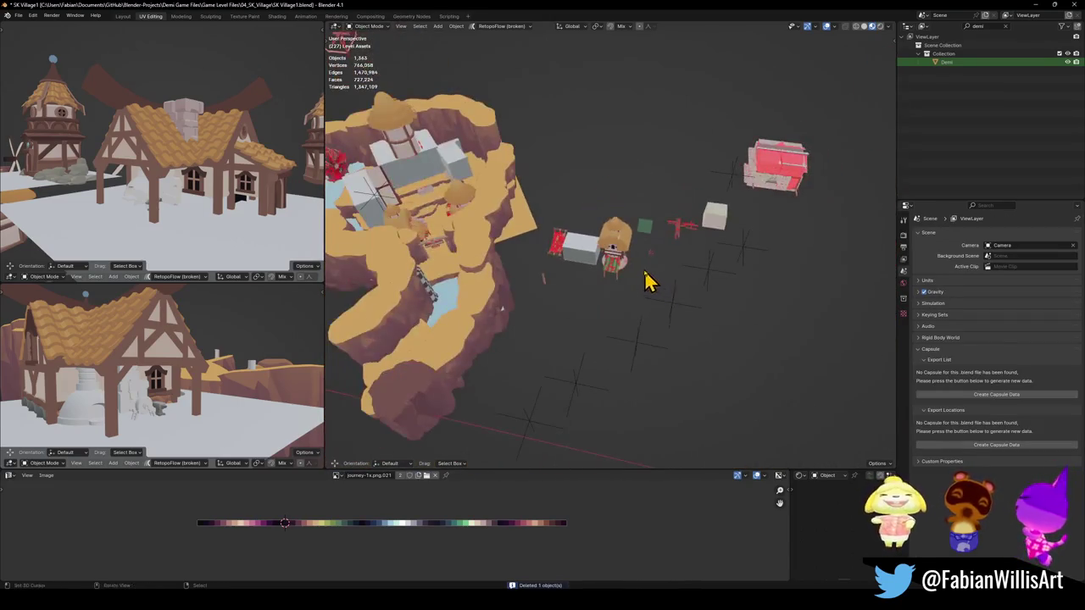
{"action": "mouse_move", "coordinate": [645, 259]}
{"action": "middle_mouse_down"}
{"action": "mouse_move", "coordinate": [670, 262]}
{"action": "mouse_move", "coordinate": [600, 292]}
{"action": "mouse_move", "coordinate": [628, 301]}
{"action": "mouse_move", "coordinate": [688, 286]}
{"action": "middle_mouse_up"}
{"action": "scroll", "coordinate": [671, 262], "scroll_direction": "up", "scroll_amount": 3}
{"action": "left_click", "coordinate": [653, 241]}
{"action": "scroll", "coordinate": [678, 306], "scroll_direction": "down", "scroll_amount": 3}
{"action": "key", "text": "Delete"}
{"action": "scroll", "coordinate": [640, 313], "scroll_direction": "up", "scroll_amount": 3}
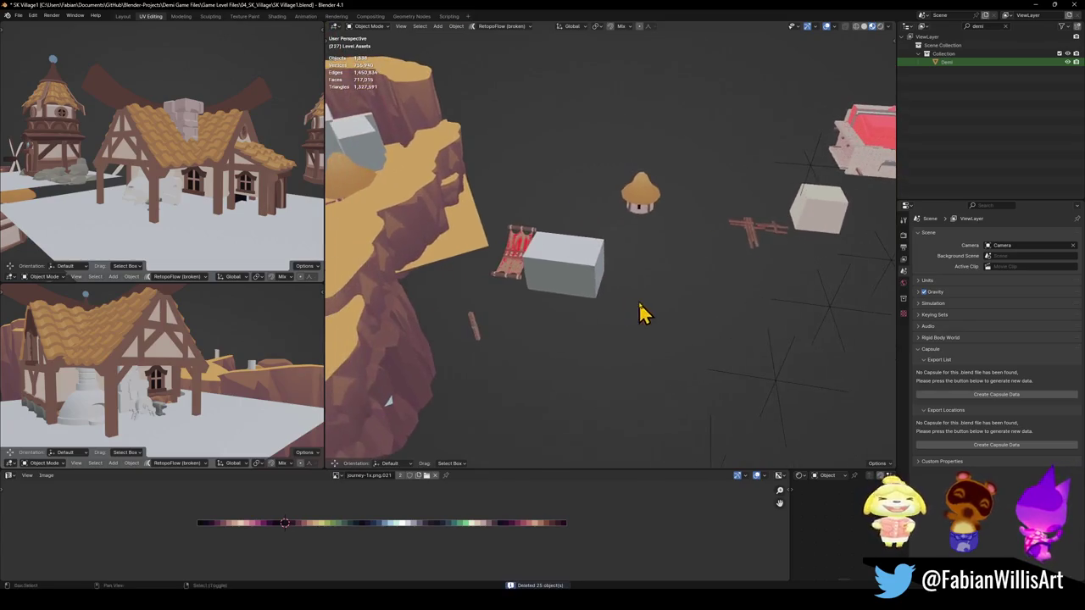
{"action": "key", "text": "Delete"}
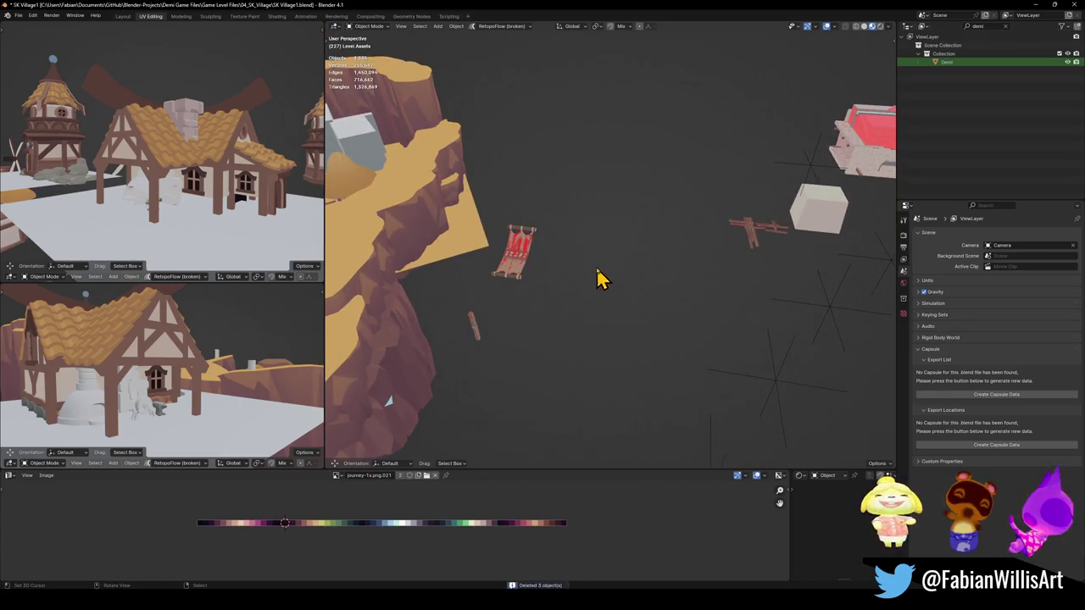
Delete another stray object and the small plank near the red banner
{"action": "middle_click_drag", "start_coordinate": [516, 258], "coordinate": [642, 274]}
{"action": "scroll", "coordinate": [622, 274], "scroll_direction": "up", "scroll_amount": 3}
{"action": "scroll", "coordinate": [610, 317], "scroll_direction": "down", "scroll_amount": 4}
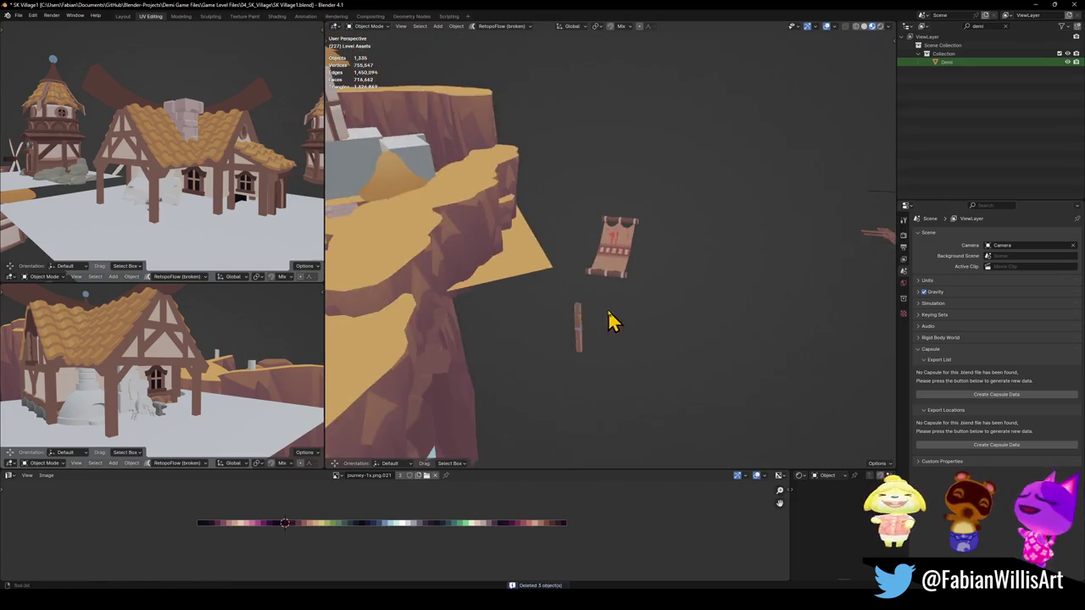
{"action": "middle_click_drag", "start_coordinate": [610, 317], "coordinate": [565, 373]}
{"action": "key", "text": "Delete"}
{"action": "mouse_move", "coordinate": [637, 290]}
{"action": "middle_mouse_down"}
{"action": "mouse_move", "coordinate": [565, 310]}
{"action": "mouse_move", "coordinate": [666, 289]}
{"action": "middle_mouse_up"}
{"action": "left_click", "coordinate": [694, 282]}
{"action": "key", "text": "Delete"}
Delete the leftover small grey cube and select the SK_HOUSE_00 empty
{"action": "mouse_move", "coordinate": [758, 260]}
{"action": "middle_mouse_down"}
{"action": "mouse_move", "coordinate": [678, 283]}
{"action": "mouse_move", "coordinate": [636, 272]}
{"action": "mouse_move", "coordinate": [608, 364]}
{"action": "middle_mouse_up"}
{"action": "left_click", "coordinate": [636, 270]}
{"action": "key", "text": "Delete"}
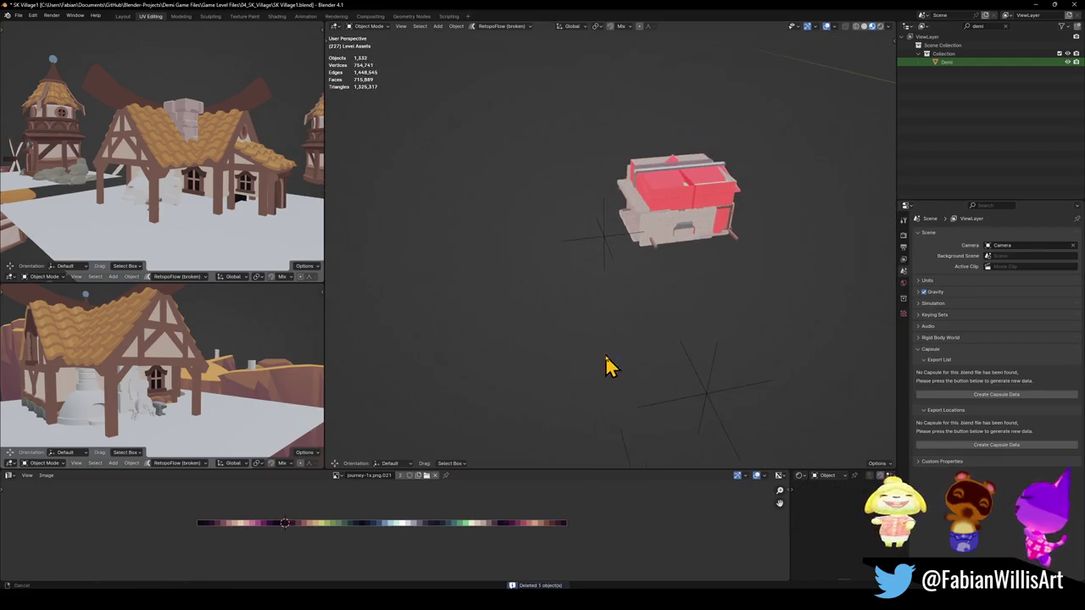
{"action": "left_click", "coordinate": [605, 249]}
{"action": "mouse_move", "coordinate": [605, 249]}
{"action": "middle_mouse_down"}
{"action": "mouse_move", "coordinate": [582, 274]}
{"action": "mouse_move", "coordinate": [662, 293]}
{"action": "mouse_move", "coordinate": [690, 283]}
{"action": "mouse_move", "coordinate": [673, 314]}
{"action": "mouse_move", "coordinate": [656, 304]}
{"action": "middle_mouse_up"}
{"action": "scroll", "coordinate": [679, 305], "scroll_direction": "down", "scroll_amount": 4}
{"action": "scroll", "coordinate": [685, 325], "scroll_direction": "up", "scroll_amount": 1}
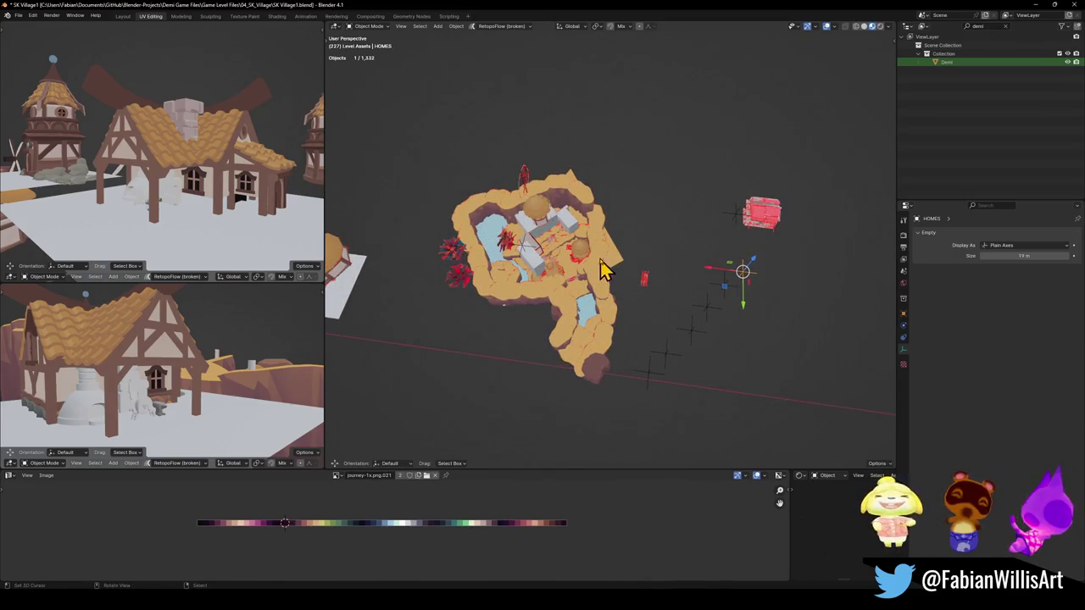
Circle-select the extra cliff island
{"action": "scroll", "coordinate": [593, 273], "scroll_direction": "up", "scroll_amount": 5}
{"action": "middle_click_drag", "start_coordinate": [582, 279], "coordinate": [572, 249]}
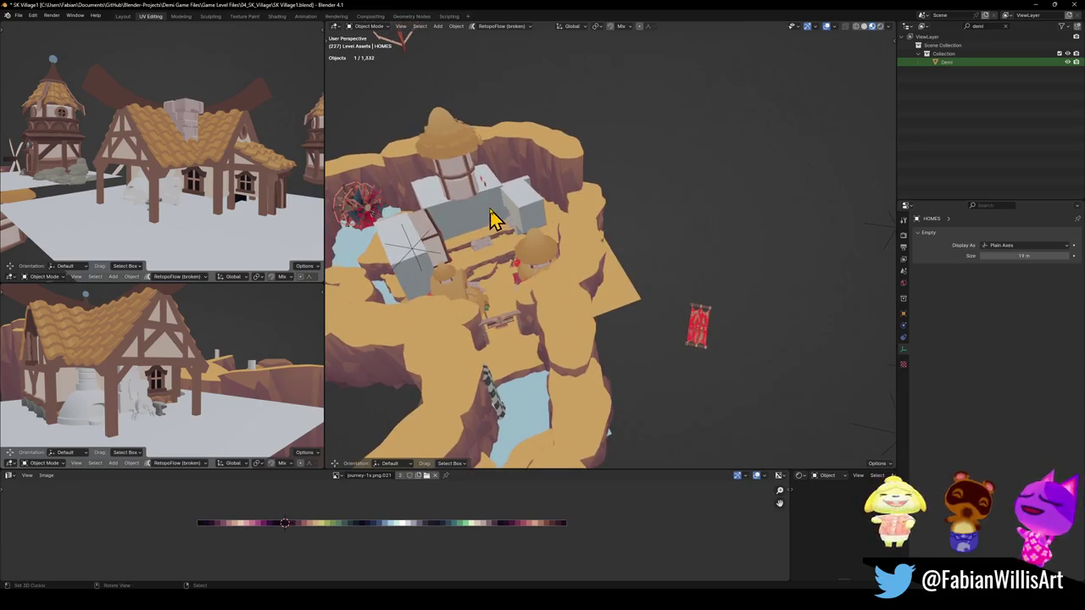
{"action": "scroll", "coordinate": [557, 294], "scroll_direction": "down", "scroll_amount": 5}
{"action": "mouse_move", "coordinate": [601, 310]}
{"action": "middle_mouse_down"}
{"action": "mouse_move", "coordinate": [640, 306]}
{"action": "mouse_move", "coordinate": [569, 270]}
{"action": "middle_mouse_up"}
{"action": "scroll", "coordinate": [640, 307], "scroll_direction": "up", "scroll_amount": 2}
{"action": "scroll", "coordinate": [569, 266], "scroll_direction": "down", "scroll_amount": 3}
{"action": "left_click_drag", "start_coordinate": [545, 206], "coordinate": [562, 238]}
{"action": "right_click", "coordinate": [527, 219]}
Add the remaining island pieces to the circle selection
{"action": "mouse_move", "coordinate": [528, 219]}
{"action": "middle_mouse_down"}
{"action": "mouse_move", "coordinate": [625, 249]}
{"action": "mouse_move", "coordinate": [608, 235]}
{"action": "mouse_move", "coordinate": [593, 314]}
{"action": "middle_mouse_up"}
{"action": "scroll", "coordinate": [624, 249], "scroll_direction": "up", "scroll_amount": 4}
{"action": "scroll", "coordinate": [650, 243], "scroll_direction": "down", "scroll_amount": 4}
{"action": "scroll", "coordinate": [654, 271], "scroll_direction": "down", "scroll_amount": 2}
{"action": "scroll", "coordinate": [605, 237], "scroll_direction": "down", "scroll_amount": 2}
{"action": "key", "text": "c"}
{"action": "left_click_drag", "start_coordinate": [593, 315], "coordinate": [576, 229]}
{"action": "right_click", "coordinate": [707, 365]}
Add the row of empties to the selection and delete all 137 objects
{"action": "key", "text": "c"}
{"action": "scroll", "coordinate": [714, 363], "scroll_direction": "up", "scroll_amount": 3}
{"action": "left_click_drag", "start_coordinate": [714, 364], "coordinate": [797, 258]}
{"action": "right_click", "coordinate": [703, 333]}
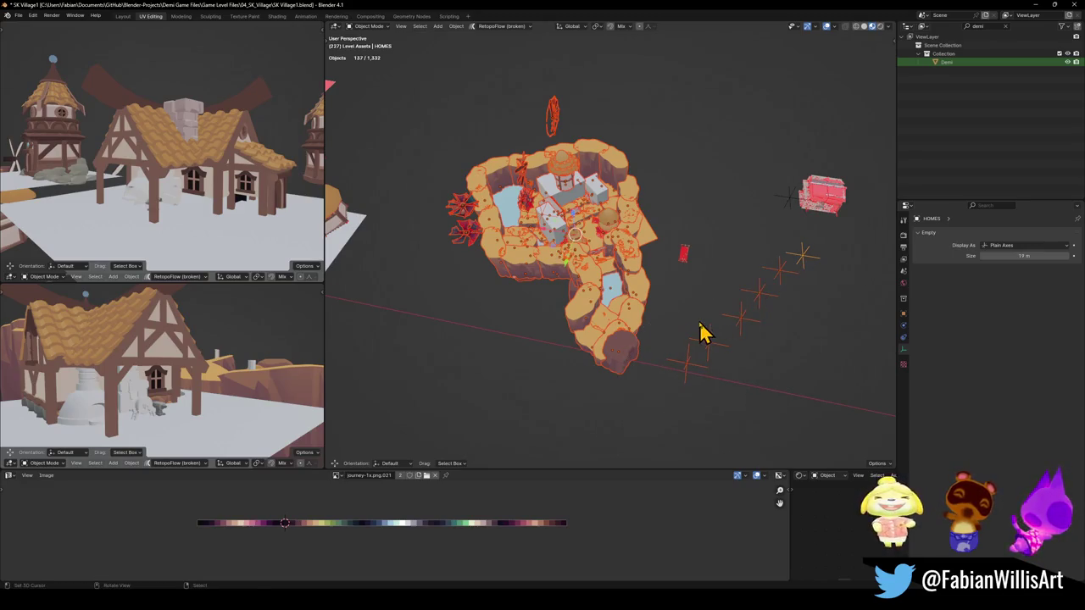
{"action": "key", "text": "Delete"}
Delete the loose plank Cube.626 near the windmill village
{"action": "middle_click_drag", "start_coordinate": [685, 263], "coordinate": [693, 270]}
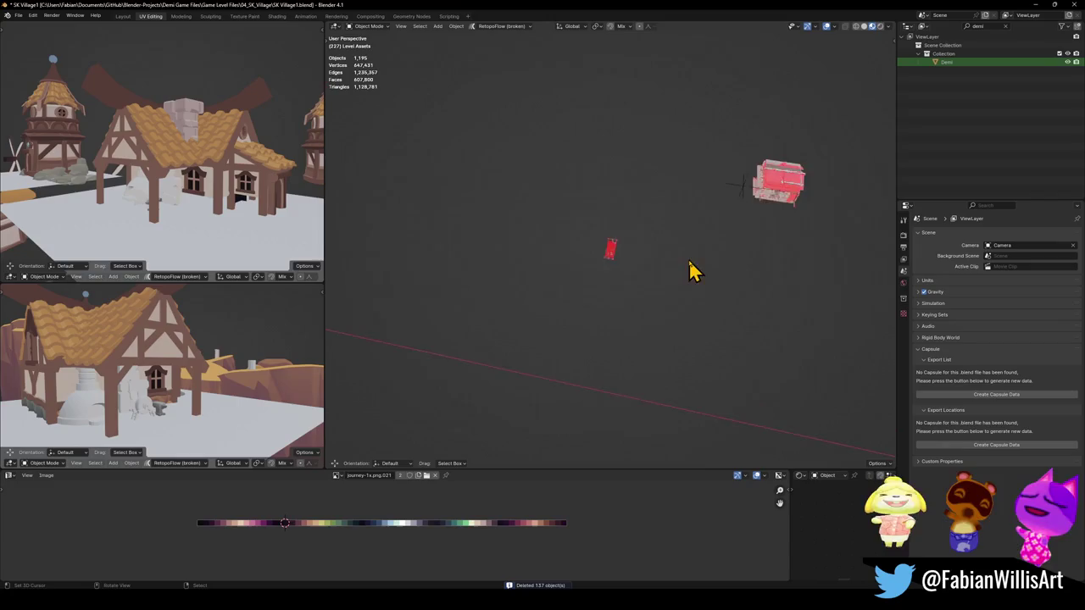
{"action": "scroll", "coordinate": [621, 273], "scroll_direction": "down", "scroll_amount": 3}
{"action": "scroll", "coordinate": [666, 262], "scroll_direction": "down", "scroll_amount": 3}
{"action": "mouse_move", "coordinate": [618, 260]}
{"action": "middle_mouse_down"}
{"action": "mouse_move", "coordinate": [673, 286]}
{"action": "mouse_move", "coordinate": [574, 337]}
{"action": "mouse_move", "coordinate": [608, 332]}
{"action": "mouse_move", "coordinate": [523, 322]}
{"action": "middle_mouse_up"}
{"action": "scroll", "coordinate": [620, 325], "scroll_direction": "up", "scroll_amount": 3}
{"action": "scroll", "coordinate": [514, 310], "scroll_direction": "up", "scroll_amount": 5}
{"action": "middle_click_drag", "start_coordinate": [615, 294], "coordinate": [615, 307]}
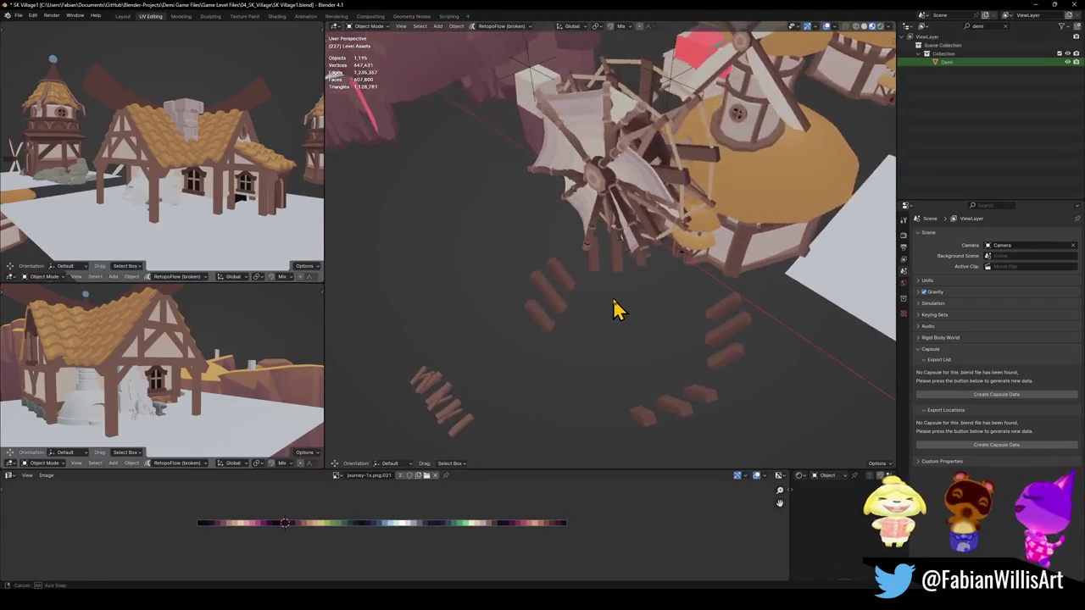
{"action": "scroll", "coordinate": [625, 303], "scroll_direction": "up", "scroll_amount": 2}
{"action": "left_click", "coordinate": [621, 278]}
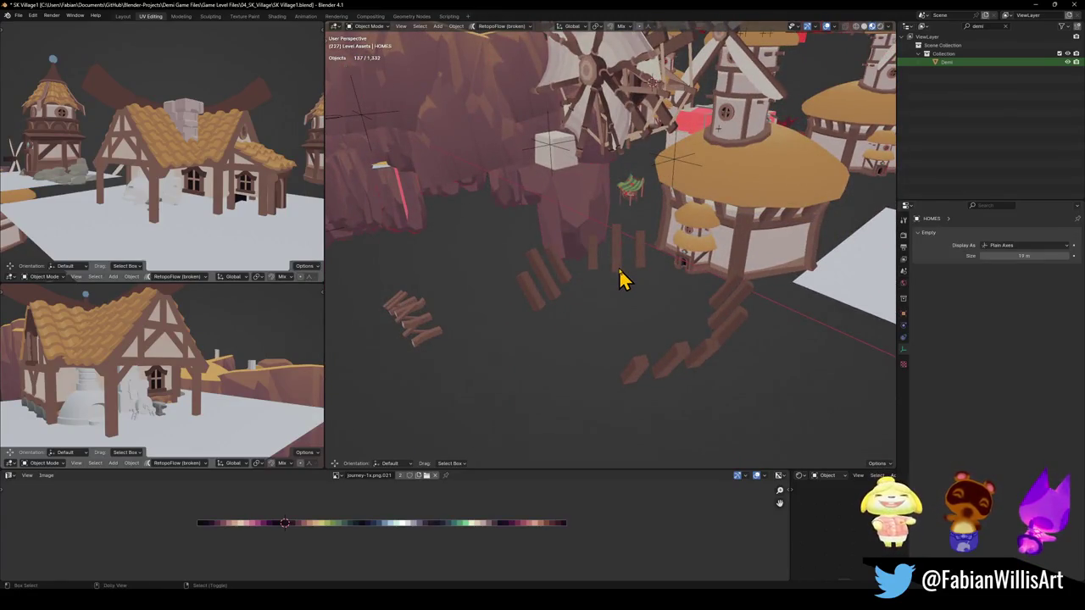
{"action": "key", "text": "KP_Decimal"}
{"action": "scroll", "coordinate": [591, 276], "scroll_direction": "down", "scroll_amount": 5}
{"action": "key", "text": "Delete"}
Delete the group of planks Cube.568
{"action": "left_click", "coordinate": [548, 300]}
{"action": "key", "text": "KP_Decimal"}
{"action": "mouse_move", "coordinate": [657, 280]}
{"action": "middle_mouse_down"}
{"action": "mouse_move", "coordinate": [625, 279]}
{"action": "mouse_move", "coordinate": [683, 274]}
{"action": "mouse_move", "coordinate": [605, 317]}
{"action": "middle_mouse_up"}
{"action": "scroll", "coordinate": [579, 266], "scroll_direction": "down", "scroll_amount": 2}
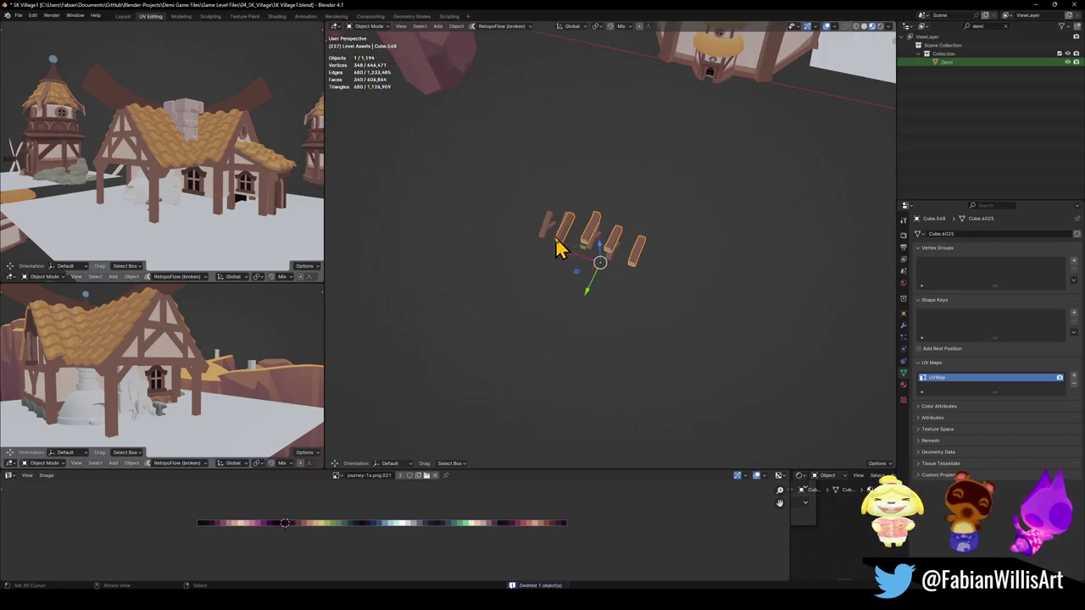
{"action": "key", "text": "Delete"}
{"action": "scroll", "coordinate": [588, 266], "scroll_direction": "down", "scroll_amount": 3}
{"action": "scroll", "coordinate": [523, 300], "scroll_direction": "down", "scroll_amount": 3}
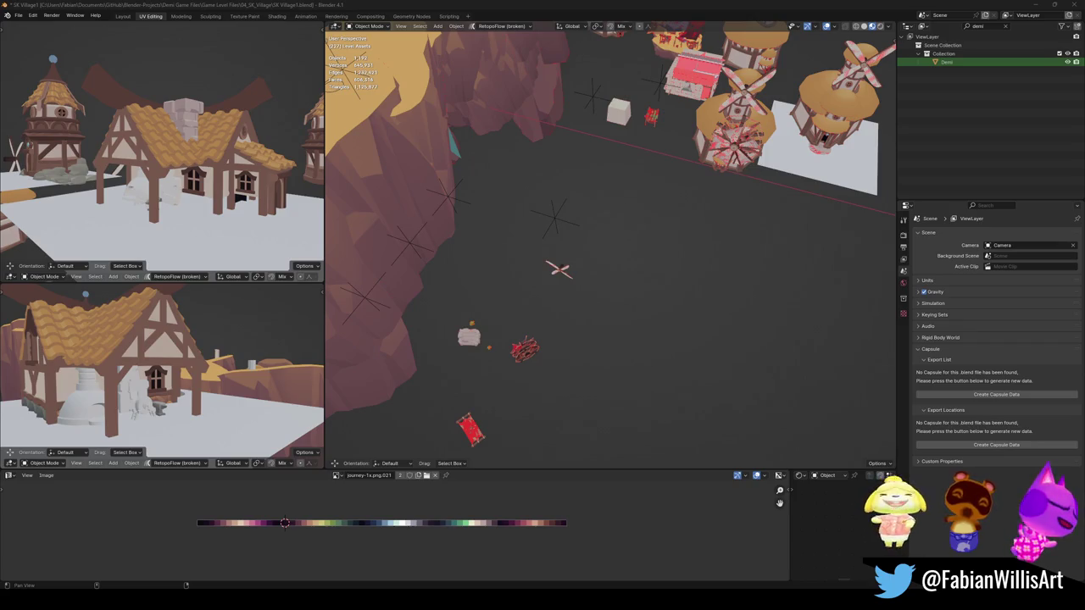
Delete the small stray cube far from the village
{"action": "mouse_move", "coordinate": [535, 260]}
{"action": "middle_mouse_down", "text": "shift"}
{"action": "mouse_move", "coordinate": [586, 280]}
{"action": "mouse_move", "coordinate": [603, 254]}
{"action": "middle_mouse_up", "text": "shift"}
{"action": "scroll", "coordinate": [564, 237], "scroll_direction": "up", "scroll_amount": 3}
{"action": "key", "text": "Delete"}
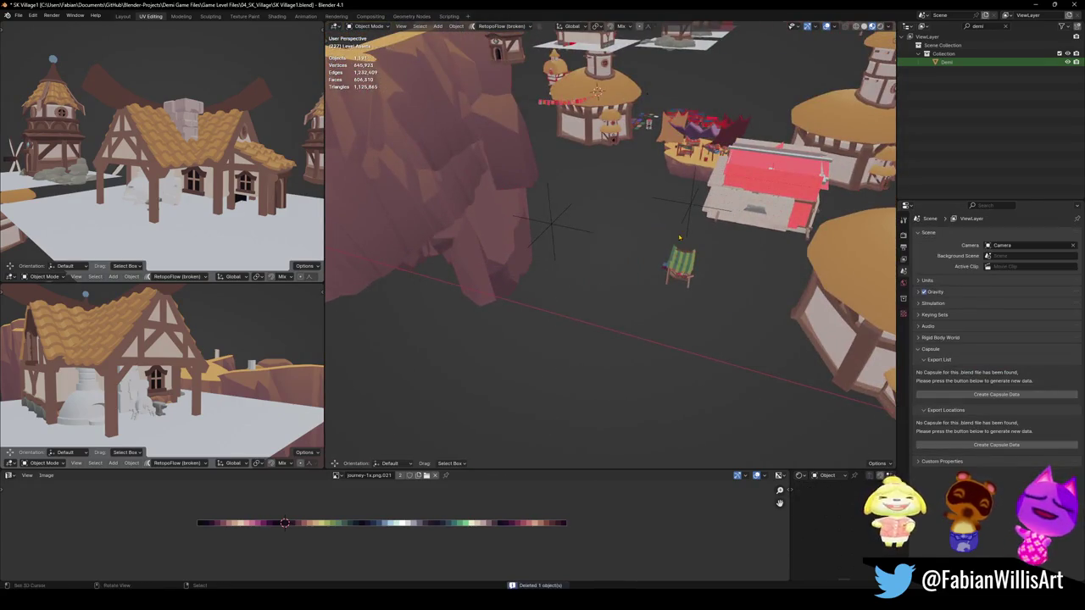
{"action": "scroll", "coordinate": [644, 259], "scroll_direction": "down", "scroll_amount": 3}
Walk through the red-roofed house past the table and back outside
{"action": "middle_click_drag", "start_coordinate": [678, 263], "coordinate": [673, 247]}
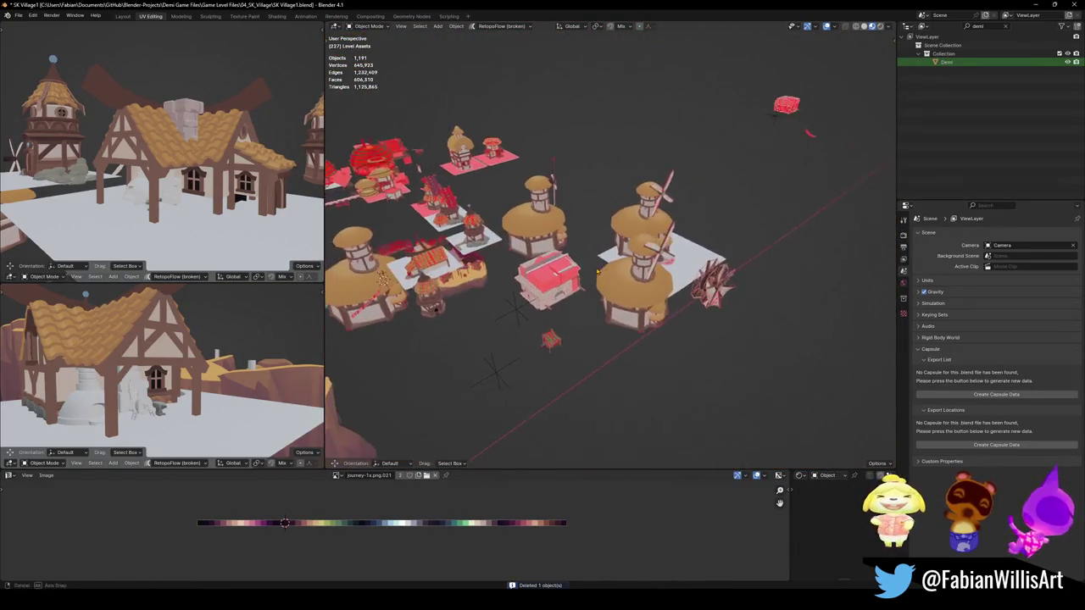
{"action": "middle_click_drag", "start_coordinate": [673, 247], "coordinate": [668, 259]}
{"action": "scroll", "coordinate": [667, 261], "scroll_direction": "up", "scroll_amount": 5}
{"action": "key", "text": "shift+grave"}
{"action": "key", "text": "w"}
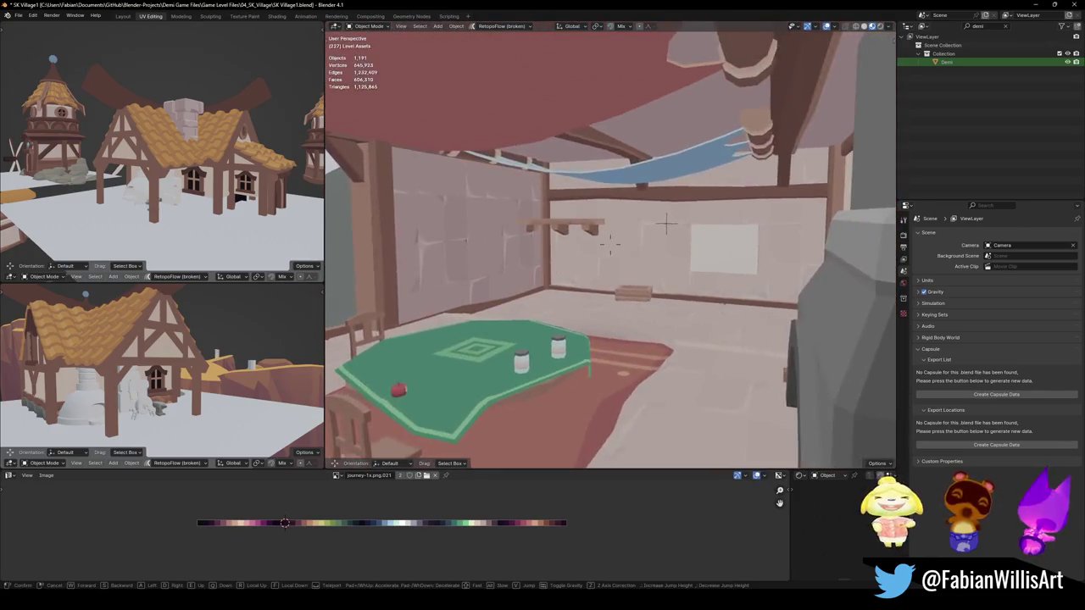
{"action": "key", "text": "s"}
{"action": "key", "text": "s"}
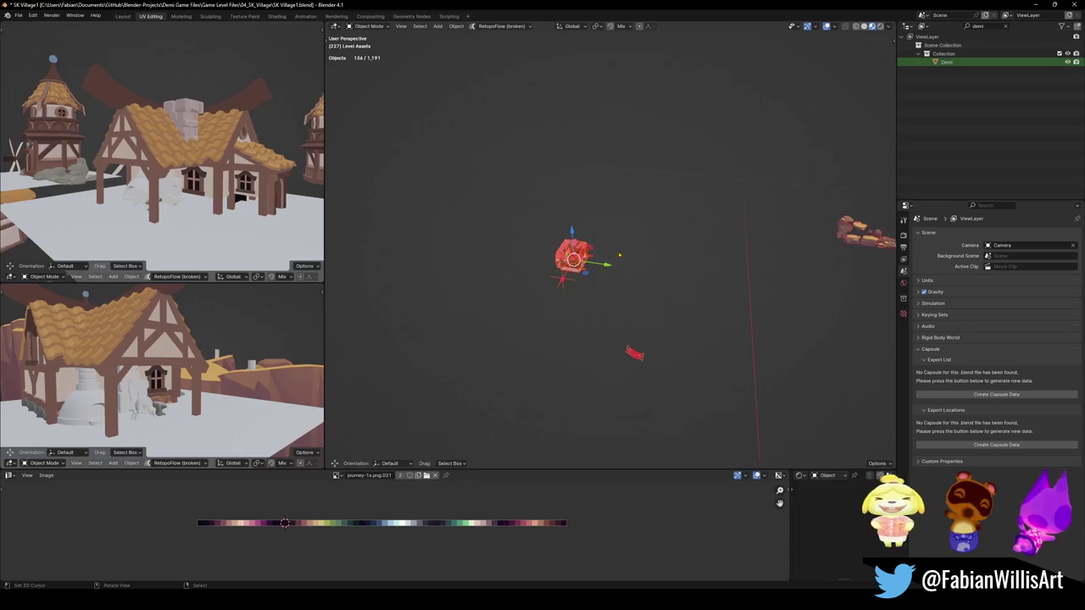
Brush-select the distant stray objects and try moving them toward the village, then cancel the move
{"action": "key", "text": "c"}
{"action": "left_click", "coordinate": [843, 235]}
{"action": "key", "text": "Escape"}
{"action": "key", "text": "g"}
{"action": "left_click", "coordinate": [712, 322]}
{"action": "key", "text": "g"}
{"action": "left_click", "coordinate": [593, 246]}
{"action": "left_click", "coordinate": [756, 274]}
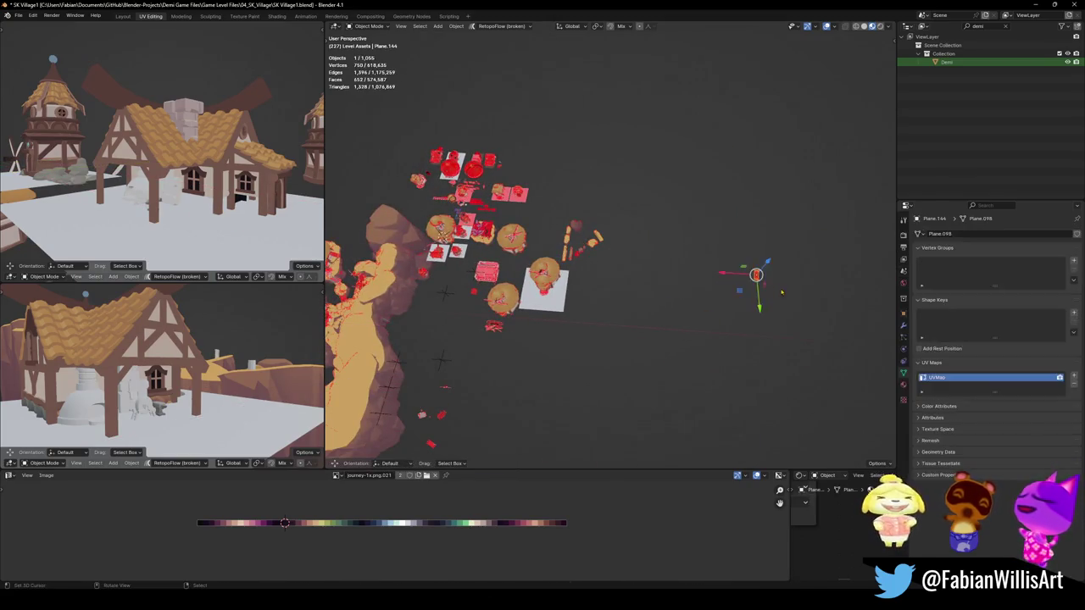
{"action": "key", "text": "Escape"}
{"action": "left_click", "coordinate": [521, 346]}
Box-select the small cluster of stray assets beside the cliff and delete the red rug
{"action": "mouse_move", "coordinate": [443, 421]}
{"action": "middle_mouse_down"}
{"action": "mouse_move", "coordinate": [655, 248]}
{"action": "mouse_move", "coordinate": [579, 214]}
{"action": "middle_mouse_up"}
{"action": "left_click_drag", "start_coordinate": [677, 287], "coordinate": [768, 395]}
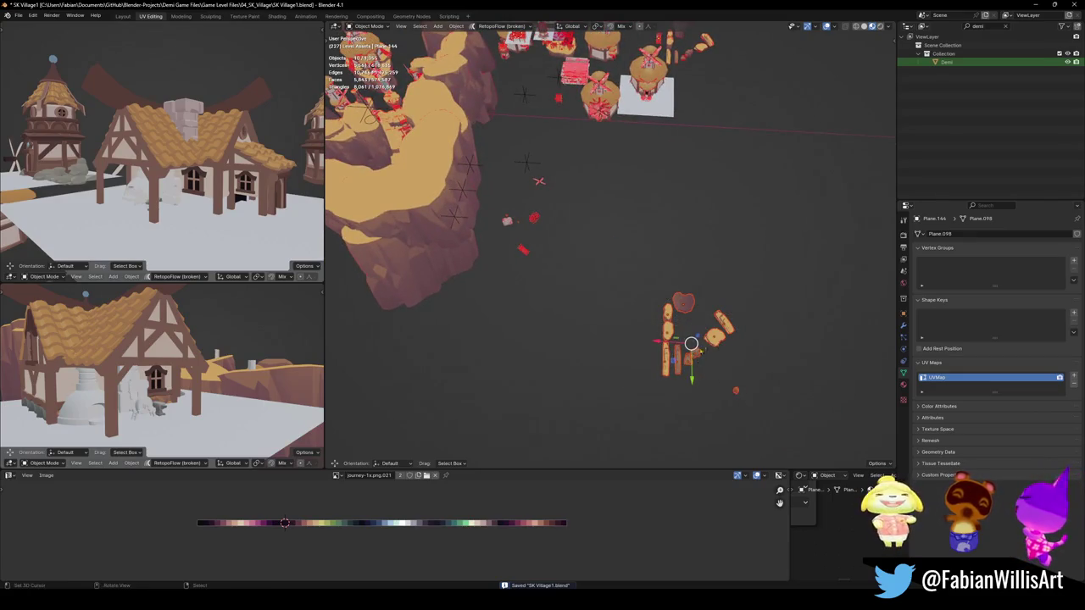
{"action": "middle_click_drag", "start_coordinate": [678, 244], "coordinate": [636, 292], "text": "shift"}
{"action": "mouse_move", "coordinate": [661, 246]}
{"action": "middle_mouse_down"}
{"action": "mouse_move", "coordinate": [657, 297]}
{"action": "mouse_move", "coordinate": [669, 316]}
{"action": "middle_mouse_up"}
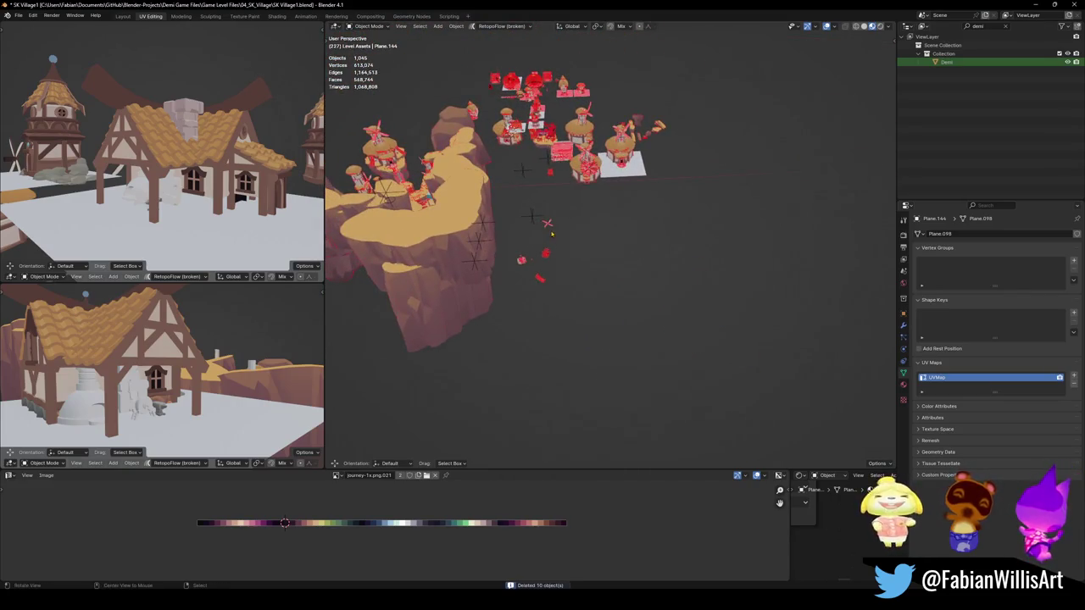
{"action": "scroll", "coordinate": [547, 223], "scroll_direction": "up", "scroll_amount": 6}
{"action": "middle_click_drag", "start_coordinate": [672, 266], "coordinate": [637, 264]}
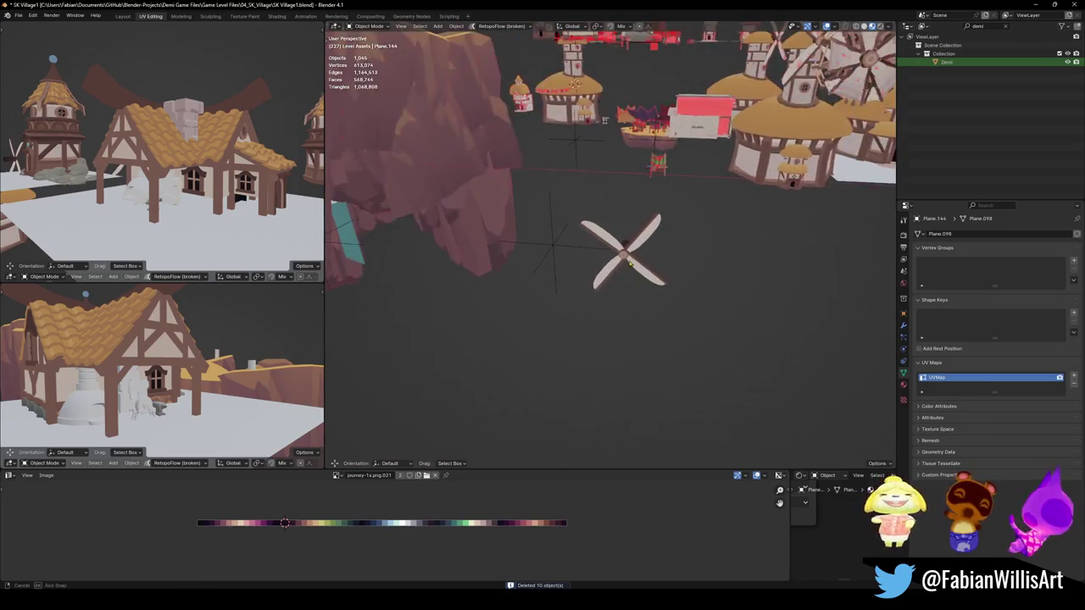
{"action": "scroll", "coordinate": [637, 264], "scroll_direction": "down", "scroll_amount": 4}
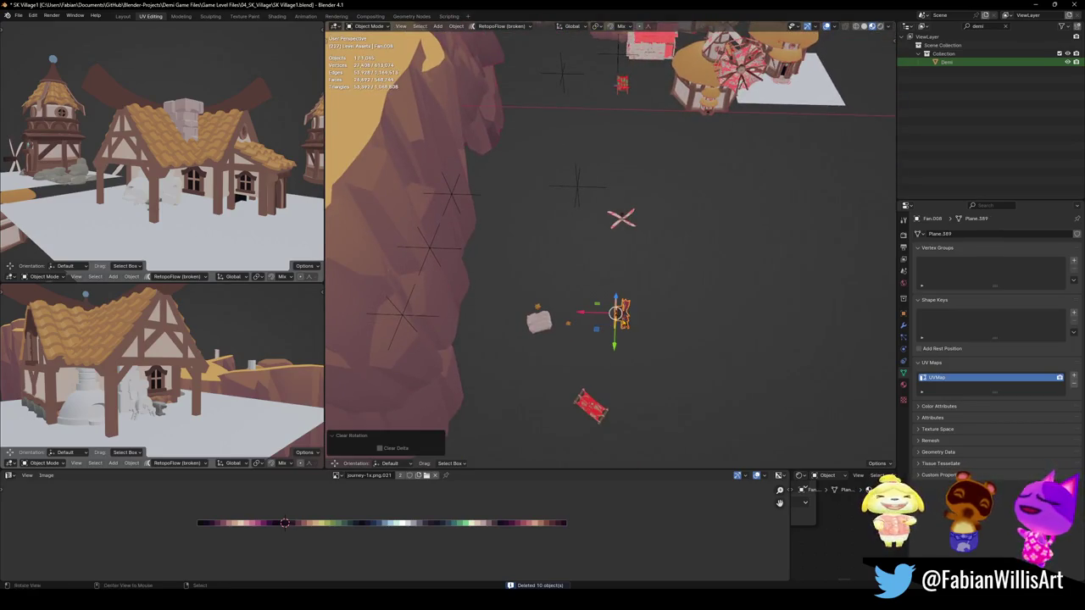
{"action": "scroll", "coordinate": [625, 323], "scroll_direction": "up", "scroll_amount": 4}
{"action": "middle_click_drag", "start_coordinate": [626, 323], "coordinate": [653, 305]}
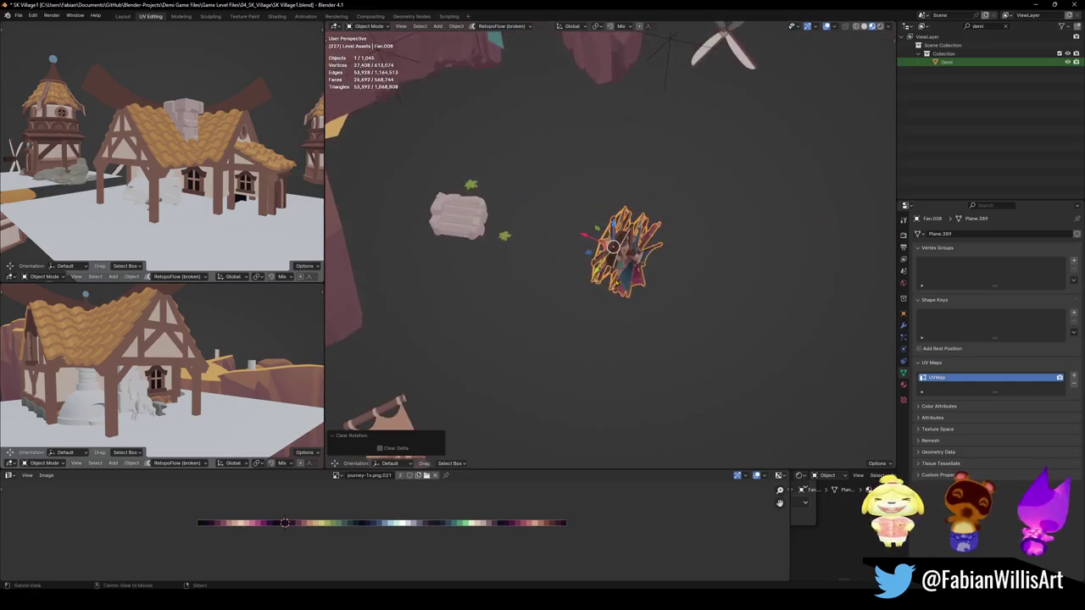
{"action": "left_click", "coordinate": [474, 227]}
{"action": "mouse_move", "coordinate": [474, 228]}
{"action": "middle_mouse_down"}
{"action": "mouse_move", "coordinate": [551, 231]}
{"action": "mouse_move", "coordinate": [569, 219]}
{"action": "middle_mouse_up"}
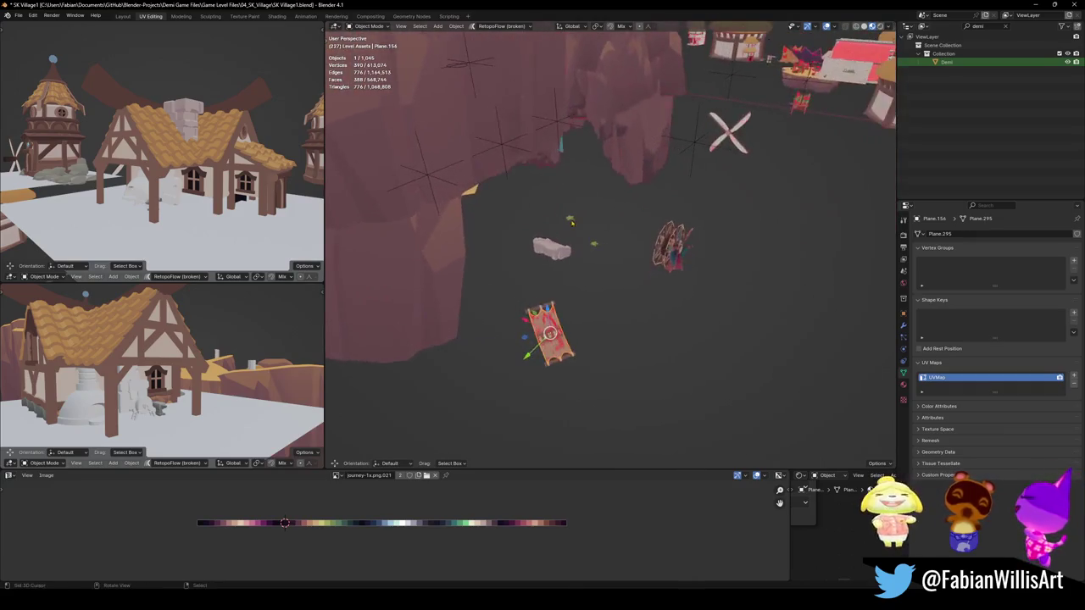
{"action": "key", "text": "Delete"}
Delete the two loose planks and the two small leafy plants
{"action": "left_click", "coordinate": [542, 308]}
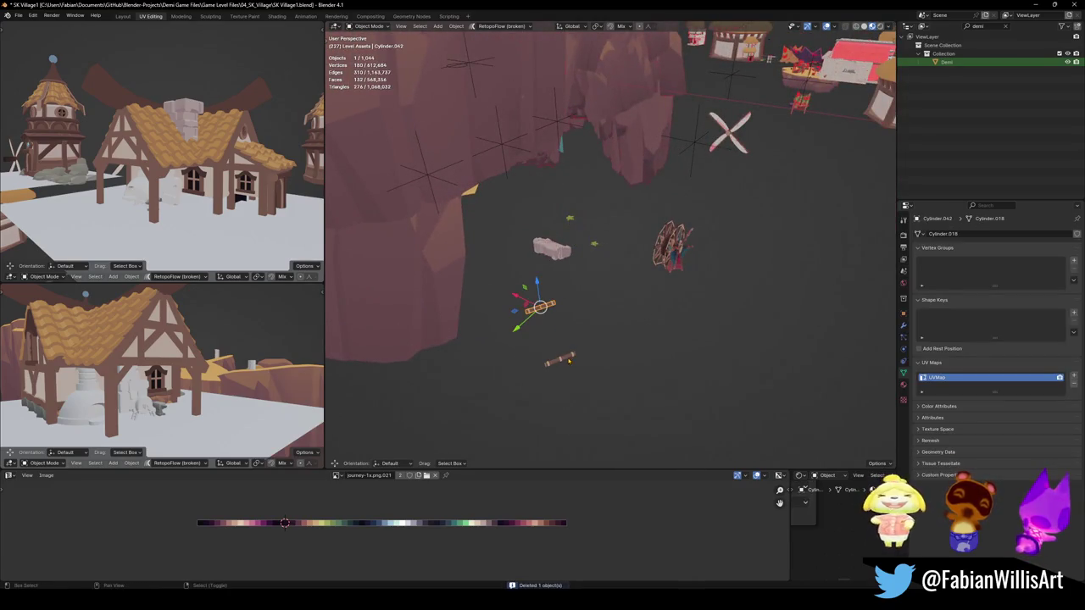
{"action": "key", "text": "Delete"}
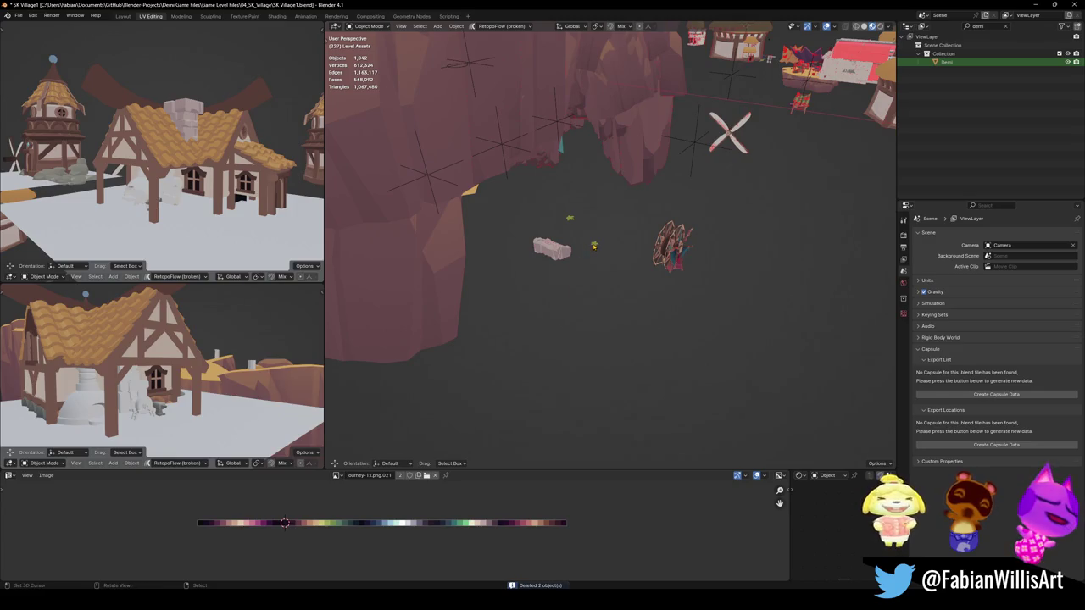
{"action": "left_click", "coordinate": [569, 218]}
{"action": "key", "text": "KP_Decimal"}
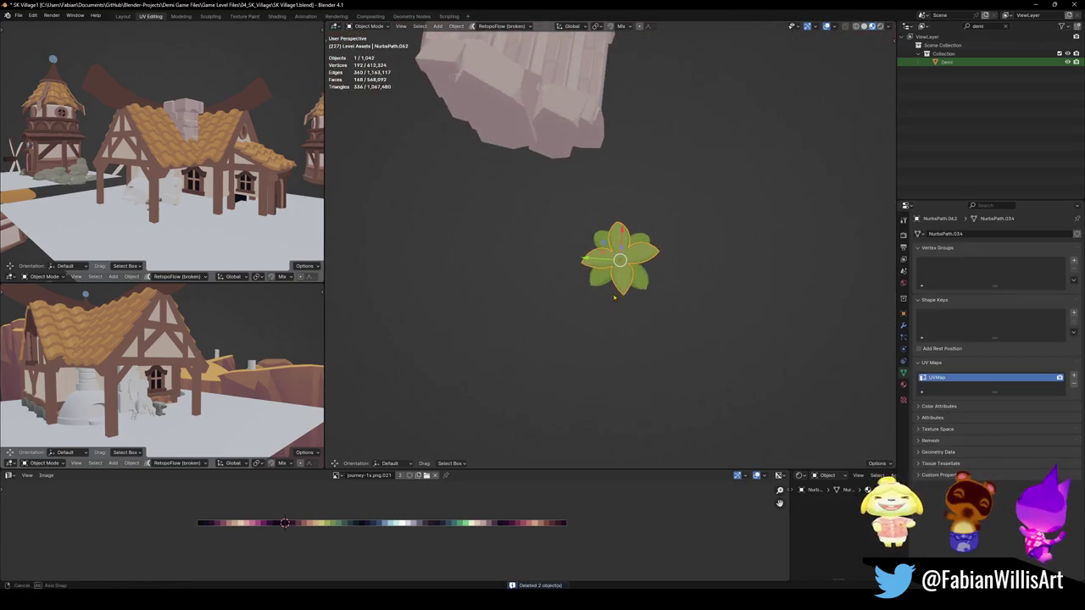
{"action": "mouse_move", "coordinate": [614, 297]}
{"action": "middle_mouse_down"}
{"action": "mouse_move", "coordinate": [594, 291]}
{"action": "mouse_move", "coordinate": [681, 303]}
{"action": "middle_mouse_up"}
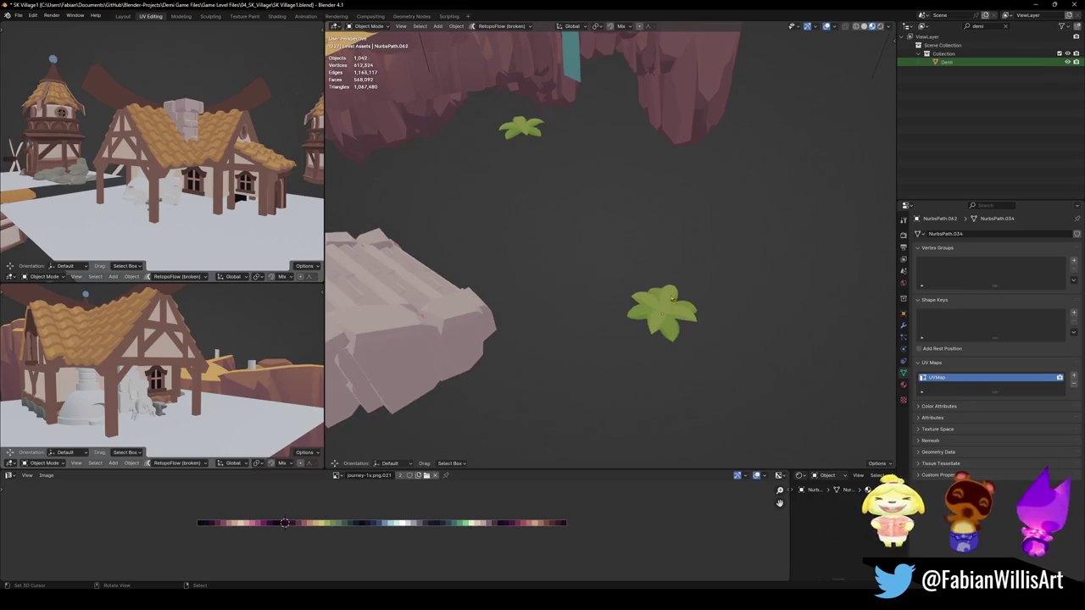
{"action": "scroll", "coordinate": [662, 315], "scroll_direction": "down", "scroll_amount": 3}
{"action": "key", "text": "Delete"}
Save SK Village1.blend with the whole village in view
{"action": "mouse_move", "coordinate": [644, 280]}
{"action": "middle_mouse_down"}
{"action": "mouse_move", "coordinate": [634, 250]}
{"action": "mouse_move", "coordinate": [552, 300]}
{"action": "middle_mouse_up"}
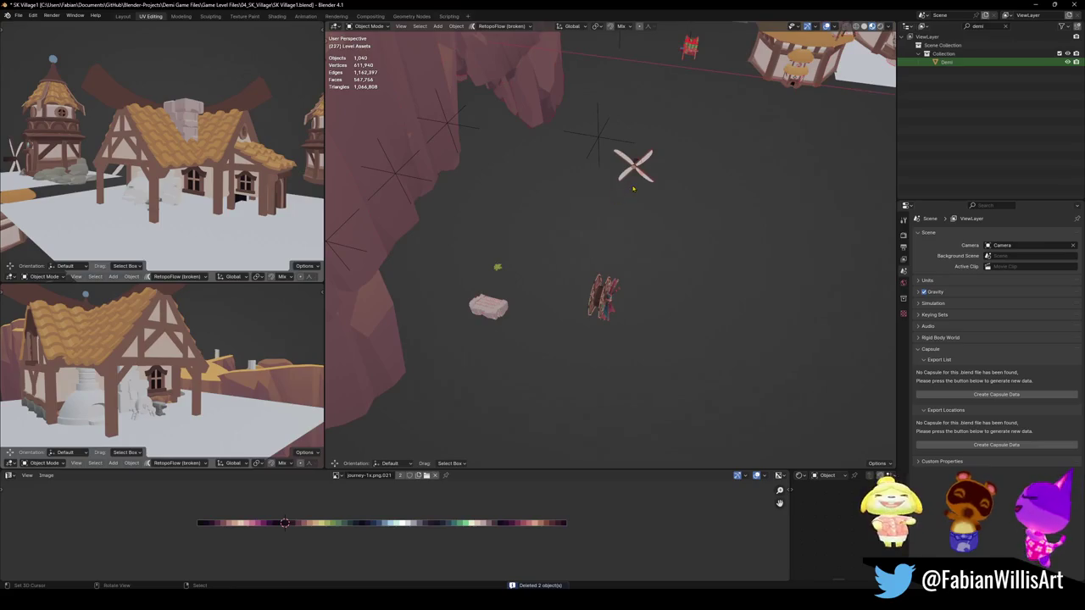
{"action": "mouse_move", "coordinate": [640, 188]}
{"action": "middle_mouse_down"}
{"action": "mouse_move", "coordinate": [603, 286]}
{"action": "mouse_move", "coordinate": [626, 227]}
{"action": "mouse_move", "coordinate": [655, 235]}
{"action": "mouse_move", "coordinate": [678, 264]}
{"action": "middle_mouse_up"}
{"action": "key", "text": "ctrl+s"}
{"action": "scroll", "coordinate": [626, 227], "scroll_direction": "up", "scroll_amount": 5}
Delete the orange and purple tent canopies on the floating market island
{"action": "left_click", "coordinate": [655, 235]}
{"action": "scroll", "coordinate": [678, 264], "scroll_direction": "up", "scroll_amount": 3}
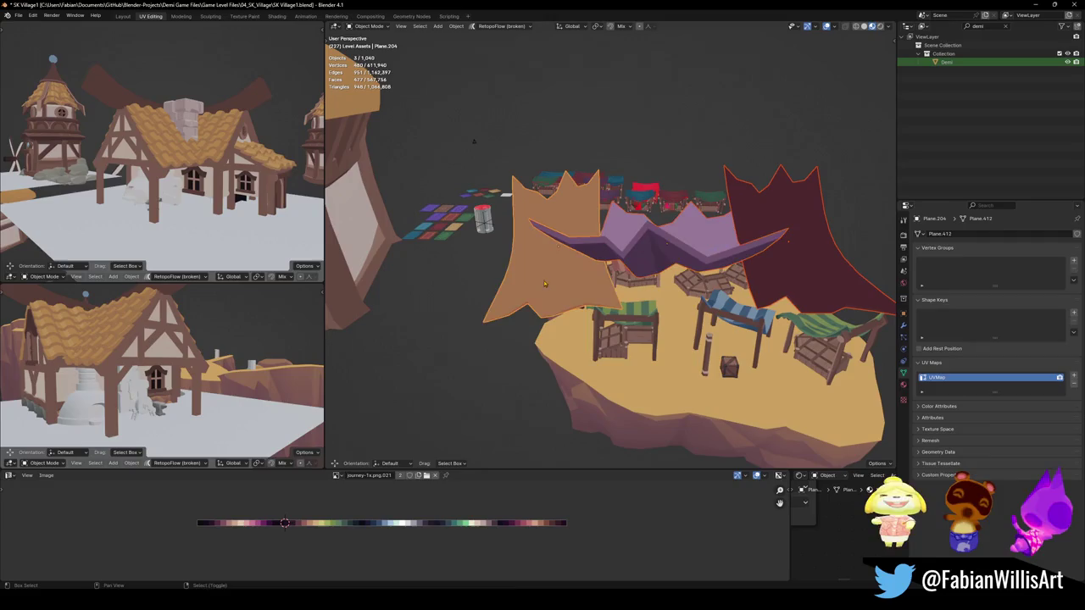
{"action": "key", "text": "Delete"}
Frame the stray canister, select both of its parts and delete them
{"action": "middle_click", "coordinate": [482, 219]}
{"action": "scroll", "coordinate": [482, 219], "scroll_direction": "up", "scroll_amount": 5}
{"action": "middle_click_drag", "start_coordinate": [482, 219], "coordinate": [594, 290]}
{"action": "left_click", "coordinate": [594, 290]}
{"action": "left_click", "coordinate": [599, 268], "text": "shift"}
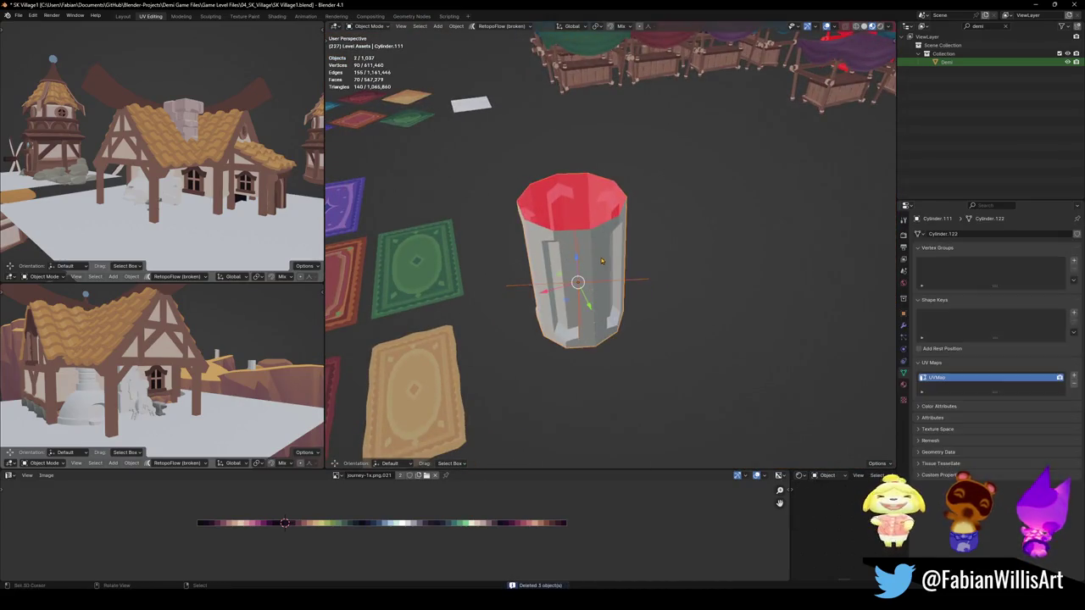
{"action": "scroll", "coordinate": [600, 268], "scroll_direction": "down", "scroll_amount": 3}
{"action": "key", "text": "g"}
{"action": "key", "text": "Delete"}
{"action": "scroll", "coordinate": [682, 235], "scroll_direction": "down", "scroll_amount": 3}
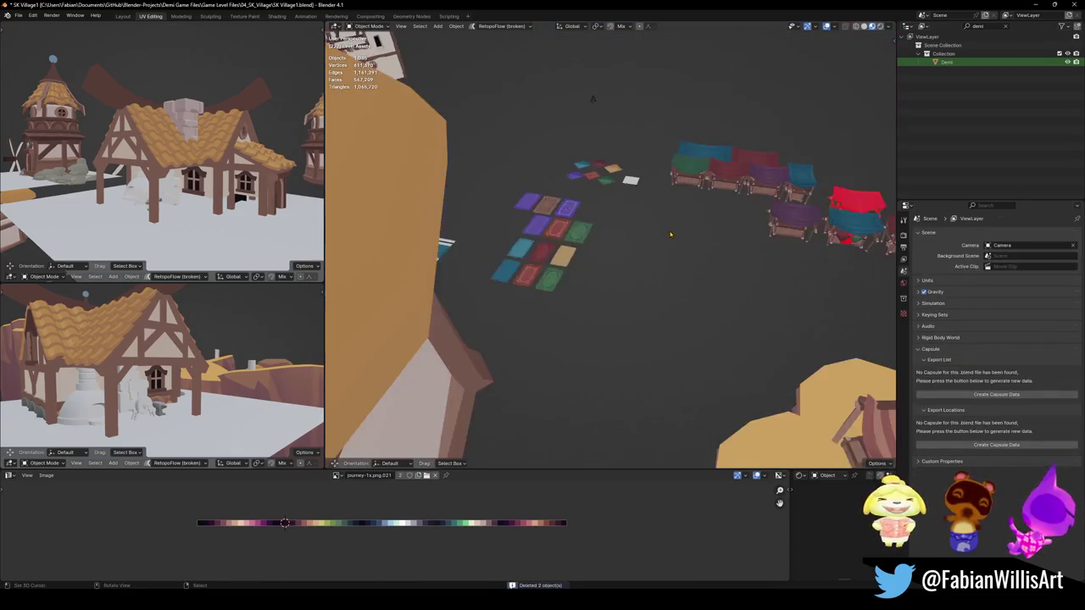
Orbit around the village to a low view of the windmill houses
{"action": "middle_click_drag", "start_coordinate": [682, 235], "coordinate": [648, 226]}
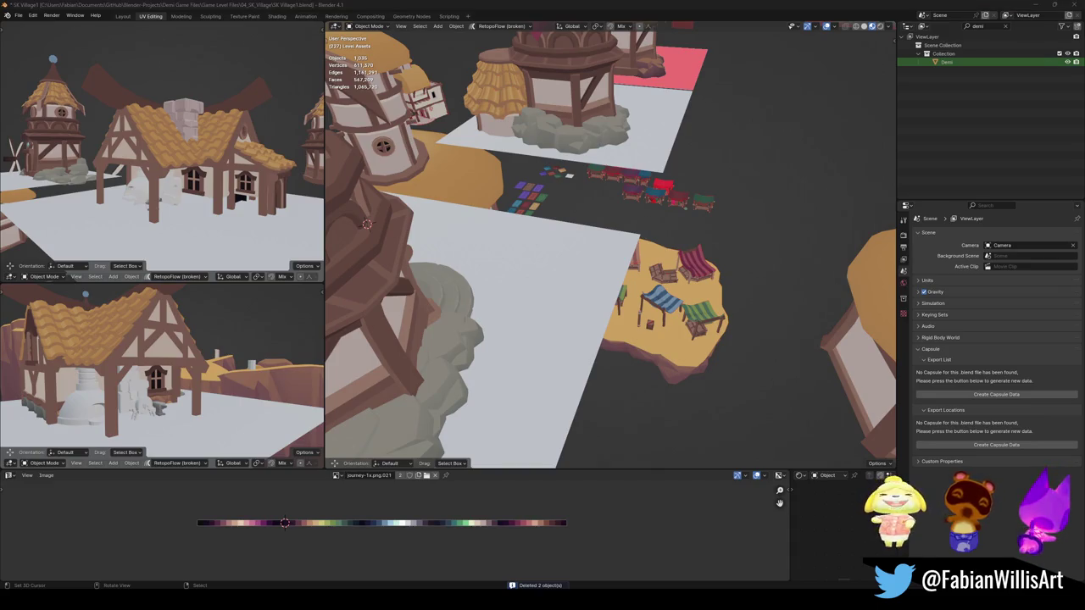
{"action": "scroll", "coordinate": [588, 269], "scroll_direction": "down", "scroll_amount": 4}
{"action": "mouse_move", "coordinate": [589, 268]}
{"action": "middle_mouse_down"}
{"action": "mouse_move", "coordinate": [456, 237]}
{"action": "mouse_move", "coordinate": [620, 285]}
{"action": "middle_mouse_up"}
{"action": "mouse_move", "coordinate": [546, 270]}
{"action": "middle_mouse_down"}
{"action": "mouse_move", "coordinate": [477, 405]}
{"action": "mouse_move", "coordinate": [526, 433]}
{"action": "middle_mouse_up"}
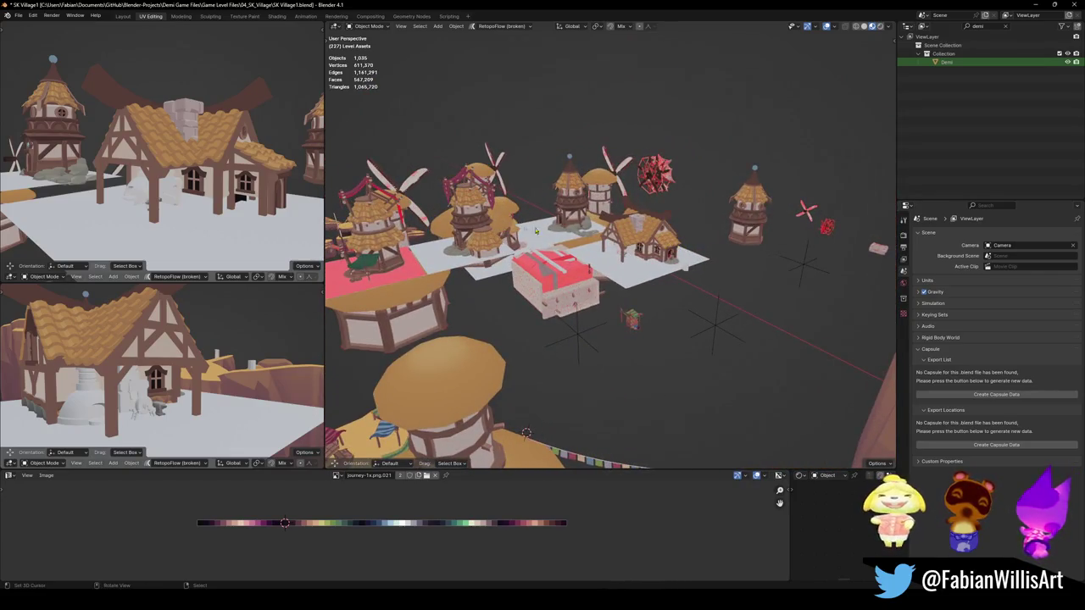
{"action": "scroll", "coordinate": [549, 230], "scroll_direction": "up", "scroll_amount": 2}
{"action": "scroll", "coordinate": [551, 242], "scroll_direction": "up", "scroll_amount": 3}
{"action": "scroll", "coordinate": [555, 254], "scroll_direction": "up", "scroll_amount": 3}
{"action": "scroll", "coordinate": [560, 265], "scroll_direction": "up", "scroll_amount": 2}
{"action": "mouse_move", "coordinate": [559, 265]}
{"action": "middle_mouse_down"}
{"action": "mouse_move", "coordinate": [654, 240]}
{"action": "mouse_move", "coordinate": [624, 272]}
{"action": "middle_mouse_up"}
Save SK Village1.blend with the two pink-plot houses in view
{"action": "left_click", "coordinate": [526, 349]}
{"action": "mouse_move", "coordinate": [526, 349]}
{"action": "middle_mouse_down"}
{"action": "mouse_move", "coordinate": [810, 430]}
{"action": "mouse_move", "coordinate": [590, 289]}
{"action": "middle_mouse_up"}
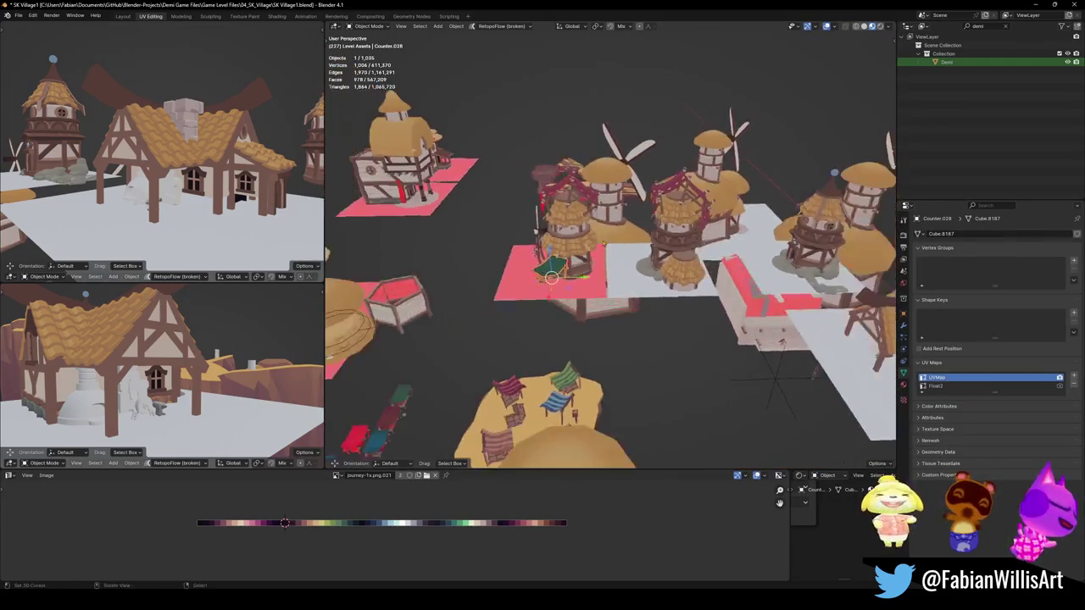
{"action": "scroll", "coordinate": [436, 227], "scroll_direction": "up", "scroll_amount": 5}
{"action": "mouse_move", "coordinate": [436, 227]}
{"action": "middle_mouse_down"}
{"action": "mouse_move", "coordinate": [653, 269]}
{"action": "mouse_move", "coordinate": [629, 273]}
{"action": "middle_mouse_up"}
{"action": "key", "text": "ctrl+s"}
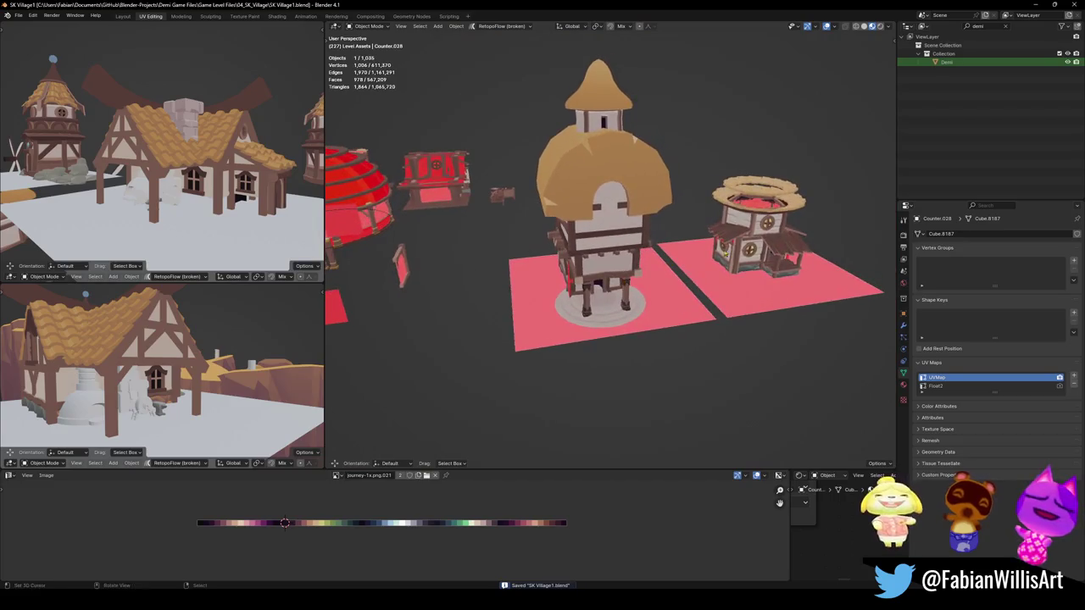
Delete the right house together with its pink plot
{"action": "middle_click", "coordinate": [740, 251], "text": "alt"}
{"action": "scroll", "coordinate": [740, 251], "scroll_direction": "up", "scroll_amount": 3}
{"action": "middle_click_drag", "start_coordinate": [740, 251], "coordinate": [688, 311]}
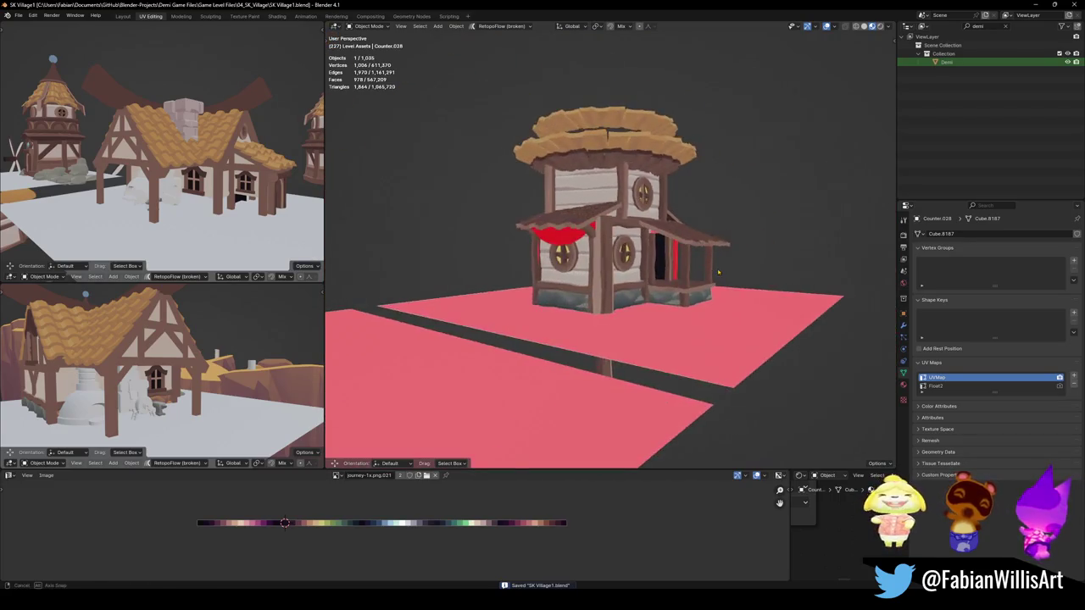
{"action": "scroll", "coordinate": [687, 311], "scroll_direction": "up", "scroll_amount": 2}
{"action": "scroll", "coordinate": [688, 311], "scroll_direction": "down", "scroll_amount": 4}
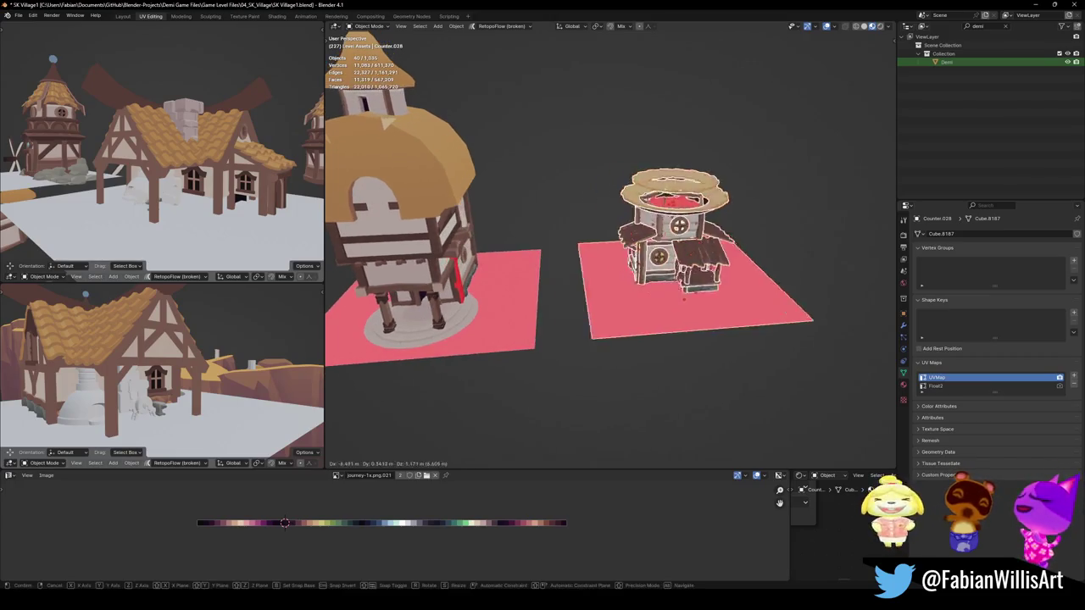
{"action": "key", "text": "Escape"}
{"action": "key", "text": "Delete"}
Remove the remaining left house with its plot, plus the purple rug
{"action": "mouse_move", "coordinate": [661, 303]}
{"action": "middle_mouse_down"}
{"action": "mouse_move", "coordinate": [777, 280]}
{"action": "mouse_move", "coordinate": [667, 271]}
{"action": "middle_mouse_up"}
{"action": "scroll", "coordinate": [667, 271], "scroll_direction": "down", "scroll_amount": 2}
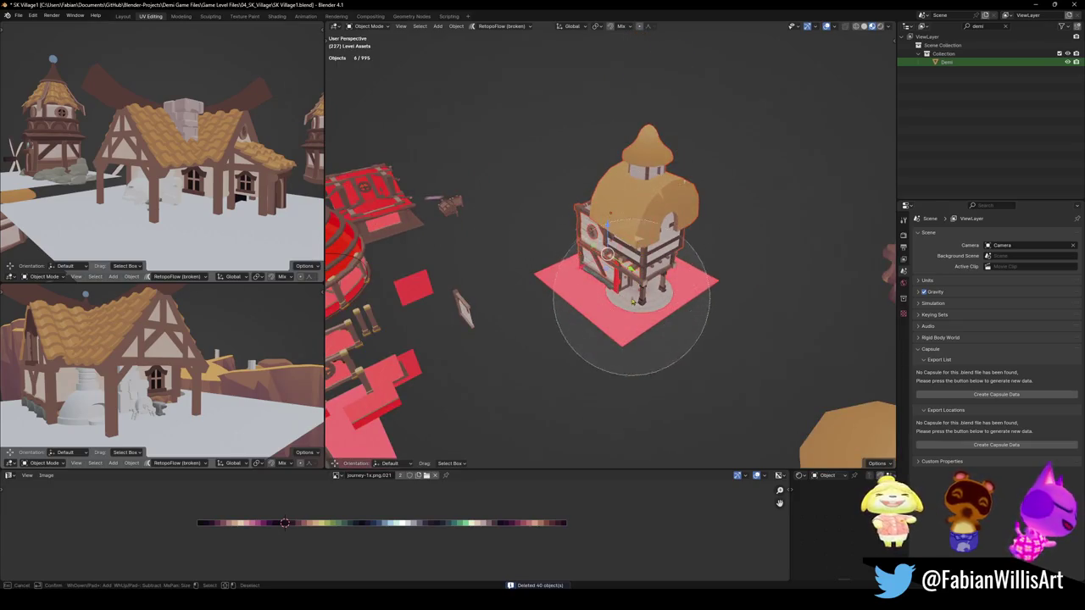
{"action": "key", "text": "Escape"}
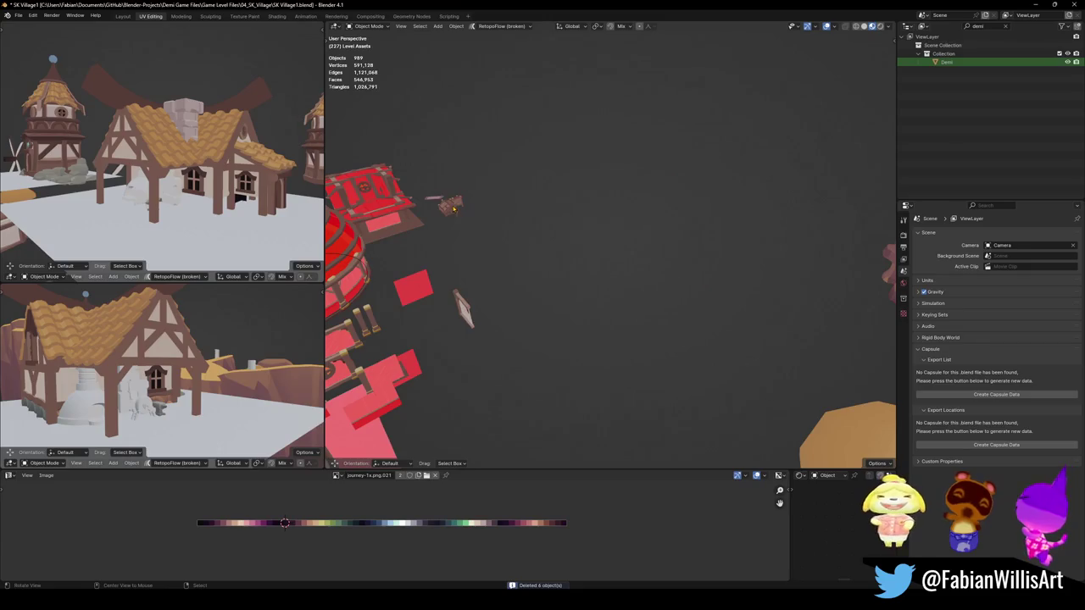
{"action": "key", "text": "KP_Decimal"}
{"action": "scroll", "coordinate": [561, 181], "scroll_direction": "up", "scroll_amount": 4}
{"action": "mouse_move", "coordinate": [561, 181]}
{"action": "middle_mouse_down"}
{"action": "mouse_move", "coordinate": [620, 272]}
{"action": "mouse_move", "coordinate": [610, 246]}
{"action": "mouse_move", "coordinate": [633, 217]}
{"action": "middle_mouse_up"}
{"action": "scroll", "coordinate": [627, 263], "scroll_direction": "down", "scroll_amount": 3}
{"action": "key", "text": "Delete"}
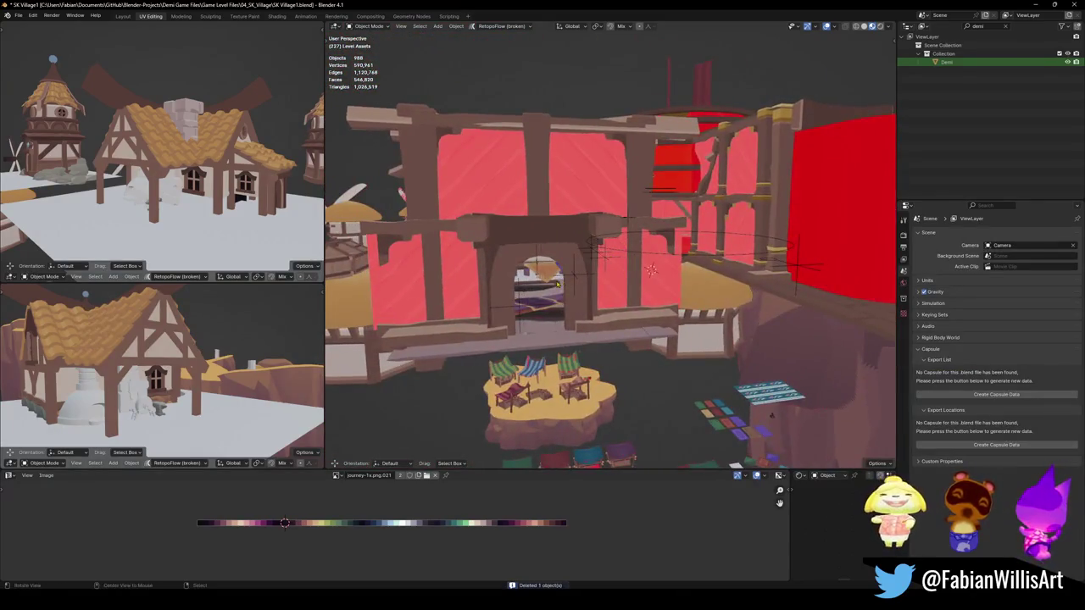
Zoom and orbit in close around the rug area
{"action": "scroll", "coordinate": [558, 282], "scroll_direction": "up", "scroll_amount": 5}
{"action": "mouse_move", "coordinate": [593, 271]}
{"action": "middle_mouse_down"}
{"action": "mouse_move", "coordinate": [640, 265]}
{"action": "mouse_move", "coordinate": [545, 209]}
{"action": "mouse_move", "coordinate": [579, 264]}
{"action": "middle_mouse_up"}
{"action": "scroll", "coordinate": [636, 255], "scroll_direction": "down", "scroll_amount": 6}
{"action": "scroll", "coordinate": [631, 246], "scroll_direction": "down", "scroll_amount": 2}
{"action": "scroll", "coordinate": [579, 264], "scroll_direction": "up", "scroll_amount": 5}
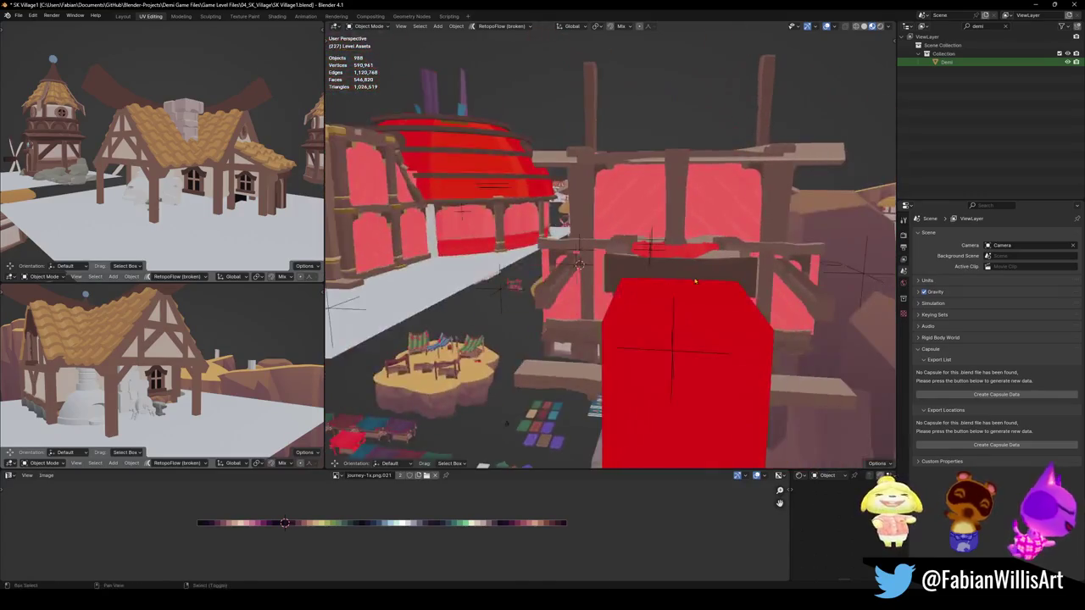
Walk through the tent past the lantern and huts to the hut above the red platform
{"action": "key", "text": "w"}
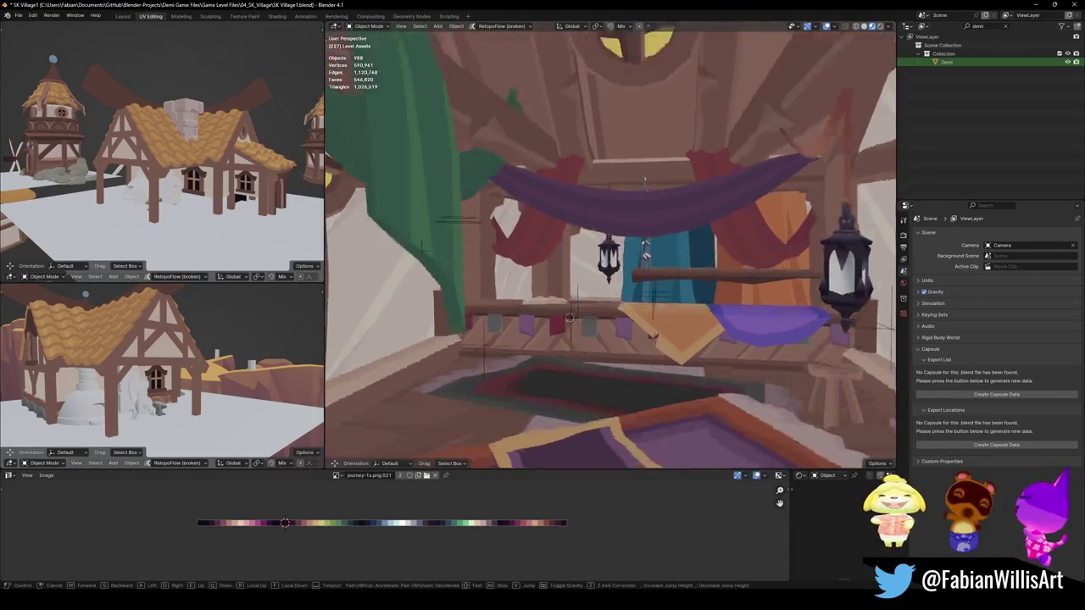
{"action": "key", "text": "w"}
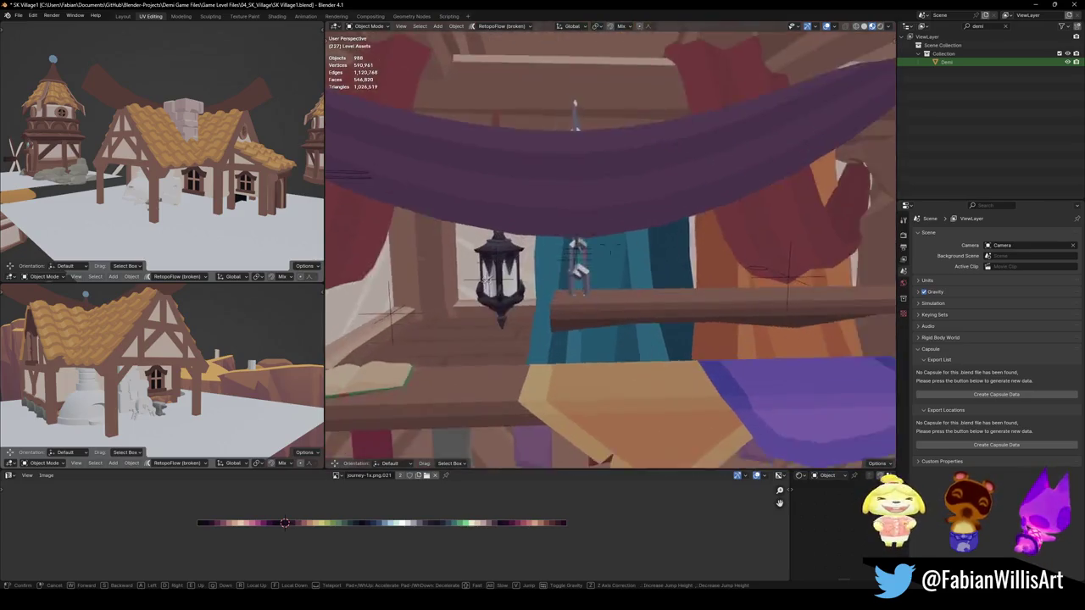
{"action": "key", "text": "s"}
{"action": "key", "text": "w"}
{"action": "key", "text": "w"}
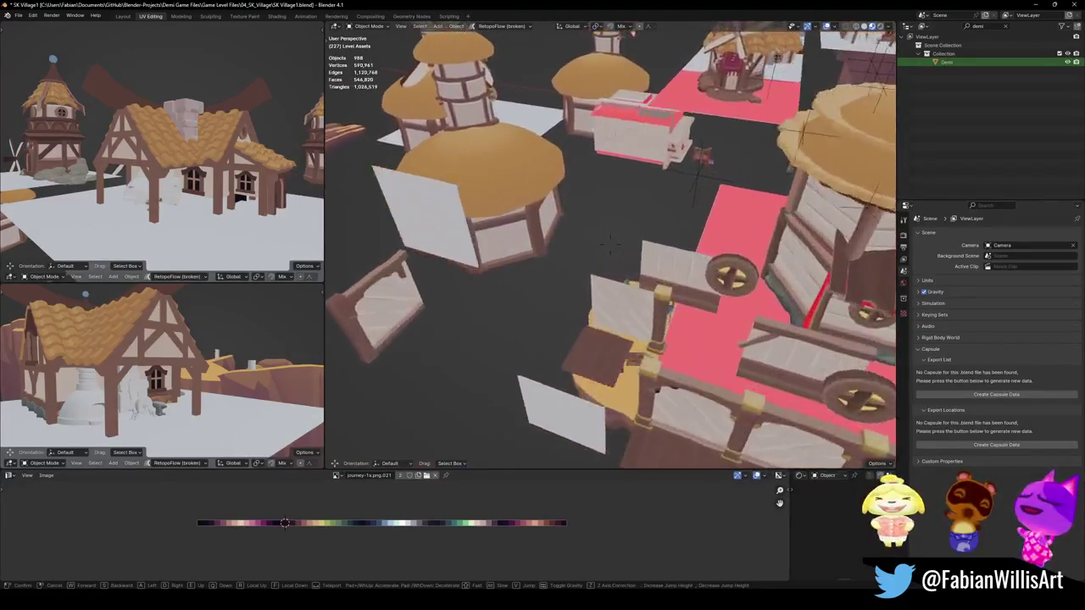
{"action": "key", "text": "w"}
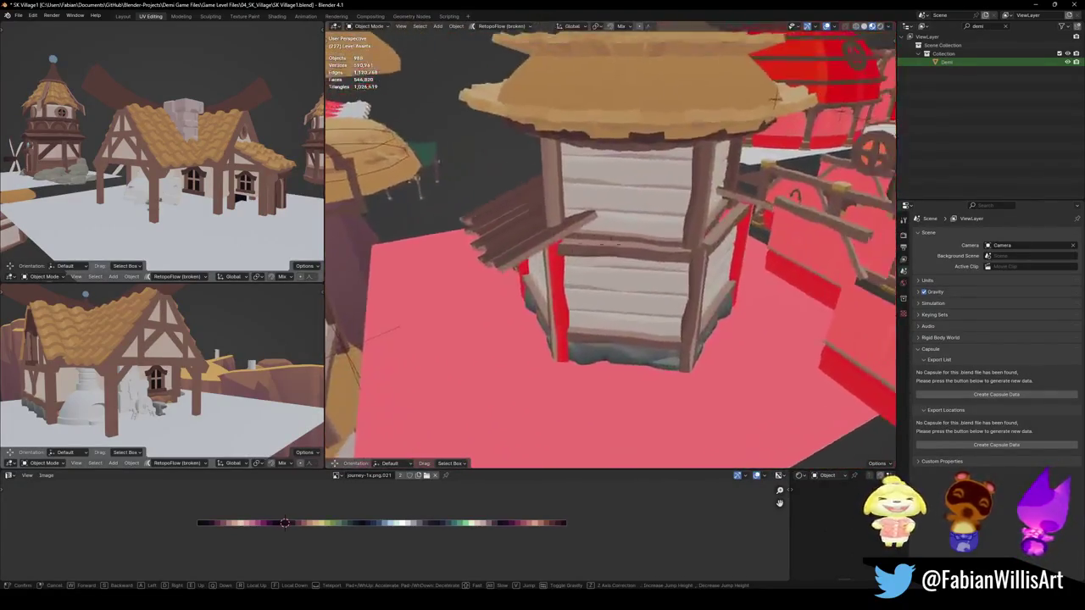
{"action": "key", "text": "w"}
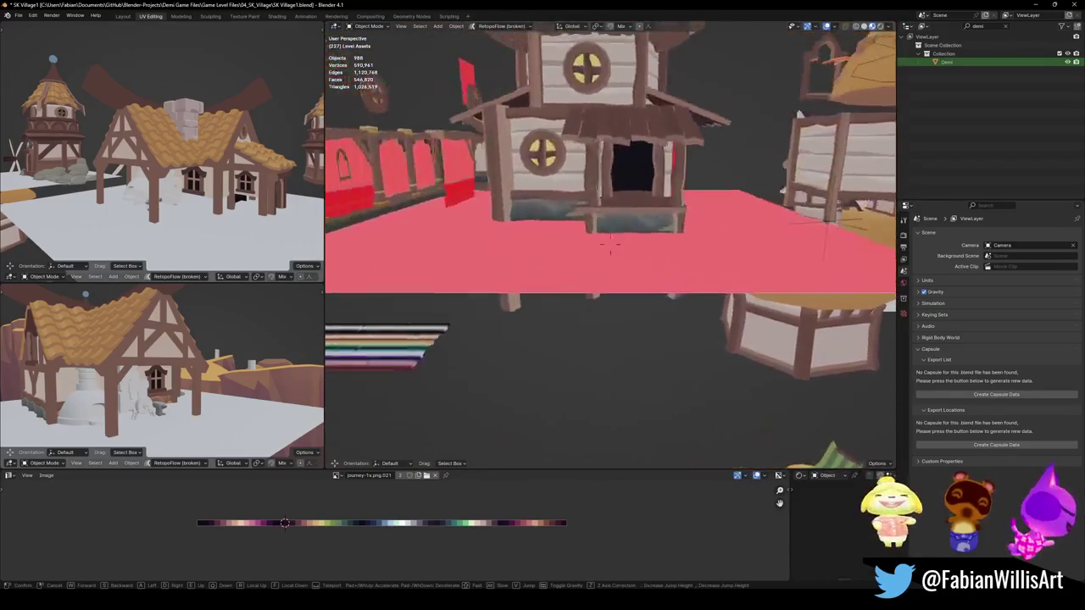
Delete the rainbow strip, then walk on and select the floating window piece
{"action": "left_click", "coordinate": [610, 244]}
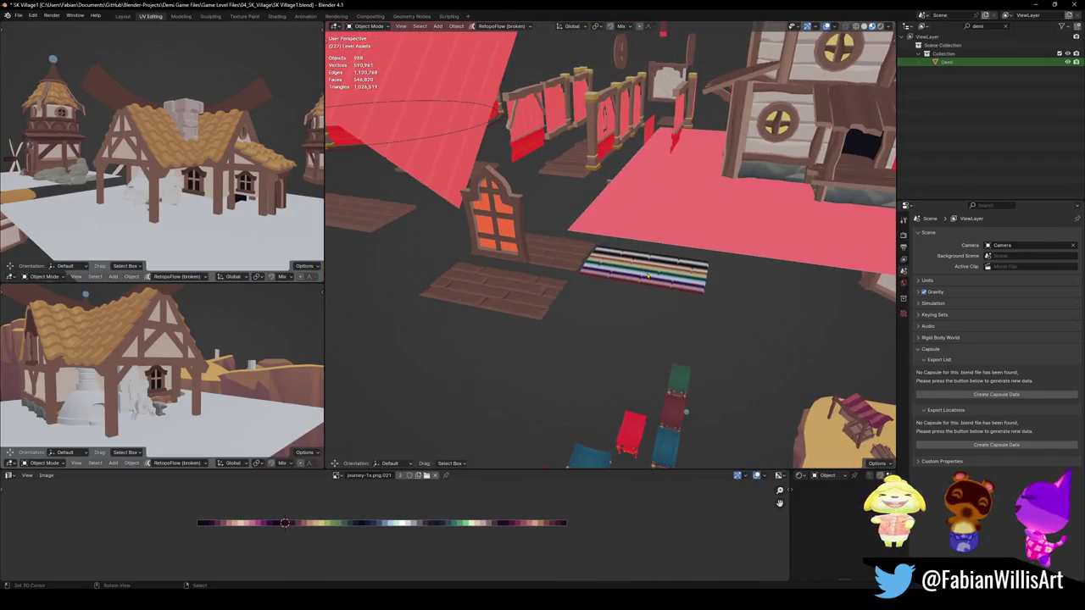
{"action": "key", "text": "Delete"}
{"action": "key", "text": "shift+grave"}
{"action": "key", "text": "w"}
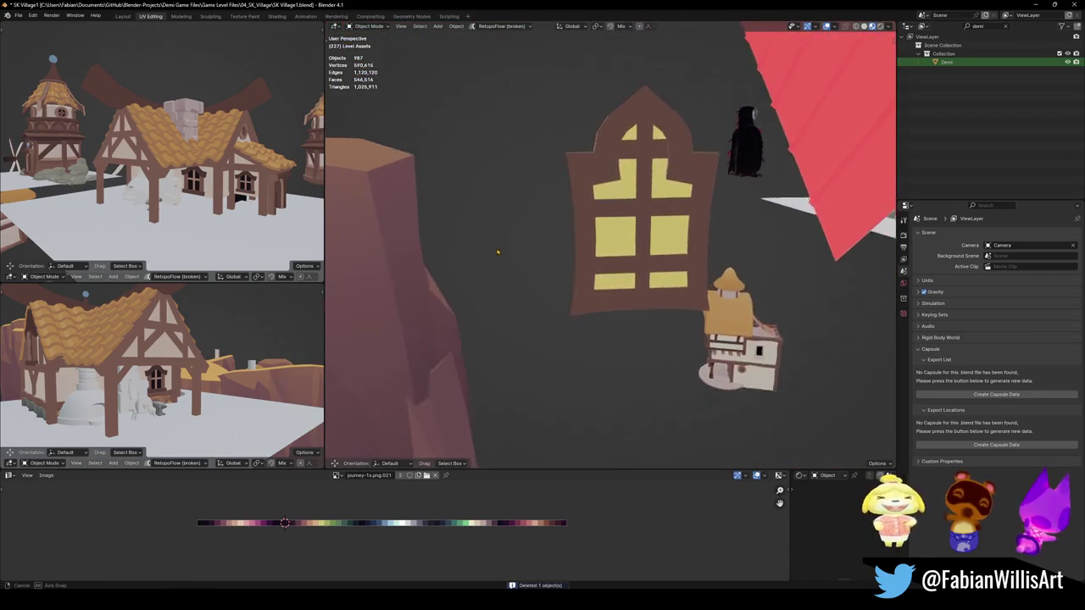
{"action": "left_click", "coordinate": [624, 246]}
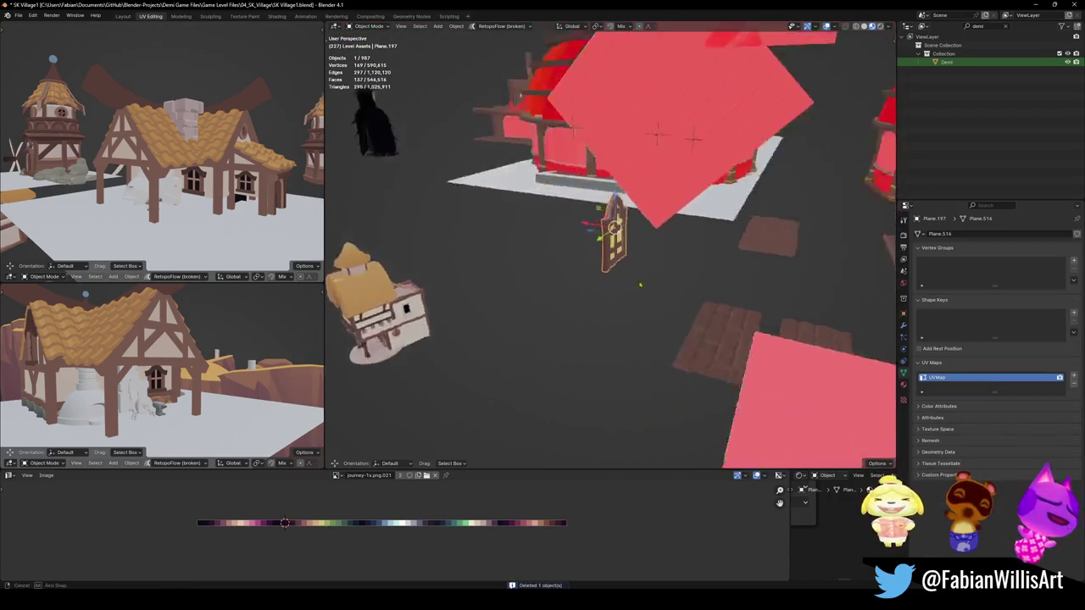
{"action": "key", "text": "s"}
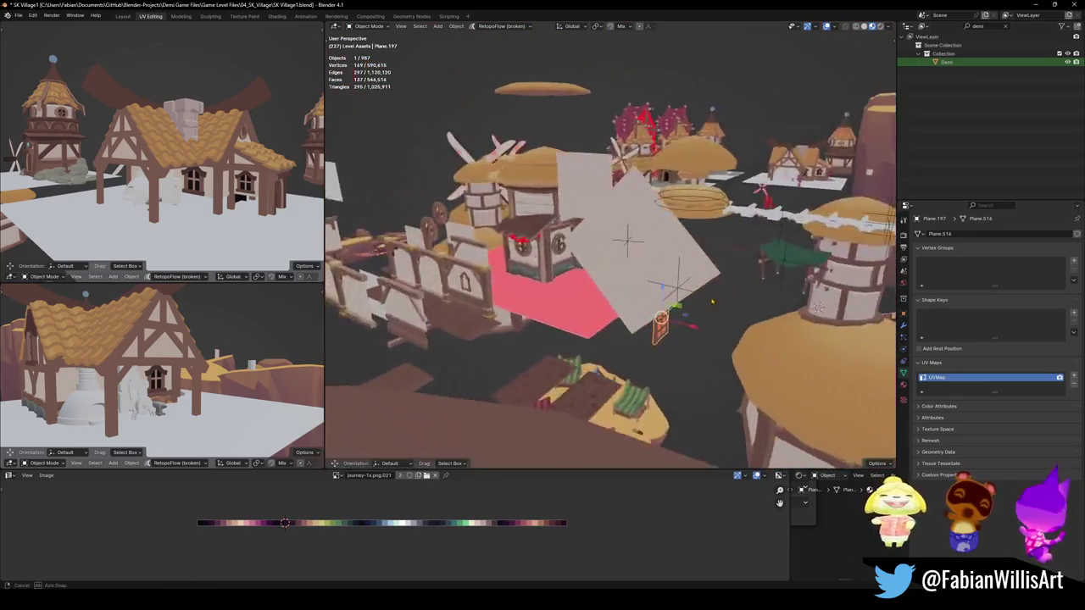
{"action": "left_click", "coordinate": [577, 270]}
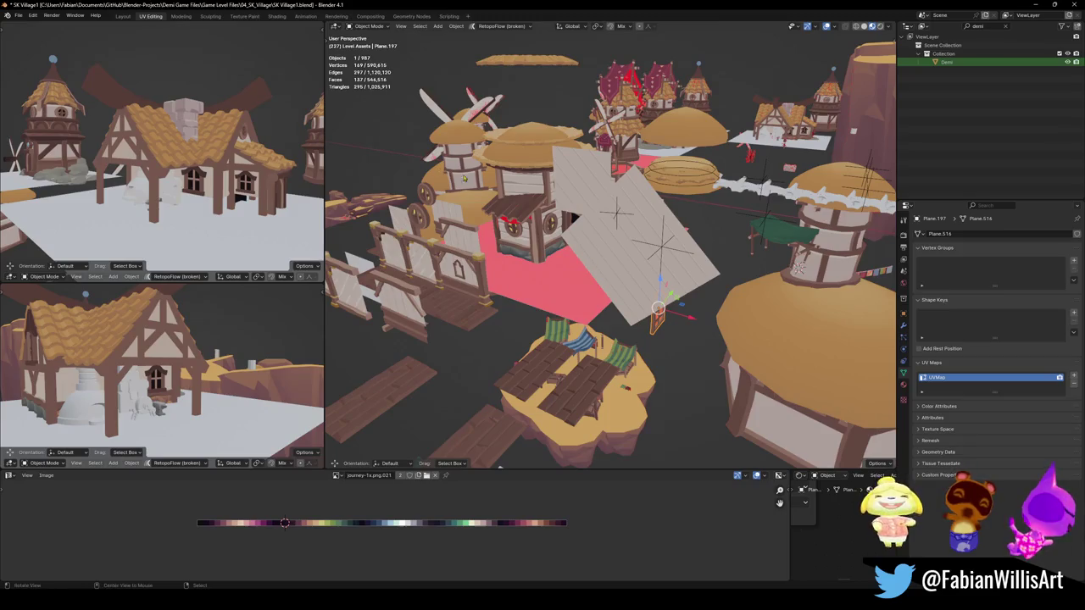
Select and delete the stray small plane beside the fence
{"action": "scroll", "coordinate": [530, 187], "scroll_direction": "up", "scroll_amount": 5}
{"action": "mouse_move", "coordinate": [530, 188]}
{"action": "middle_mouse_down"}
{"action": "mouse_move", "coordinate": [650, 296]}
{"action": "mouse_move", "coordinate": [737, 325]}
{"action": "middle_mouse_up"}
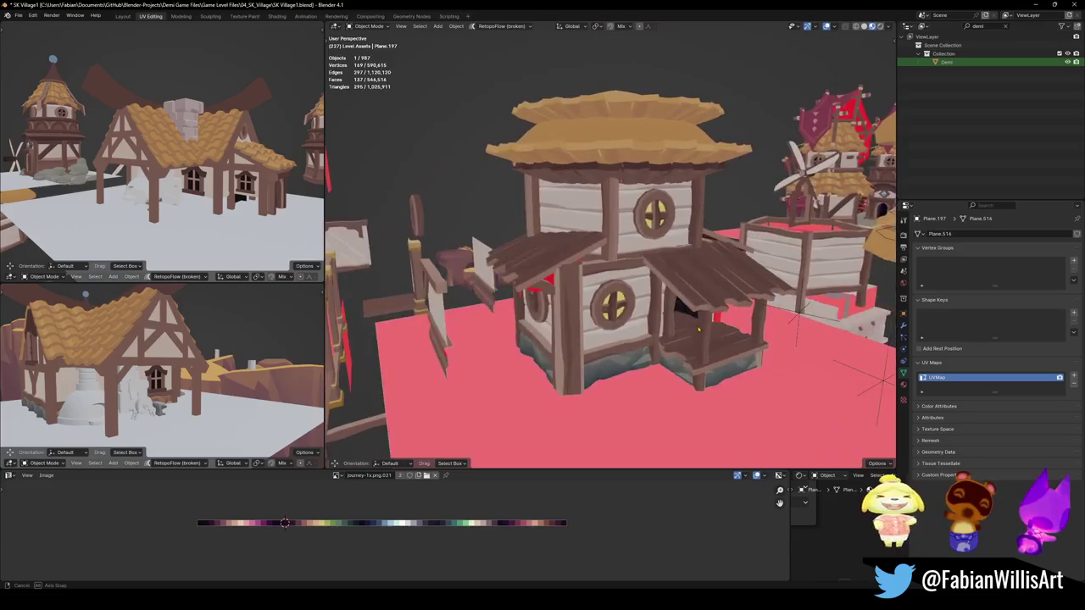
{"action": "mouse_move", "coordinate": [737, 325]}
{"action": "middle_mouse_down"}
{"action": "mouse_move", "coordinate": [880, 289]}
{"action": "mouse_move", "coordinate": [499, 333]}
{"action": "middle_mouse_up"}
{"action": "left_click", "coordinate": [498, 333]}
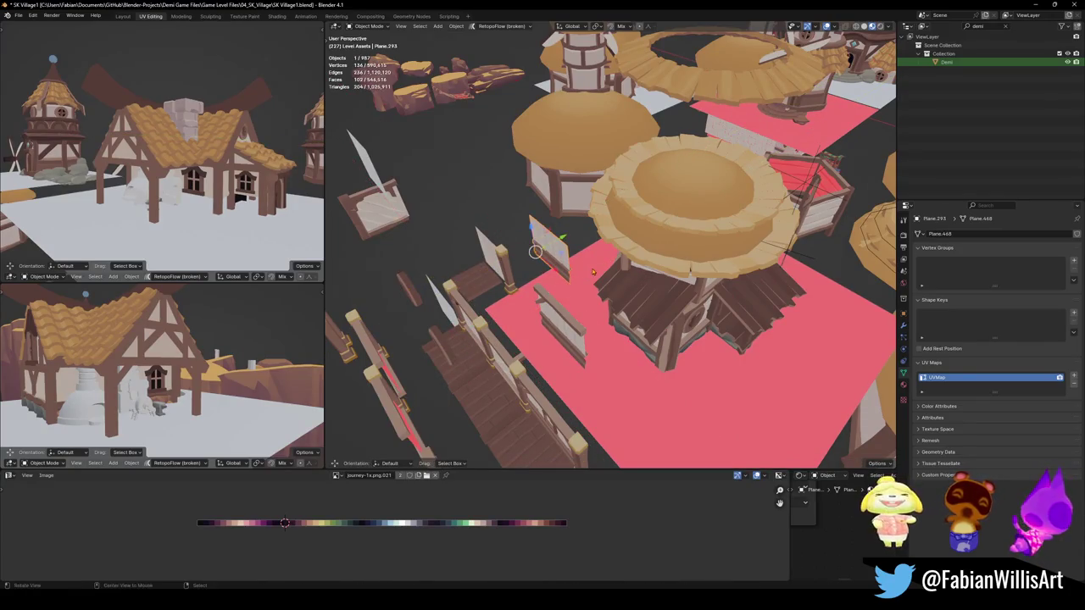
{"action": "mouse_move", "coordinate": [536, 302]}
{"action": "middle_mouse_down"}
{"action": "mouse_move", "coordinate": [601, 310]}
{"action": "mouse_move", "coordinate": [616, 234]}
{"action": "middle_mouse_up"}
{"action": "scroll", "coordinate": [602, 310], "scroll_direction": "down", "scroll_amount": 3}
{"action": "key", "text": "Delete"}
{"action": "scroll", "coordinate": [602, 310], "scroll_direction": "up", "scroll_amount": 3}
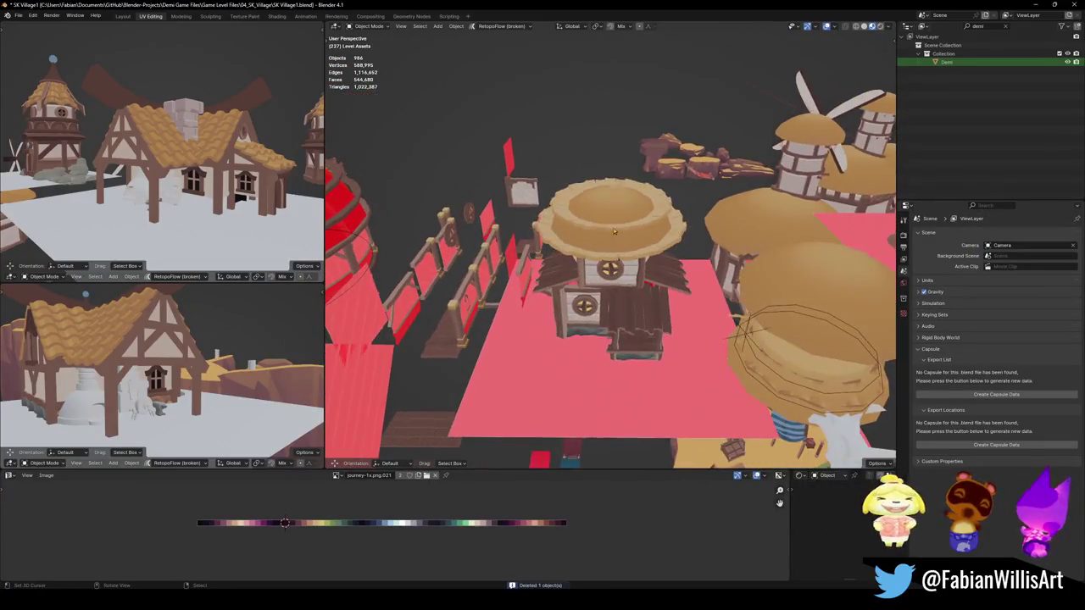
Delete the house's round roof, then the house planks and its red floor plane
{"action": "left_click", "coordinate": [617, 234]}
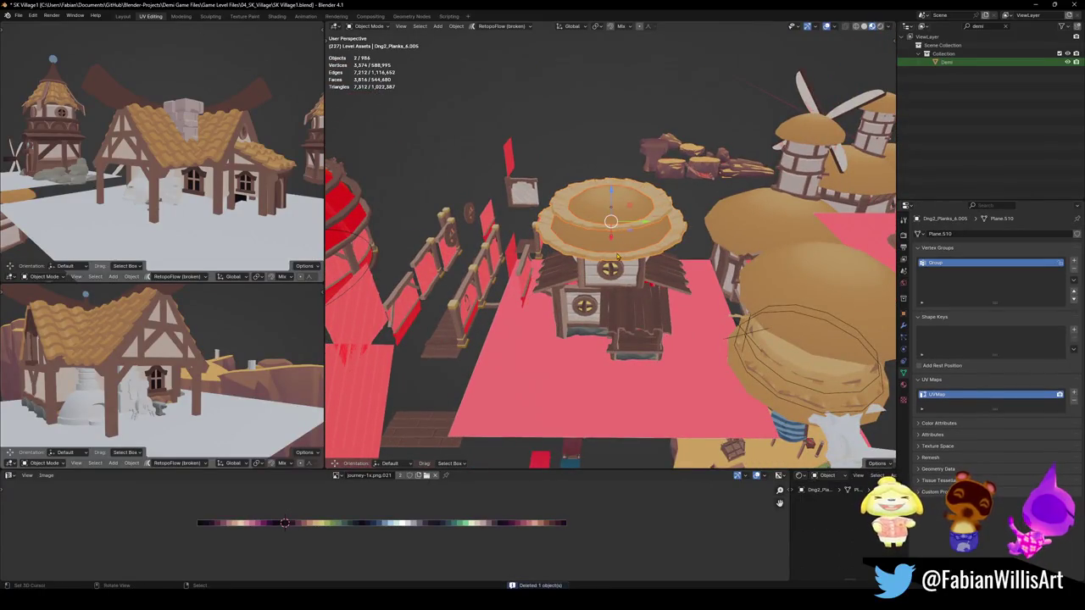
{"action": "key", "text": "Delete"}
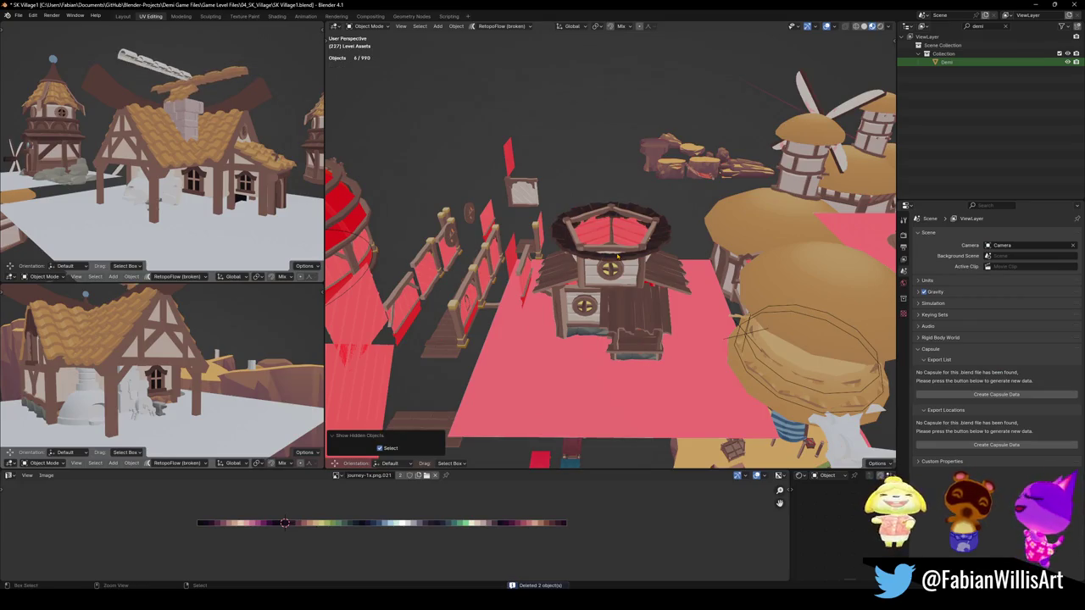
{"action": "mouse_move", "coordinate": [610, 279]}
{"action": "middle_mouse_down"}
{"action": "mouse_move", "coordinate": [623, 293]}
{"action": "mouse_move", "coordinate": [628, 284]}
{"action": "mouse_move", "coordinate": [627, 314]}
{"action": "mouse_move", "coordinate": [641, 156]}
{"action": "mouse_move", "coordinate": [635, 214]}
{"action": "mouse_move", "coordinate": [438, 315]}
{"action": "middle_mouse_up"}
{"action": "left_click", "coordinate": [629, 280]}
{"action": "key", "text": "Escape"}
{"action": "key", "text": "Delete"}
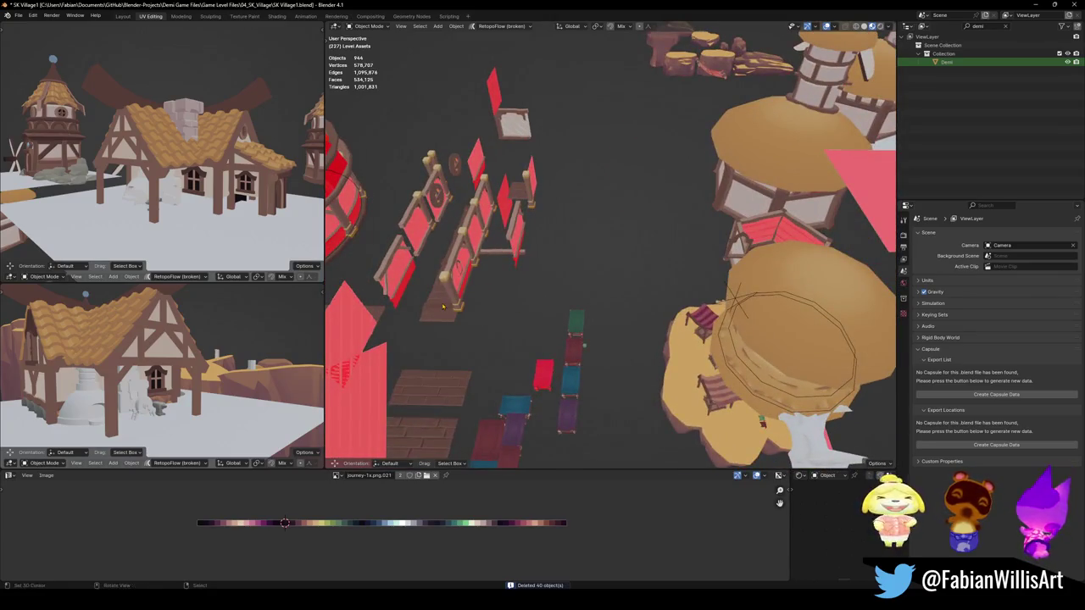
Delete the wooden crate pieces and select the pink plane under the windmill
{"action": "middle_click_drag", "start_coordinate": [661, 307], "coordinate": [640, 206]}
{"action": "mouse_move", "coordinate": [679, 298]}
{"action": "middle_mouse_down"}
{"action": "mouse_move", "coordinate": [635, 225]}
{"action": "mouse_move", "coordinate": [618, 267]}
{"action": "middle_mouse_up"}
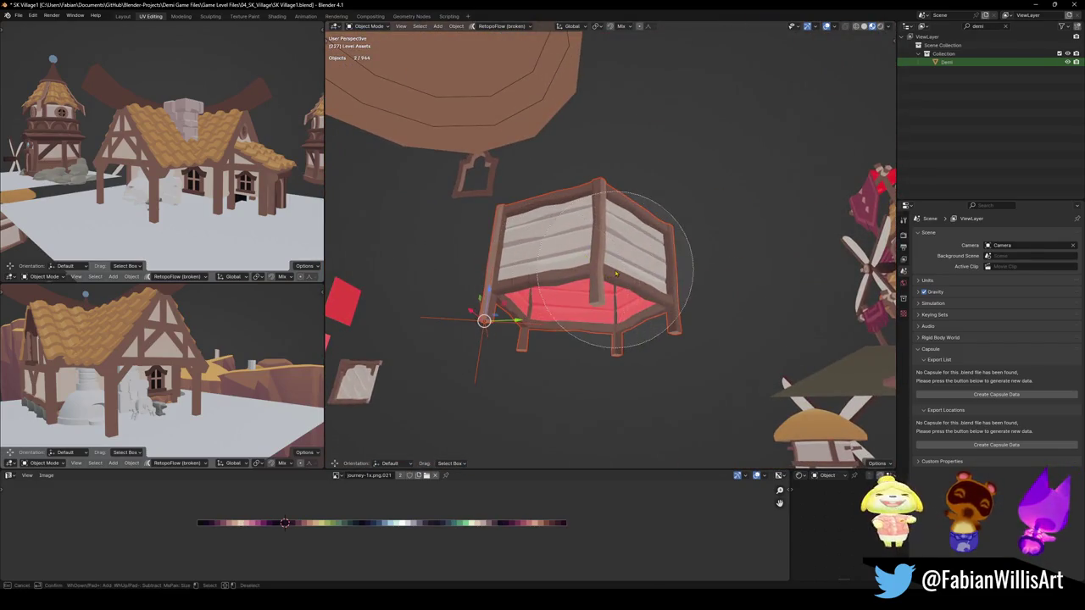
{"action": "middle_click_drag", "start_coordinate": [484, 185], "coordinate": [528, 346]}
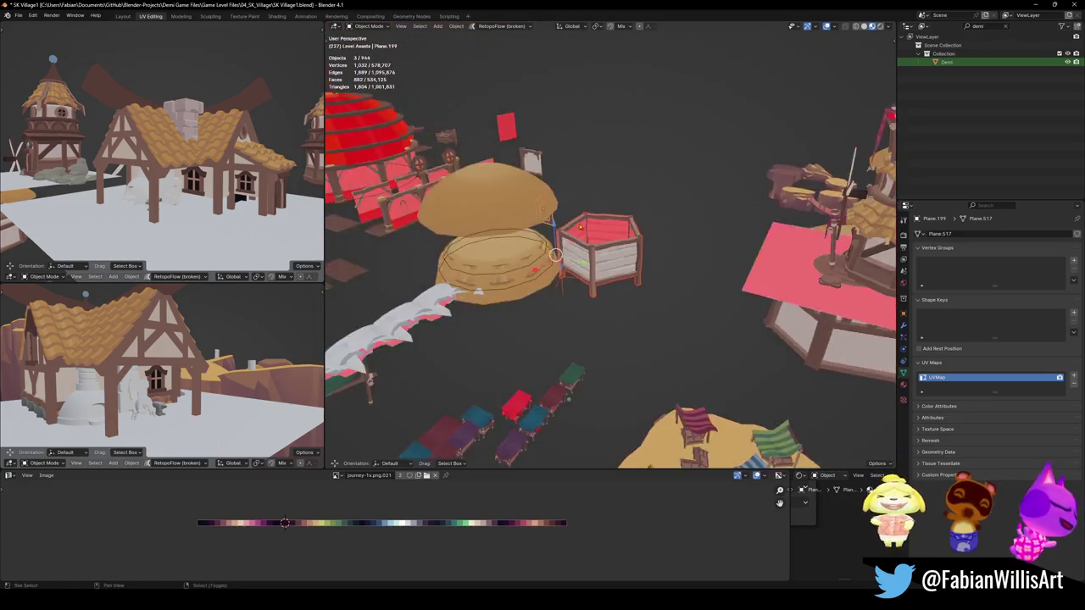
{"action": "key", "text": "g"}
{"action": "key", "text": "Delete"}
{"action": "mouse_move", "coordinate": [718, 283]}
{"action": "middle_mouse_down"}
{"action": "mouse_move", "coordinate": [693, 300]}
{"action": "mouse_move", "coordinate": [682, 363]}
{"action": "middle_mouse_up"}
{"action": "left_click", "coordinate": [665, 317]}
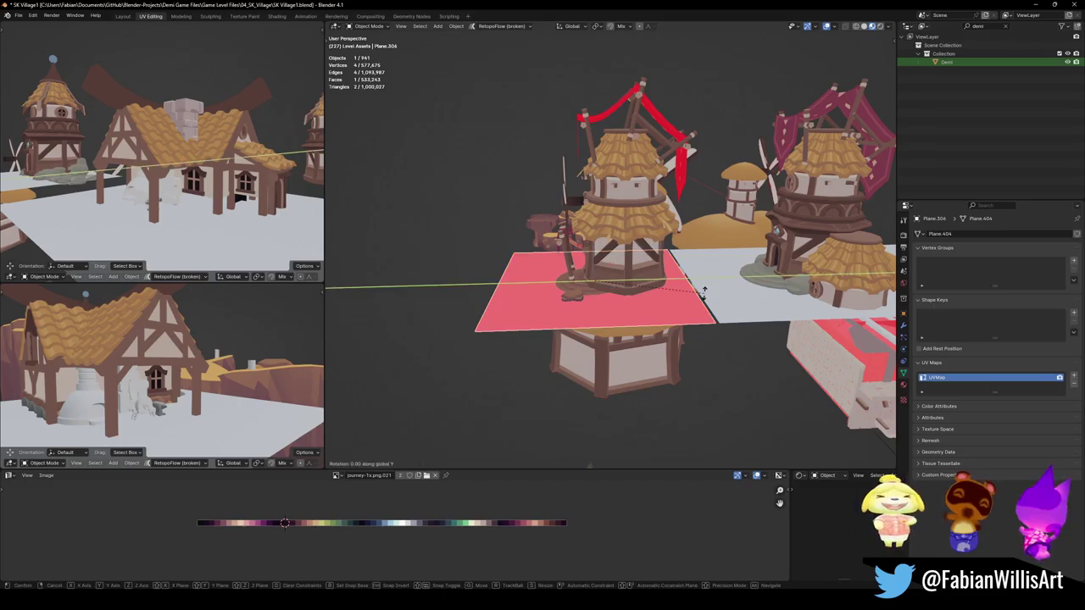
Save SK Village1.blend and grab the selected windmill-islet pieces near the market island
{"action": "key", "text": "ctrl+s"}
{"action": "mouse_move", "coordinate": [706, 297]}
{"action": "middle_mouse_down"}
{"action": "mouse_move", "coordinate": [572, 190]}
{"action": "mouse_move", "coordinate": [623, 278]}
{"action": "middle_mouse_up"}
{"action": "scroll", "coordinate": [594, 221], "scroll_direction": "down", "scroll_amount": 5}
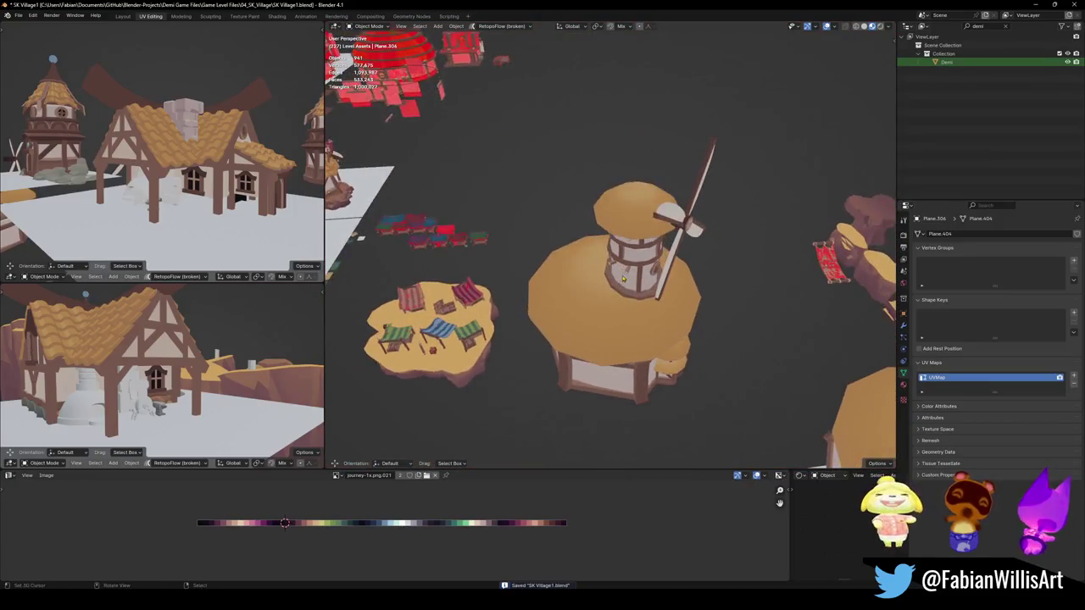
{"action": "scroll", "coordinate": [610, 254], "scroll_direction": "down", "scroll_amount": 2}
{"action": "key", "text": "g"}
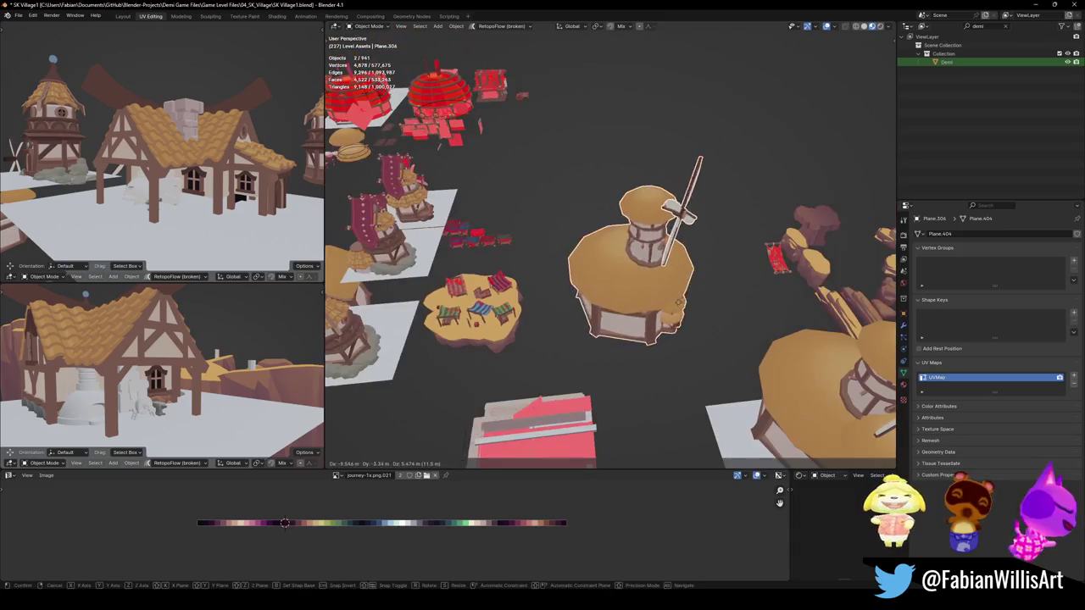
{"action": "middle_click_drag", "start_coordinate": [681, 307], "coordinate": [713, 293]}
{"action": "mouse_move", "coordinate": [810, 253]}
{"action": "middle_mouse_down"}
{"action": "mouse_move", "coordinate": [644, 254]}
{"action": "mouse_move", "coordinate": [661, 191]}
{"action": "mouse_move", "coordinate": [572, 287]}
{"action": "middle_mouse_up"}
{"action": "scroll", "coordinate": [644, 255], "scroll_direction": "down", "scroll_amount": 3}
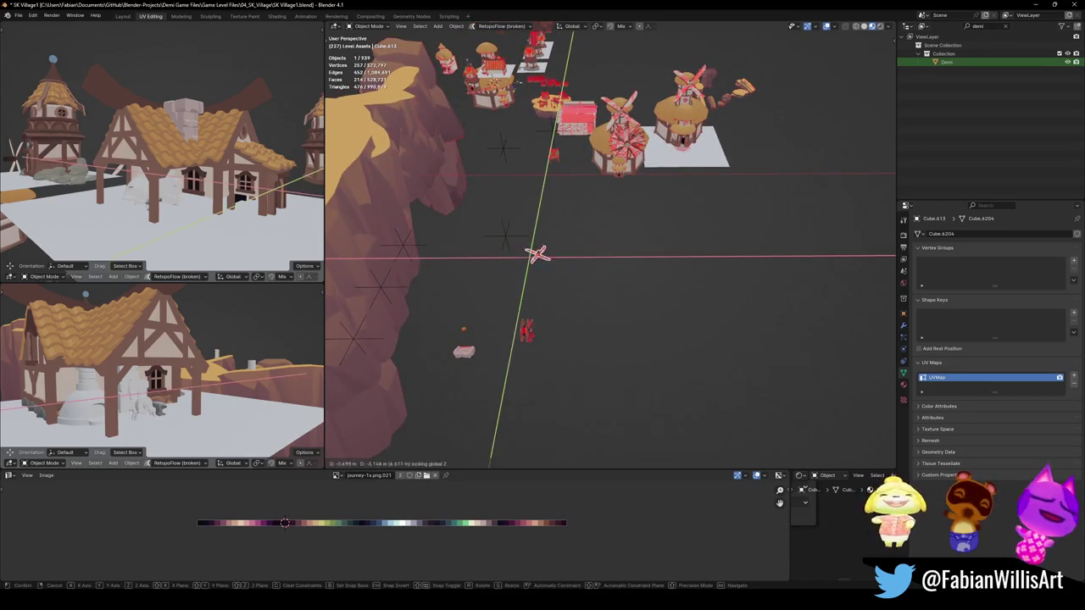
Delete the spare windmill together with its house base
{"action": "scroll", "coordinate": [687, 182], "scroll_direction": "up", "scroll_amount": 5}
{"action": "scroll", "coordinate": [687, 182], "scroll_direction": "up", "scroll_amount": 5}
{"action": "mouse_move", "coordinate": [686, 182]}
{"action": "middle_mouse_down"}
{"action": "mouse_move", "coordinate": [693, 235]}
{"action": "mouse_move", "coordinate": [727, 254]}
{"action": "middle_mouse_up"}
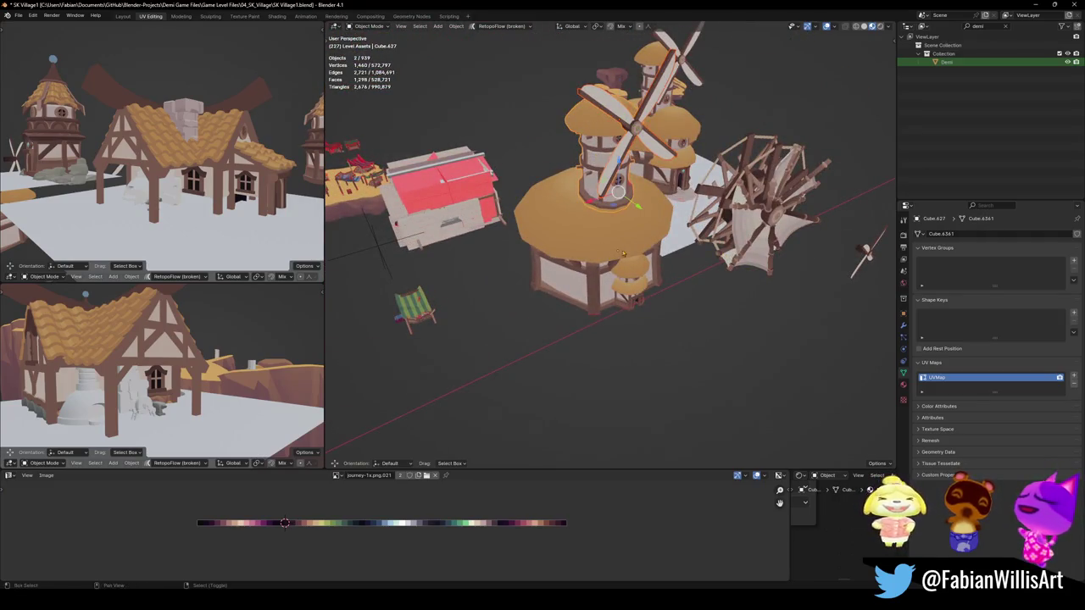
{"action": "left_click", "coordinate": [557, 272], "text": "shift"}
{"action": "key", "text": "Delete"}
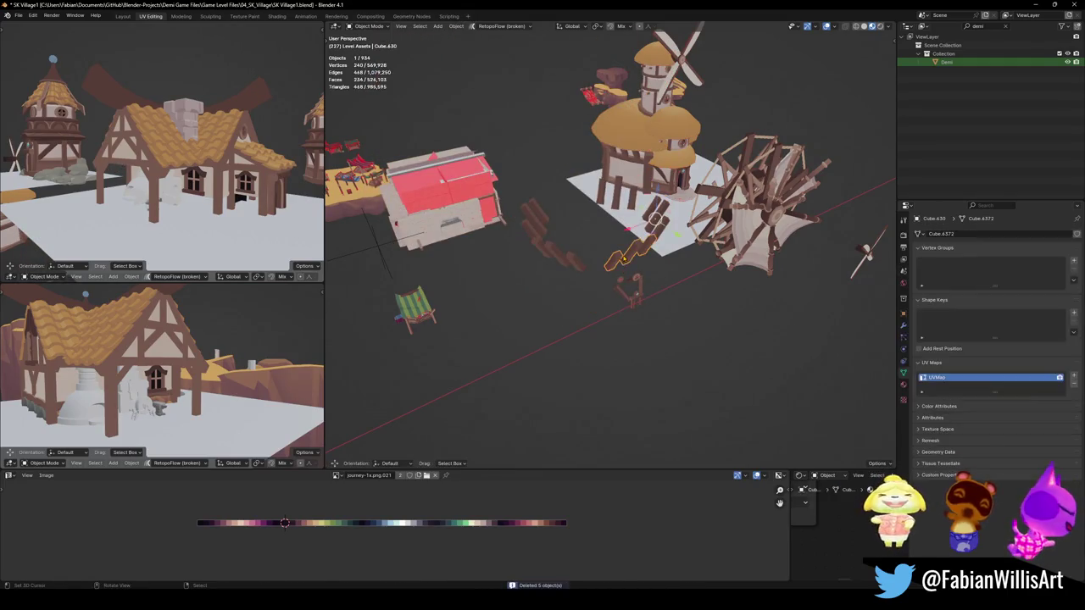
Select and frame the small signpost piece, then select the remaining windmill from above
{"action": "left_click", "coordinate": [624, 301]}
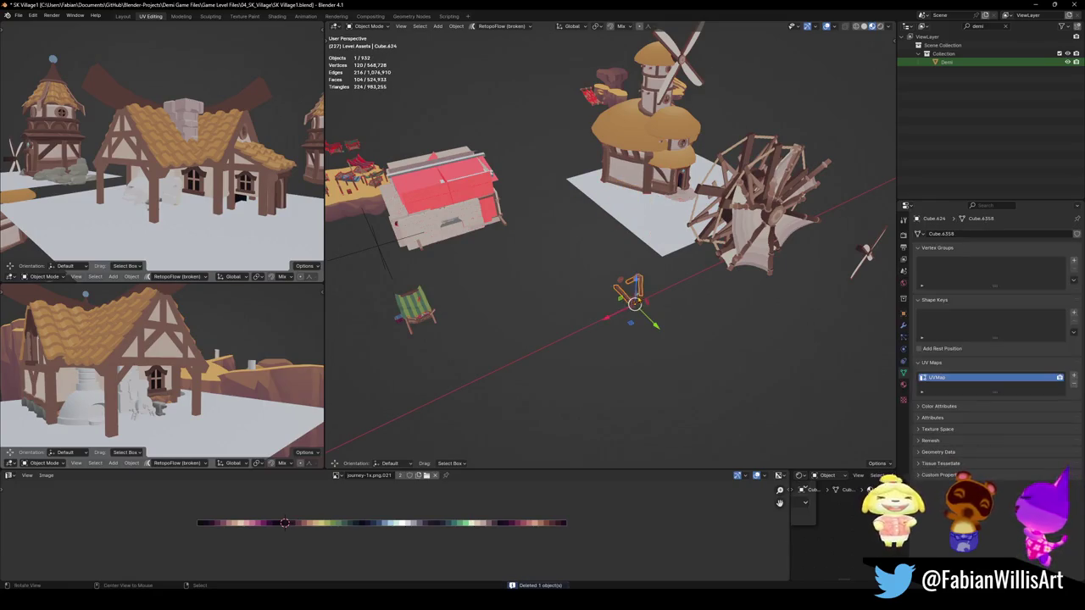
{"action": "key", "text": "KP_Decimal"}
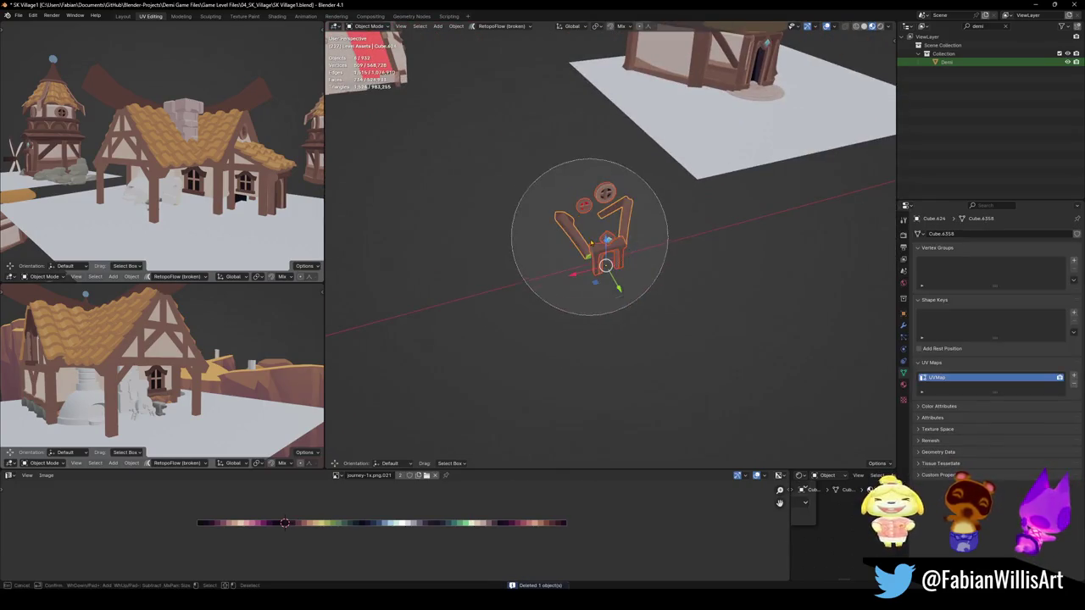
{"action": "left_click", "coordinate": [669, 229]}
{"action": "scroll", "coordinate": [670, 240], "scroll_direction": "down", "scroll_amount": 3}
{"action": "mouse_move", "coordinate": [670, 240]}
{"action": "middle_mouse_down"}
{"action": "mouse_move", "coordinate": [669, 322]}
{"action": "mouse_move", "coordinate": [618, 250]}
{"action": "mouse_move", "coordinate": [700, 299]}
{"action": "middle_mouse_up"}
{"action": "scroll", "coordinate": [670, 322], "scroll_direction": "down", "scroll_amount": 3}
{"action": "scroll", "coordinate": [618, 322], "scroll_direction": "up", "scroll_amount": 3}
{"action": "scroll", "coordinate": [687, 293], "scroll_direction": "down", "scroll_amount": 4}
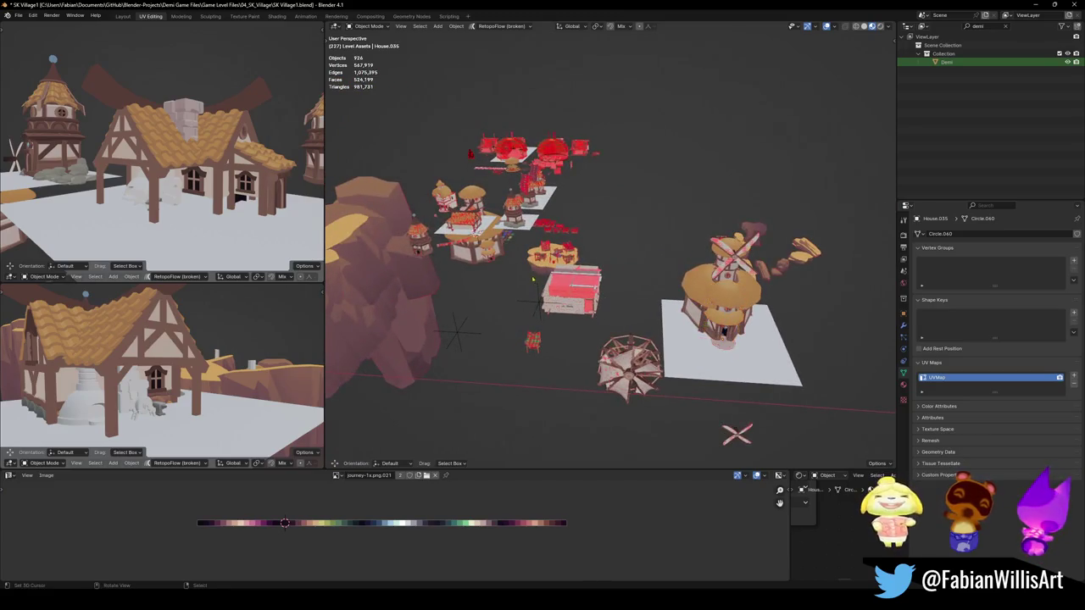
Save the level file SK Village1.blend
{"action": "scroll", "coordinate": [610, 254], "scroll_direction": "up", "scroll_amount": 3}
{"action": "scroll", "coordinate": [610, 254], "scroll_direction": "up", "scroll_amount": 2}
{"action": "key", "text": "ctrl+s"}
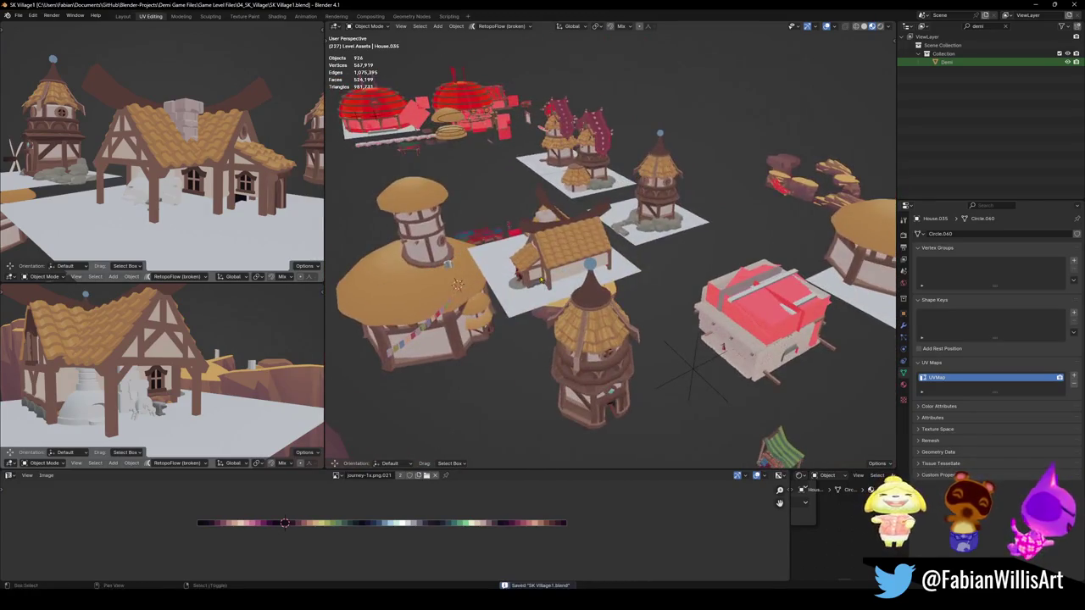
Zoom in on the round thatched house and delete it
{"action": "scroll", "coordinate": [611, 254], "scroll_direction": "up", "scroll_amount": 1}
{"action": "mouse_move", "coordinate": [619, 274]}
{"action": "middle_mouse_down"}
{"action": "mouse_move", "coordinate": [557, 320]}
{"action": "mouse_move", "coordinate": [621, 227]}
{"action": "middle_mouse_up"}
{"action": "scroll", "coordinate": [619, 274], "scroll_direction": "up", "scroll_amount": 3}
{"action": "scroll", "coordinate": [557, 306], "scroll_direction": "up", "scroll_amount": 3}
{"action": "scroll", "coordinate": [557, 307], "scroll_direction": "down", "scroll_amount": 5}
{"action": "key", "text": "g"}
{"action": "key", "text": "Escape"}
{"action": "key", "text": "Delete"}
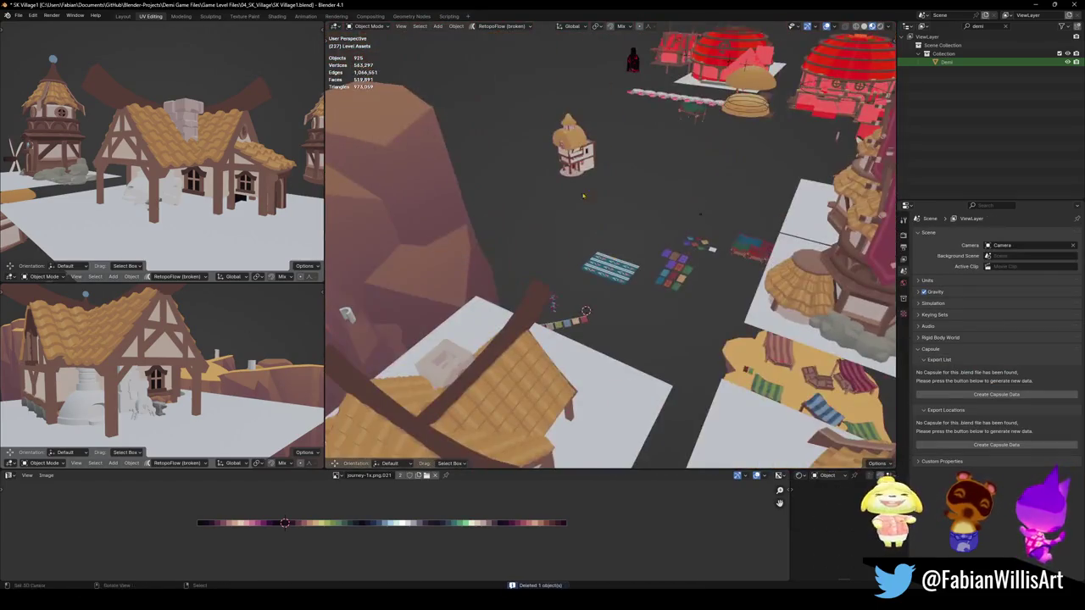
Isolate the small cottage in local view and delete it
{"action": "key", "text": "slash"}
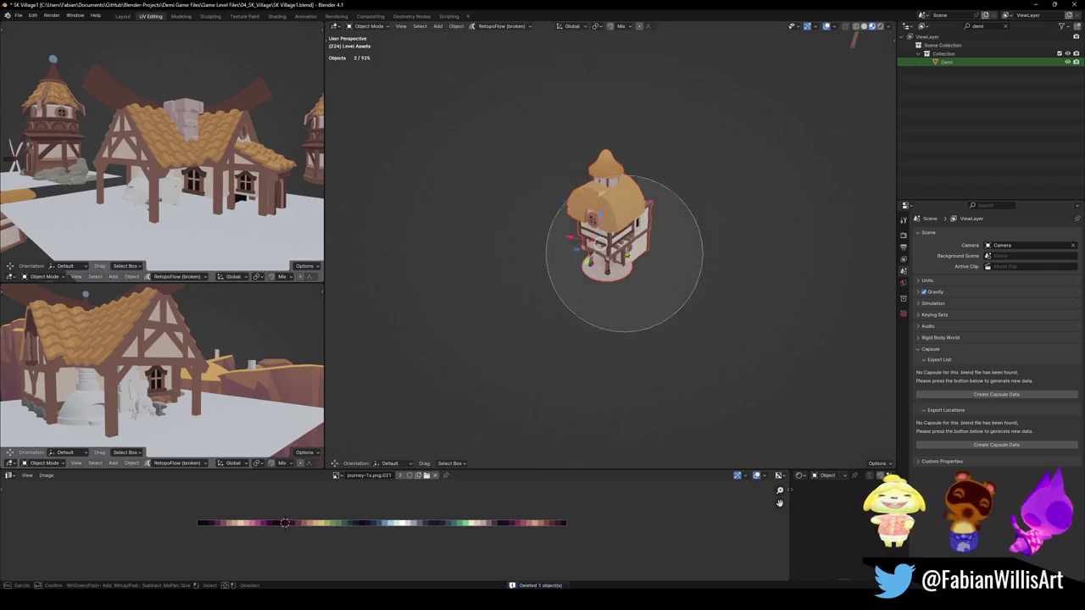
{"action": "key", "text": "Escape"}
{"action": "key", "text": "Delete"}
Frame the dark character from the top view, circle-select it and delete it
{"action": "mouse_move", "coordinate": [624, 254]}
{"action": "middle_mouse_down"}
{"action": "mouse_move", "coordinate": [593, 272]}
{"action": "mouse_move", "coordinate": [502, 288]}
{"action": "middle_mouse_up"}
{"action": "key", "text": "KP_Decimal"}
{"action": "key", "text": "KP_7"}
{"action": "key", "text": "c"}
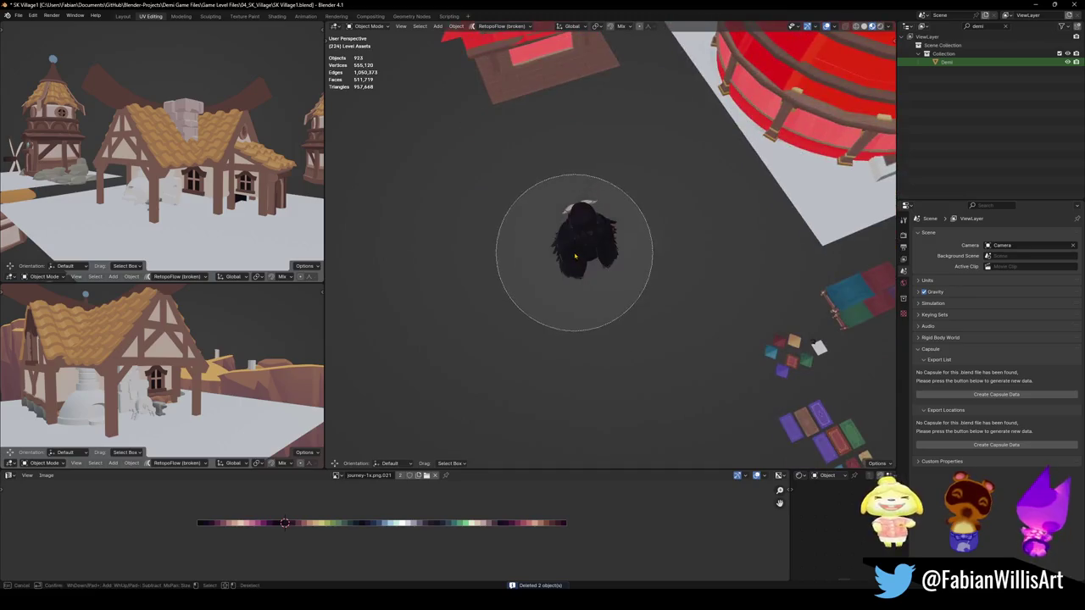
{"action": "key", "text": "Delete"}
{"action": "mouse_move", "coordinate": [583, 318]}
{"action": "middle_mouse_down"}
{"action": "mouse_move", "coordinate": [660, 282]}
{"action": "mouse_move", "coordinate": [717, 338]}
{"action": "middle_mouse_up"}
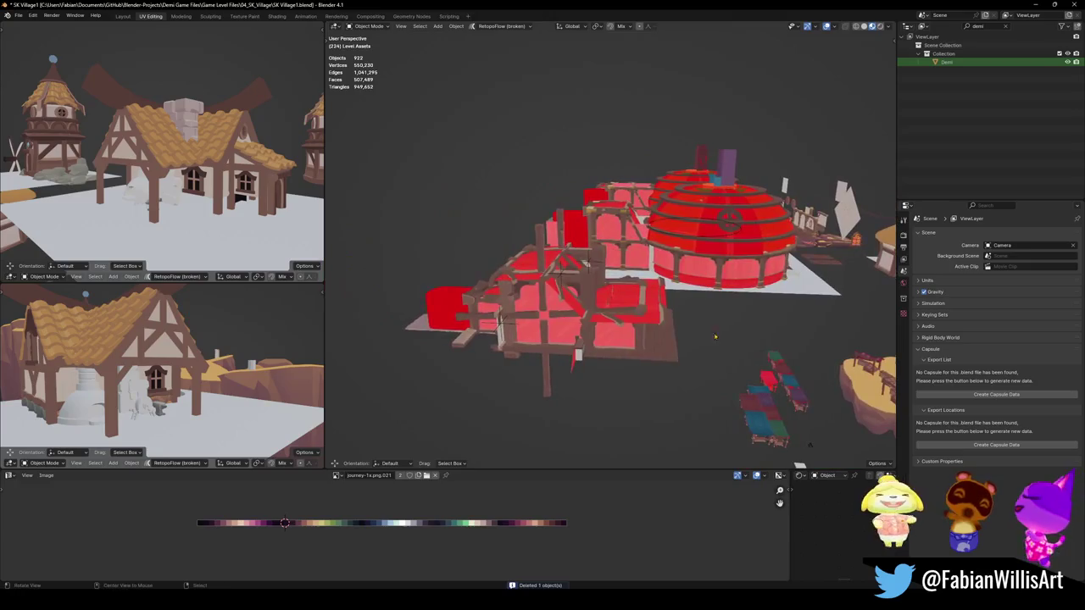
{"action": "middle_click_drag", "start_coordinate": [657, 309], "coordinate": [585, 320]}
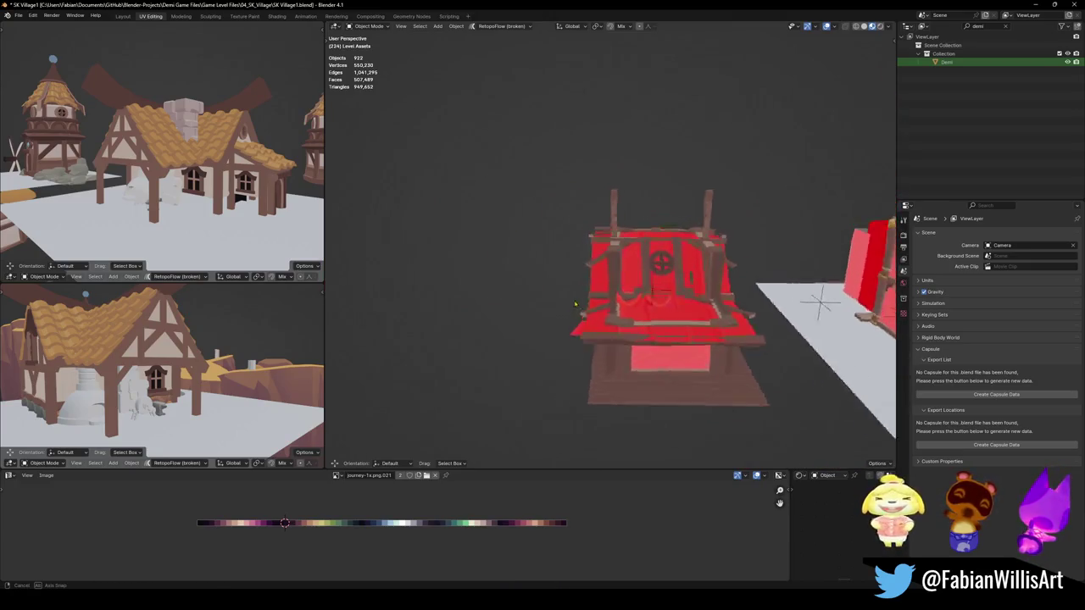
{"action": "middle_click_drag", "start_coordinate": [691, 412], "coordinate": [725, 340]}
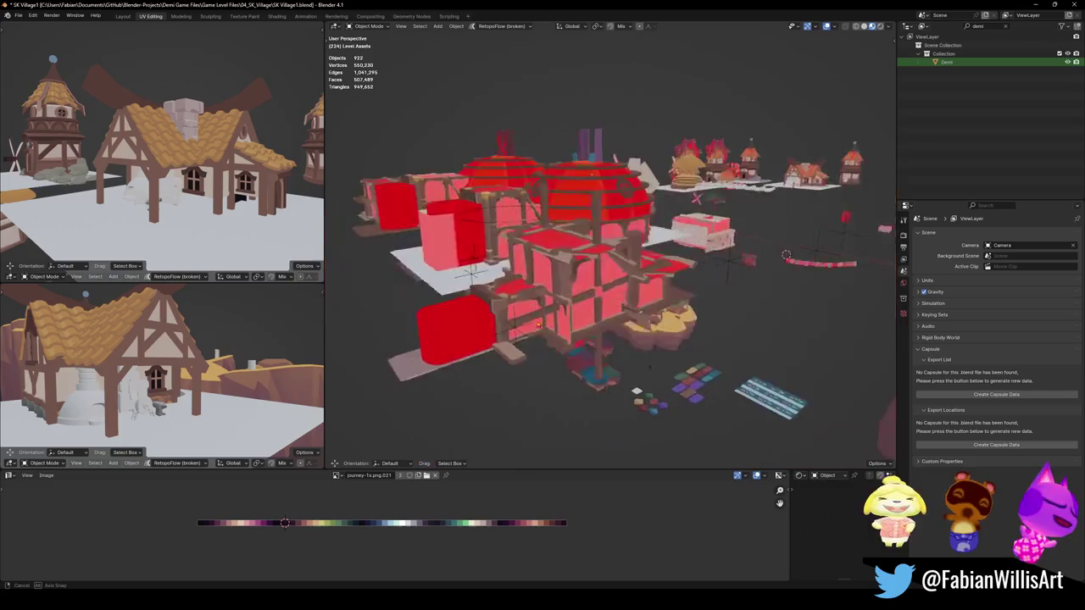
{"action": "middle_click_drag", "start_coordinate": [594, 280], "coordinate": [550, 301]}
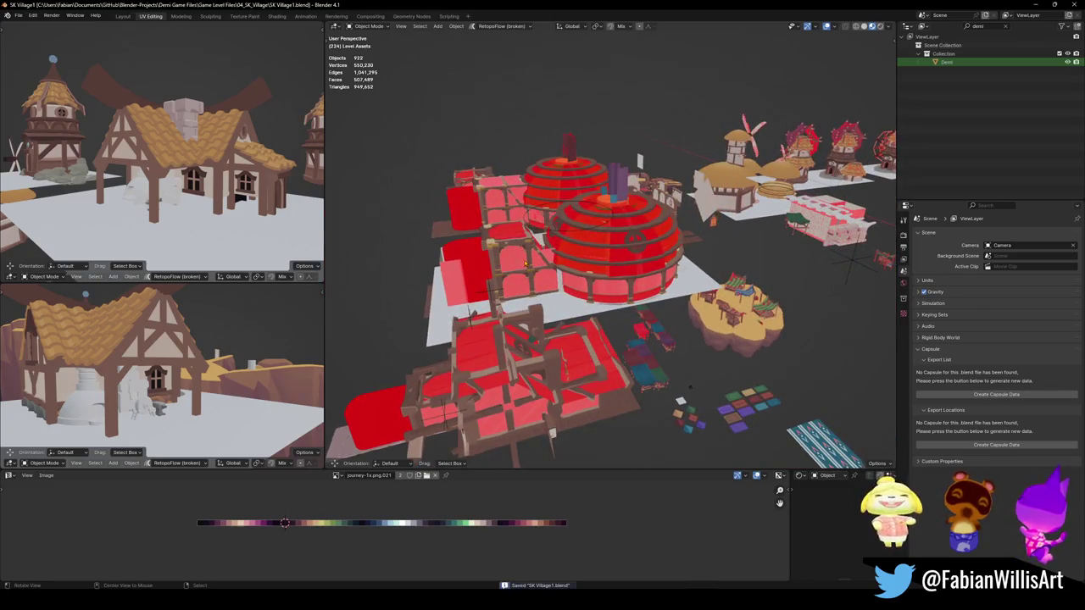
{"action": "scroll", "coordinate": [543, 255], "scroll_direction": "up", "scroll_amount": 5}
{"action": "middle_click_drag", "start_coordinate": [542, 254], "coordinate": [642, 269]}
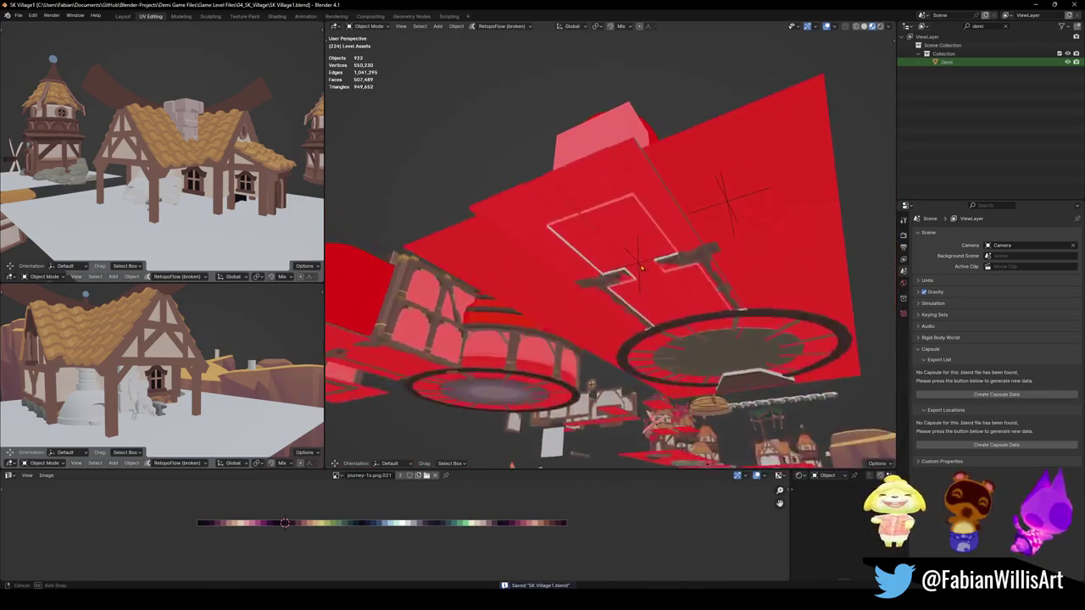
{"action": "middle_click_drag", "start_coordinate": [581, 199], "coordinate": [642, 277]}
{"action": "scroll", "coordinate": [642, 277], "scroll_direction": "up", "scroll_amount": 3}
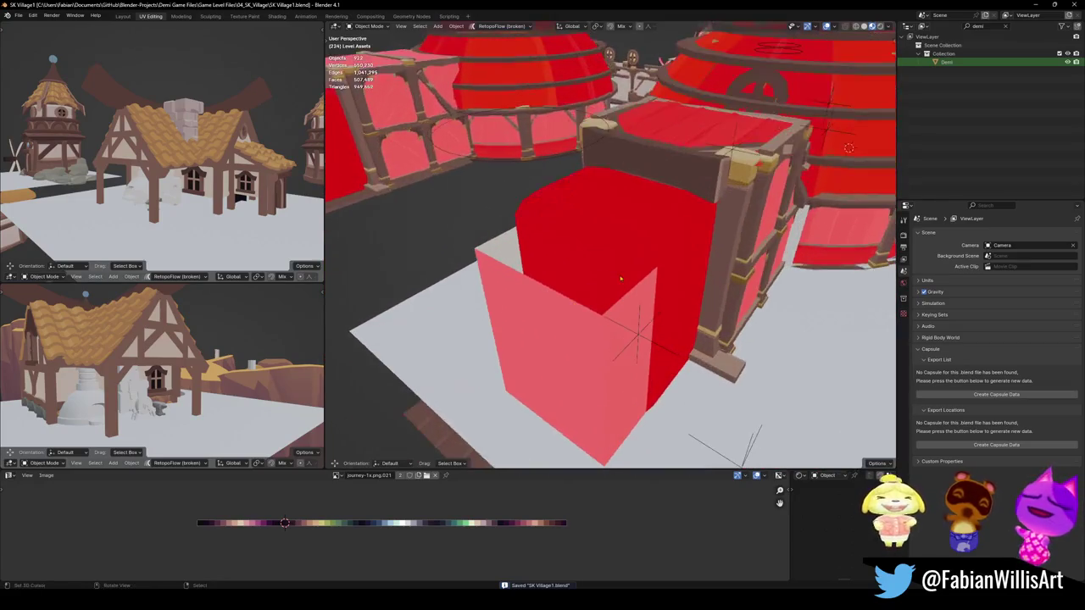
{"action": "key", "text": "shift+grave"}
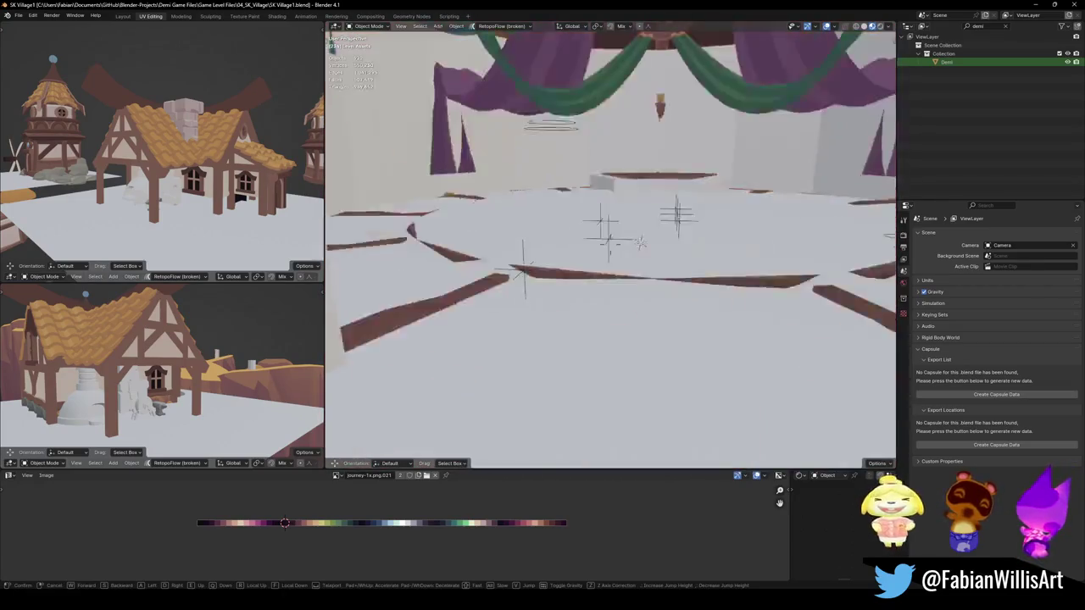
{"action": "key", "text": "Escape"}
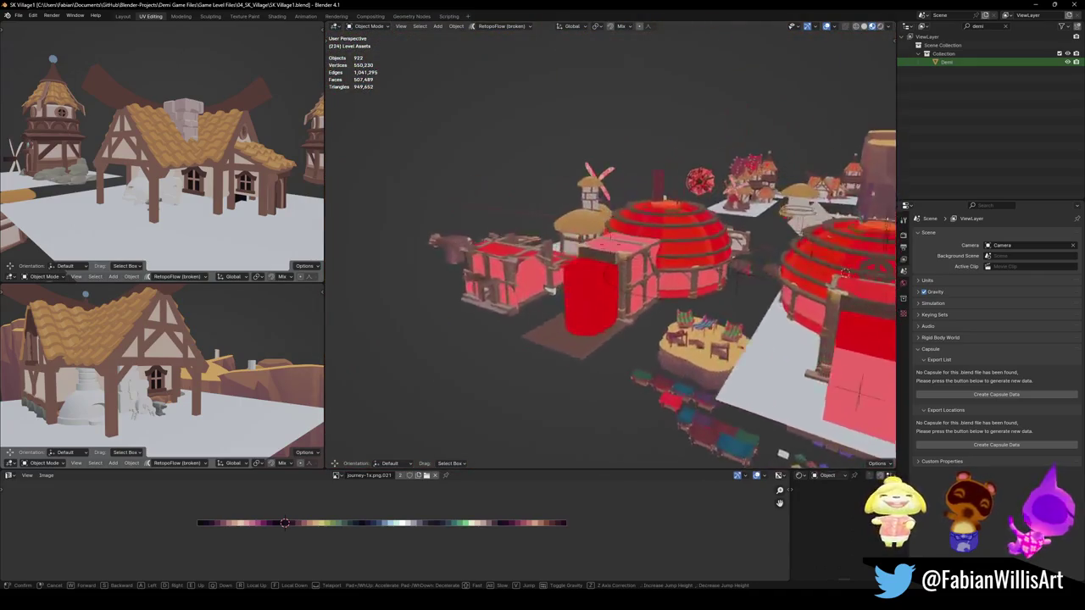
{"action": "key", "text": "w"}
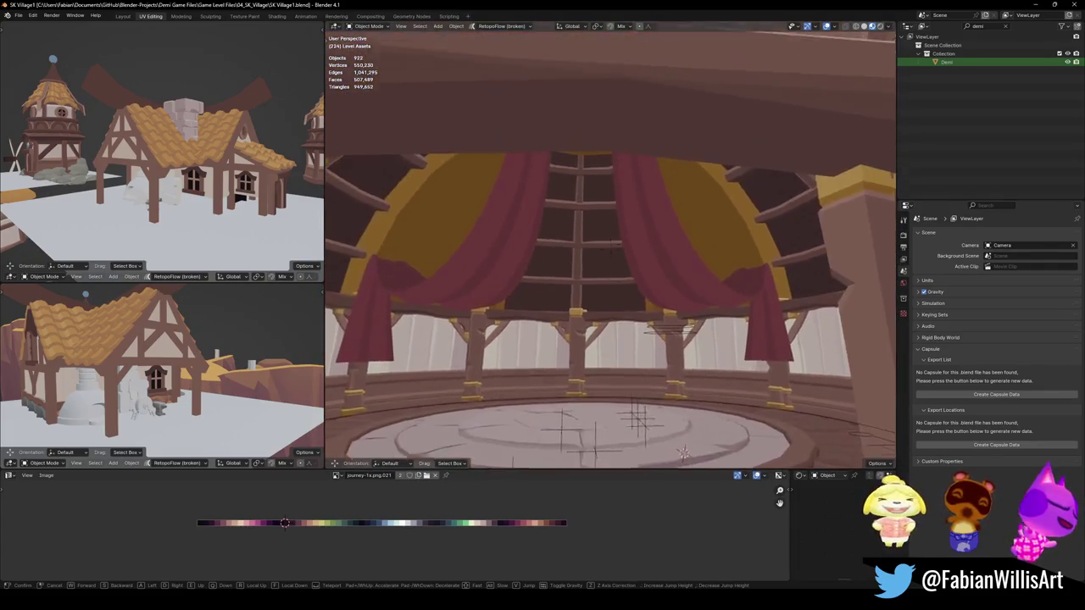
{"action": "key", "text": "s"}
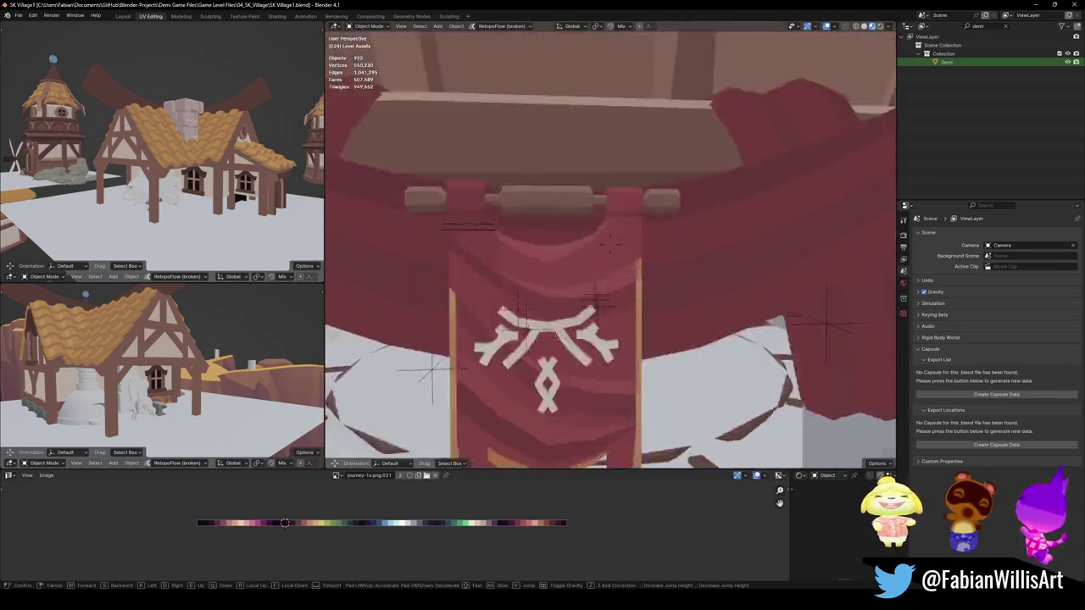
{"action": "key", "text": "e"}
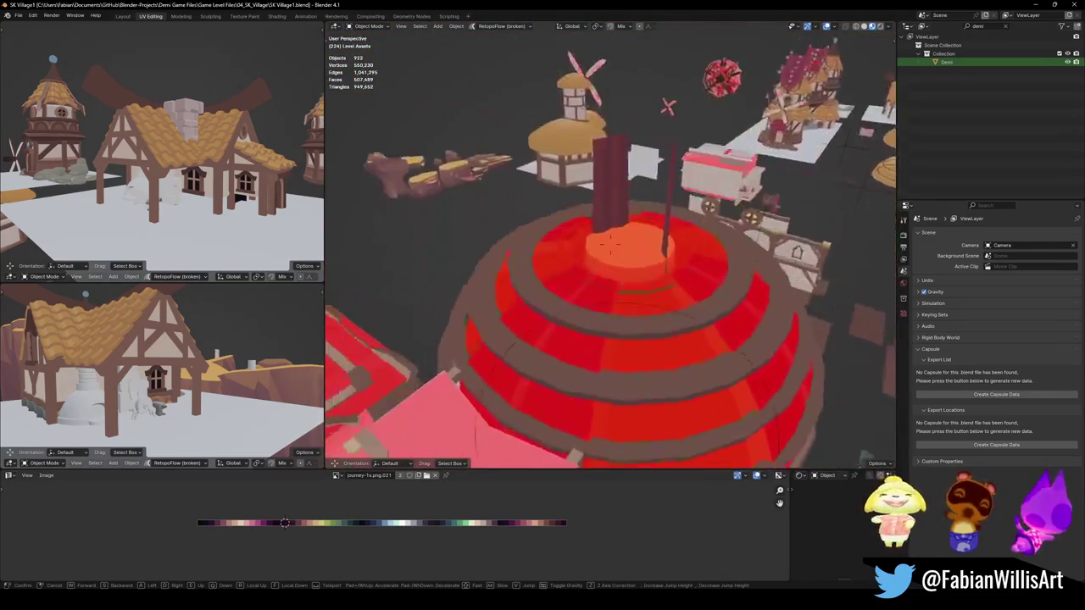
{"action": "key", "text": "e"}
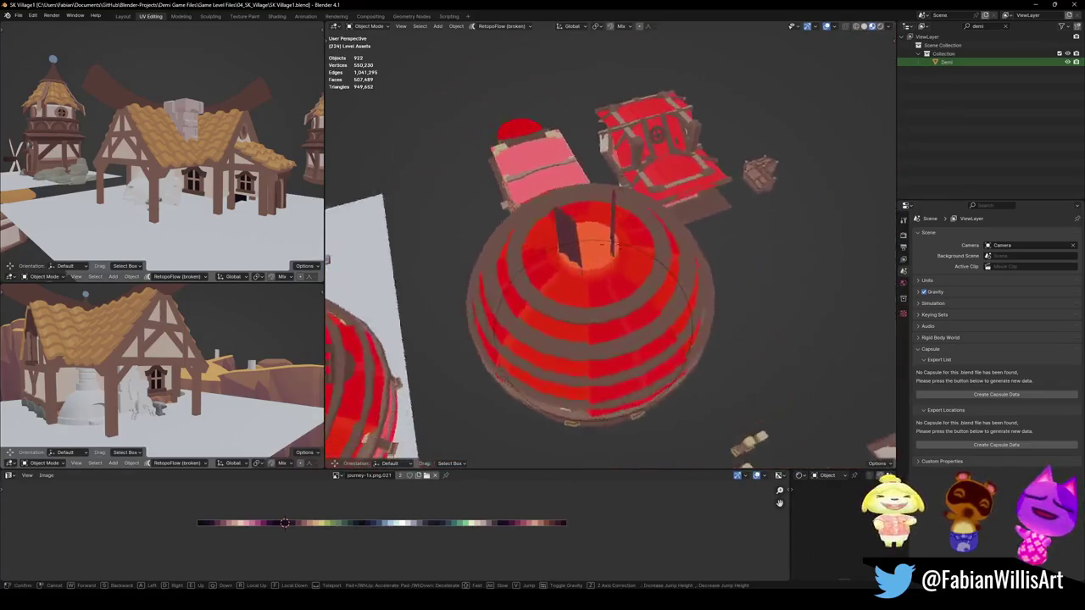
{"action": "key", "text": "e"}
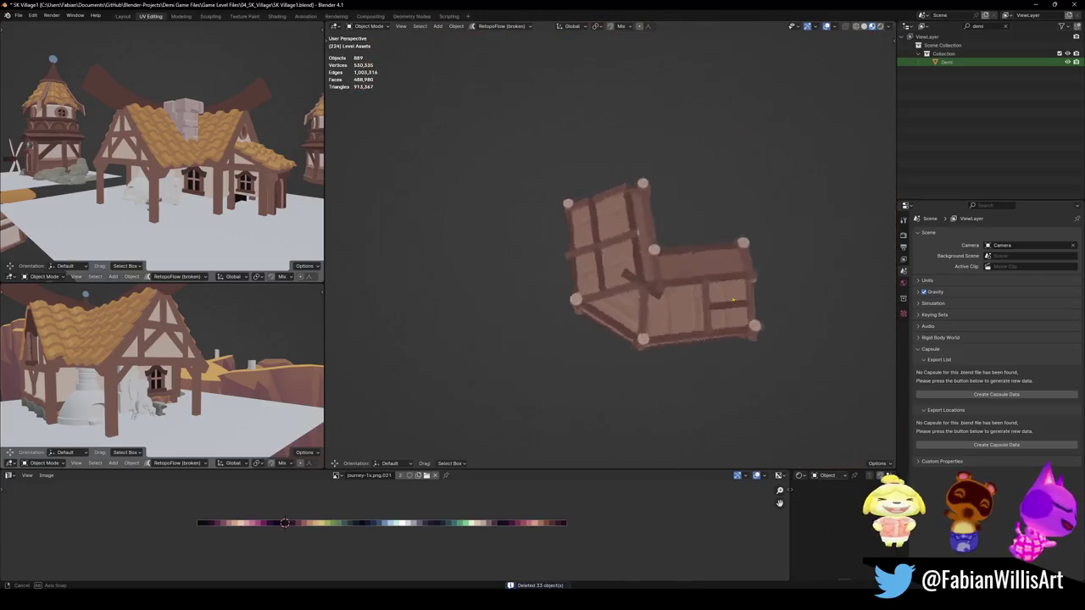
Select all parts of the orange-roofed windmill house and delete them
{"action": "middle_click_drag", "start_coordinate": [640, 267], "coordinate": [648, 263]}
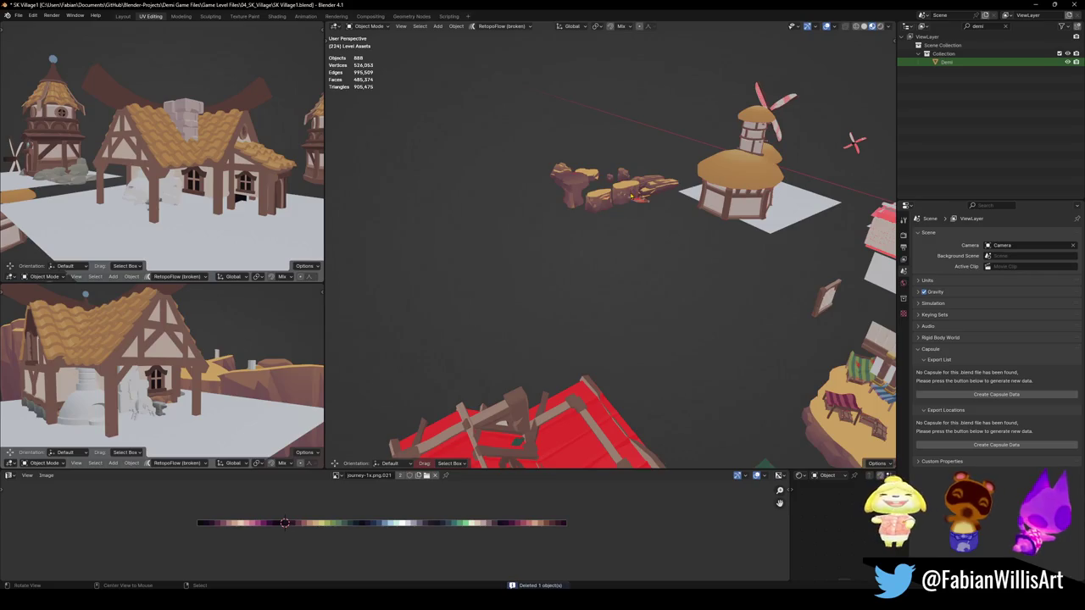
{"action": "mouse_move", "coordinate": [632, 197]}
{"action": "middle_mouse_down"}
{"action": "mouse_move", "coordinate": [729, 274]}
{"action": "mouse_move", "coordinate": [617, 209]}
{"action": "middle_mouse_up"}
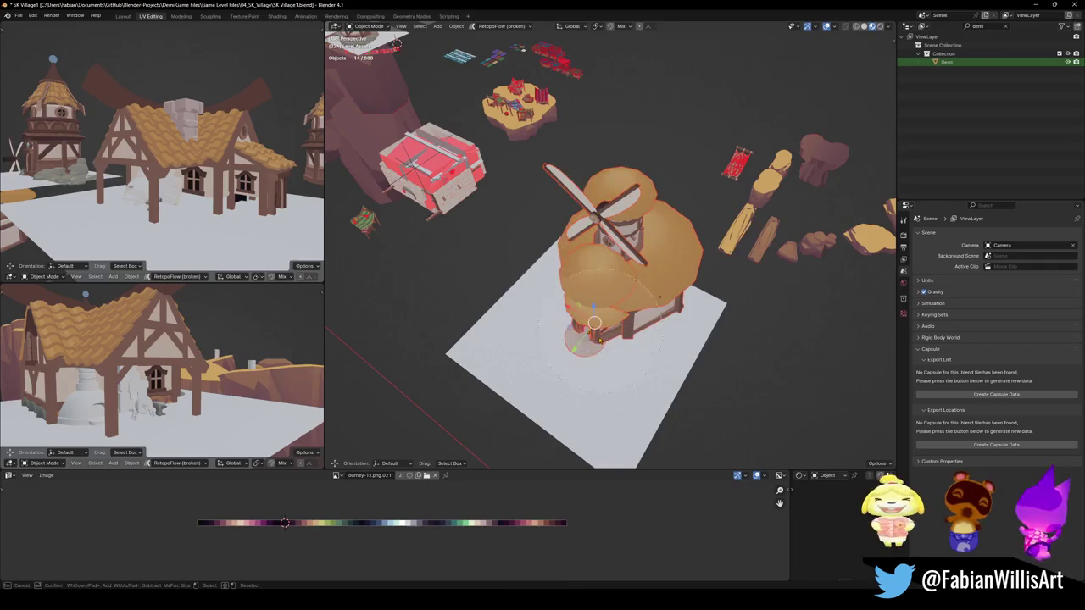
{"action": "mouse_move", "coordinate": [607, 360]}
{"action": "middle_mouse_down"}
{"action": "mouse_move", "coordinate": [667, 239]}
{"action": "mouse_move", "coordinate": [710, 242]}
{"action": "middle_mouse_up"}
{"action": "left_click", "coordinate": [636, 299], "text": "shift"}
{"action": "key", "text": "g"}
{"action": "key", "text": "Escape"}
{"action": "key", "text": "Delete"}
Move the cluster of loose planks 114.42 m along the X axis
{"action": "left_click", "coordinate": [709, 242]}
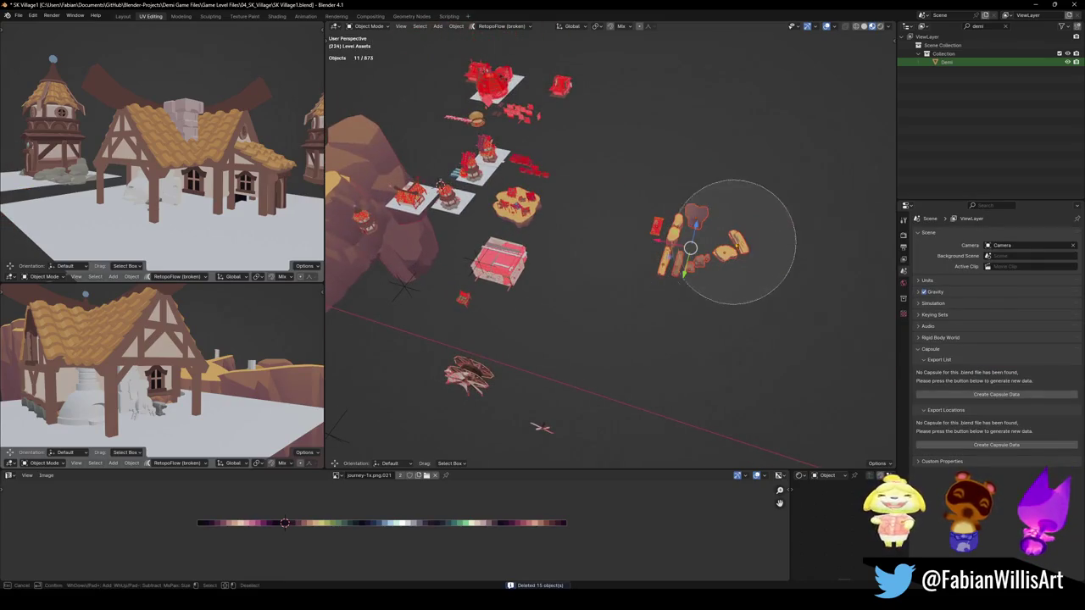
{"action": "key", "text": "g"}
{"action": "key", "text": "x"}
{"action": "left_click", "coordinate": [632, 265]}
{"action": "middle_click_drag", "start_coordinate": [631, 265], "coordinate": [618, 369]}
Raise Cube.613 and Fan.003 vertically to new heights
{"action": "key", "text": "alt+a"}
{"action": "left_click", "coordinate": [613, 370]}
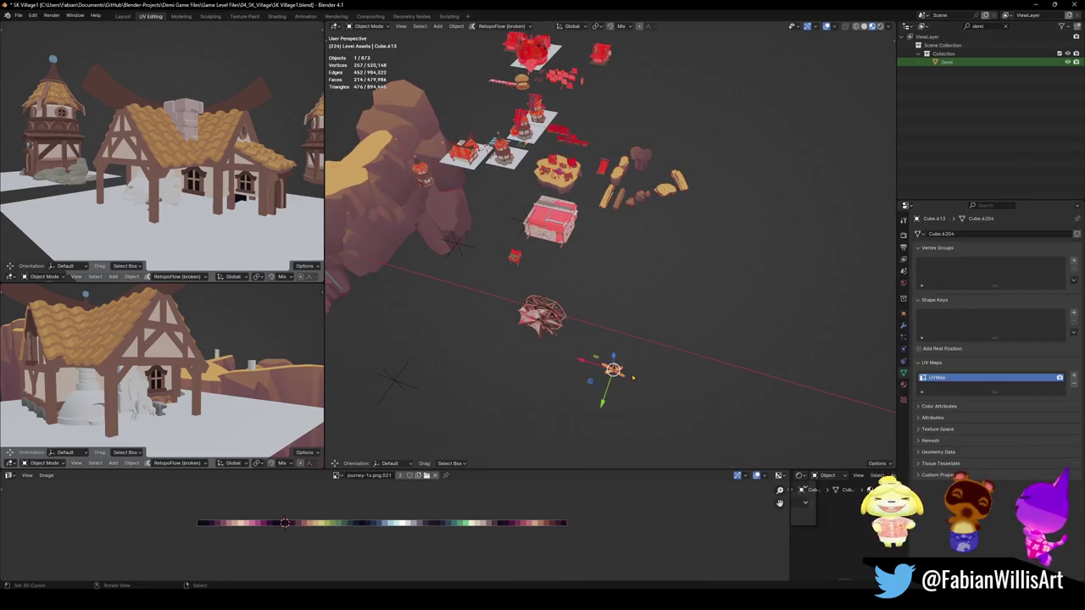
{"action": "key", "text": "g"}
{"action": "key", "text": "shift+z"}
{"action": "left_click", "coordinate": [599, 223]}
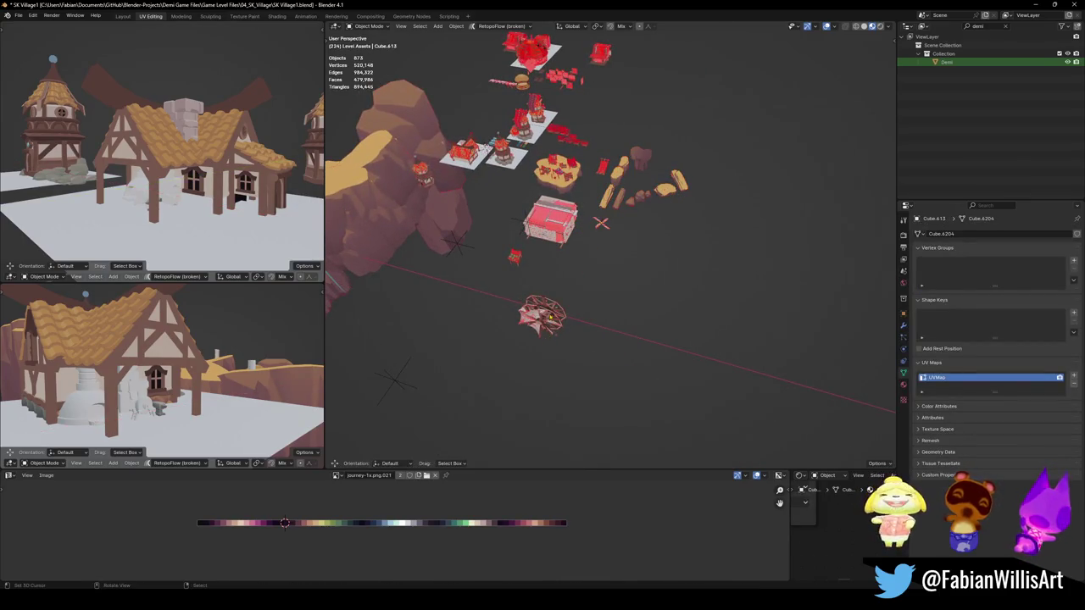
{"action": "left_click", "coordinate": [542, 315]}
{"action": "key", "text": "g"}
{"action": "key", "text": "shift+z"}
{"action": "key", "text": "Return"}
{"action": "key", "text": "alt+a"}
Select the GODRAYS empty and begin moving it
{"action": "mouse_move", "coordinate": [559, 254]}
{"action": "middle_mouse_down"}
{"action": "mouse_move", "coordinate": [517, 334]}
{"action": "mouse_move", "coordinate": [640, 284]}
{"action": "middle_mouse_up"}
{"action": "left_click", "coordinate": [511, 358]}
{"action": "key", "text": "g"}
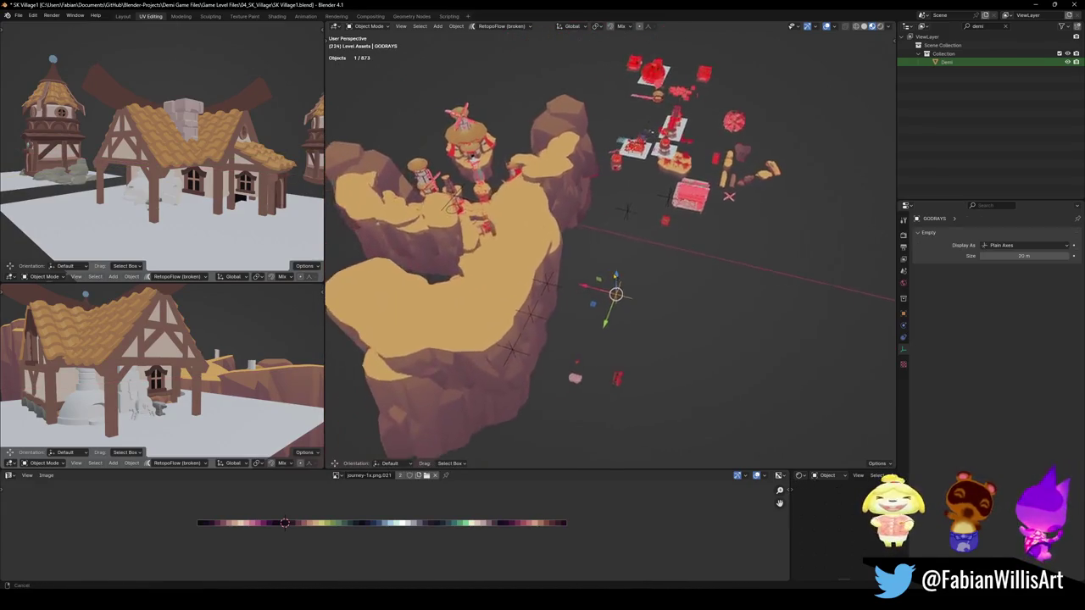
Reveal hidden objects, undo that, then delete the GODRAYS empty
{"action": "key", "text": "alt+h"}
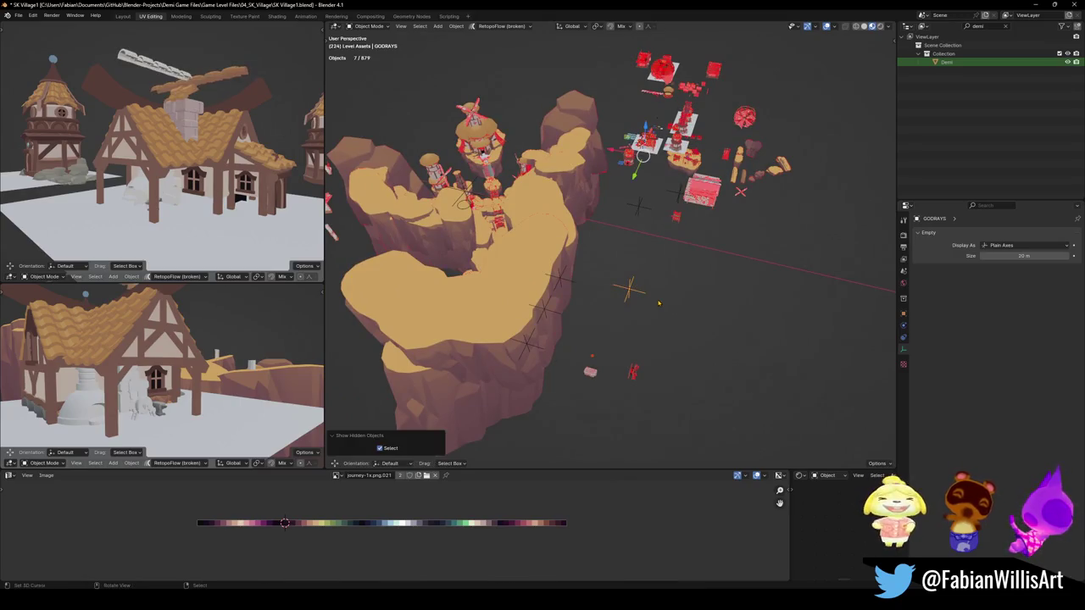
{"action": "key", "text": "ctrl+z"}
{"action": "mouse_move", "coordinate": [669, 255]}
{"action": "middle_mouse_down"}
{"action": "mouse_move", "coordinate": [688, 291]}
{"action": "mouse_move", "coordinate": [654, 293]}
{"action": "middle_mouse_up"}
{"action": "left_click", "coordinate": [687, 291]}
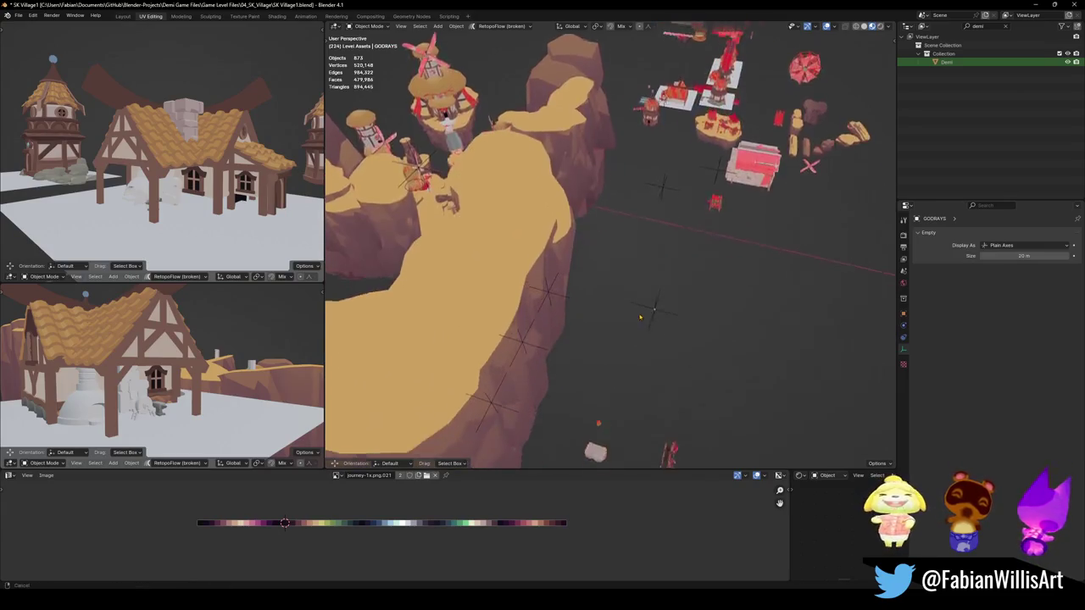
{"action": "key", "text": "Delete"}
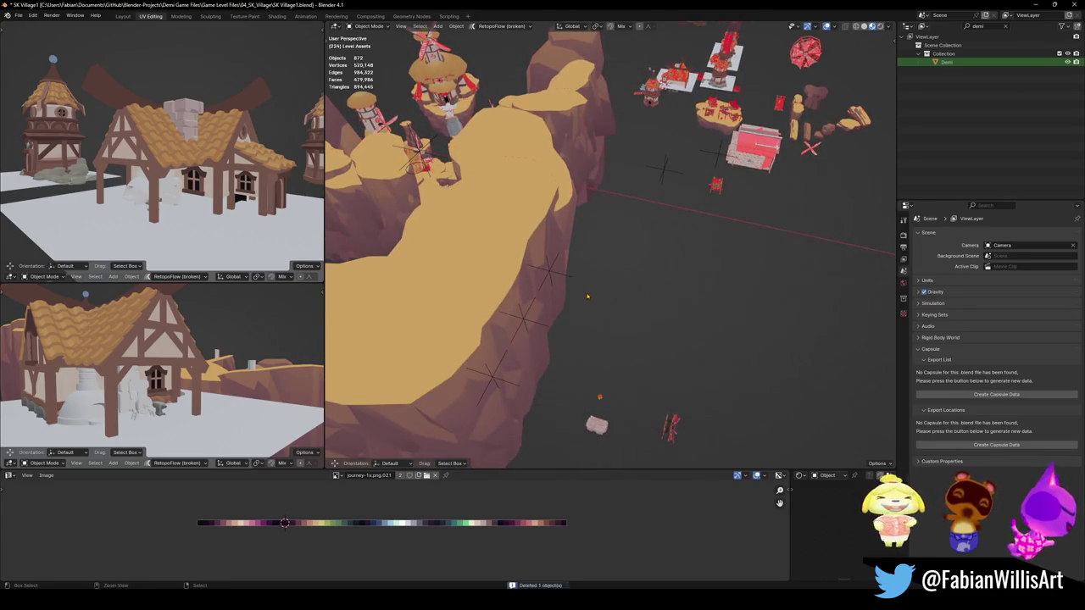
Select and test-move the COL, MESH and GRABBABLE empties without keeping changes
{"action": "left_click", "coordinate": [549, 277]}
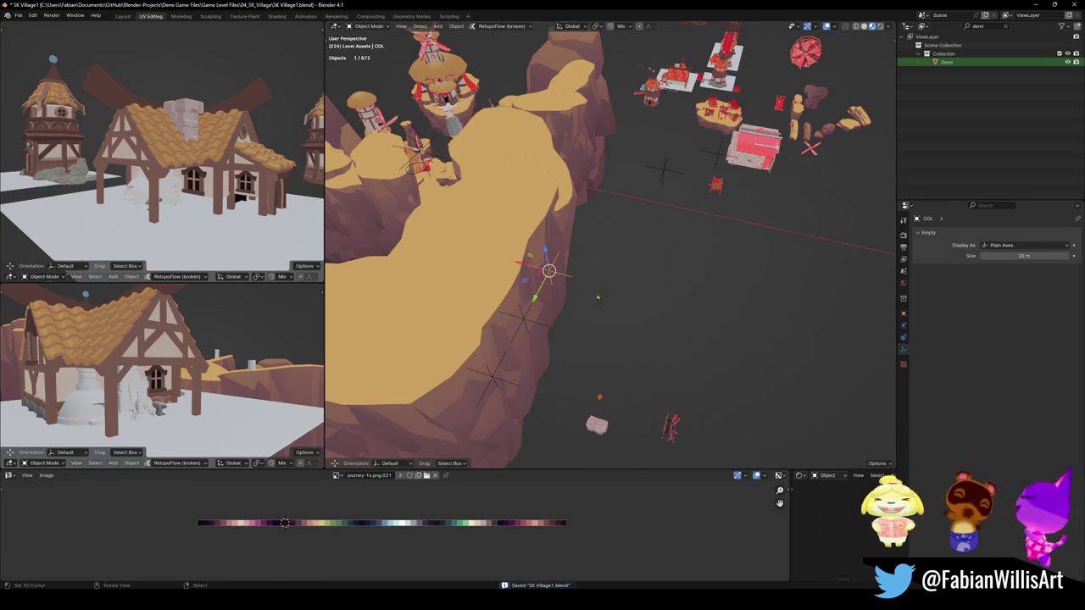
{"action": "left_click", "coordinate": [524, 320]}
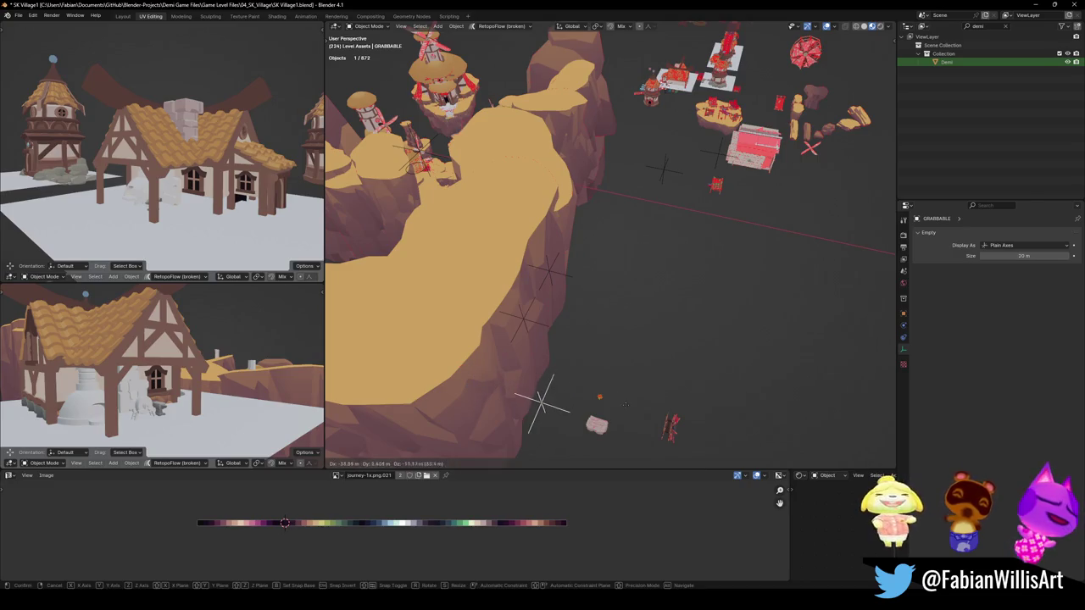
{"action": "left_click", "coordinate": [570, 378]}
{"action": "middle_click_drag", "start_coordinate": [570, 378], "coordinate": [638, 294]}
{"action": "scroll", "coordinate": [624, 285], "scroll_direction": "up", "scroll_amount": 4}
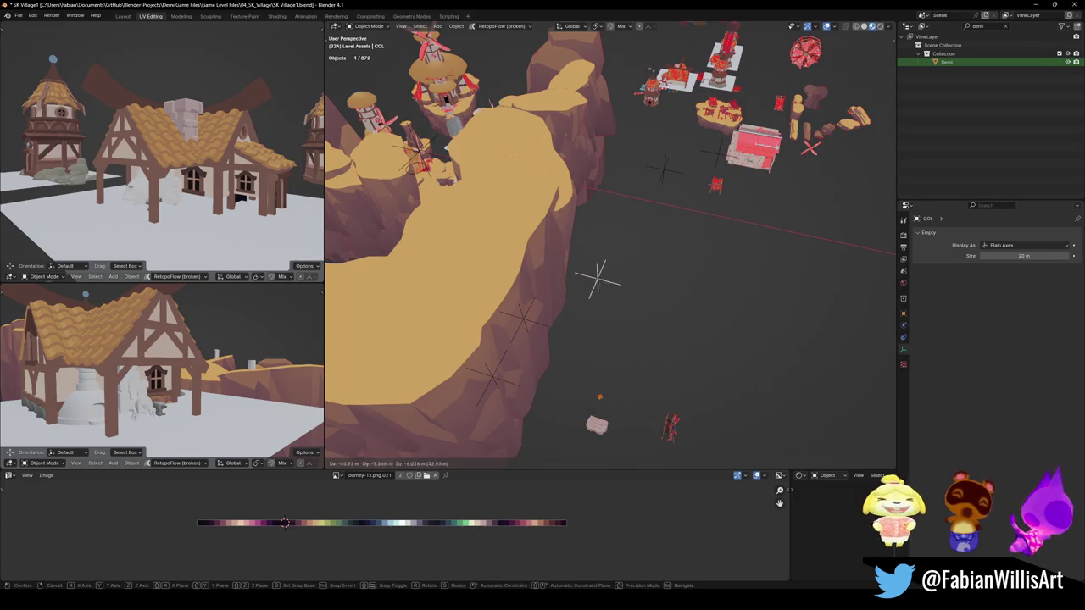
{"action": "right_click", "coordinate": [699, 176]}
{"action": "middle_click_drag", "start_coordinate": [672, 175], "coordinate": [619, 269]}
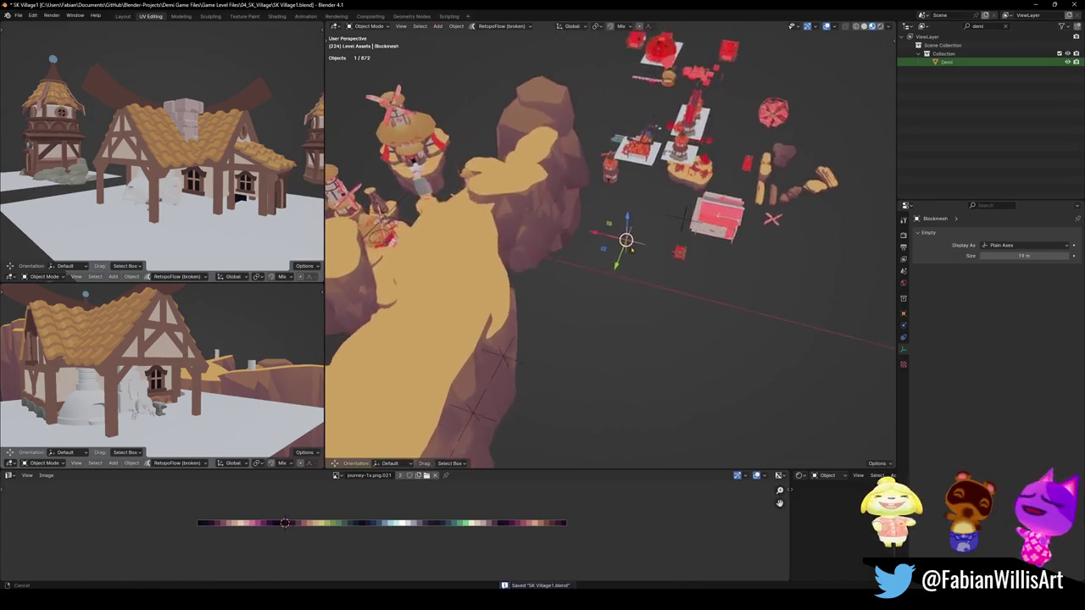
Frame the Blockmesh empty and delete it
{"action": "key", "text": "g"}
{"action": "key", "text": "Escape"}
{"action": "key", "text": "KP_Decimal"}
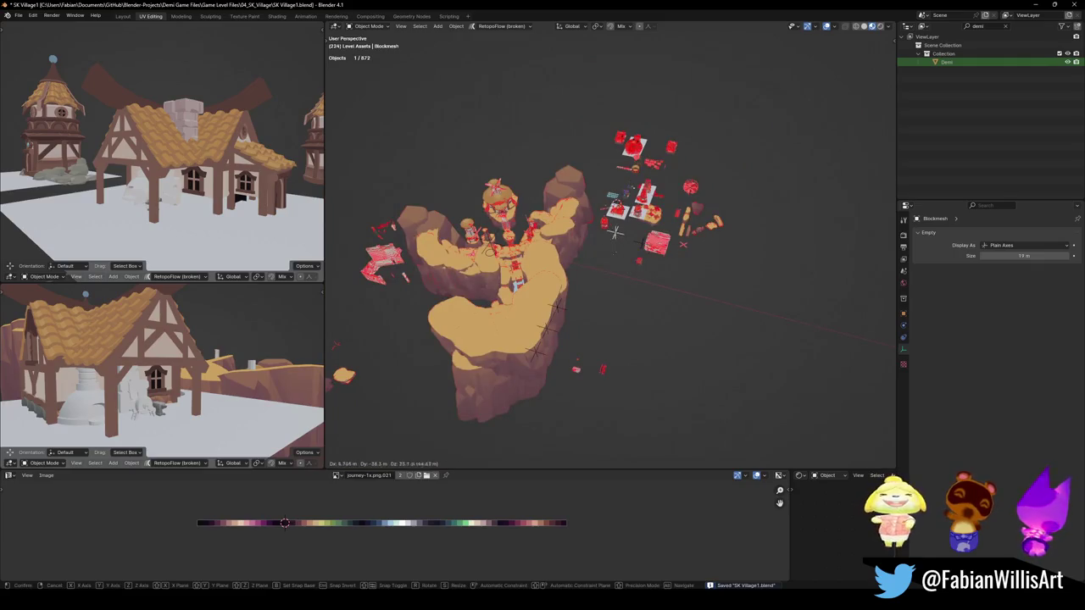
{"action": "key", "text": "Delete"}
Select the SK_HOUSE_00.001 empty, cancelling an accidental move
{"action": "middle_click_drag", "start_coordinate": [676, 251], "coordinate": [700, 264]}
{"action": "scroll", "coordinate": [701, 265], "scroll_direction": "up", "scroll_amount": 3}
{"action": "left_click", "coordinate": [700, 265]}
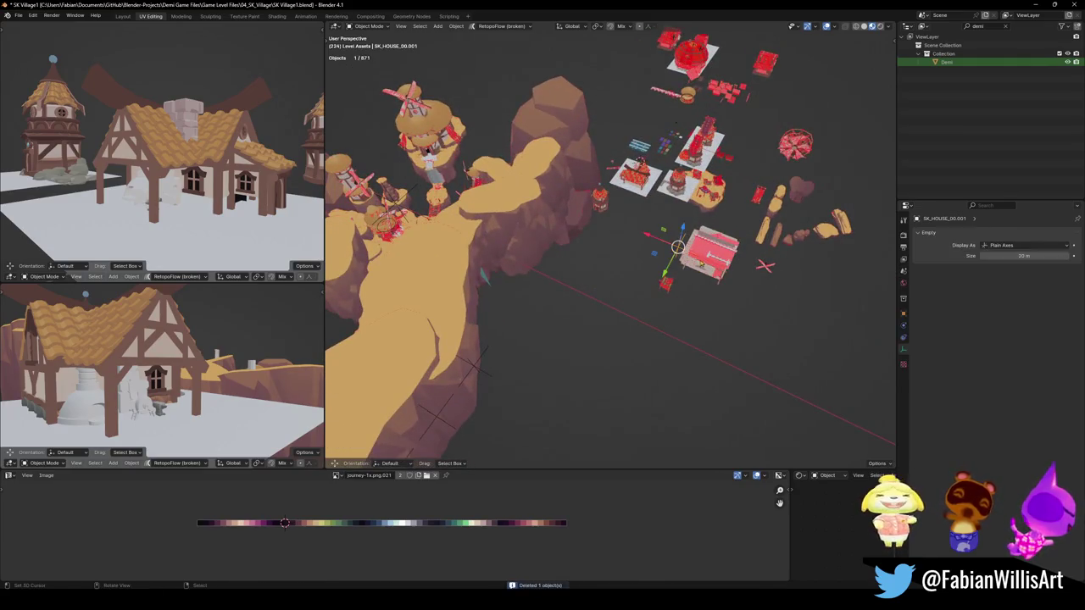
{"action": "key", "text": "Escape"}
Delete the SK_HOUSE_00.001 empty
{"action": "mouse_move", "coordinate": [678, 270]}
{"action": "middle_mouse_down"}
{"action": "mouse_move", "coordinate": [556, 240]}
{"action": "mouse_move", "coordinate": [562, 360]}
{"action": "mouse_move", "coordinate": [741, 252]}
{"action": "mouse_move", "coordinate": [676, 264]}
{"action": "mouse_move", "coordinate": [652, 286]}
{"action": "middle_mouse_up"}
{"action": "key", "text": "Delete"}
{"action": "mouse_move", "coordinate": [569, 265]}
{"action": "middle_mouse_down"}
{"action": "mouse_move", "coordinate": [489, 214]}
{"action": "mouse_move", "coordinate": [532, 322]}
{"action": "mouse_move", "coordinate": [567, 227]}
{"action": "mouse_move", "coordinate": [537, 291]}
{"action": "mouse_move", "coordinate": [560, 255]}
{"action": "mouse_move", "coordinate": [646, 200]}
{"action": "middle_mouse_up"}
Bring the prayer-flag string near the cliff into close view and select it
{"action": "left_click", "coordinate": [537, 291]}
{"action": "scroll", "coordinate": [559, 254], "scroll_direction": "up", "scroll_amount": 4}
{"action": "key", "text": "alt+a"}
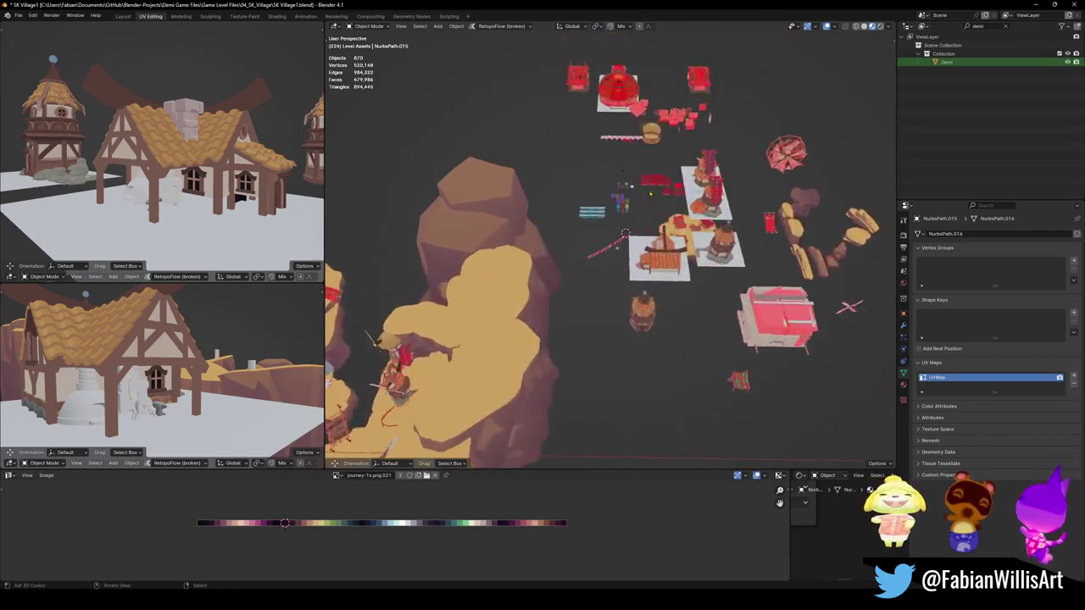
{"action": "middle_click_drag", "start_coordinate": [638, 150], "coordinate": [718, 256]}
{"action": "scroll", "coordinate": [717, 256], "scroll_direction": "up", "scroll_amount": 5}
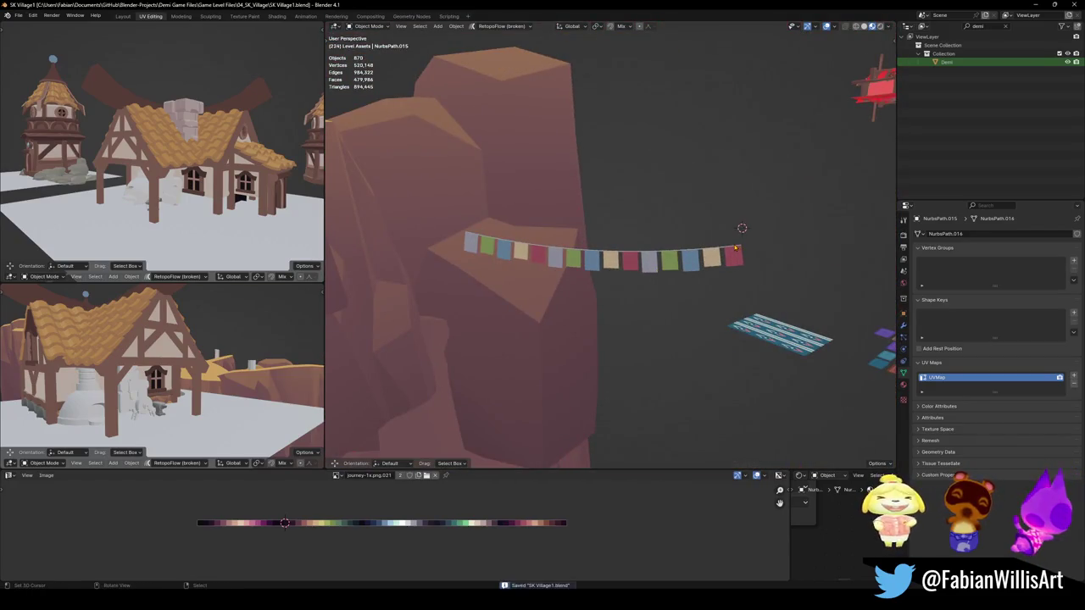
{"action": "left_click", "coordinate": [736, 247]}
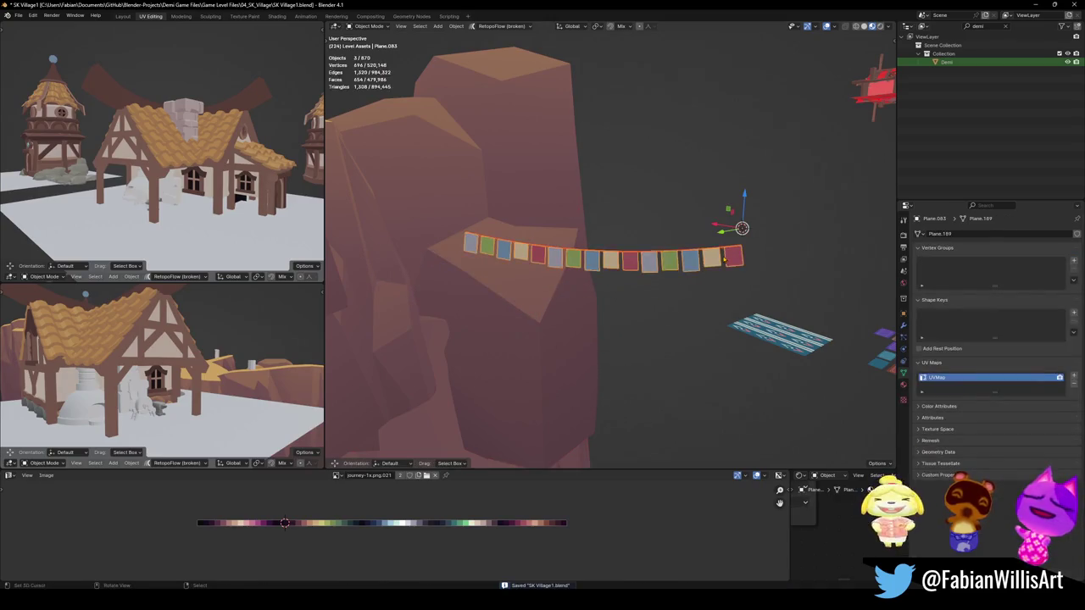
{"action": "scroll", "coordinate": [725, 260], "scroll_direction": "down", "scroll_amount": 5}
{"action": "mouse_move", "coordinate": [724, 260]}
{"action": "middle_mouse_down"}
{"action": "mouse_move", "coordinate": [609, 263]}
{"action": "mouse_move", "coordinate": [709, 261]}
{"action": "mouse_move", "coordinate": [570, 226]}
{"action": "middle_mouse_up"}
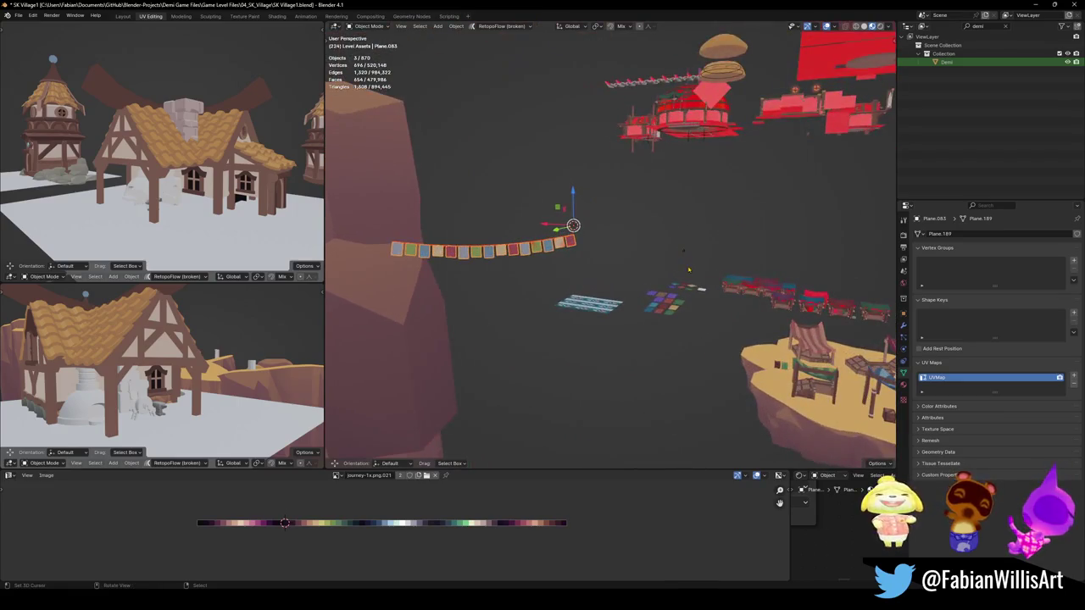
Frame the camera, then orbit away and select the flag-string curve NurbsPath.003
{"action": "left_click", "coordinate": [571, 225]}
{"action": "middle_click_drag", "start_coordinate": [685, 252], "coordinate": [682, 256]}
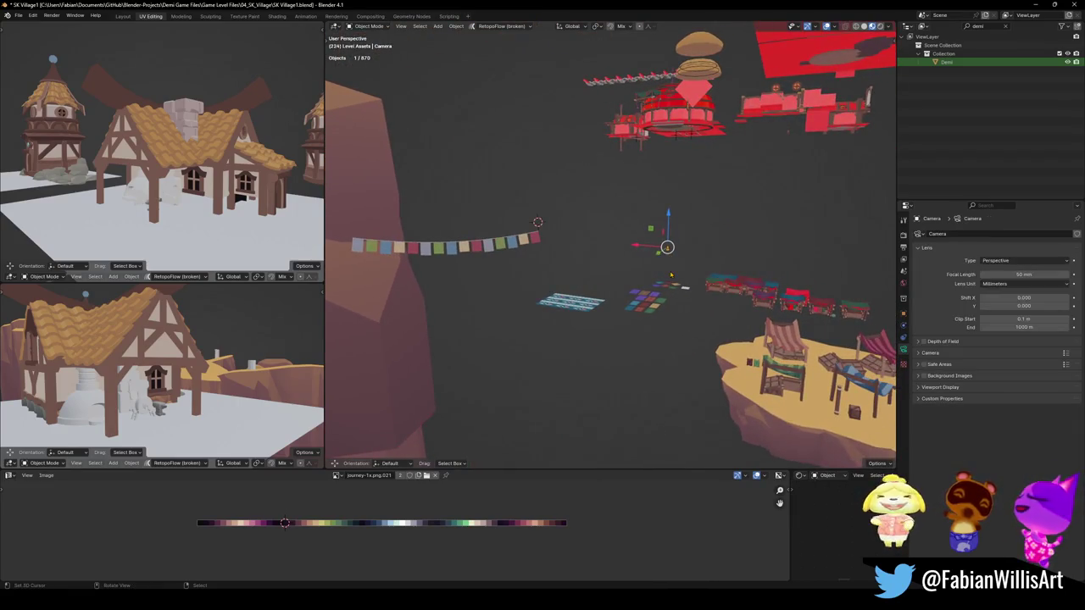
{"action": "key", "text": "KP_Decimal"}
{"action": "scroll", "coordinate": [665, 289], "scroll_direction": "down", "scroll_amount": 5}
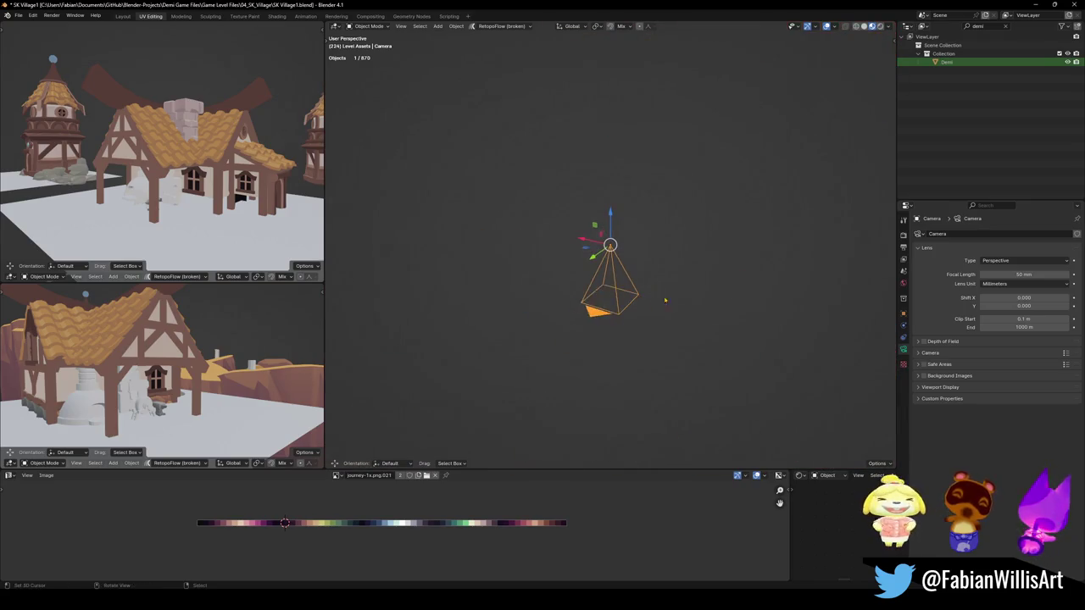
{"action": "mouse_move", "coordinate": [666, 289]}
{"action": "middle_mouse_down"}
{"action": "mouse_move", "coordinate": [664, 299]}
{"action": "mouse_move", "coordinate": [650, 274]}
{"action": "middle_mouse_up"}
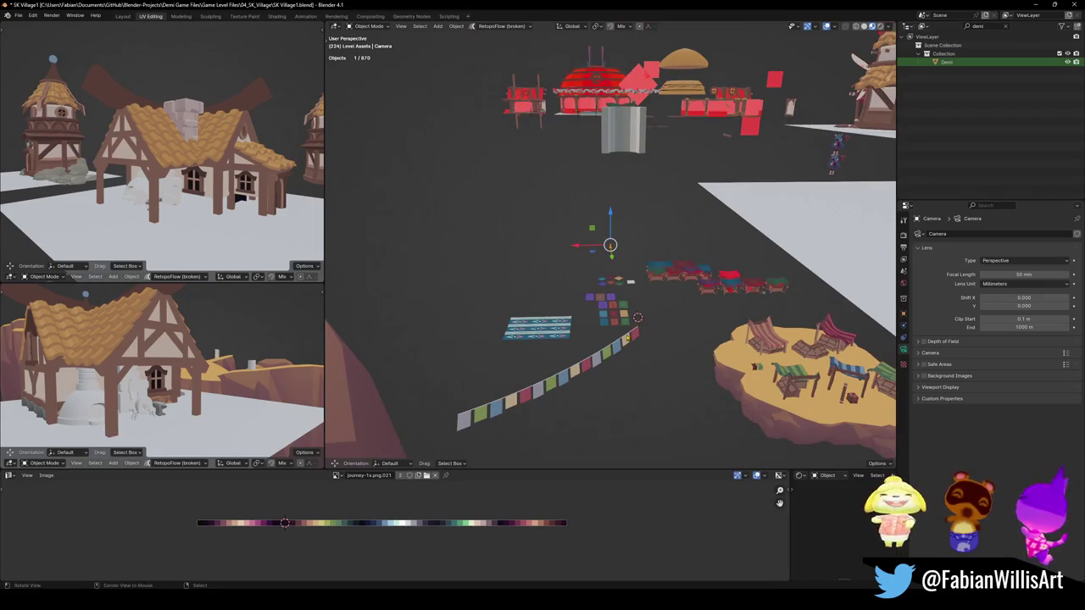
{"action": "middle_click_drag", "start_coordinate": [690, 146], "coordinate": [652, 165]}
{"action": "left_click", "coordinate": [645, 307], "text": "shift"}
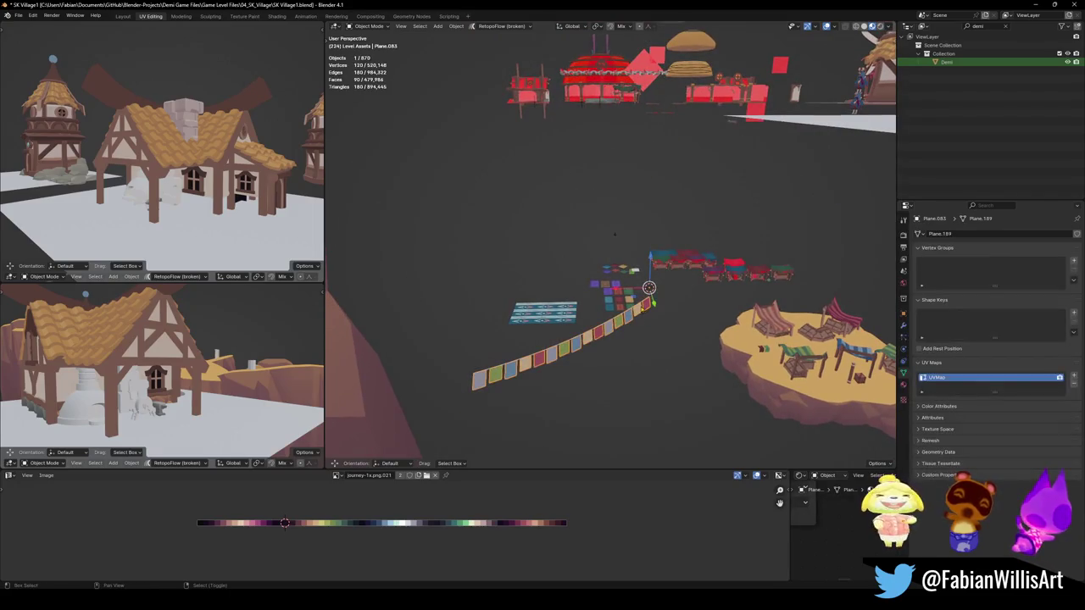
{"action": "mouse_move", "coordinate": [618, 336]}
{"action": "middle_mouse_down"}
{"action": "mouse_move", "coordinate": [477, 333]}
{"action": "mouse_move", "coordinate": [652, 348]}
{"action": "middle_mouse_up"}
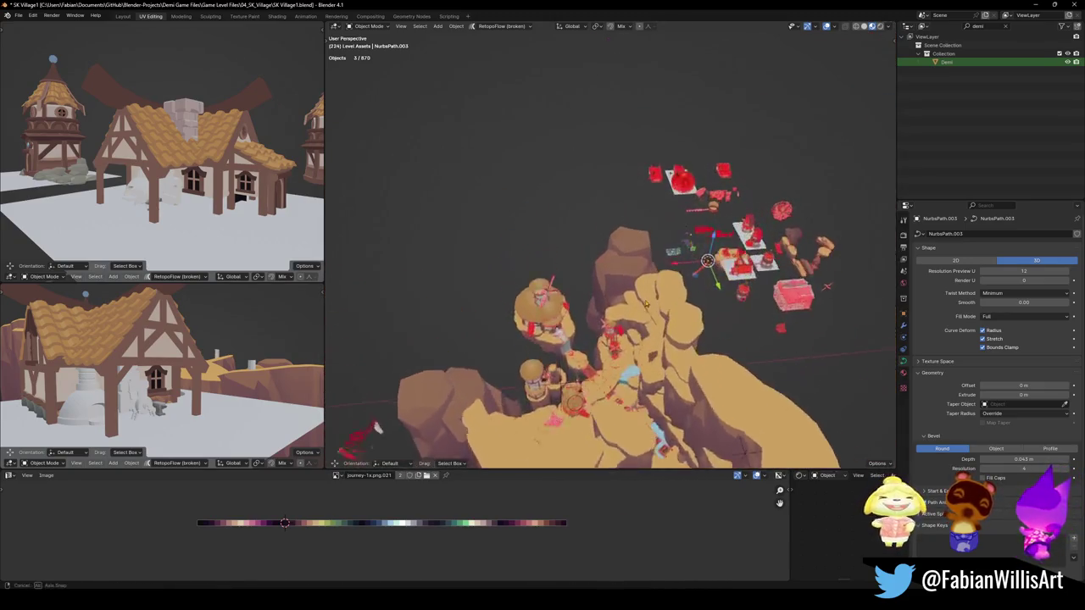
Snap the flag string to the 3D cursor above the rope bridge
{"action": "scroll", "coordinate": [606, 324], "scroll_direction": "up", "scroll_amount": 5}
{"action": "scroll", "coordinate": [606, 323], "scroll_direction": "up", "scroll_amount": 4}
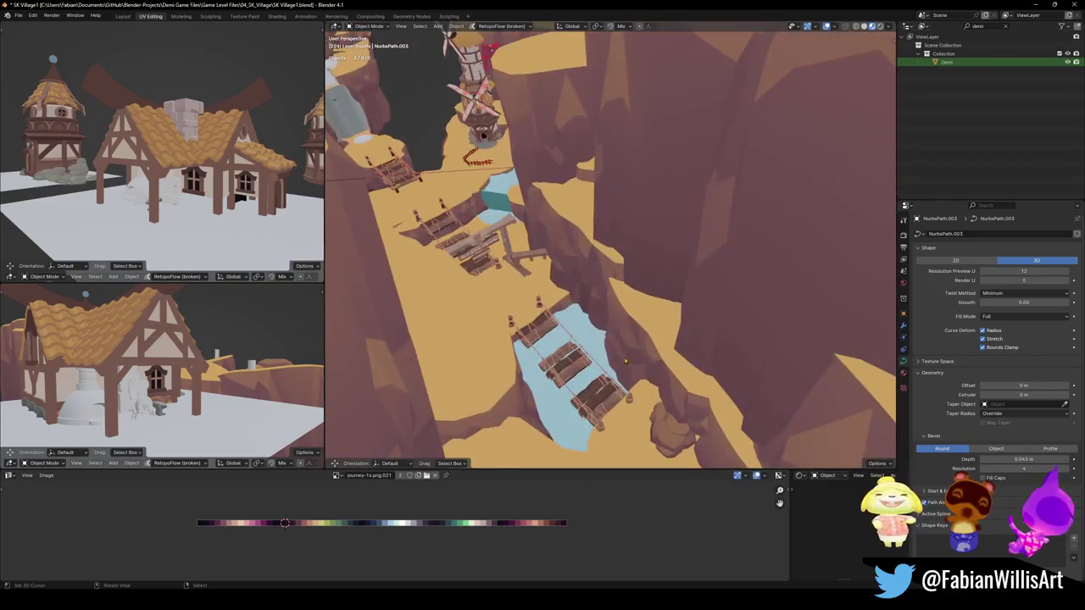
{"action": "key", "text": "shift+s"}
{"action": "left_click", "coordinate": [619, 280]}
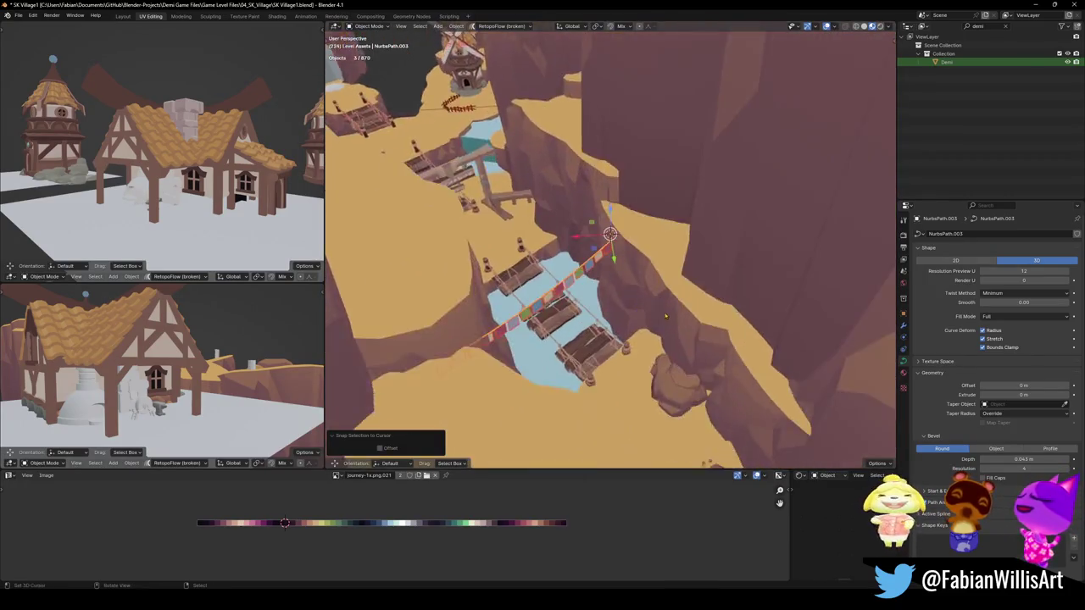
{"action": "middle_click_drag", "start_coordinate": [619, 325], "coordinate": [610, 201]}
{"action": "middle_click_drag", "start_coordinate": [585, 259], "coordinate": [647, 257]}
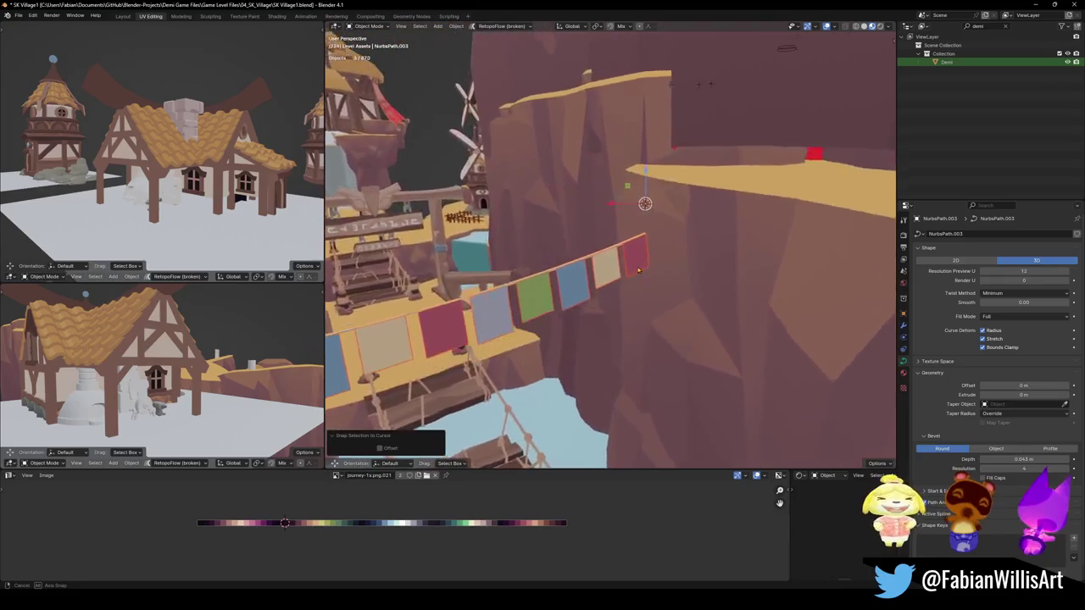
Move the cliff terrain piece beside the banner vertically
{"action": "left_click", "coordinate": [667, 180]}
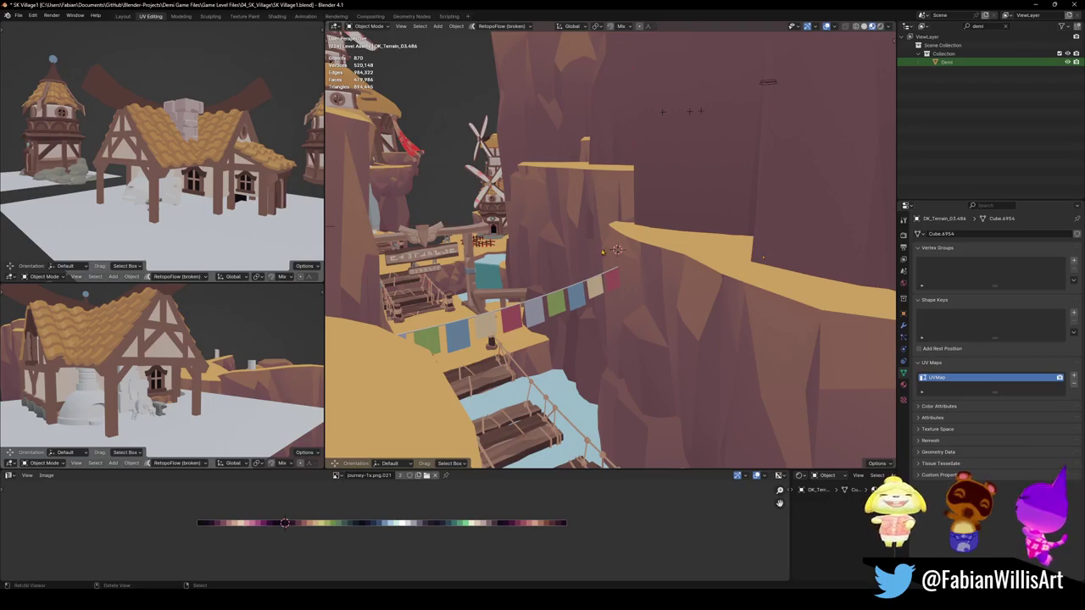
{"action": "key", "text": "g"}
{"action": "key", "text": "z"}
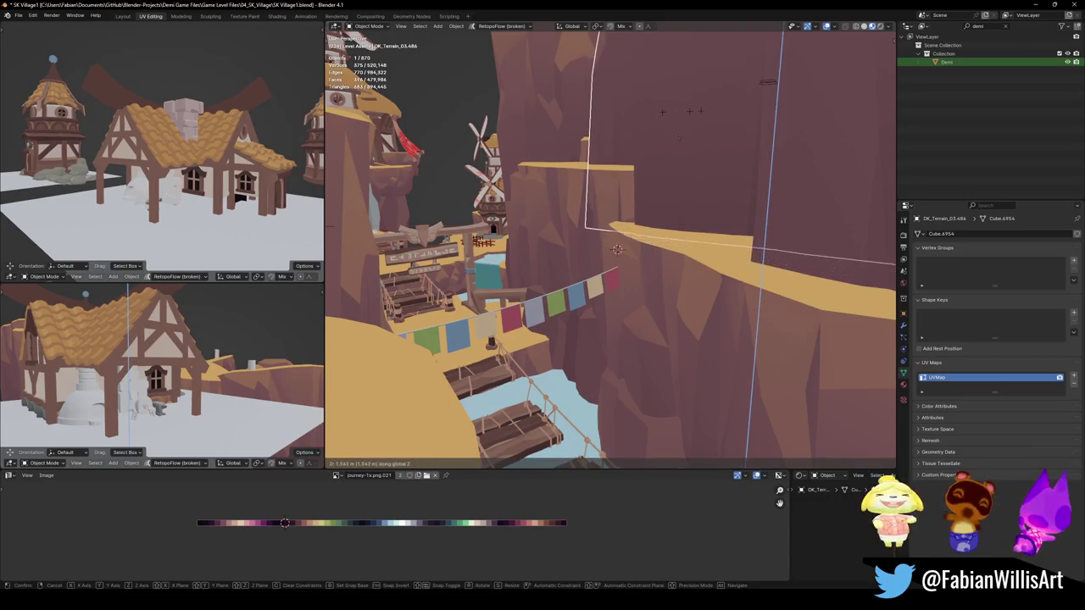
{"action": "key", "text": "Return"}
{"action": "key", "text": "g"}
{"action": "key", "text": "x"}
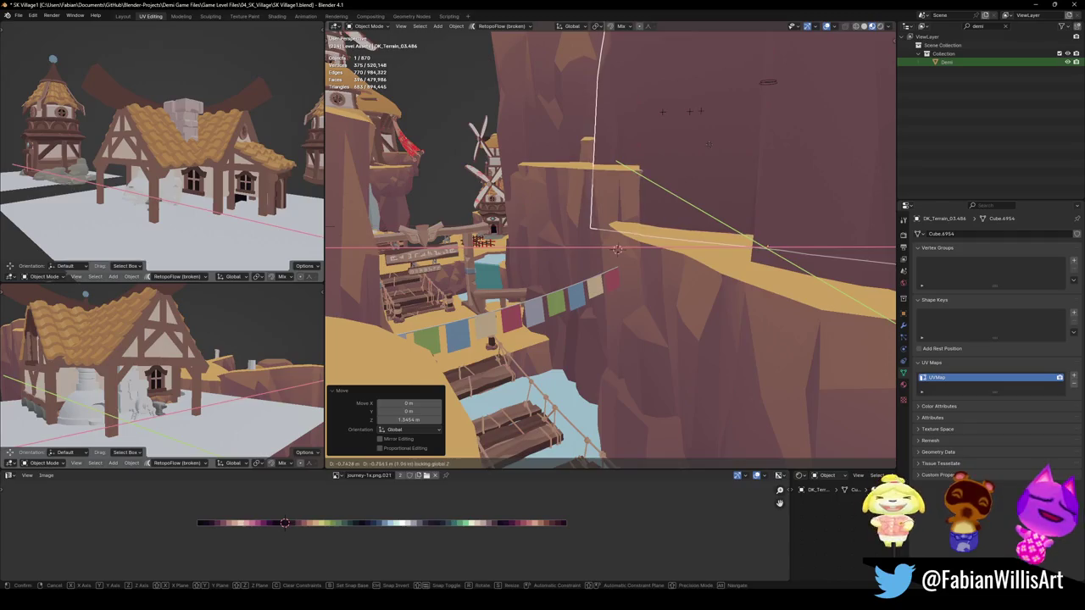
{"action": "key", "text": "Escape"}
{"action": "key", "text": "alt+a"}
Inspect the red end flag mesh and the banner's pole curve in Edit Mode
{"action": "left_click", "coordinate": [605, 293]}
{"action": "scroll", "coordinate": [605, 293], "scroll_direction": "up", "scroll_amount": 5}
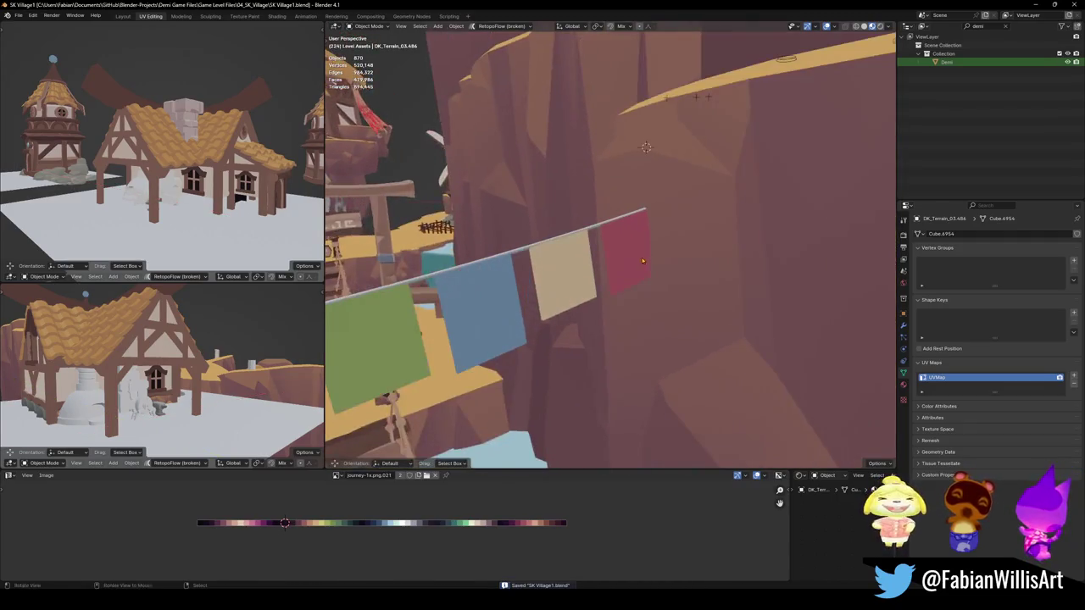
{"action": "middle_click_drag", "start_coordinate": [627, 254], "coordinate": [644, 245]}
{"action": "scroll", "coordinate": [656, 233], "scroll_direction": "up", "scroll_amount": 2}
{"action": "key", "text": "Tab"}
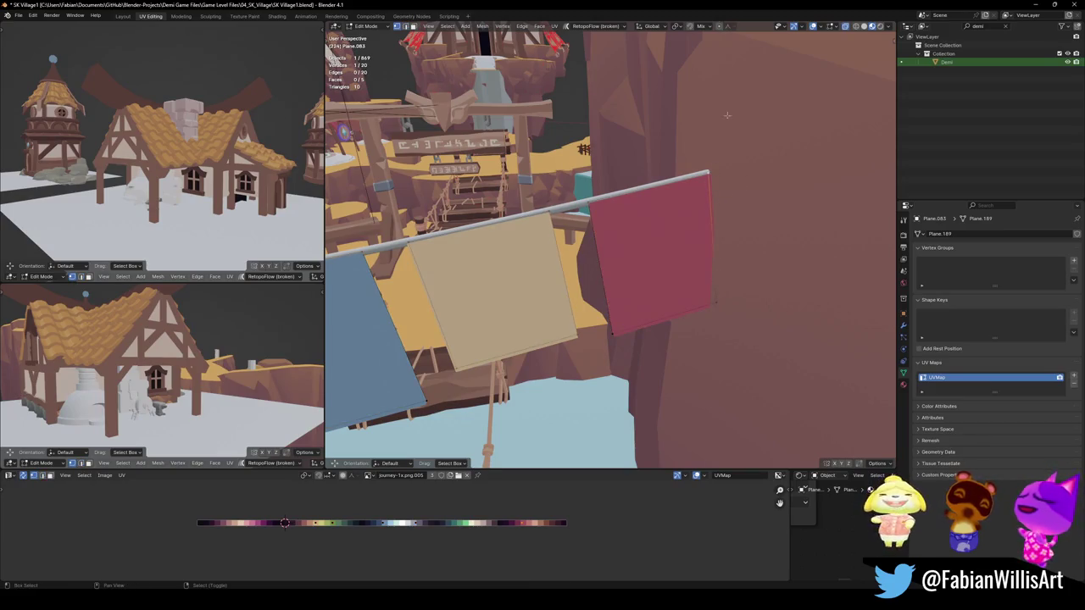
{"action": "key", "text": "Tab"}
{"action": "left_click", "coordinate": [701, 177]}
{"action": "key", "text": "Tab"}
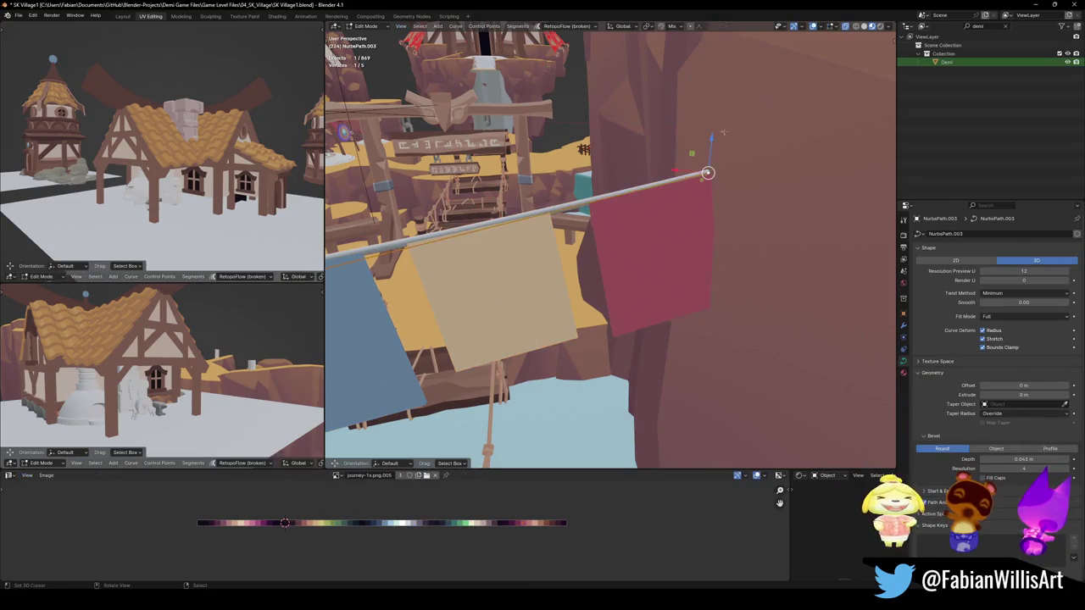
{"action": "key", "text": "Tab"}
Set the curve's origin to the 3D cursor via the Quick Favorites menu
{"action": "key", "text": "q"}
{"action": "left_click", "coordinate": [701, 194]}
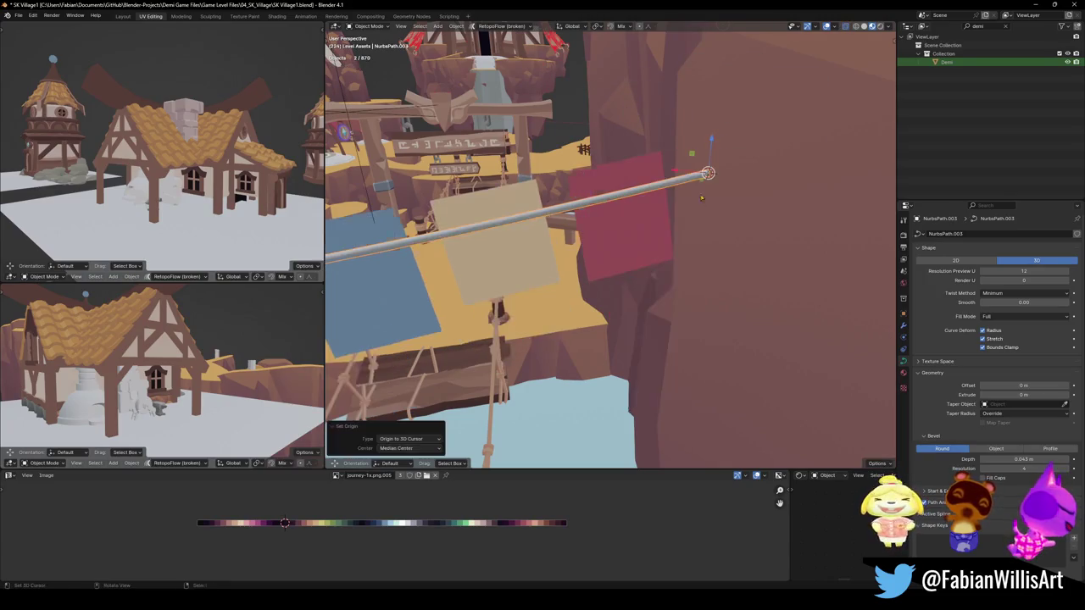
{"action": "left_click", "coordinate": [644, 222]}
{"action": "key", "text": "q"}
{"action": "left_click", "coordinate": [643, 222]}
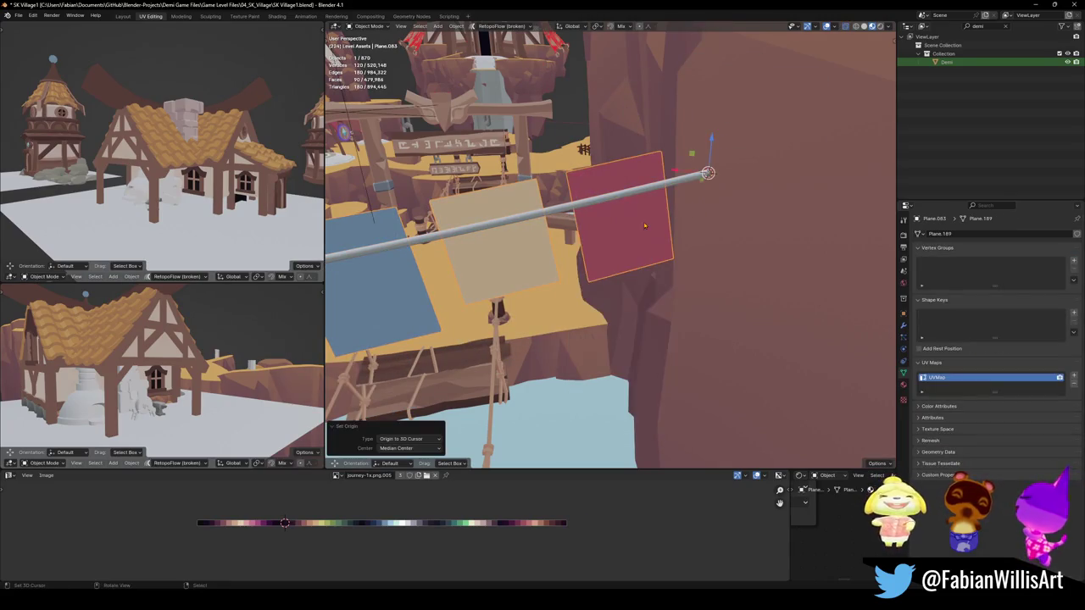
Drag the flag-string curve's far endpoint across the canyon onto the left cliff
{"action": "left_click", "coordinate": [641, 191]}
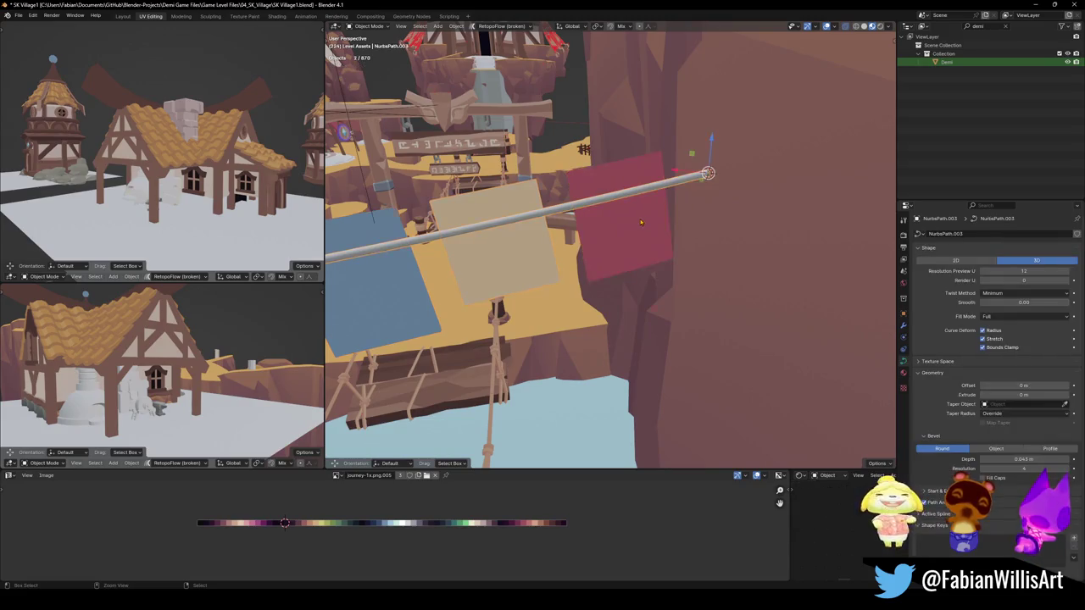
{"action": "mouse_move", "coordinate": [641, 203]}
{"action": "middle_mouse_down"}
{"action": "mouse_move", "coordinate": [633, 228]}
{"action": "mouse_move", "coordinate": [805, 236]}
{"action": "middle_mouse_up"}
{"action": "key", "text": "Tab"}
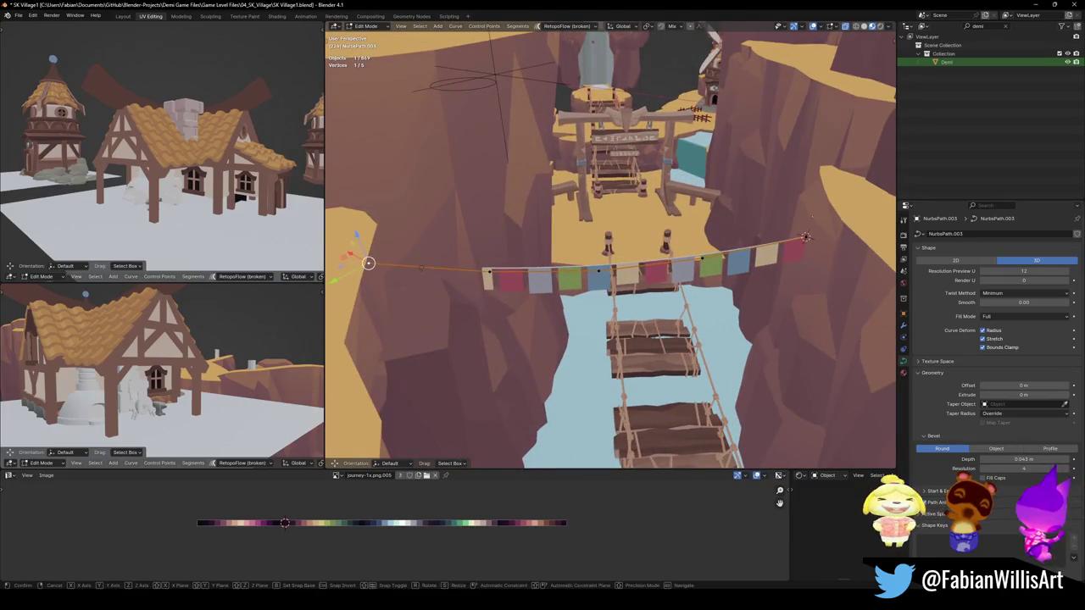
{"action": "key", "text": "shift+z"}
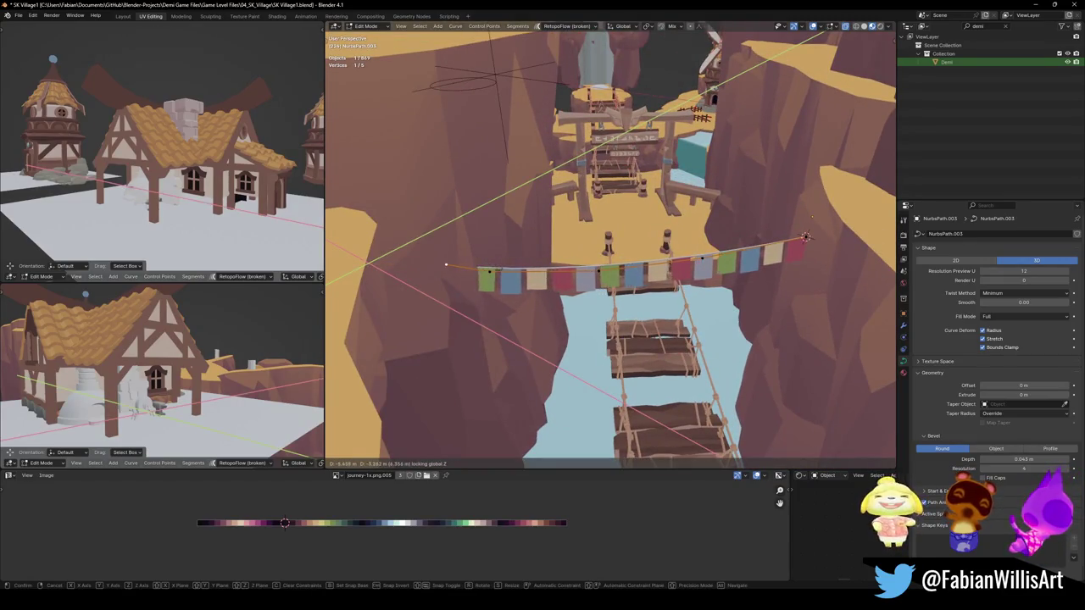
{"action": "left_click", "coordinate": [369, 263]}
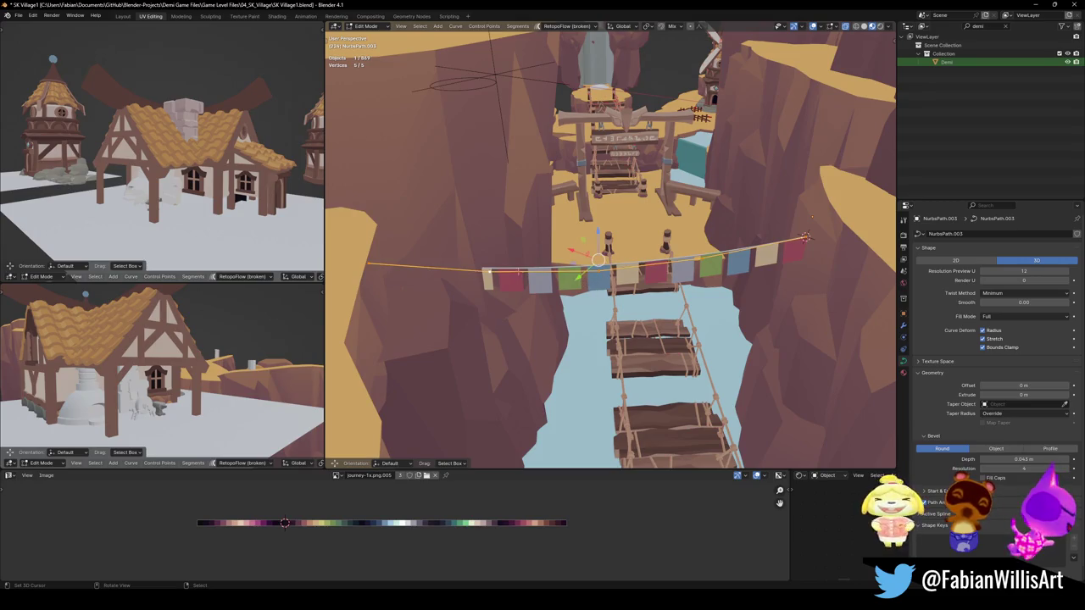
Scale the curve points to 0.792 to tighten the string
{"action": "key", "text": "s"}
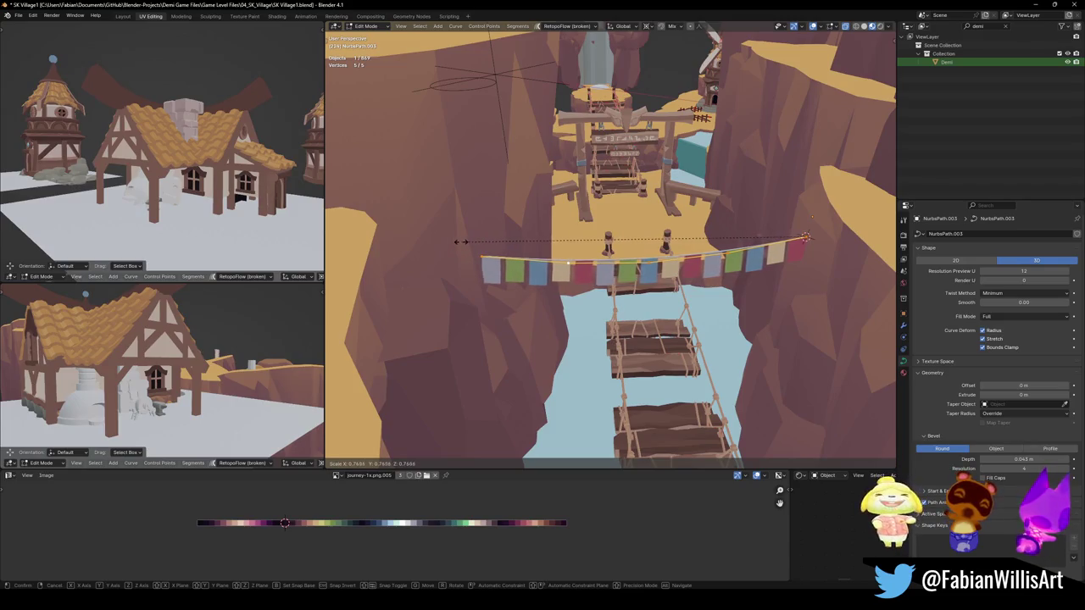
{"action": "left_click", "coordinate": [452, 241]}
{"action": "key", "text": "Tab"}
{"action": "left_click", "coordinate": [795, 252]}
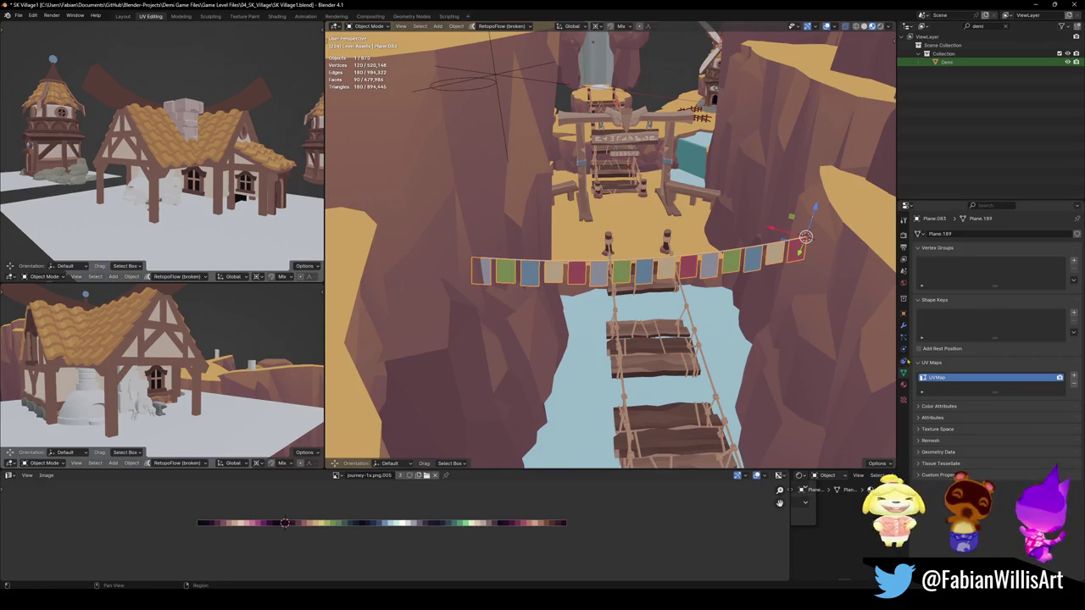
Inspect the flag row's modifier stack and the flag-string curve's shape and bevel settings
{"action": "left_click", "coordinate": [903, 327]}
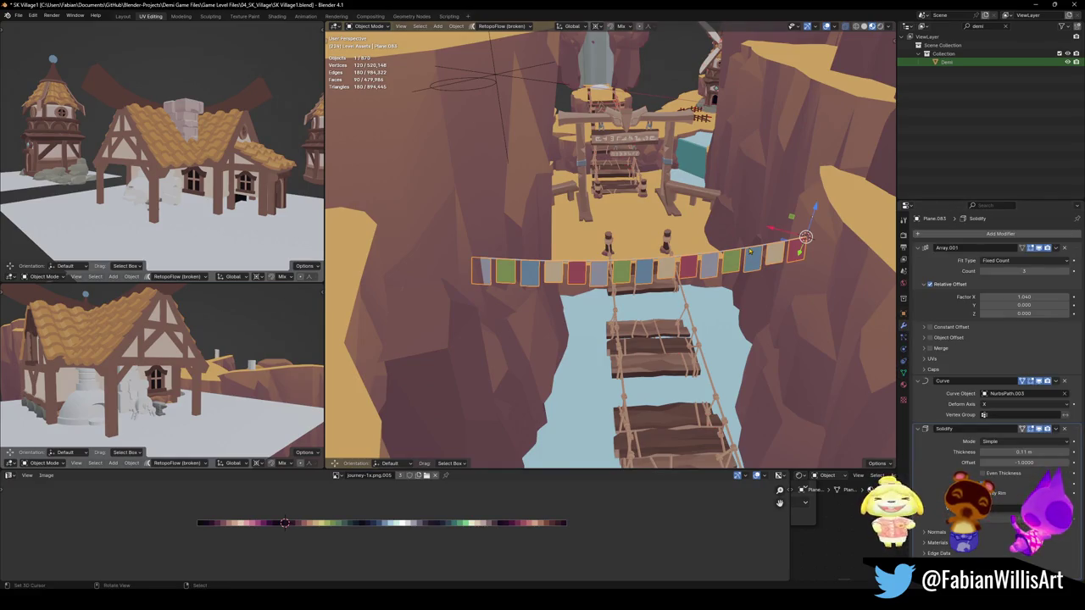
{"action": "left_click", "coordinate": [750, 252]}
{"action": "left_click", "coordinate": [903, 361]}
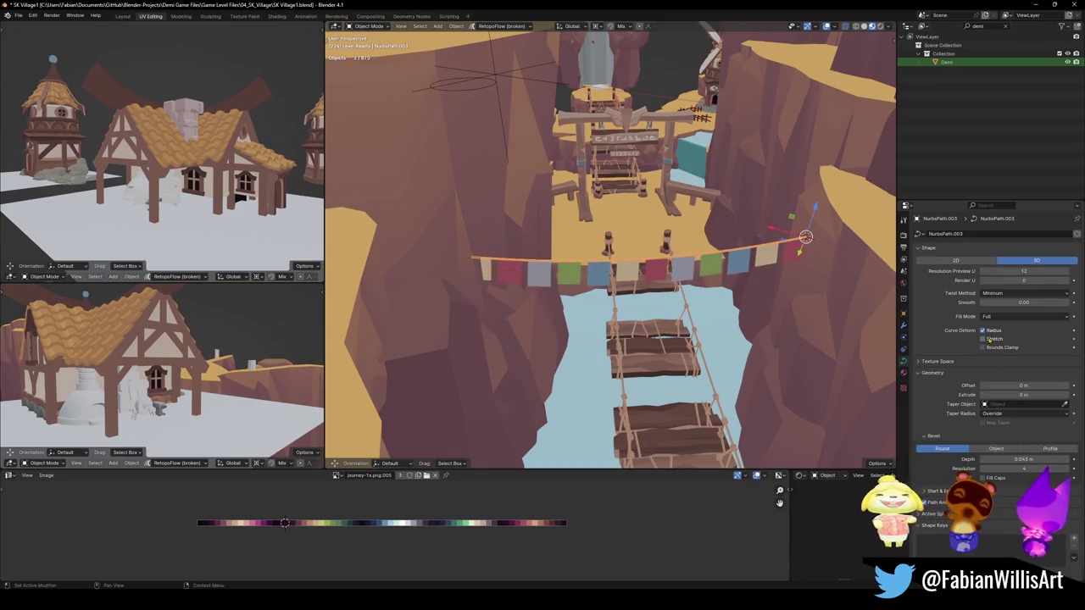
{"action": "scroll", "coordinate": [602, 269], "scroll_direction": "up", "scroll_amount": 2}
{"action": "mouse_move", "coordinate": [602, 270]}
{"action": "middle_mouse_down"}
{"action": "mouse_move", "coordinate": [712, 293]}
{"action": "mouse_move", "coordinate": [644, 275]}
{"action": "middle_mouse_up"}
{"action": "left_click", "coordinate": [712, 288]}
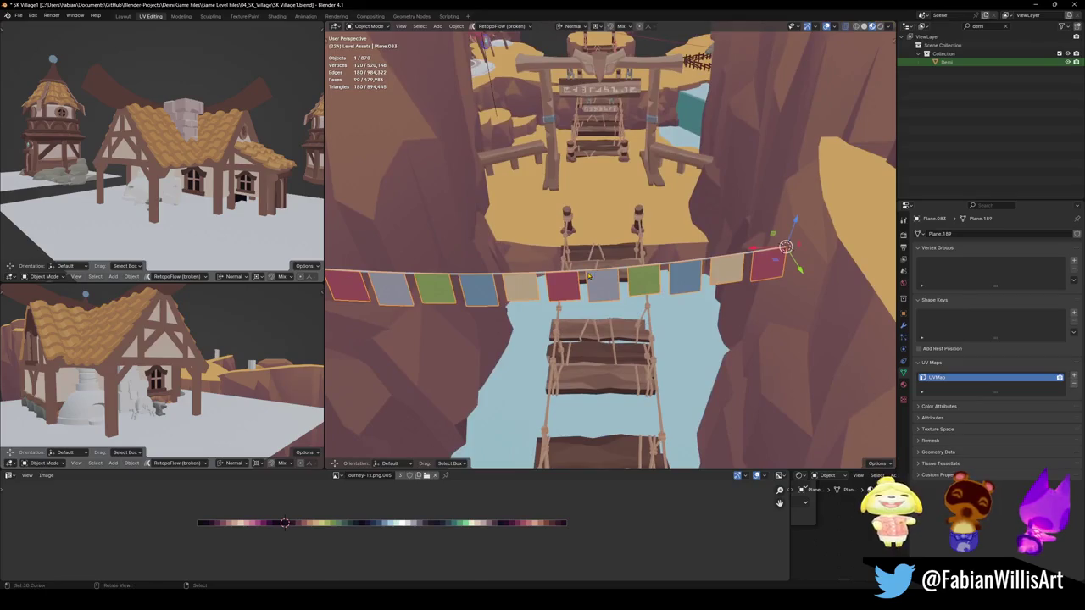
Slide the flag row to a new position along the string
{"action": "key", "text": "s"}
{"action": "key", "text": "x"}
{"action": "key", "text": "g"}
{"action": "left_click", "coordinate": [786, 247]}
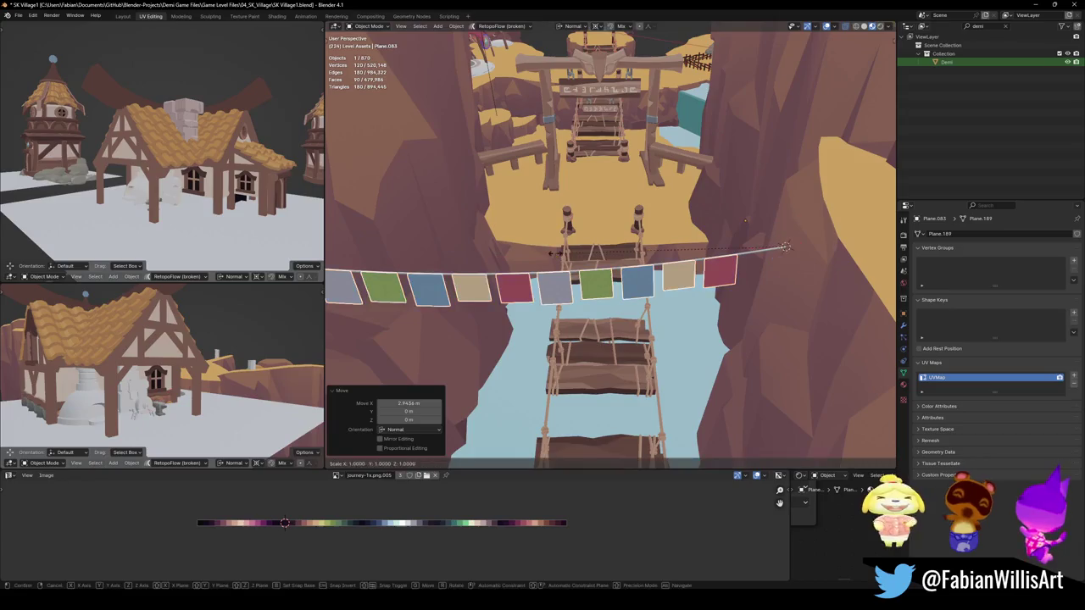
Tighten the flag spacing by scaling the flag row along X, twice
{"action": "key", "text": "s"}
{"action": "key", "text": "x"}
{"action": "left_click", "coordinate": [618, 259]}
{"action": "middle_click_drag", "start_coordinate": [618, 260], "coordinate": [543, 281]}
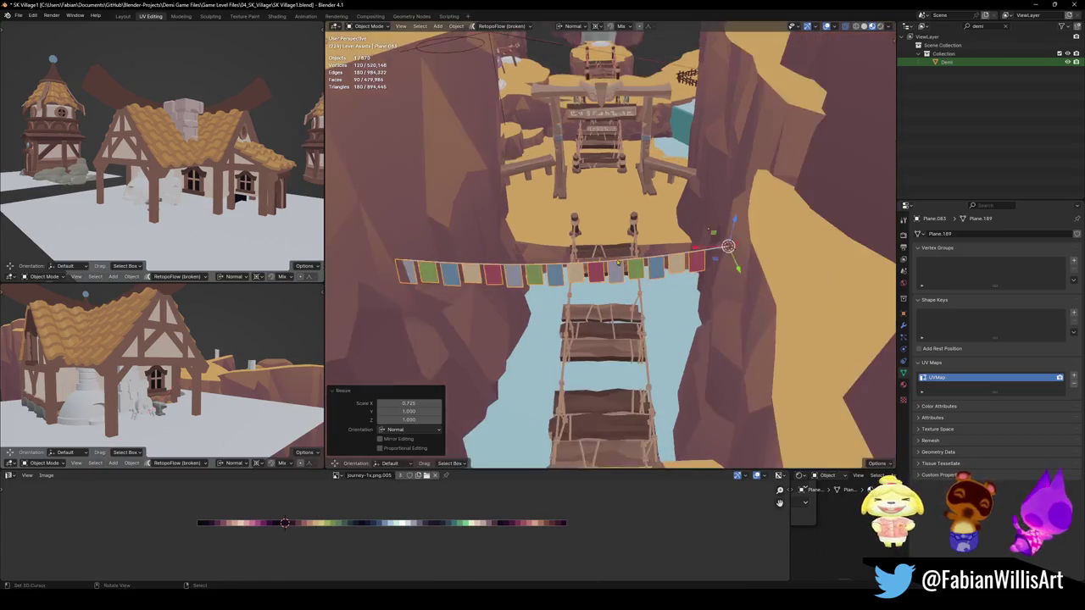
{"action": "key", "text": "s"}
{"action": "key", "text": "x"}
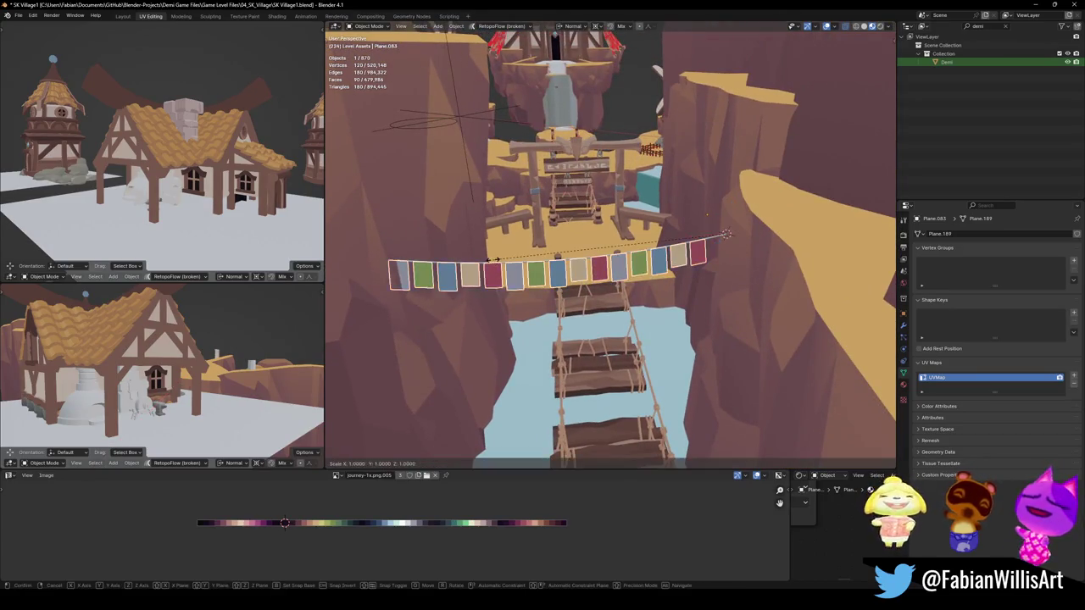
{"action": "left_click", "coordinate": [726, 234]}
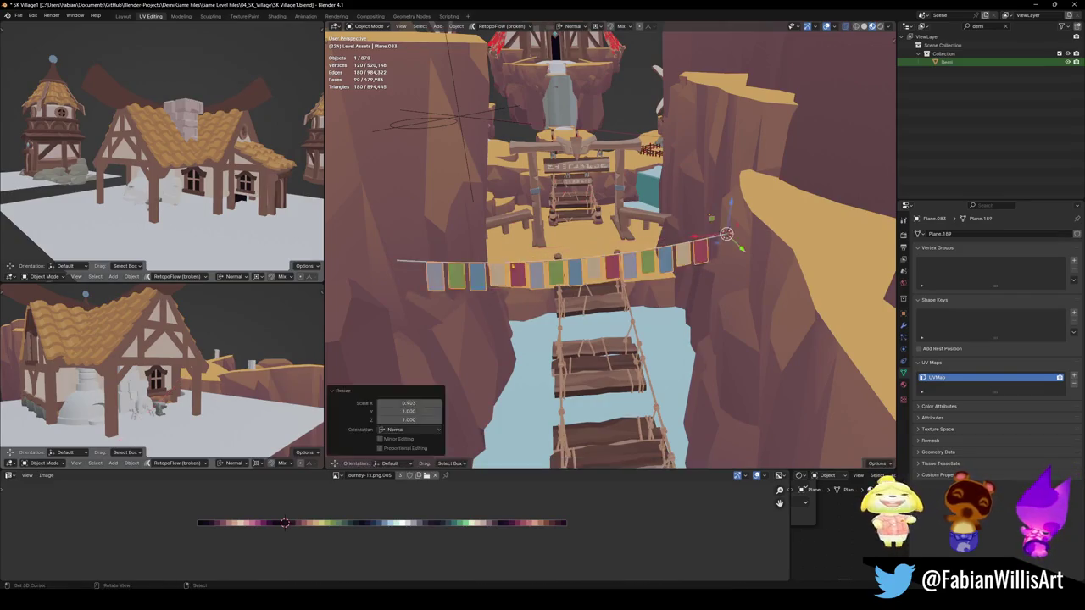
{"action": "mouse_move", "coordinate": [726, 234]}
{"action": "middle_mouse_down"}
{"action": "mouse_move", "coordinate": [641, 252]}
{"action": "mouse_move", "coordinate": [657, 288]}
{"action": "mouse_move", "coordinate": [624, 279]}
{"action": "middle_mouse_up"}
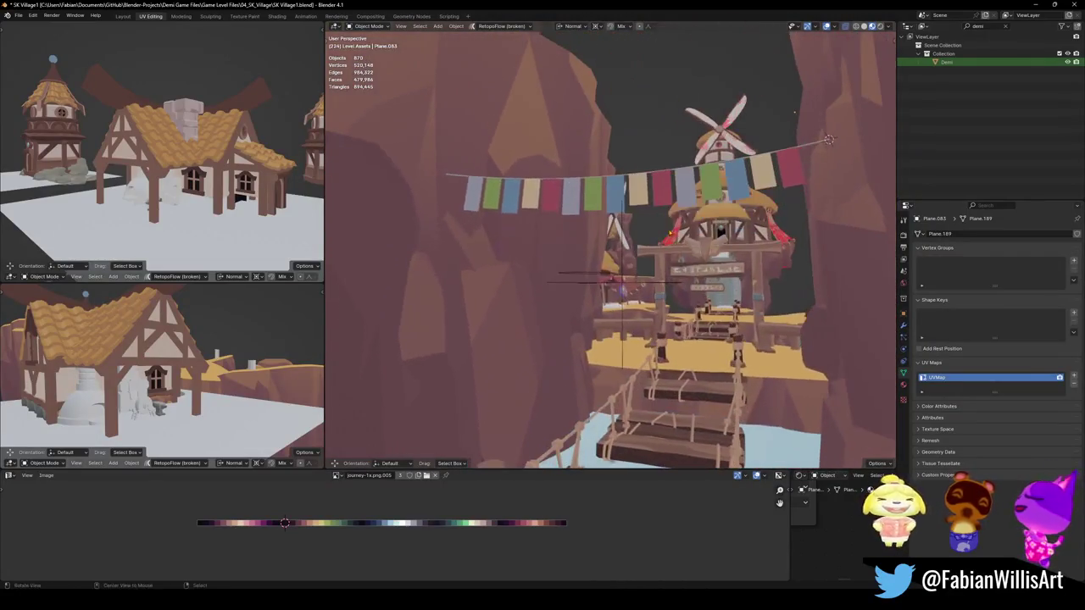
Scale the bunting flags along normal Z and enter Edit Mode on the banner mesh
{"action": "left_click", "coordinate": [663, 198]}
{"action": "middle_click_drag", "start_coordinate": [664, 198], "coordinate": [678, 227]}
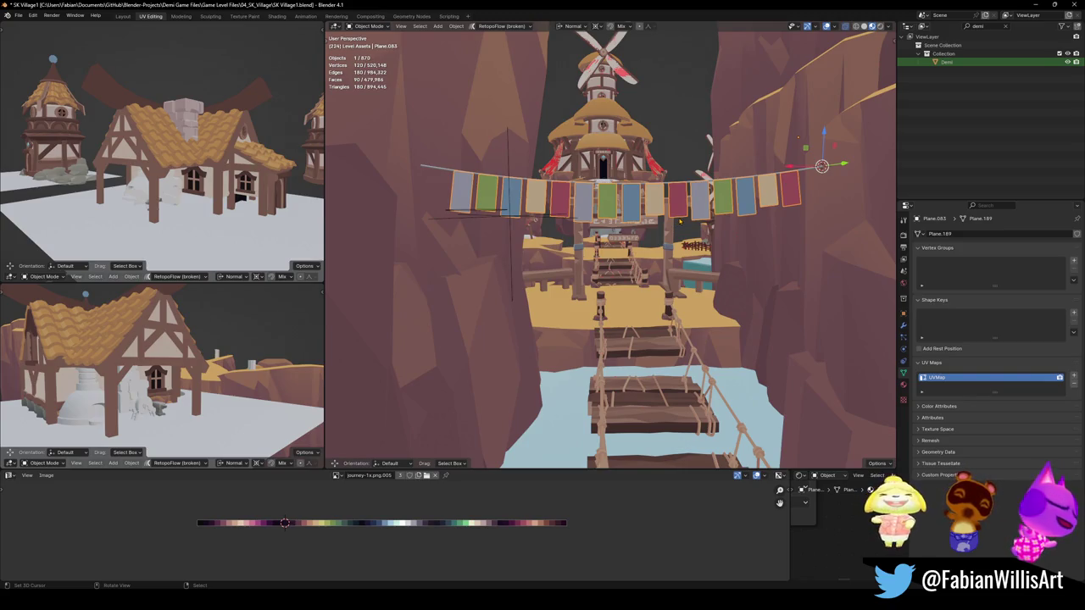
{"action": "key", "text": "s"}
{"action": "key", "text": "z"}
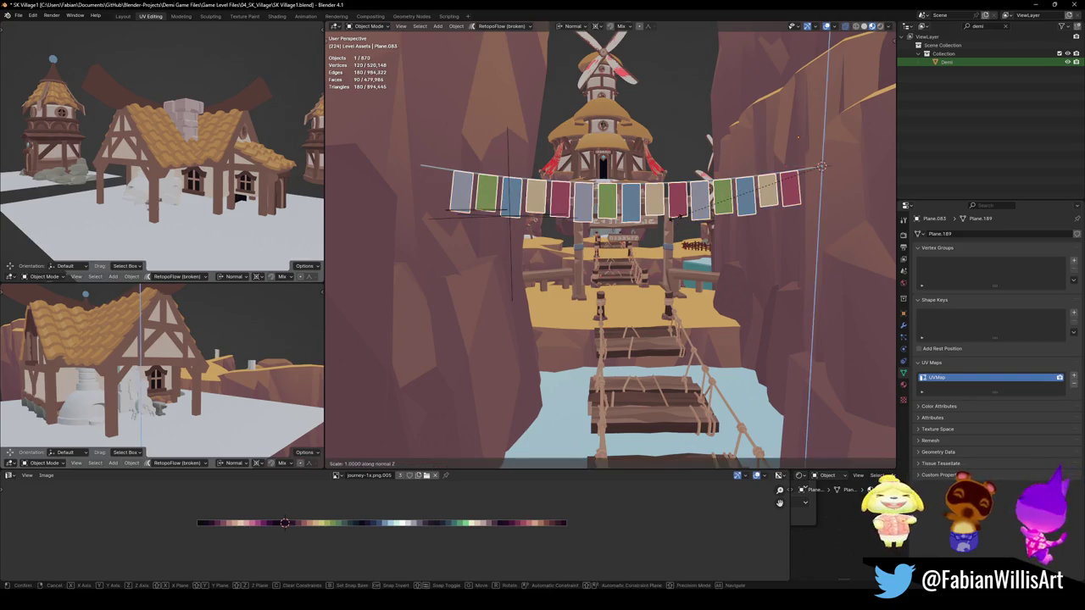
{"action": "left_click", "coordinate": [711, 107]}
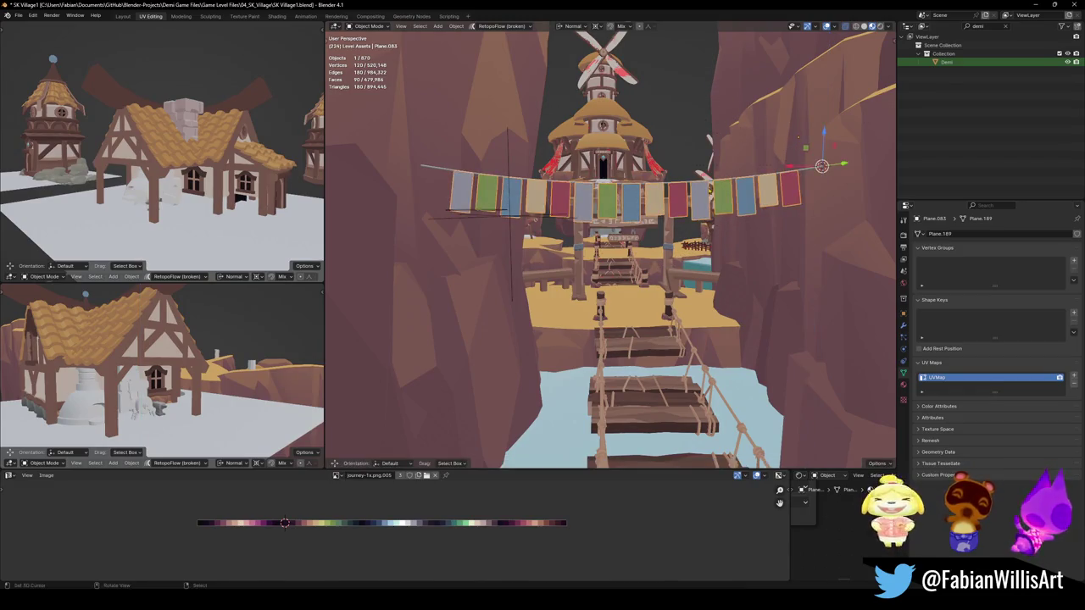
{"action": "key", "text": "Tab"}
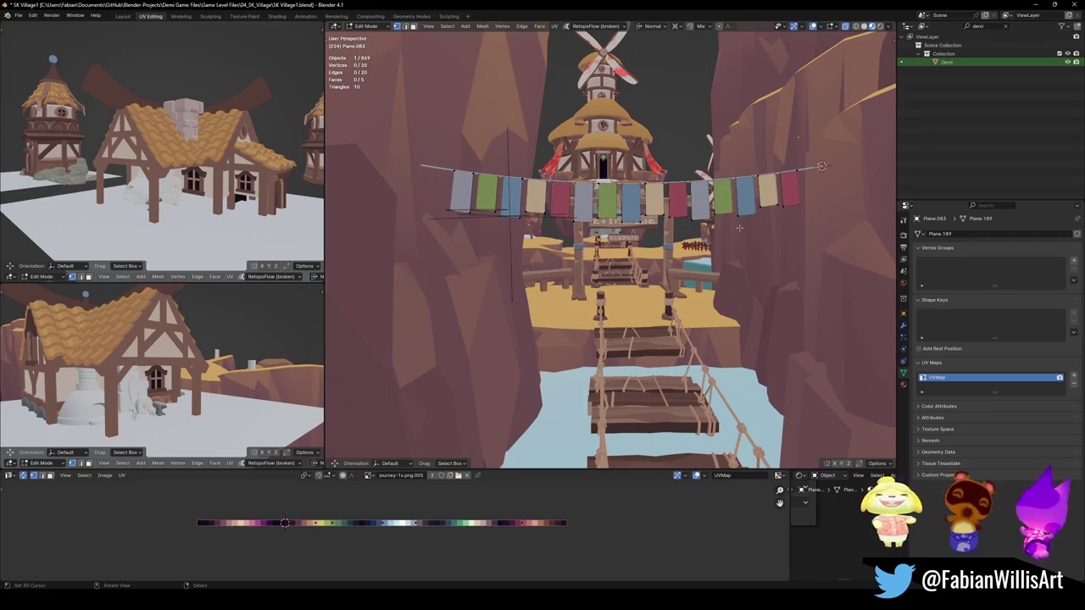
In Object Mode, select the rope curve and banner, rotate them about Z and resize
{"action": "key", "text": "Tab"}
{"action": "mouse_move", "coordinate": [768, 219]}
{"action": "middle_mouse_down"}
{"action": "mouse_move", "coordinate": [825, 164]}
{"action": "mouse_move", "coordinate": [818, 210]}
{"action": "middle_mouse_up"}
{"action": "left_click", "coordinate": [818, 210]}
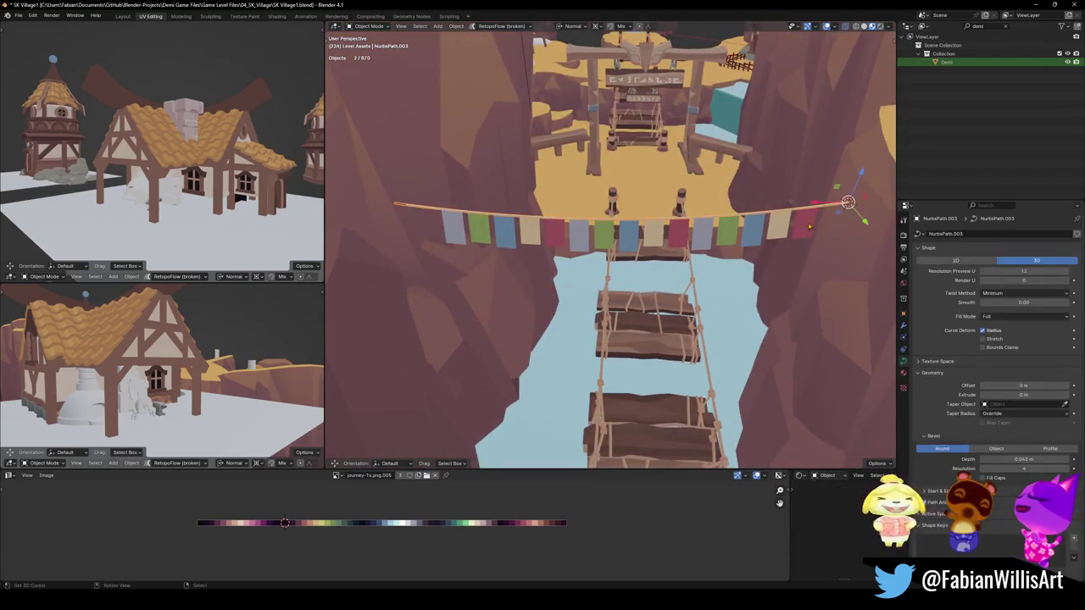
{"action": "left_click", "coordinate": [766, 232], "text": "shift"}
{"action": "key", "text": "r"}
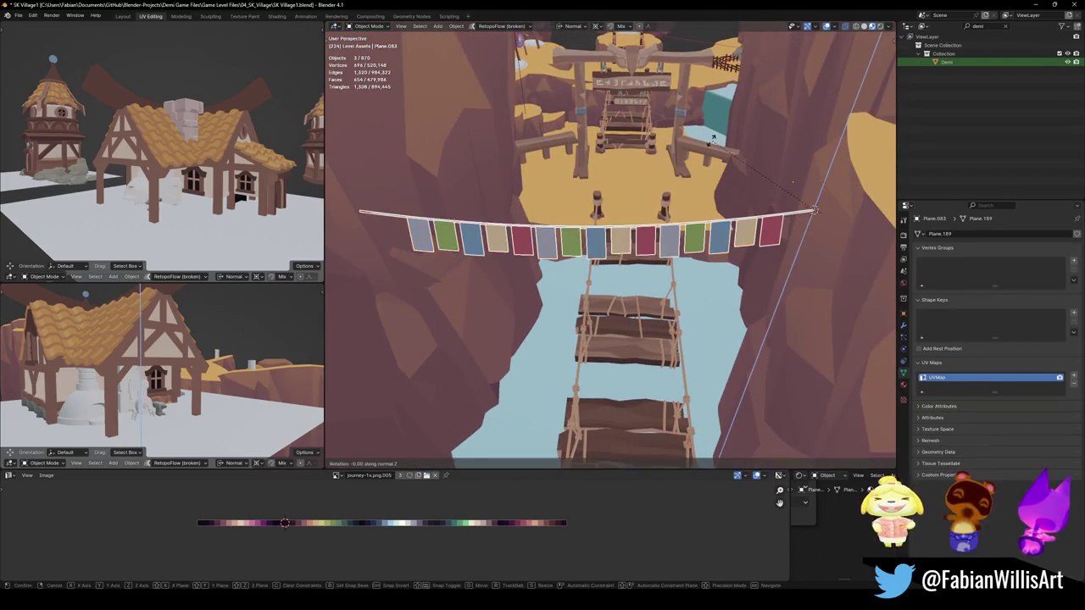
{"action": "key", "text": "z"}
{"action": "key", "text": "z"}
{"action": "left_click", "coordinate": [812, 210]}
{"action": "middle_click_drag", "start_coordinate": [812, 209], "coordinate": [741, 224]}
{"action": "key", "text": "s"}
{"action": "left_click", "coordinate": [741, 222]}
Duplicate the banner and rotate the copy about -45° on Z and 10° on Y
{"action": "key", "text": "shift+d"}
{"action": "right_click", "coordinate": [741, 224]}
{"action": "key", "text": "r"}
{"action": "key", "text": "z"}
{"action": "key", "text": "z"}
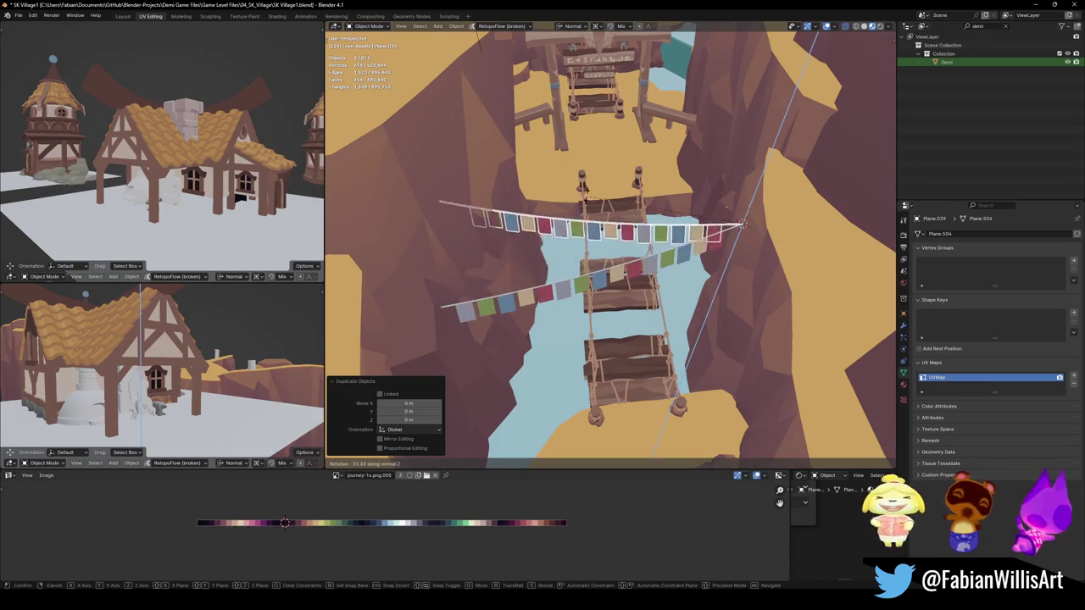
{"action": "left_click", "coordinate": [620, 149]}
{"action": "mouse_move", "coordinate": [620, 149]}
{"action": "middle_mouse_down"}
{"action": "mouse_move", "coordinate": [669, 189]}
{"action": "mouse_move", "coordinate": [690, 248]}
{"action": "middle_mouse_up"}
{"action": "key", "text": "y"}
{"action": "key", "text": "y"}
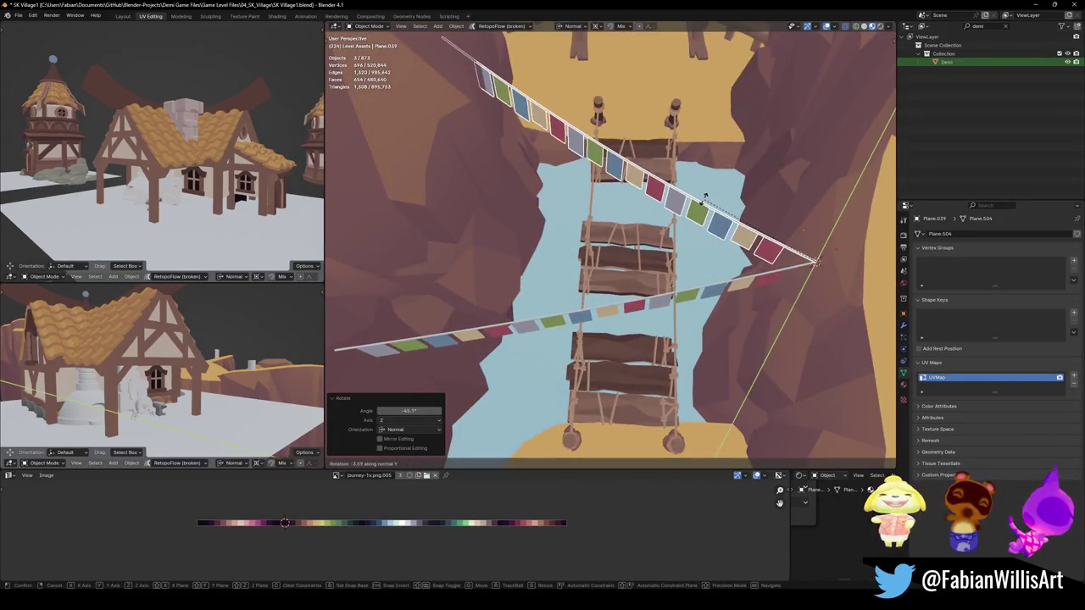
{"action": "left_click", "coordinate": [727, 239]}
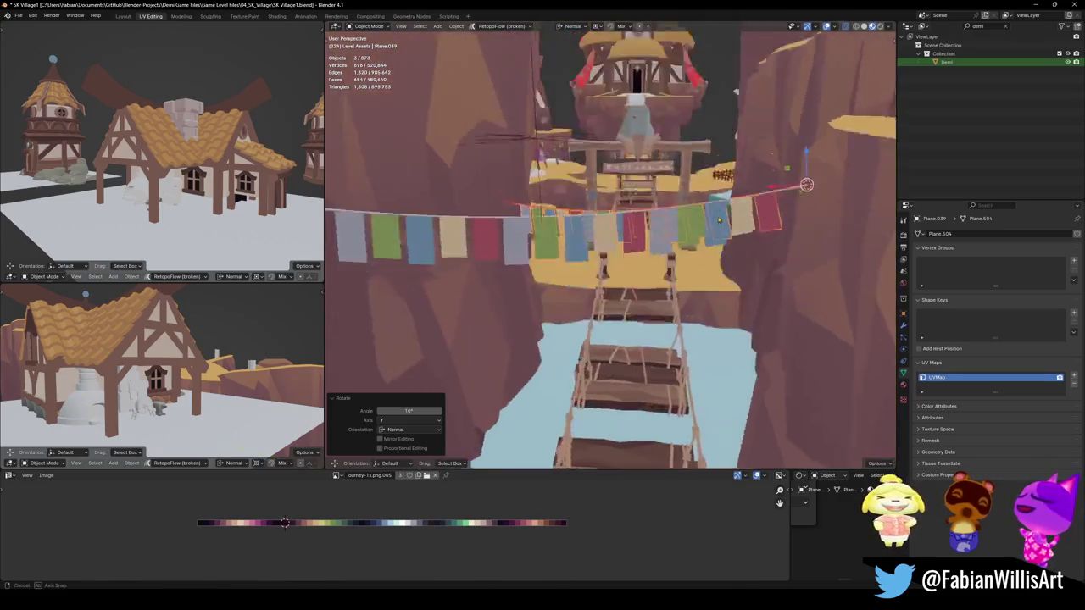
Try tilting the copy further downward on Y, then undo that tilt
{"action": "middle_click_drag", "start_coordinate": [727, 239], "coordinate": [721, 191]}
{"action": "key", "text": "r"}
{"action": "key", "text": "y"}
{"action": "key", "text": "y"}
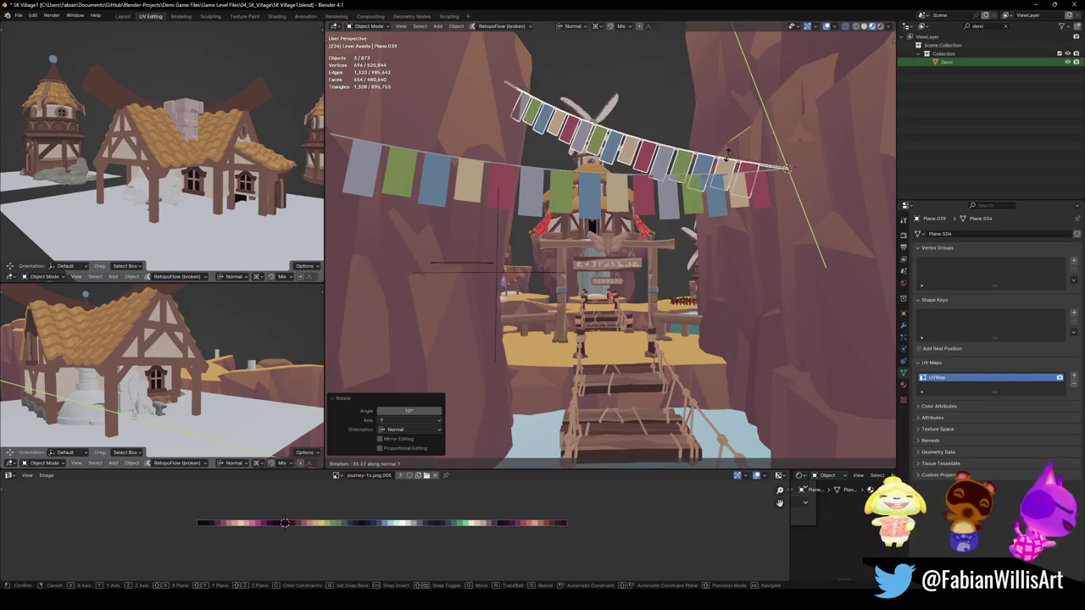
{"action": "left_click", "coordinate": [729, 182]}
{"action": "middle_click_drag", "start_coordinate": [729, 183], "coordinate": [729, 188]}
{"action": "key", "text": "ctrl+z"}
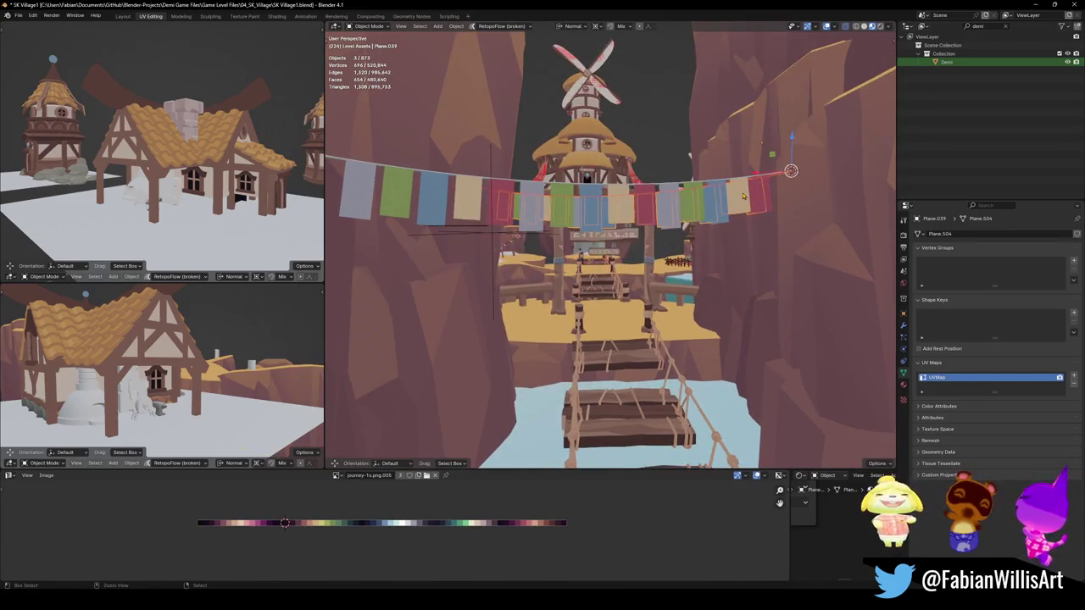
{"action": "scroll", "coordinate": [739, 192], "scroll_direction": "down", "scroll_amount": 2}
Lower the copied banner vertically, then reposition it horizontally across the canyon
{"action": "key", "text": "g"}
{"action": "key", "text": "z"}
{"action": "left_click", "coordinate": [738, 221]}
{"action": "mouse_move", "coordinate": [738, 220]}
{"action": "middle_mouse_down"}
{"action": "mouse_move", "coordinate": [679, 205]}
{"action": "mouse_move", "coordinate": [737, 238]}
{"action": "mouse_move", "coordinate": [699, 241]}
{"action": "middle_mouse_up"}
{"action": "key", "text": "g"}
{"action": "key", "text": "shift+z"}
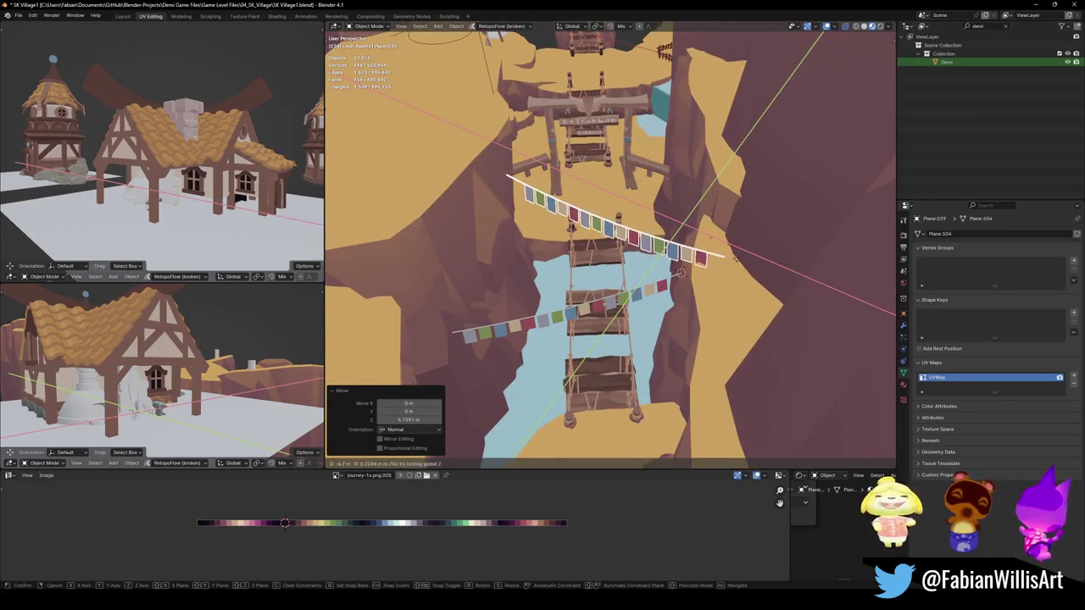
{"action": "left_click", "coordinate": [731, 280]}
{"action": "middle_click_drag", "start_coordinate": [731, 280], "coordinate": [743, 280]}
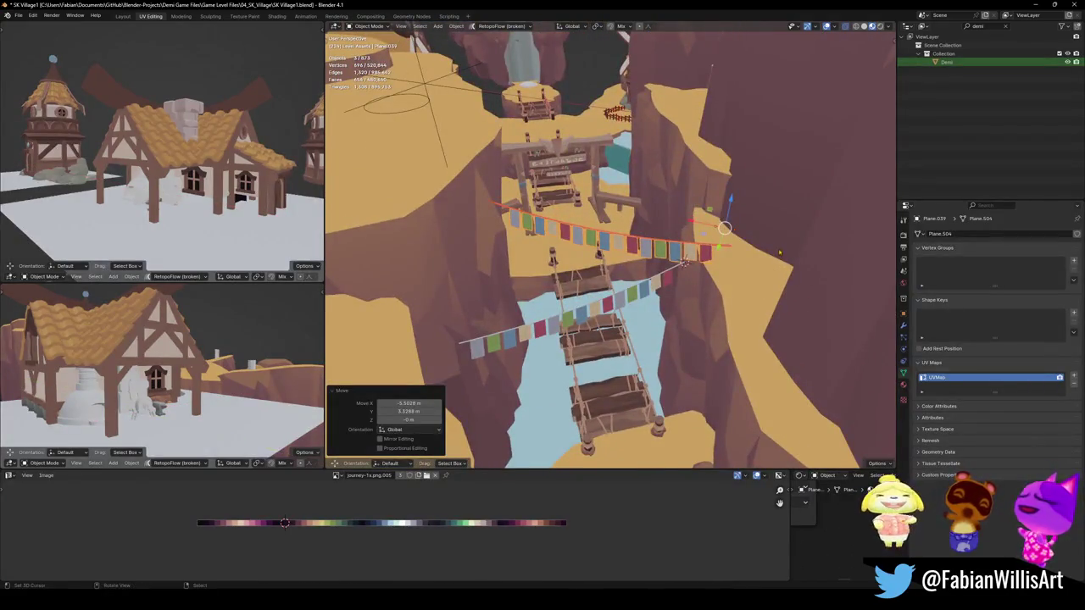
Turn the copy 16° about Z and nudge it horizontally to bridge the cliffs
{"action": "key", "text": "r"}
{"action": "key", "text": "z"}
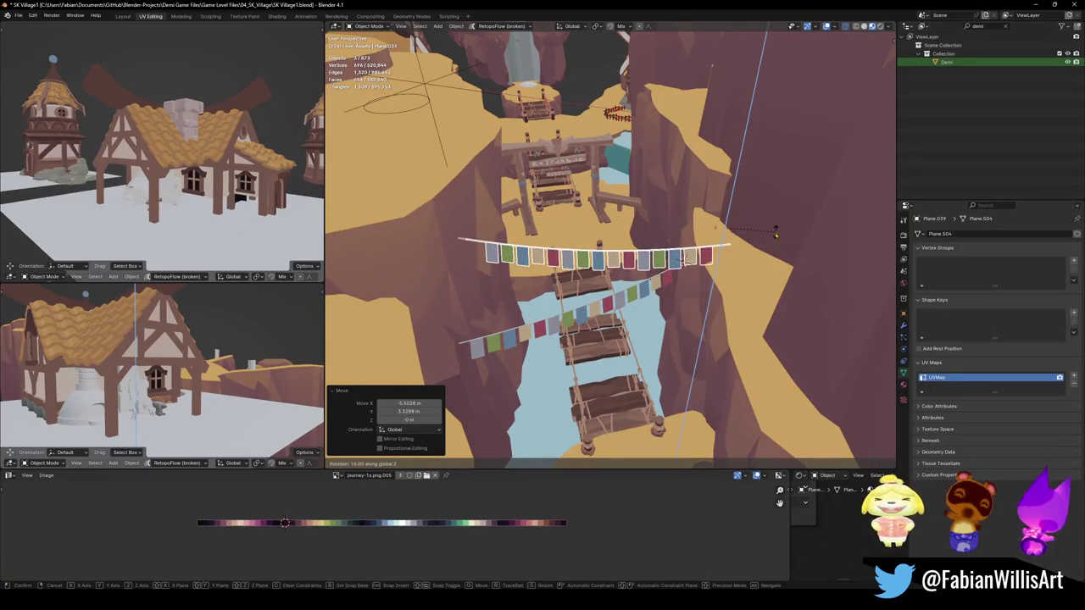
{"action": "left_click", "coordinate": [774, 231]}
{"action": "key", "text": "g"}
{"action": "key", "text": "shift+z"}
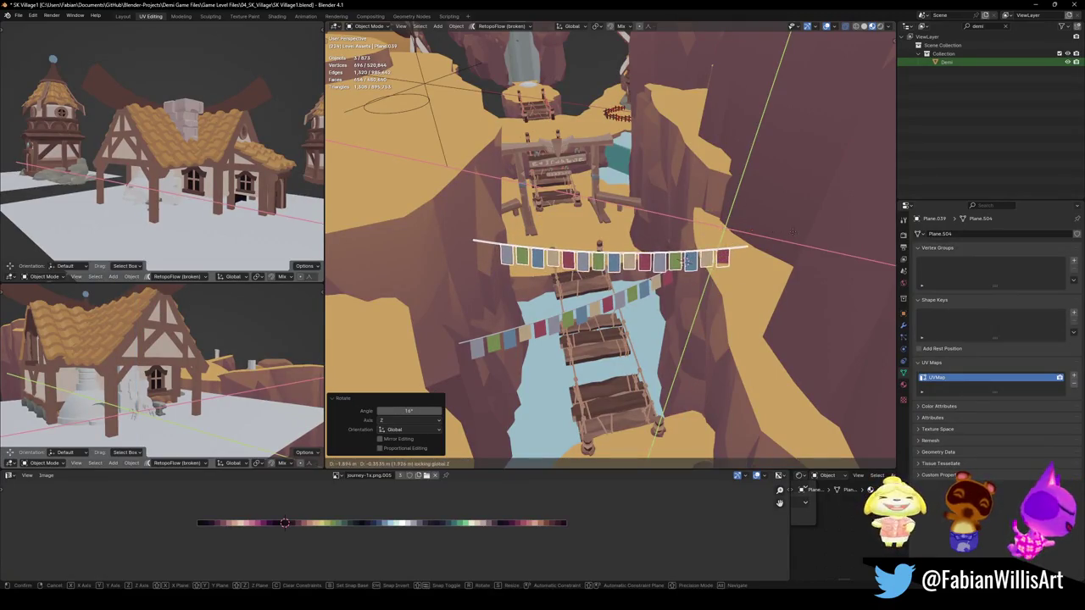
{"action": "left_click", "coordinate": [777, 229]}
{"action": "mouse_move", "coordinate": [777, 229]}
{"action": "middle_mouse_down"}
{"action": "mouse_move", "coordinate": [756, 191]}
{"action": "mouse_move", "coordinate": [737, 194]}
{"action": "mouse_move", "coordinate": [737, 244]}
{"action": "middle_mouse_up"}
{"action": "key", "text": "g"}
{"action": "key", "text": "z"}
{"action": "key", "text": "Escape"}
{"action": "key", "text": "ctrl+z"}
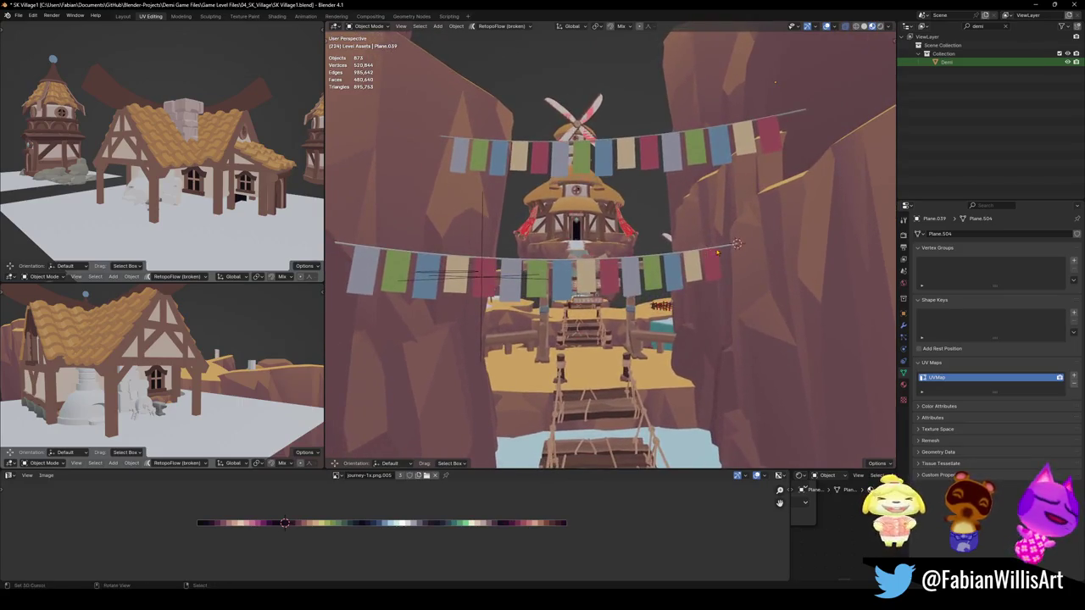
Raise the lower flag garland 15.536 m along Z
{"action": "left_click", "coordinate": [737, 244]}
{"action": "key", "text": "g"}
{"action": "key", "text": "z"}
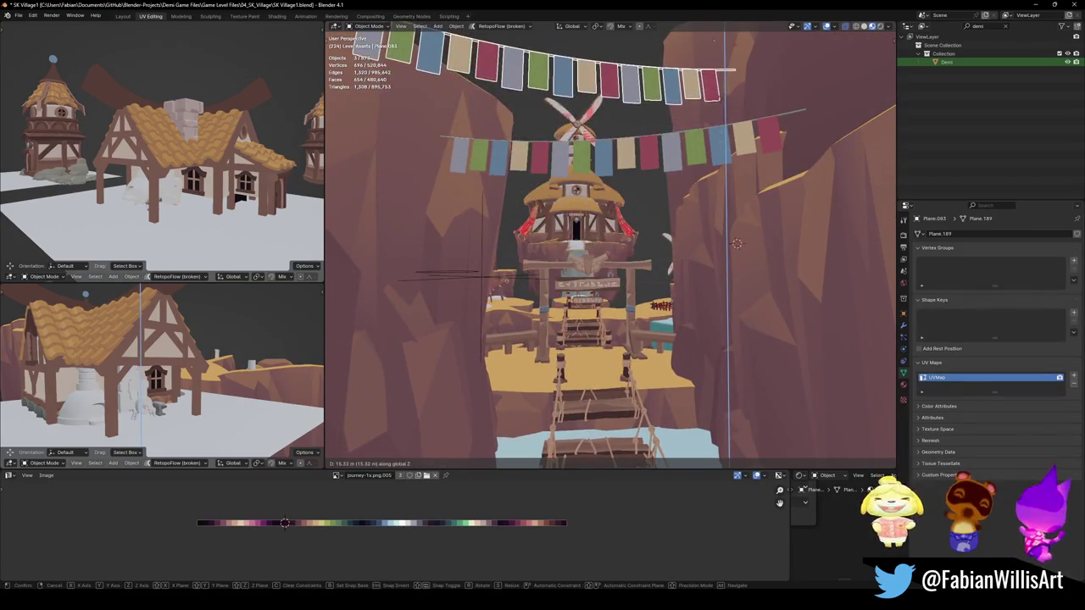
{"action": "left_click", "coordinate": [640, 171]}
{"action": "scroll", "coordinate": [640, 171], "scroll_direction": "up", "scroll_amount": 2}
Fly through the canyon in walk mode to inspect the flag strings, bridge and windmill
{"action": "key", "text": "shift+grave"}
{"action": "key", "text": "s"}
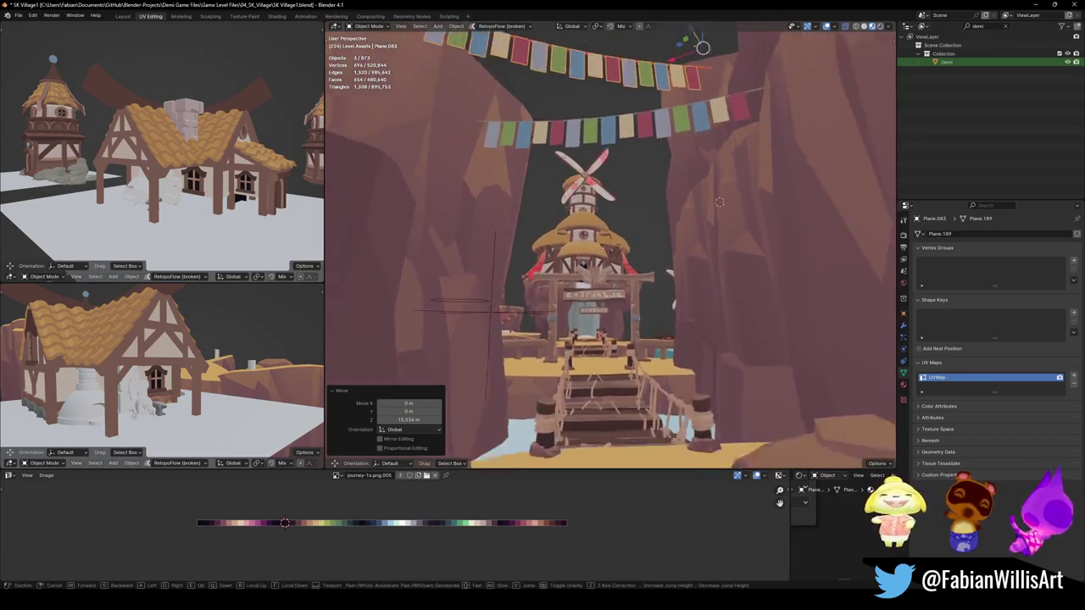
{"action": "key", "text": "w"}
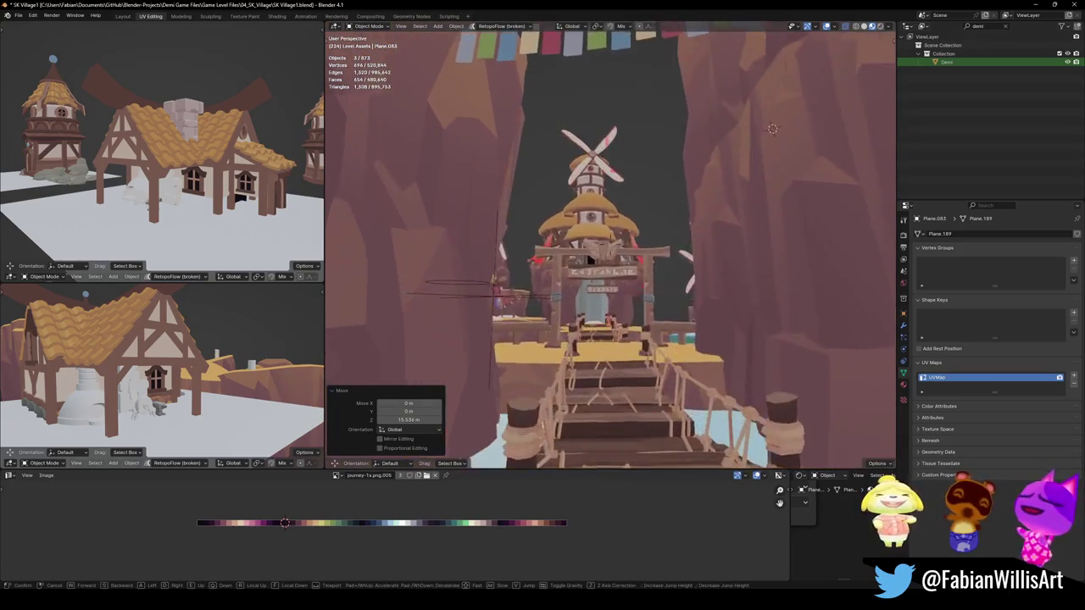
{"action": "key", "text": "s"}
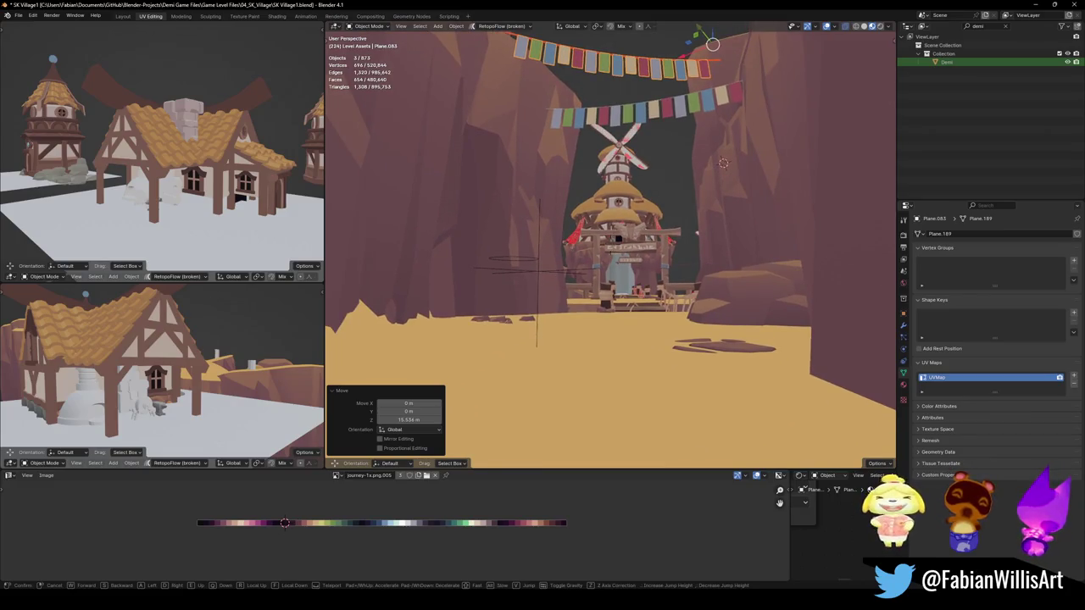
{"action": "key", "text": "w"}
{"action": "key", "text": "s"}
{"action": "key", "text": "w"}
{"action": "key", "text": "s"}
{"action": "key", "text": "Return"}
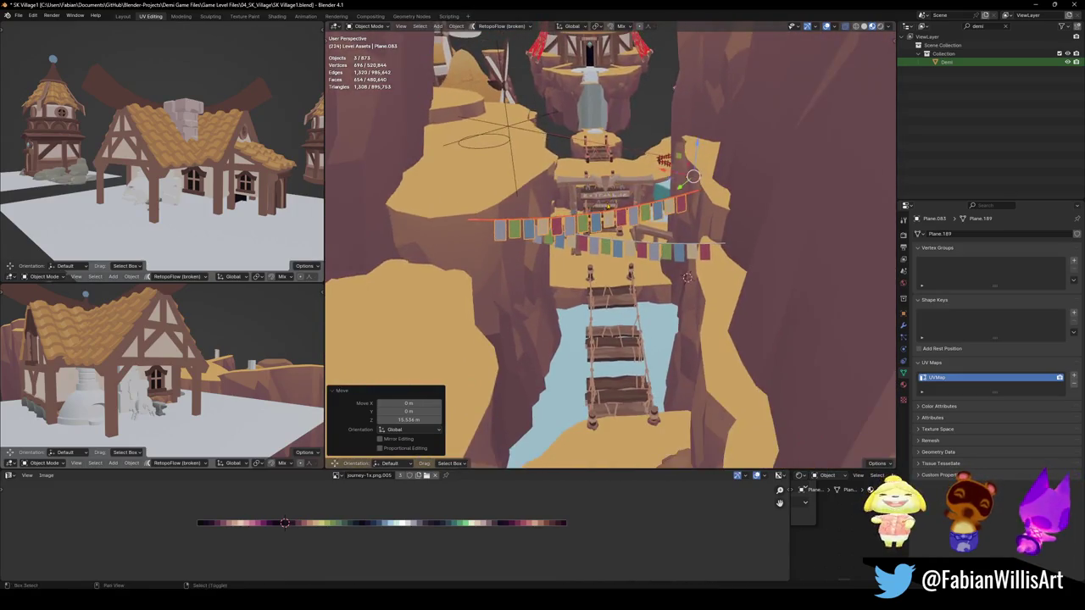
Delete the two selected objects, leaving 870 in the village
{"action": "key", "text": "g"}
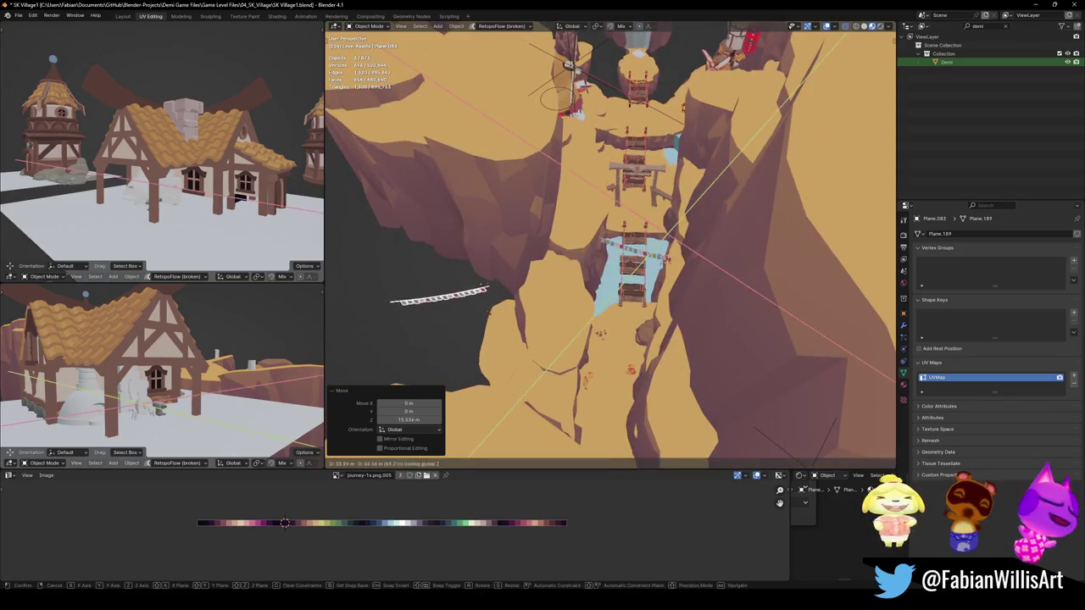
{"action": "key", "text": "Escape"}
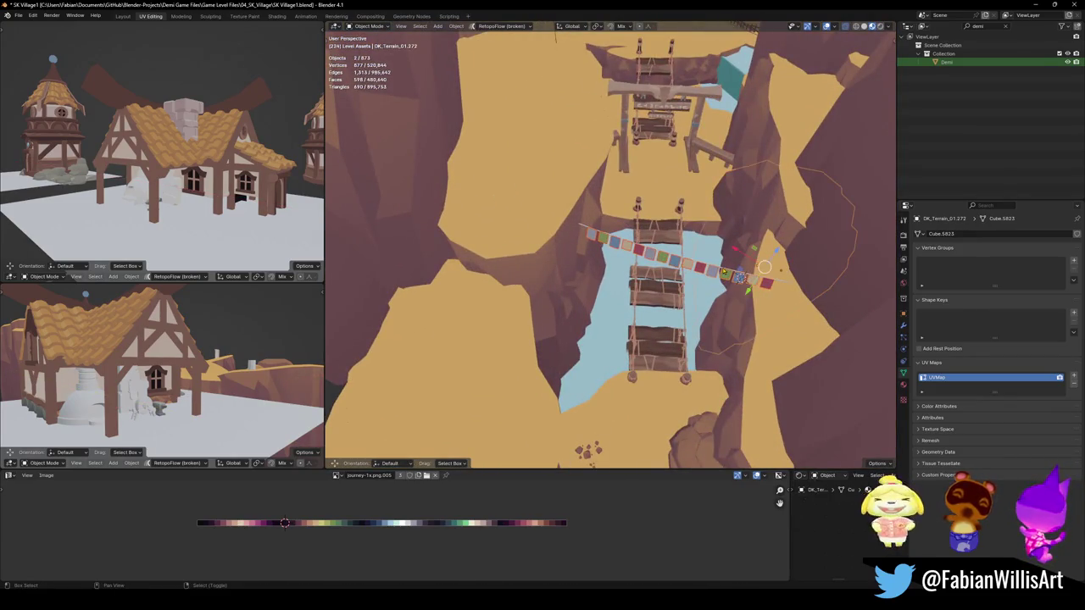
{"action": "key", "text": "Delete"}
{"action": "mouse_move", "coordinate": [725, 273]}
{"action": "middle_mouse_down"}
{"action": "mouse_move", "coordinate": [680, 263]}
{"action": "mouse_move", "coordinate": [635, 227]}
{"action": "middle_mouse_up"}
{"action": "scroll", "coordinate": [678, 263], "scroll_direction": "up", "scroll_amount": 5}
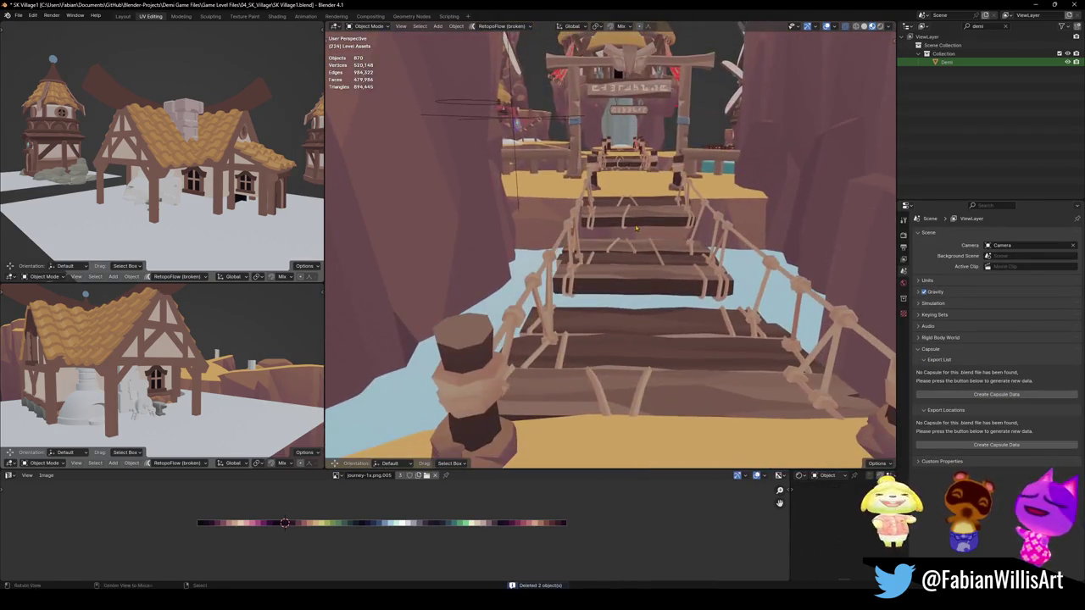
{"action": "scroll", "coordinate": [640, 224], "scroll_direction": "down", "scroll_amount": 3}
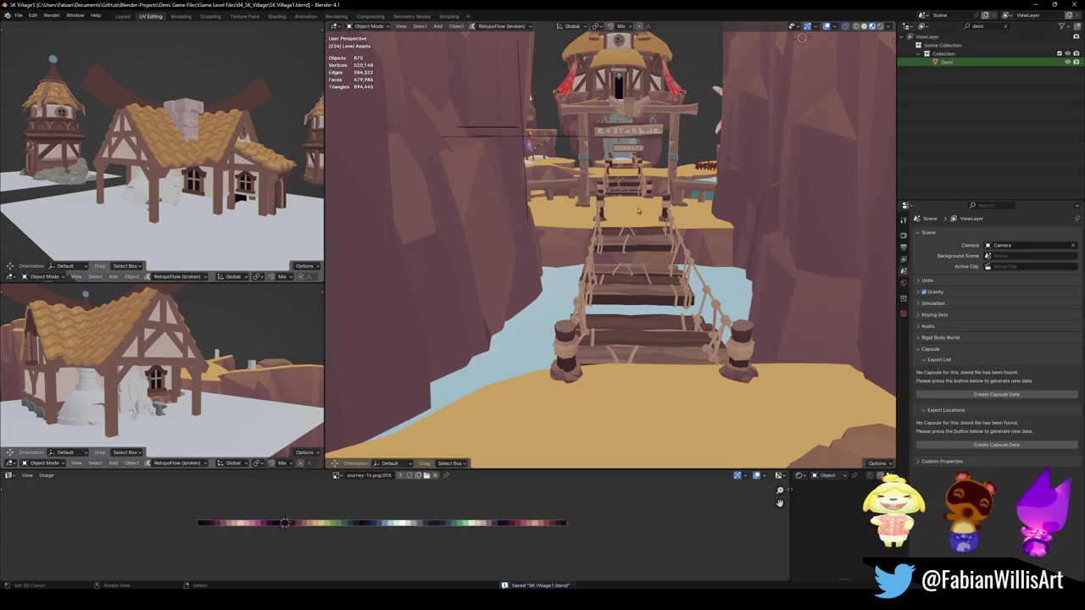
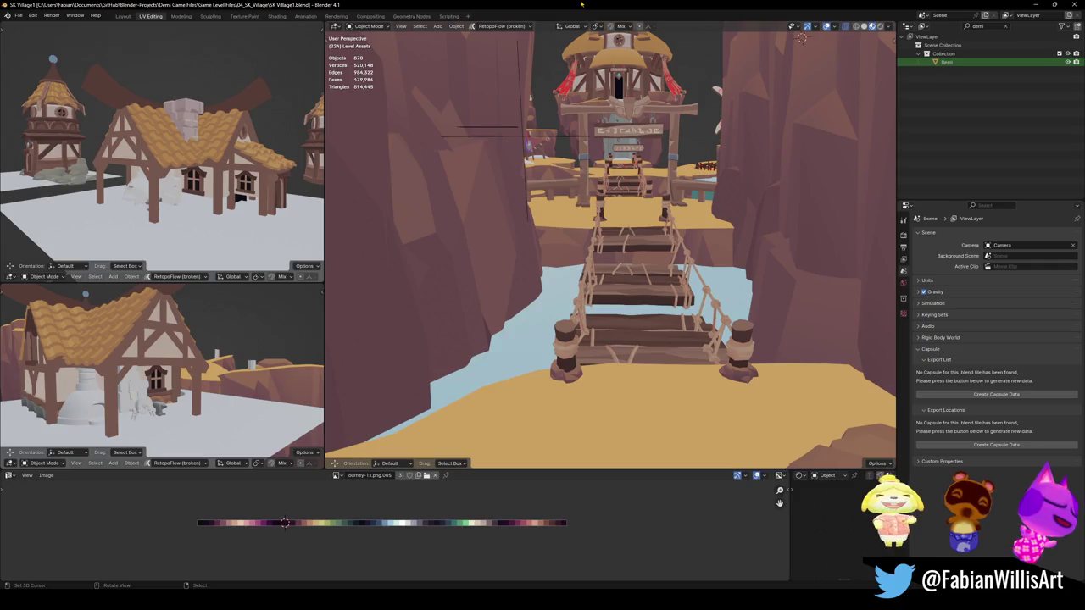
Walk forward into the canyon at ground level in Walk Navigation
{"action": "key", "text": "shift+grave"}
{"action": "key", "text": "w"}
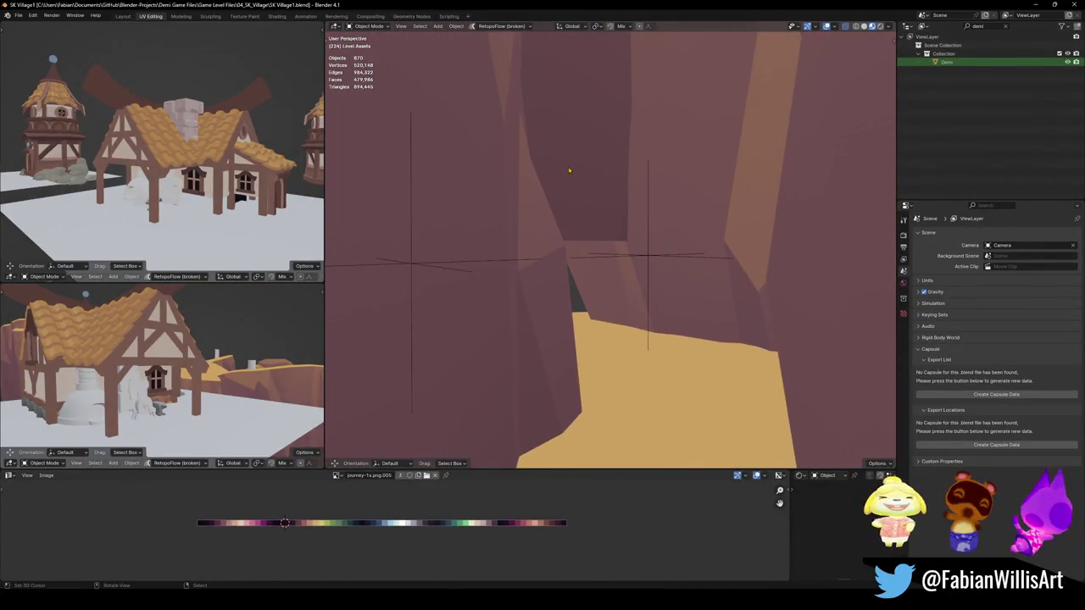
{"action": "left_click", "coordinate": [569, 169]}
Cancel the stray vertical terrain move, clear the selection, and resume walking
{"action": "key", "text": "g"}
{"action": "key", "text": "z"}
{"action": "right_click", "coordinate": [581, 263]}
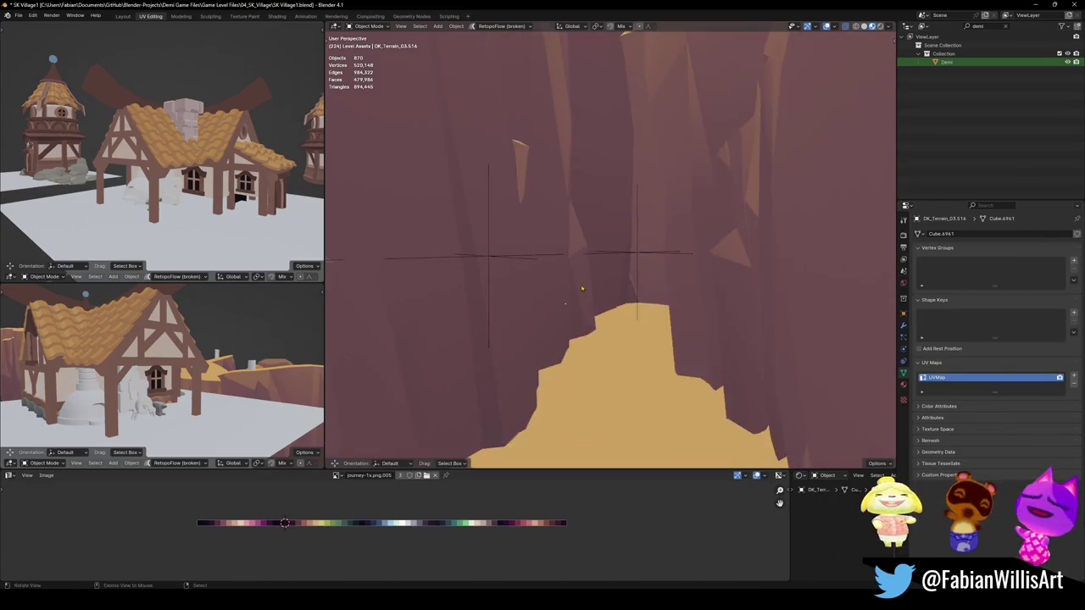
{"action": "key", "text": "ctrl+z"}
{"action": "key", "text": "shift+grave"}
Walk along the canyon wall toward the sunlit ledges and stop at that view
{"action": "key", "text": "w"}
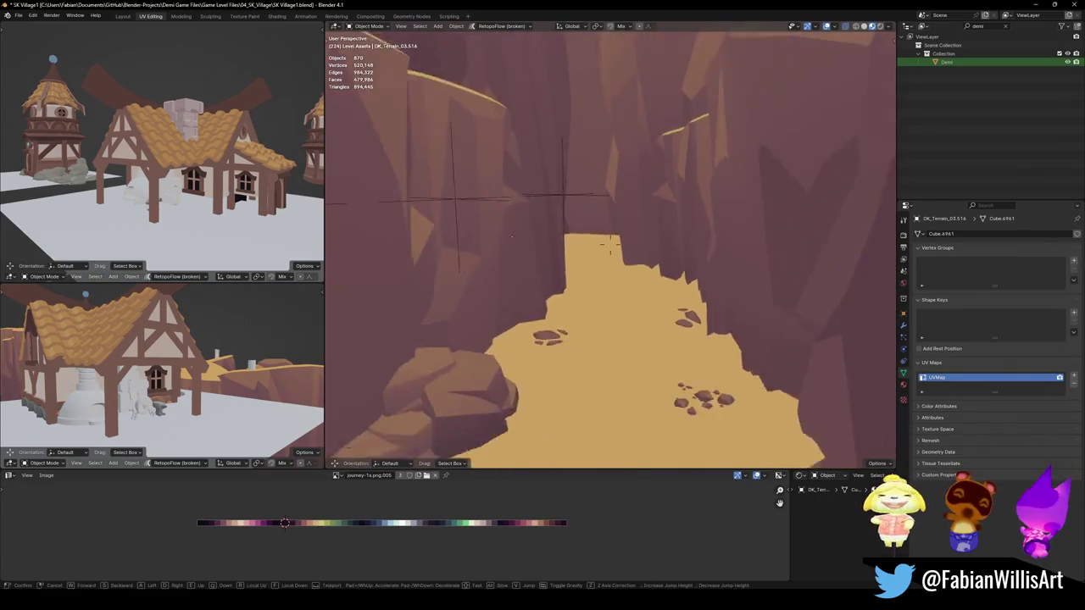
{"action": "key", "text": "w"}
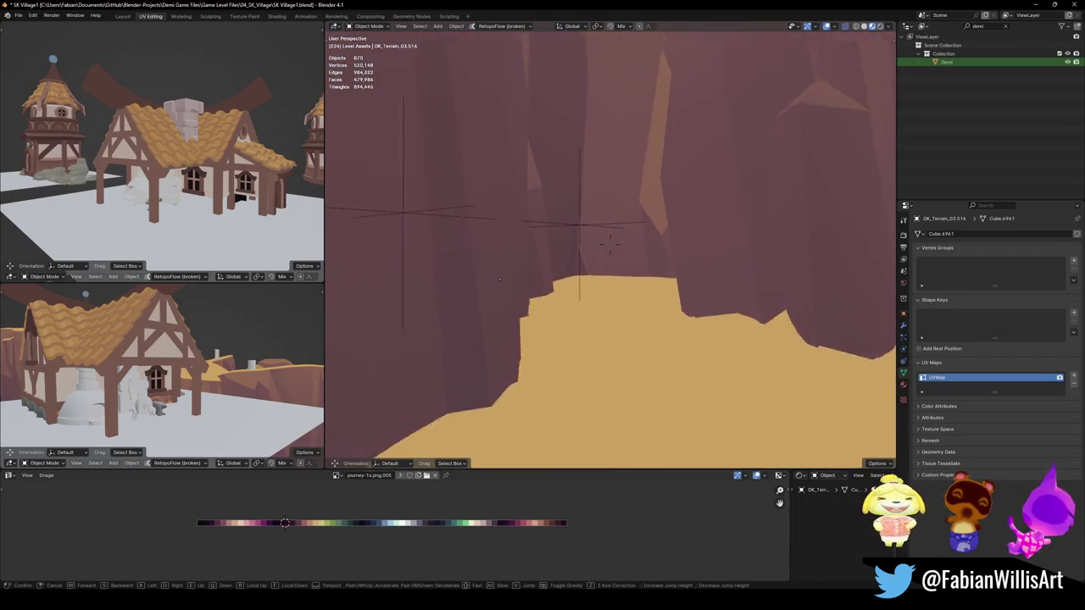
{"action": "key", "text": "w"}
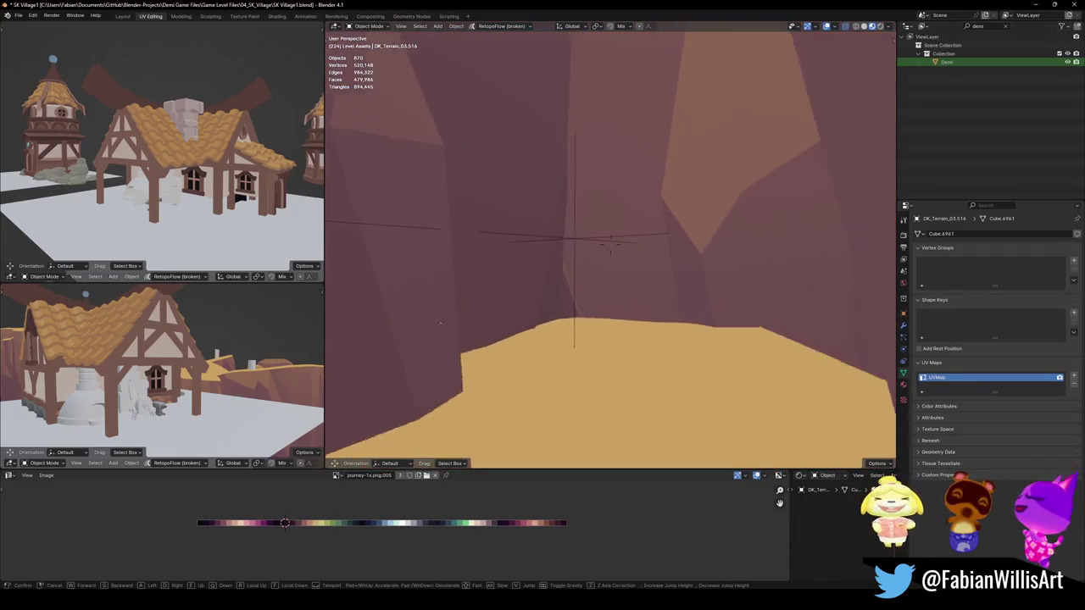
{"action": "key", "text": "w"}
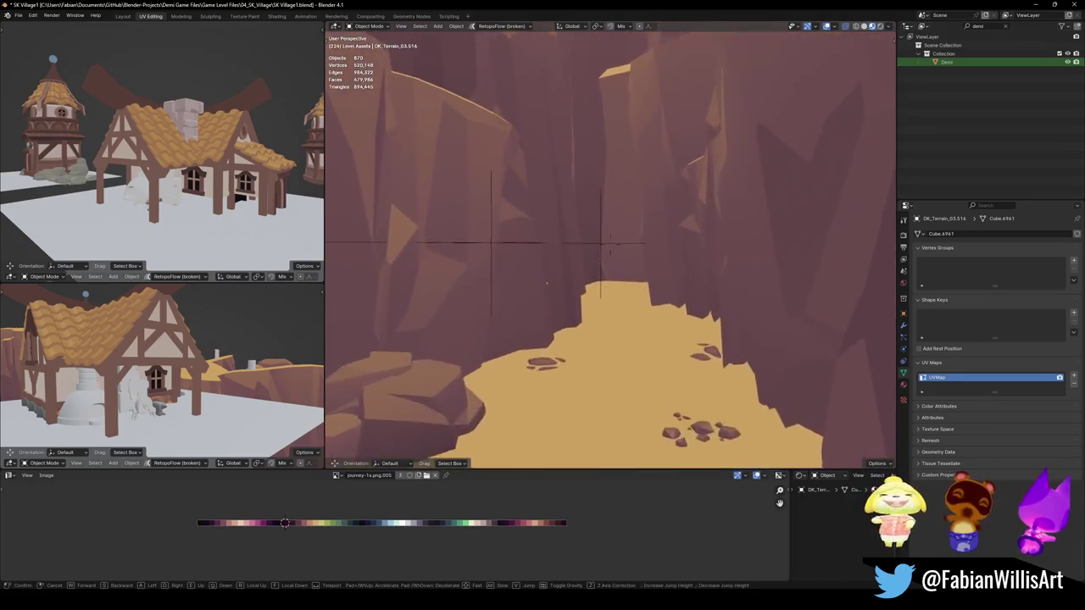
{"action": "key", "text": "w"}
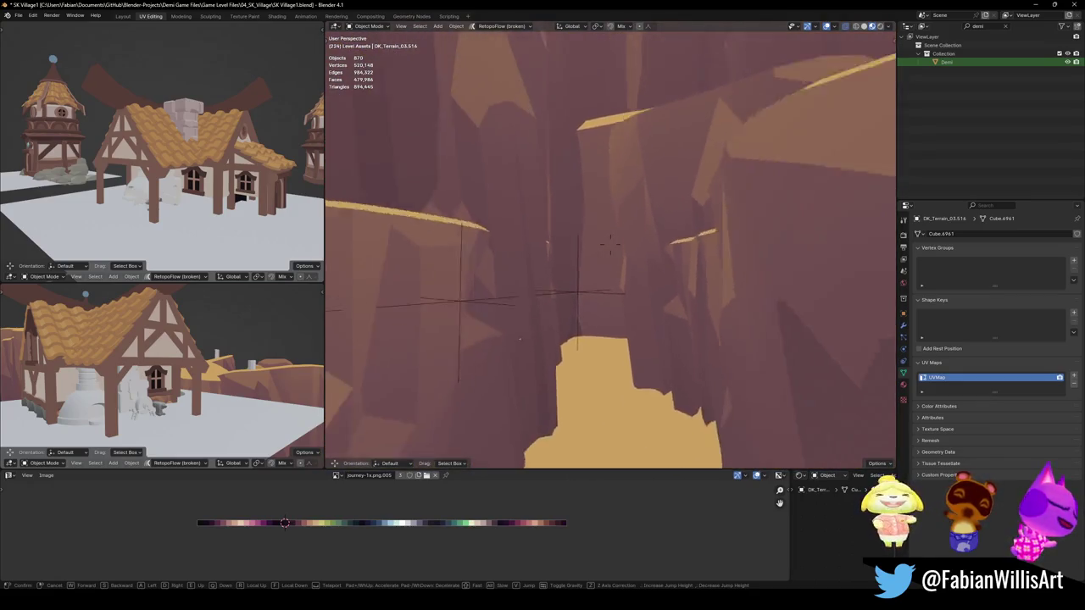
{"action": "key", "text": "s"}
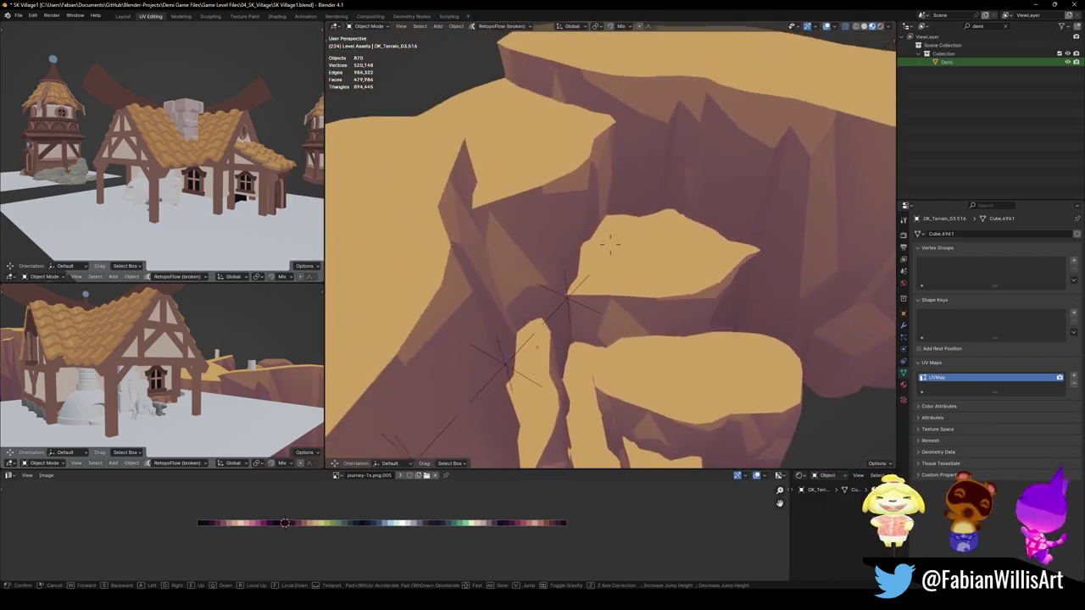
{"action": "left_click", "coordinate": [611, 246]}
Rotate the rock ledge around the vertical axis
{"action": "left_click", "coordinate": [712, 237]}
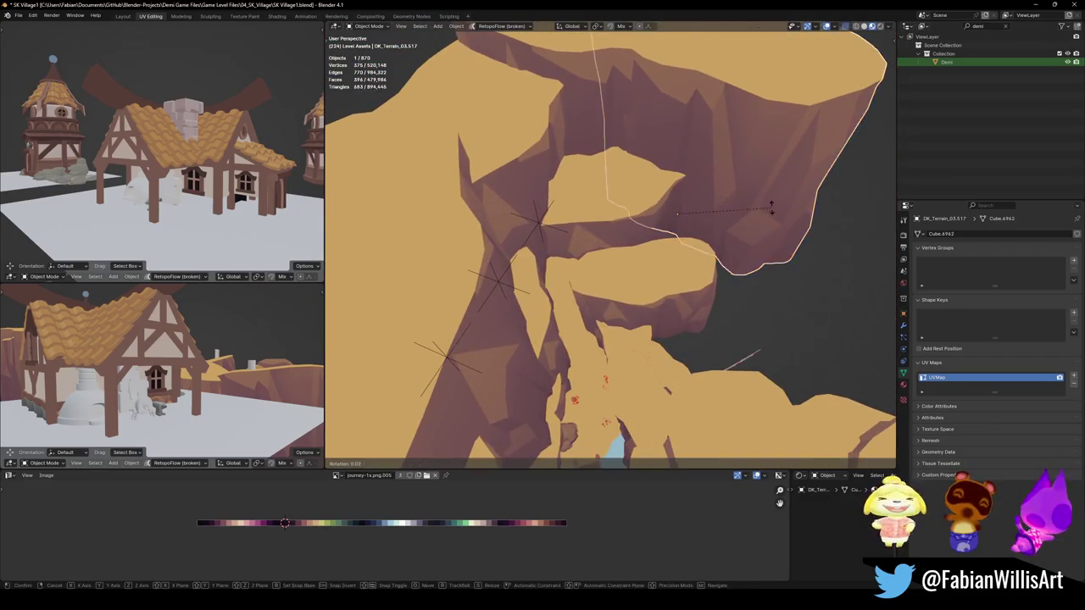
{"action": "key", "text": "r"}
{"action": "key", "text": "z"}
{"action": "left_click", "coordinate": [707, 240]}
Reset rock DK_Terrain_03.514's rotation and turn it to -45.3° about Z
{"action": "left_click", "coordinate": [644, 257]}
{"action": "key", "text": "r"}
{"action": "key", "text": "z"}
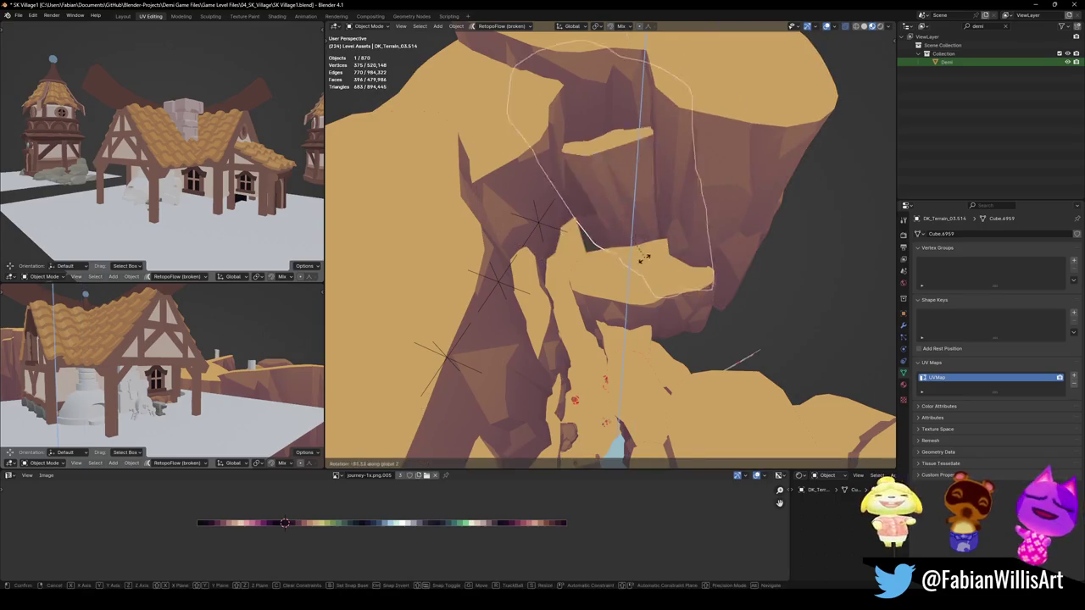
{"action": "left_click", "coordinate": [644, 257]}
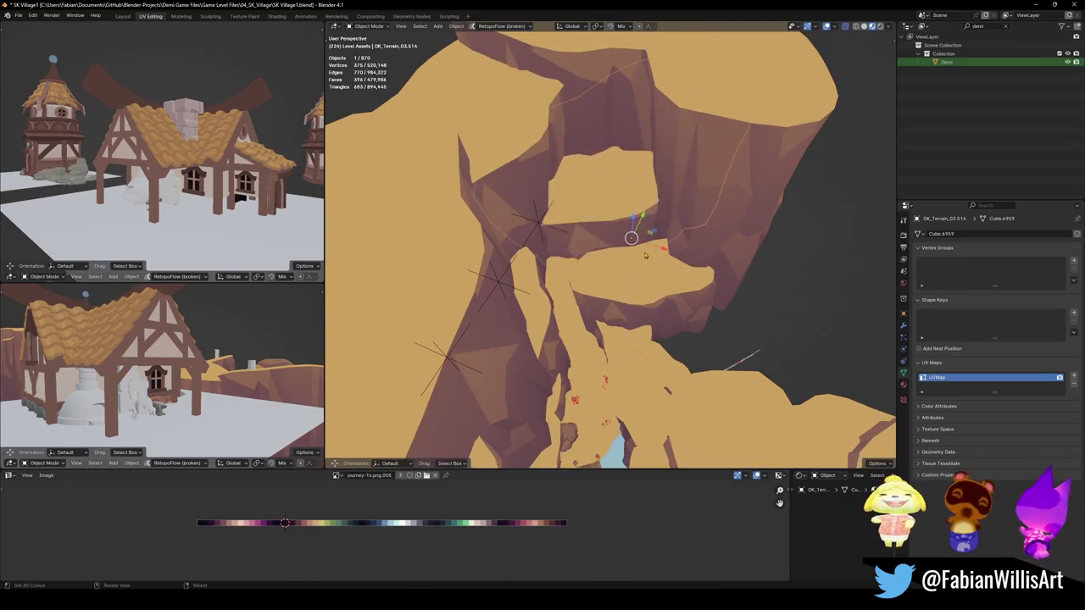
{"action": "key", "text": "alt+r"}
{"action": "key", "text": "r"}
{"action": "key", "text": "z"}
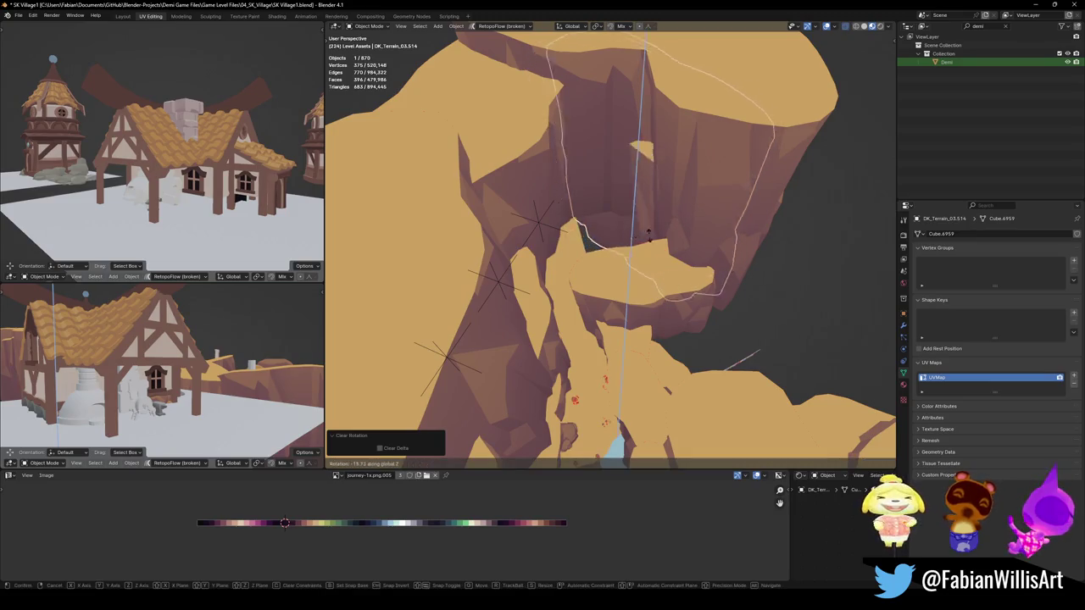
{"action": "left_click", "coordinate": [564, 267]}
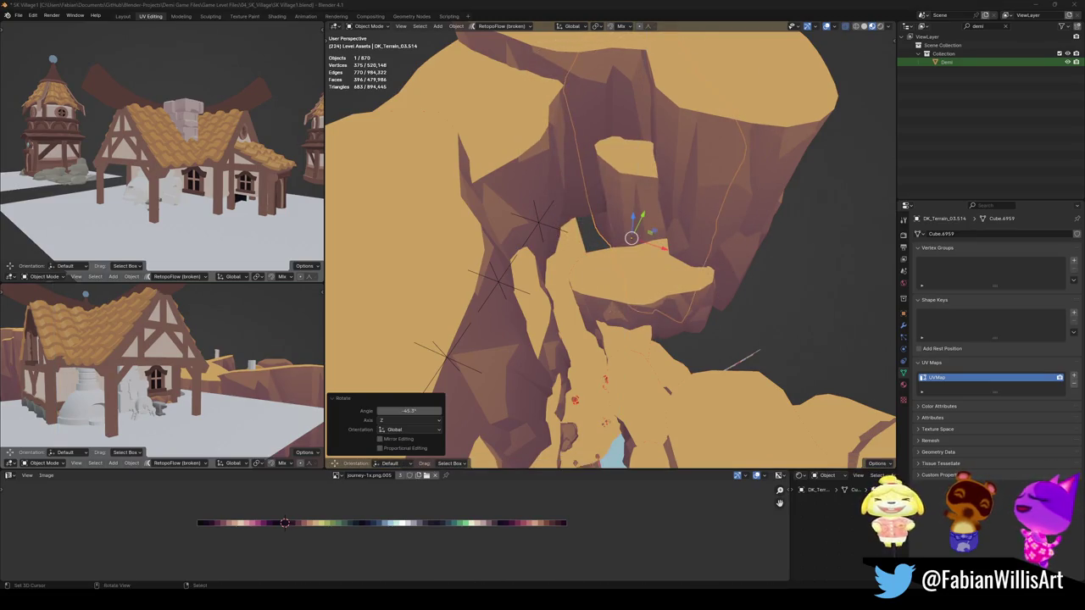
Reposition the rock and scale it down to 0.557
{"action": "key", "text": "g"}
{"action": "left_click", "coordinate": [598, 266]}
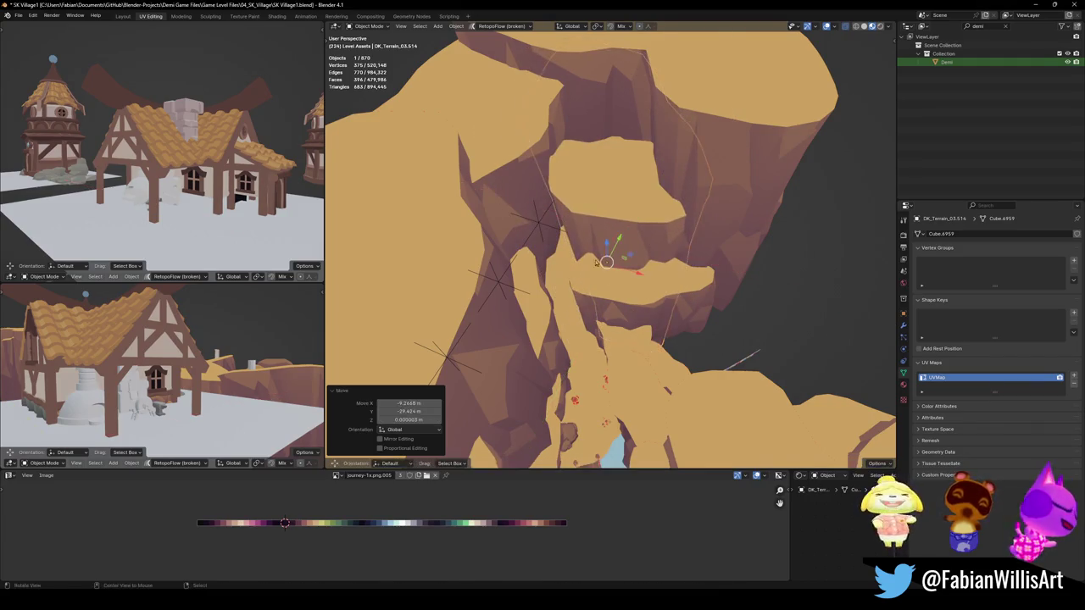
{"action": "scroll", "coordinate": [605, 242], "scroll_direction": "up", "scroll_amount": 5}
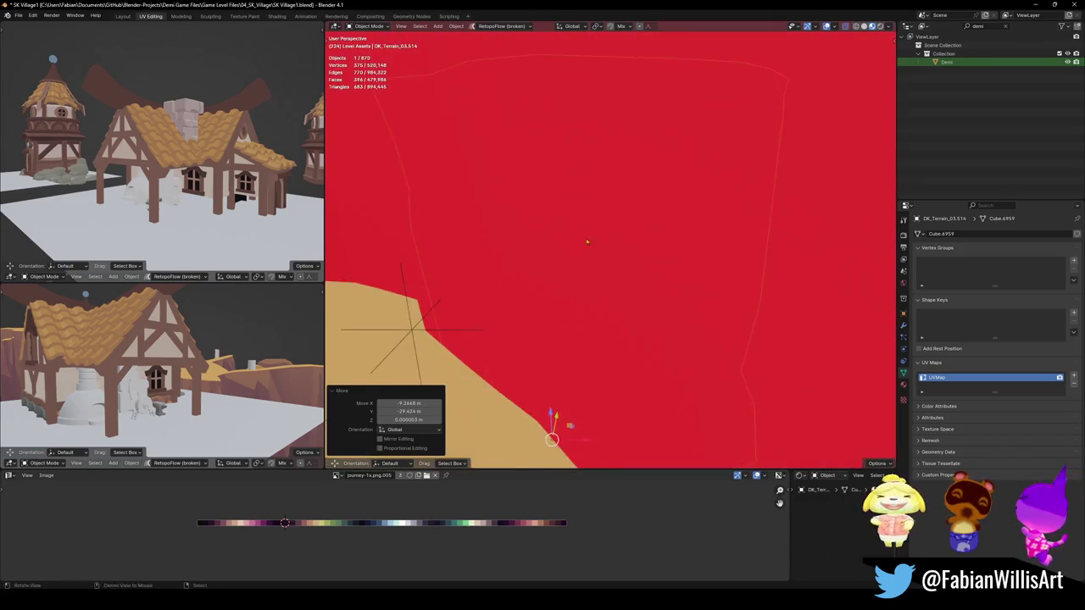
{"action": "key", "text": "s"}
{"action": "left_click", "coordinate": [572, 309]}
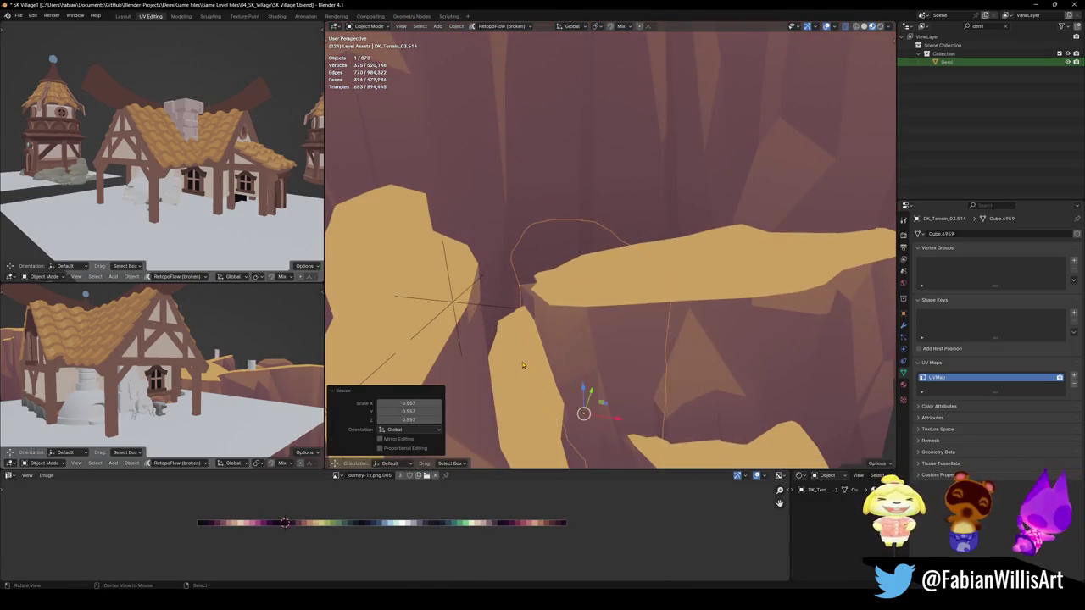
{"action": "middle_click_drag", "start_coordinate": [572, 309], "coordinate": [591, 297]}
Move the rock to a new spot along the ground plane
{"action": "key", "text": "g"}
{"action": "key", "text": "z"}
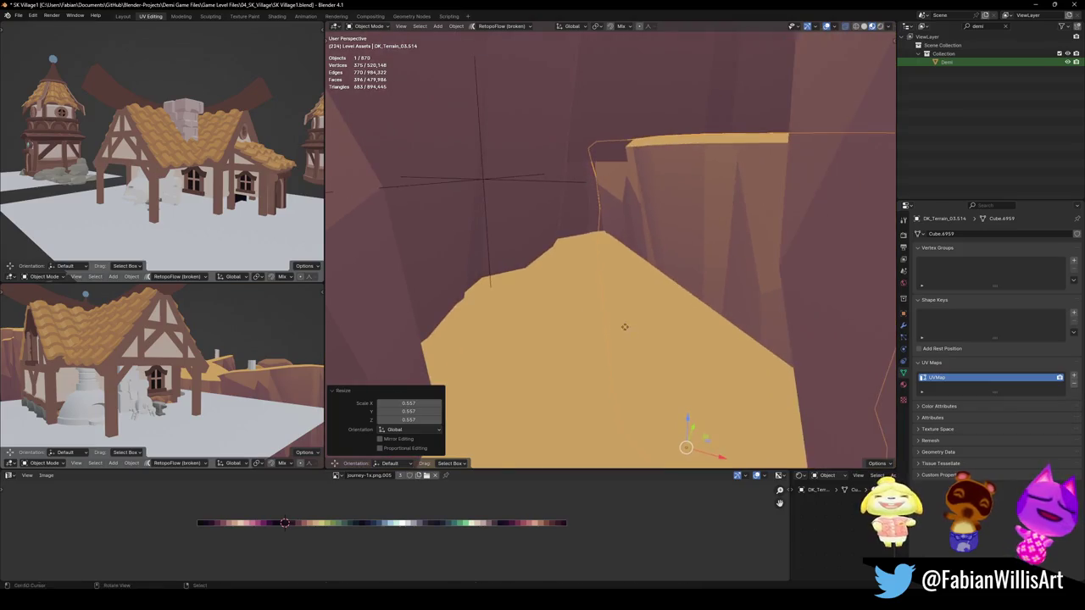
{"action": "key", "text": "shift+z"}
{"action": "left_click", "coordinate": [608, 219]}
{"action": "mouse_move", "coordinate": [609, 220]}
{"action": "middle_mouse_down"}
{"action": "mouse_move", "coordinate": [578, 258]}
{"action": "mouse_move", "coordinate": [593, 255]}
{"action": "middle_mouse_up"}
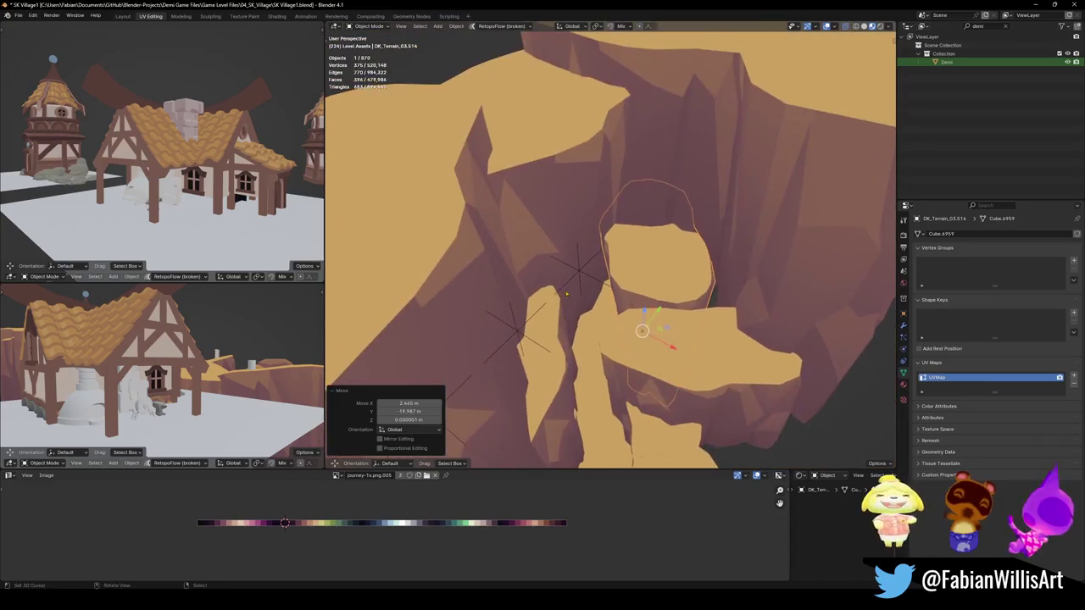
Turn the rock 24.4°, shrink it to 0.514 and slide it level to a new spot
{"action": "key", "text": "r"}
{"action": "key", "text": "z"}
{"action": "left_click", "coordinate": [603, 237]}
{"action": "key", "text": "s"}
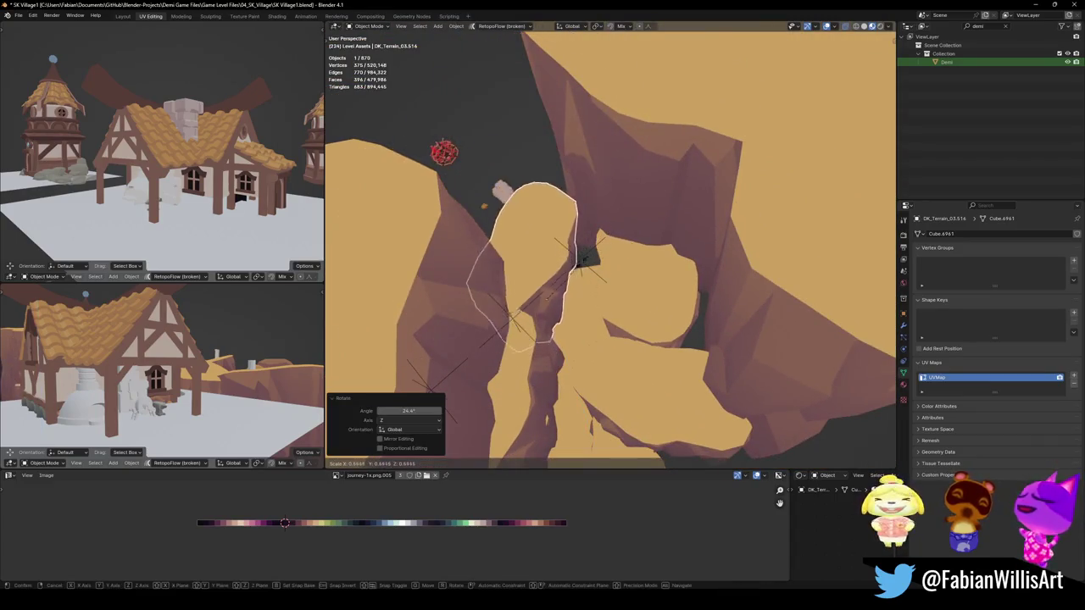
{"action": "left_click", "coordinate": [582, 257]}
{"action": "key", "text": "g"}
{"action": "key", "text": "shift+z"}
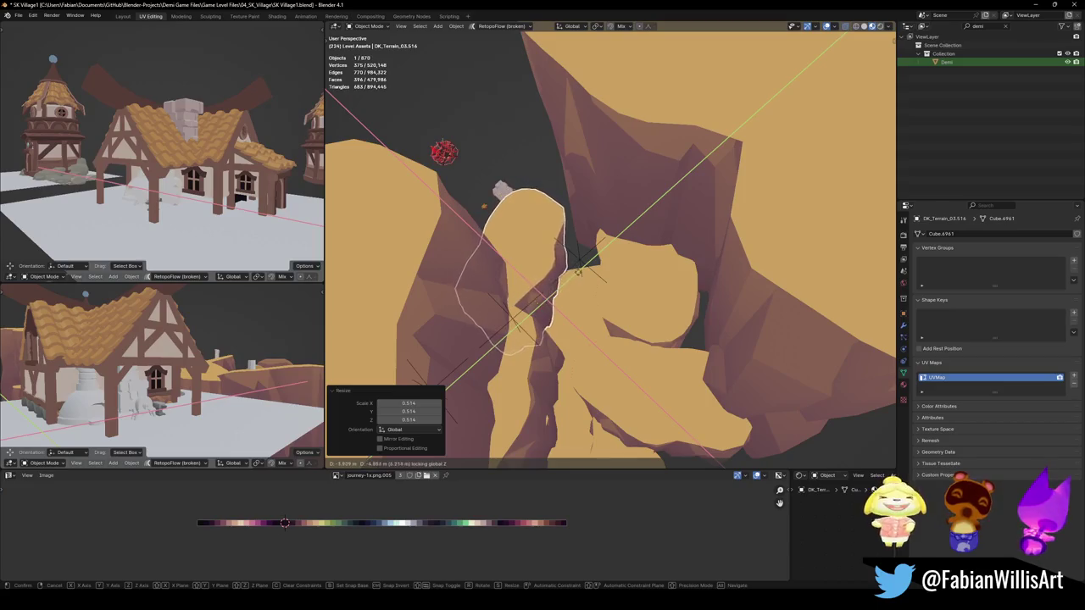
{"action": "left_click", "coordinate": [578, 271]}
{"action": "middle_click_drag", "start_coordinate": [578, 271], "coordinate": [628, 255]}
Rotate tall rock DK_Terrain_03.515 and turn the narrow rock 5.12° about Z
{"action": "left_click", "coordinate": [644, 187]}
{"action": "key", "text": "r"}
{"action": "key", "text": "z"}
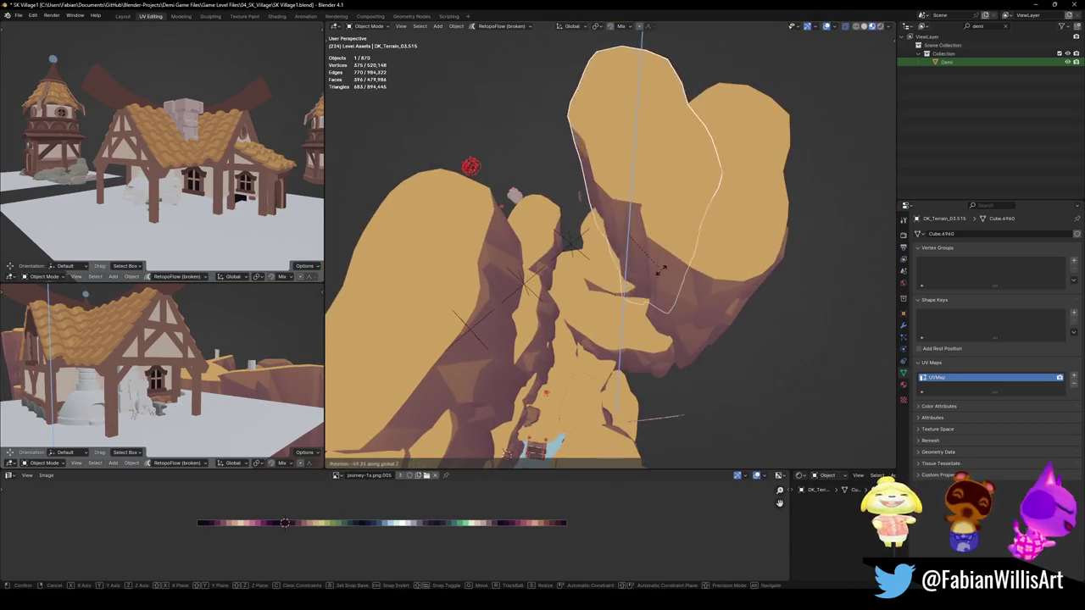
{"action": "left_click", "coordinate": [661, 267]}
{"action": "left_click", "coordinate": [627, 235]}
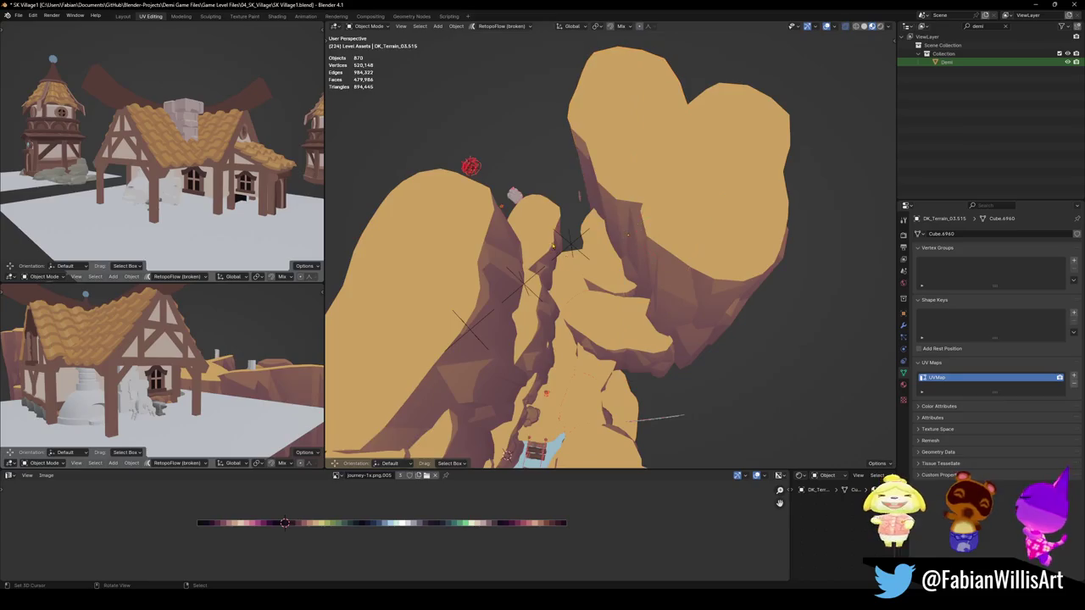
{"action": "left_click", "coordinate": [586, 267]}
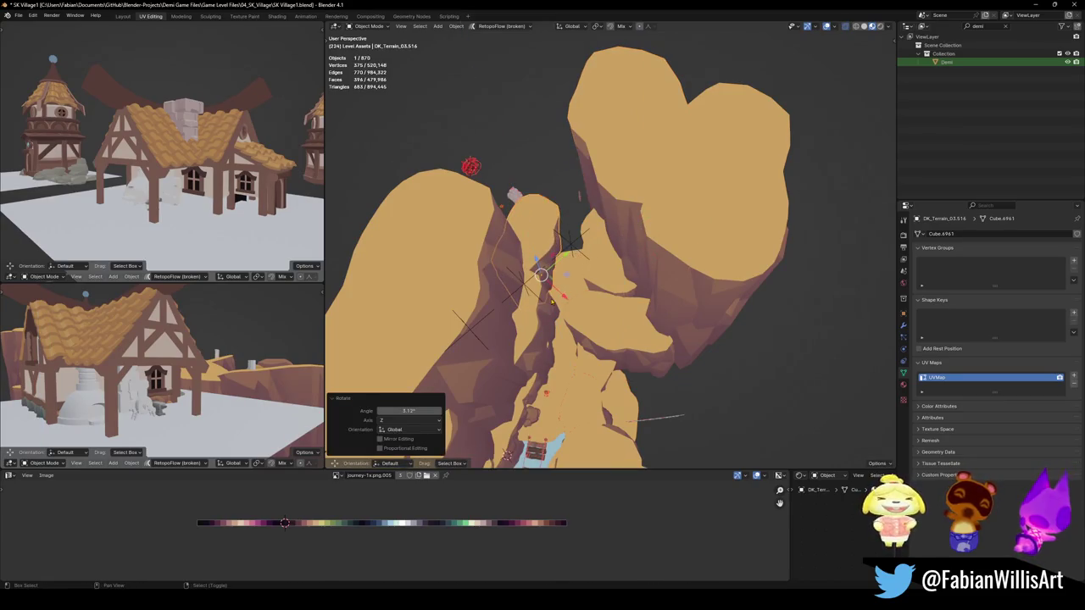
Duplicate the narrow rock, turn the copy 37.4° and place it higher up
{"action": "key", "text": "shift+d"}
{"action": "key", "text": "shift+z"}
{"action": "left_click", "coordinate": [573, 244]}
{"action": "key", "text": "r"}
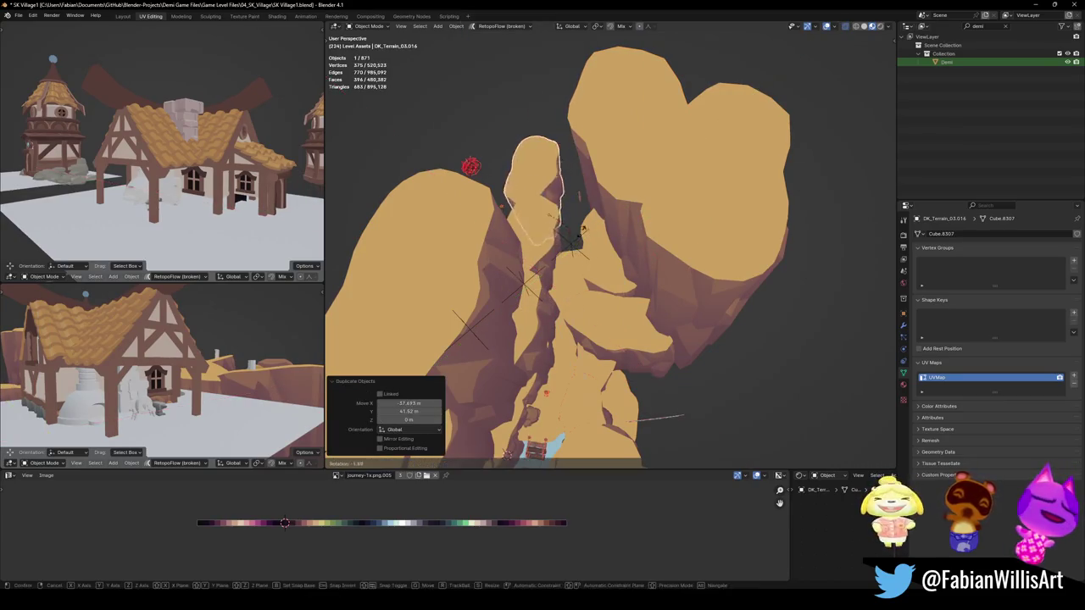
{"action": "left_click", "coordinate": [582, 213]}
{"action": "key", "text": "g"}
{"action": "key", "text": "shift+z"}
{"action": "left_click", "coordinate": [573, 244]}
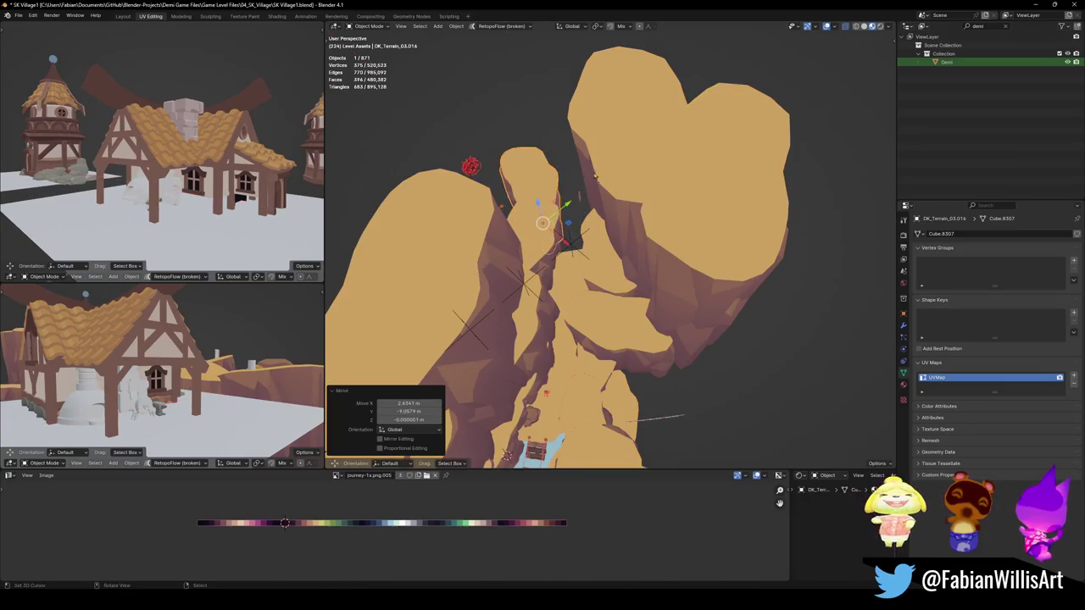
Make a second rock copy, place it and scale it to 0.624
{"action": "key", "text": "shift+d"}
{"action": "key", "text": "shift+z"}
{"action": "left_click", "coordinate": [639, 178]}
{"action": "key", "text": "s"}
{"action": "left_click", "coordinate": [605, 164]}
{"action": "scroll", "coordinate": [585, 167], "scroll_direction": "up", "scroll_amount": 3}
{"action": "middle_click_drag", "start_coordinate": [588, 170], "coordinate": [631, 263]}
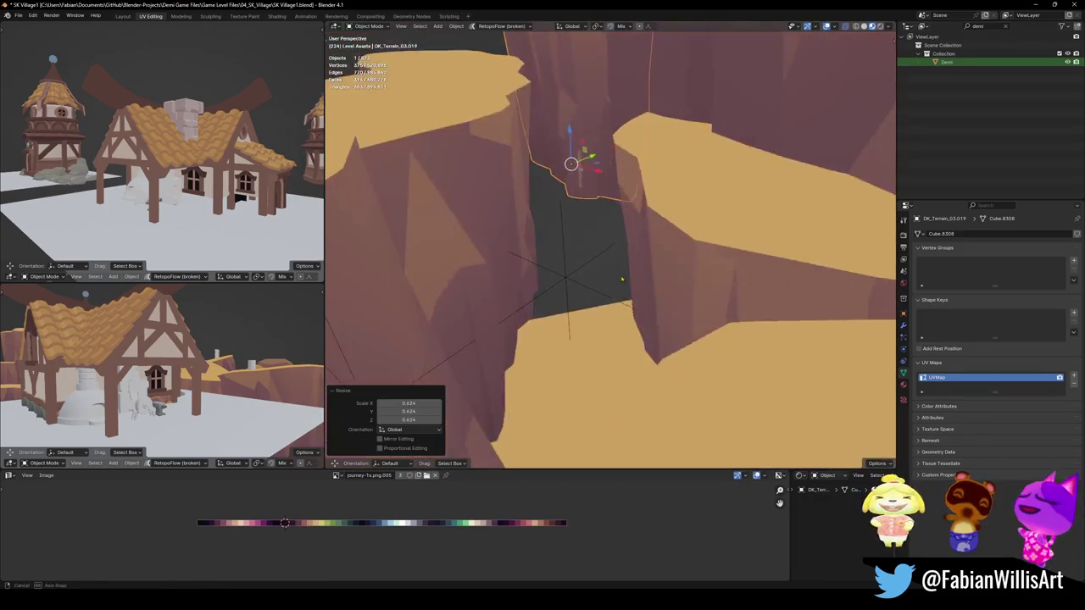
Lower the second copy by 11.787 m, abandoning a sideways adjustment
{"action": "key", "text": "g"}
{"action": "key", "text": "z"}
{"action": "left_click", "coordinate": [645, 261]}
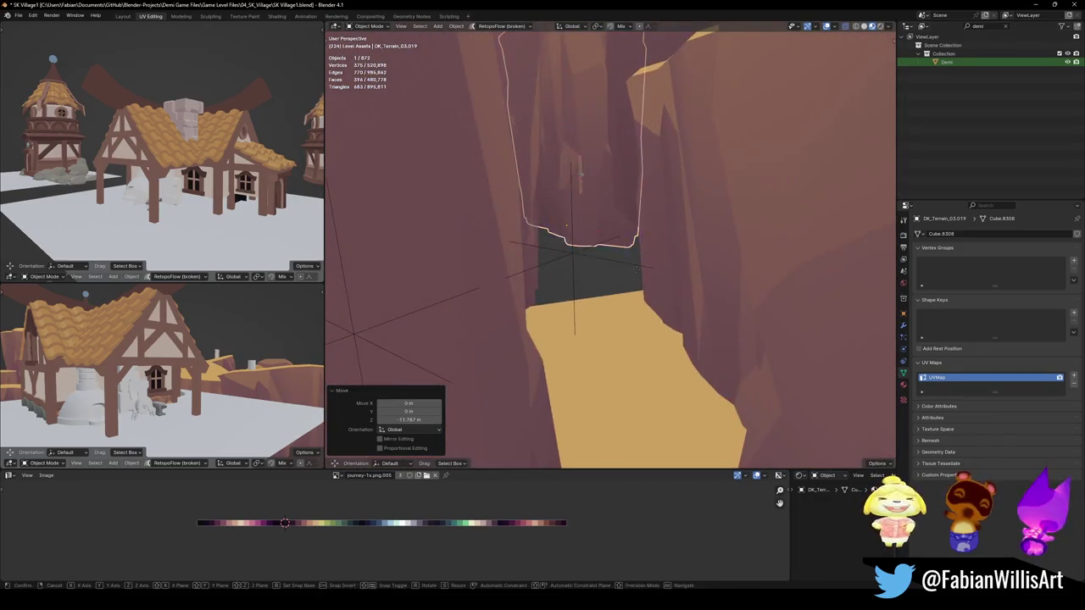
{"action": "key", "text": "g"}
{"action": "key", "text": "shift+z"}
{"action": "right_click", "coordinate": [674, 274]}
{"action": "left_click", "coordinate": [596, 198]}
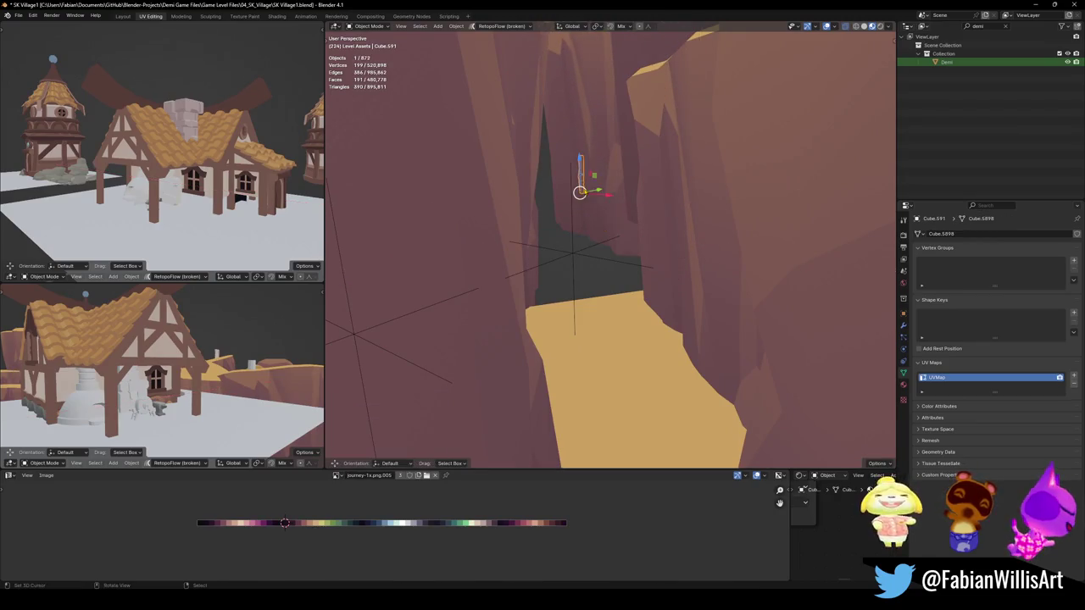
Slide the rock pillar and another rock to new spots along the ground plane
{"action": "key", "text": "g"}
{"action": "key", "text": "shift+z"}
{"action": "left_click", "coordinate": [637, 383]}
{"action": "mouse_move", "coordinate": [638, 383]}
{"action": "middle_mouse_down"}
{"action": "mouse_move", "coordinate": [618, 286]}
{"action": "mouse_move", "coordinate": [649, 279]}
{"action": "mouse_move", "coordinate": [584, 307]}
{"action": "middle_mouse_up"}
{"action": "key", "text": "g"}
{"action": "key", "text": "shift+z"}
{"action": "left_click", "coordinate": [755, 252]}
Save SK Village1.blend and select terrain piece DK_Terrain_03.424
{"action": "key", "text": "ctrl+s"}
{"action": "scroll", "coordinate": [610, 246], "scroll_direction": "up", "scroll_amount": 5}
{"action": "middle_click_drag", "start_coordinate": [653, 294], "coordinate": [615, 268]}
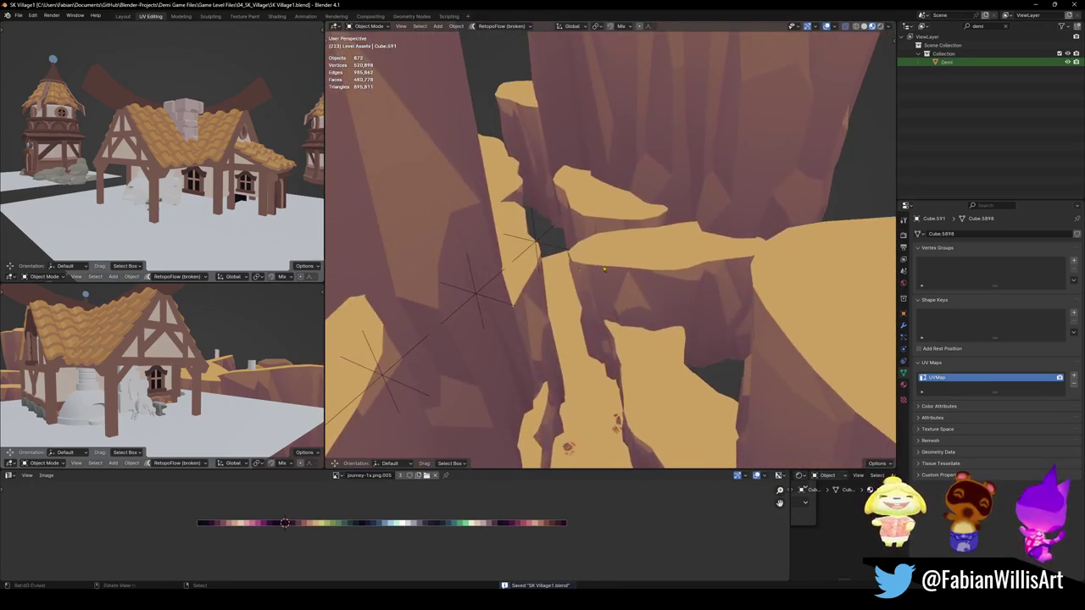
{"action": "left_click", "coordinate": [563, 268]}
Enter Edit Mode on DK_Terrain_03.424 and slide an edge into place
{"action": "key", "text": "Tab"}
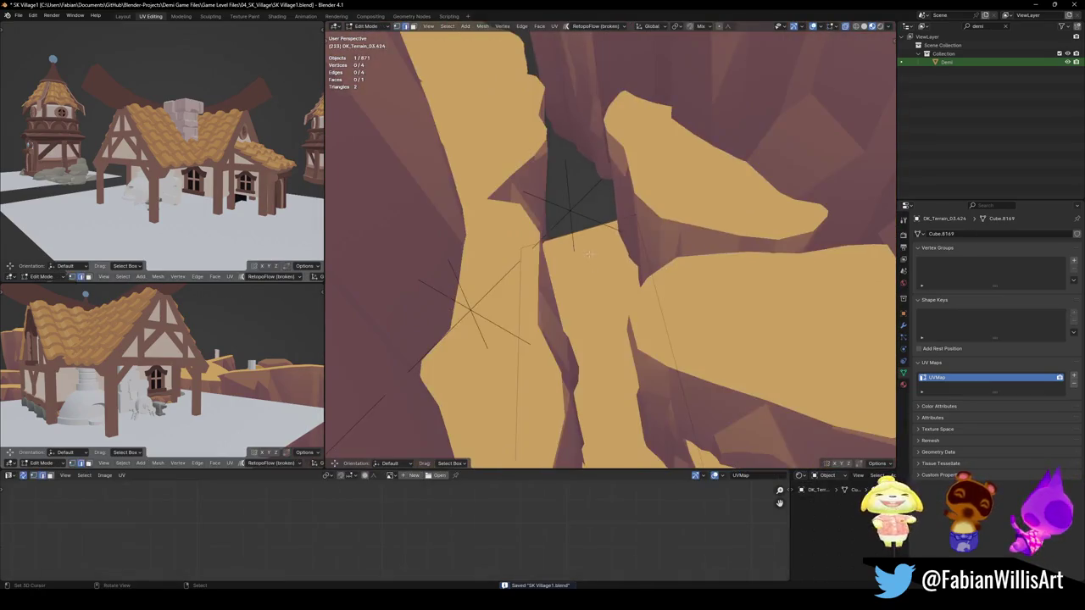
{"action": "mouse_move", "coordinate": [611, 254]}
{"action": "middle_mouse_down"}
{"action": "mouse_move", "coordinate": [754, 412]}
{"action": "mouse_move", "coordinate": [730, 434]}
{"action": "mouse_move", "coordinate": [678, 449]}
{"action": "middle_mouse_up"}
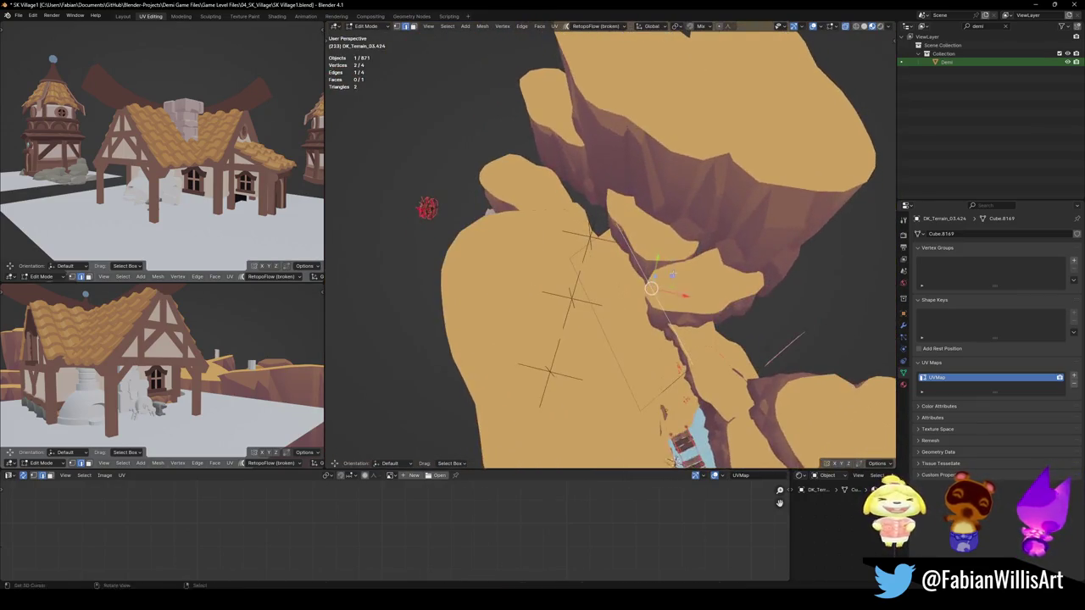
{"action": "left_click", "coordinate": [685, 268]}
{"action": "middle_click_drag", "start_coordinate": [685, 268], "coordinate": [564, 285]}
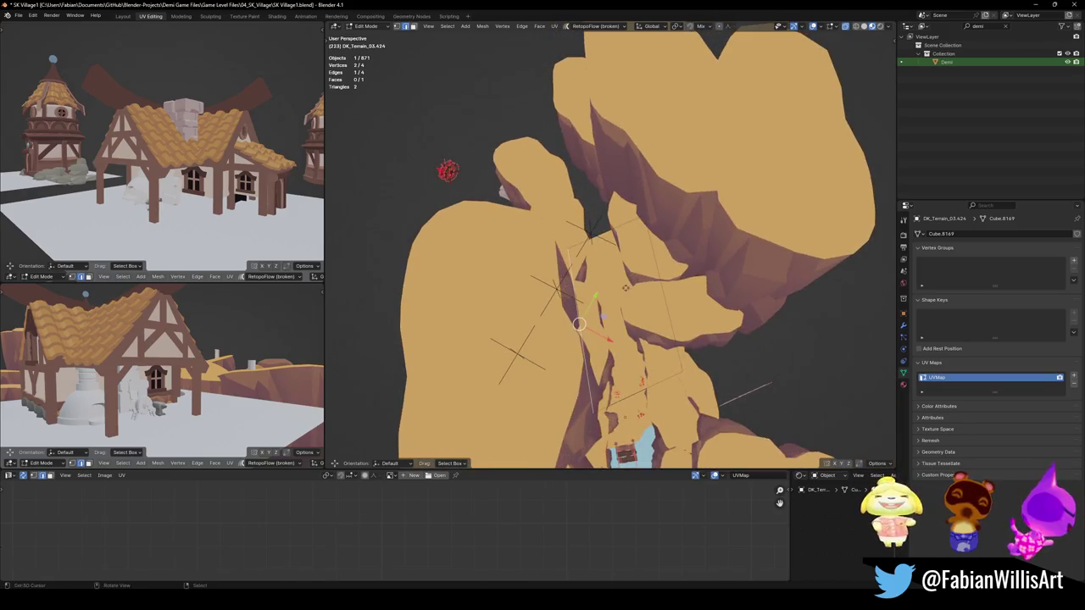
{"action": "middle_click_drag", "start_coordinate": [598, 251], "coordinate": [585, 221]}
Extrude the terrain's edge upward and return to Object Mode
{"action": "left_click", "coordinate": [585, 220]}
{"action": "key", "text": "e"}
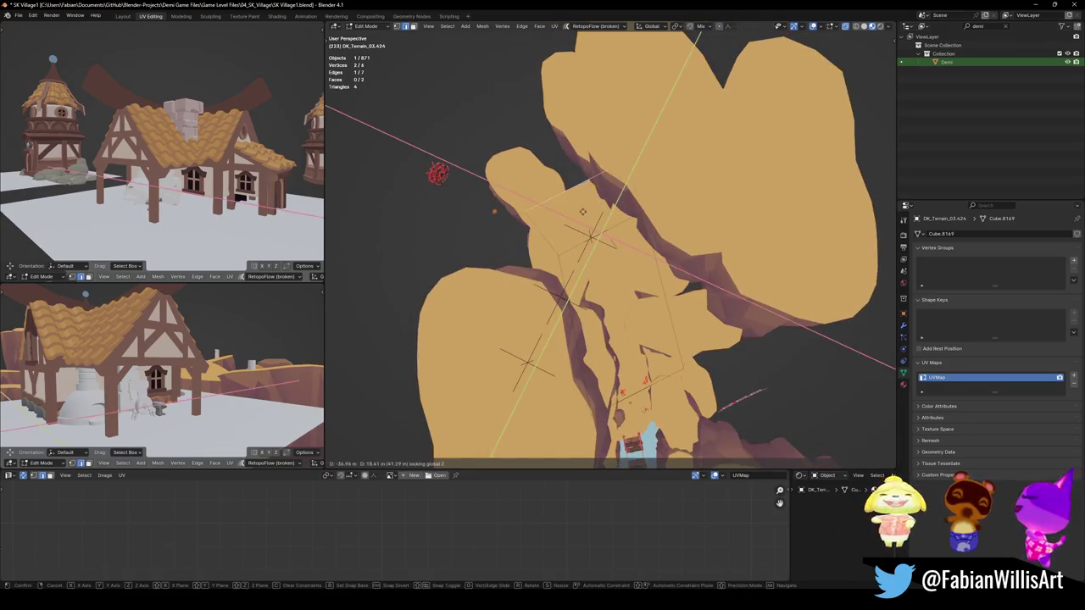
{"action": "left_click", "coordinate": [578, 200]}
{"action": "left_click", "coordinate": [550, 144]}
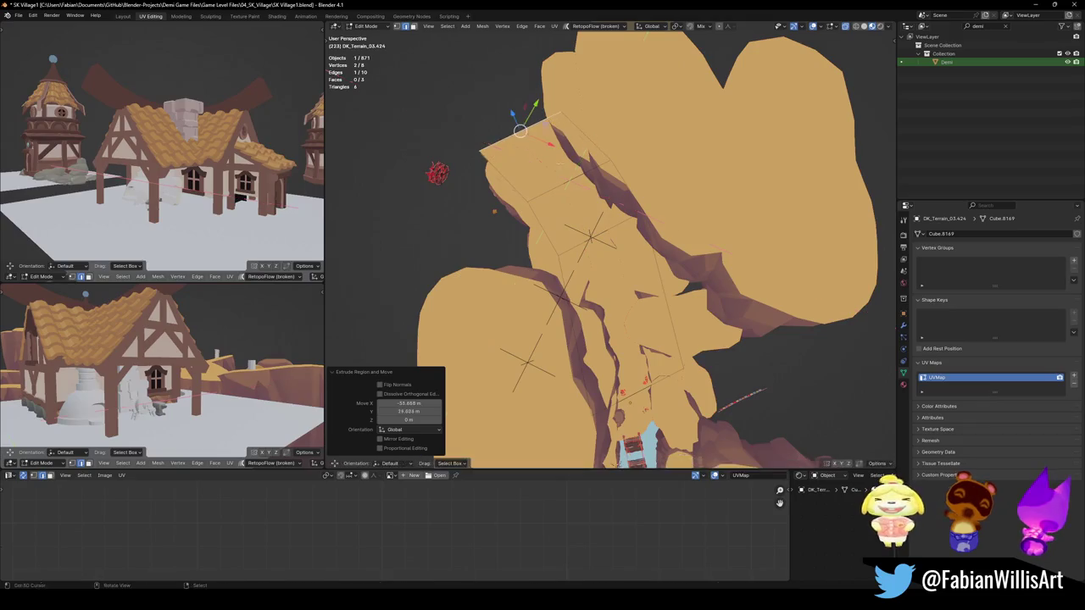
{"action": "left_click", "coordinate": [611, 172]}
{"action": "mouse_move", "coordinate": [610, 172]}
{"action": "middle_mouse_down"}
{"action": "mouse_move", "coordinate": [634, 280]}
{"action": "mouse_move", "coordinate": [615, 280]}
{"action": "mouse_move", "coordinate": [659, 292]}
{"action": "mouse_move", "coordinate": [657, 284]}
{"action": "middle_mouse_up"}
{"action": "key", "text": "Tab"}
Save the file, then lower rock DK_Terrain_03.019 about 8.8 m vertically
{"action": "key", "text": "ctrl+s"}
{"action": "left_click", "coordinate": [652, 282]}
{"action": "key", "text": "g"}
{"action": "key", "text": "z"}
{"action": "left_click", "coordinate": [657, 288]}
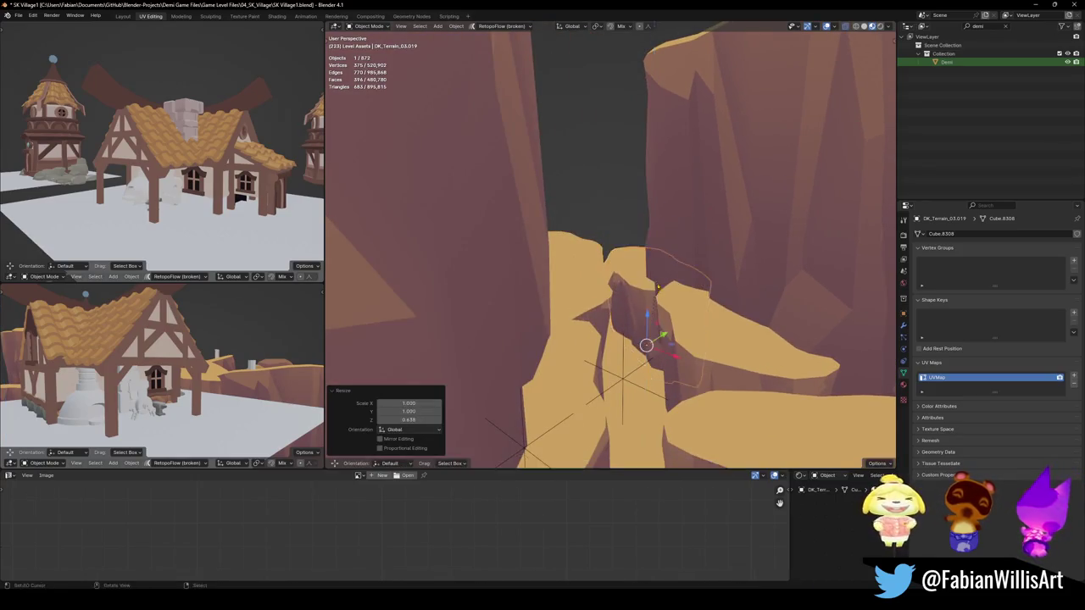
Duplicate a rock piece, rotate and raise it, then slide it horizontally into place
{"action": "key", "text": "shift+d"}
{"action": "left_click", "coordinate": [660, 271]}
{"action": "key", "text": "r"}
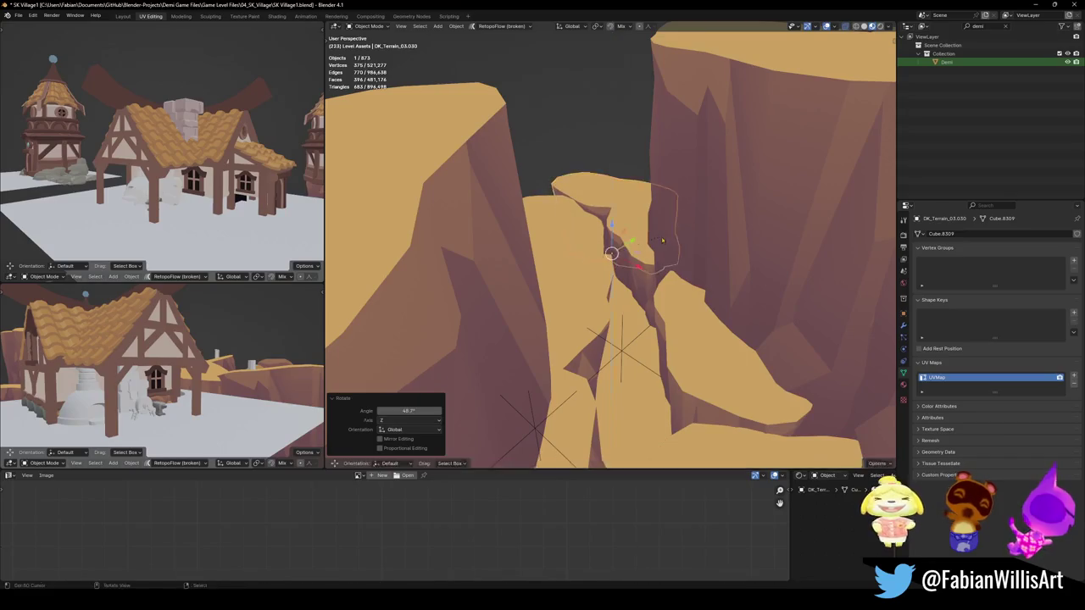
{"action": "left_click", "coordinate": [652, 222]}
{"action": "mouse_move", "coordinate": [652, 222]}
{"action": "middle_mouse_down"}
{"action": "mouse_move", "coordinate": [643, 280]}
{"action": "mouse_move", "coordinate": [636, 255]}
{"action": "middle_mouse_up"}
{"action": "key", "text": "g"}
{"action": "key", "text": "shift+z"}
{"action": "left_click", "coordinate": [643, 281]}
Duplicate the rock again and place the copy up and to the right at the same height
{"action": "key", "text": "shift+d"}
{"action": "key", "text": "shift+z"}
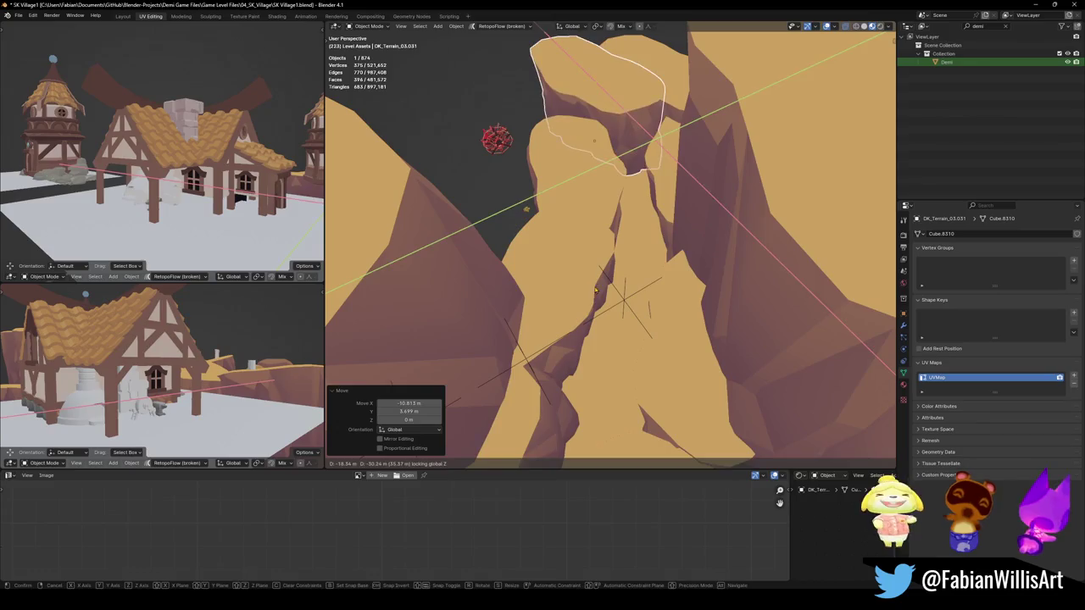
{"action": "left_click", "coordinate": [653, 113]}
Select rock DK_Terrain_03.030, then move and rotate it into the arch
{"action": "left_click", "coordinate": [653, 112]}
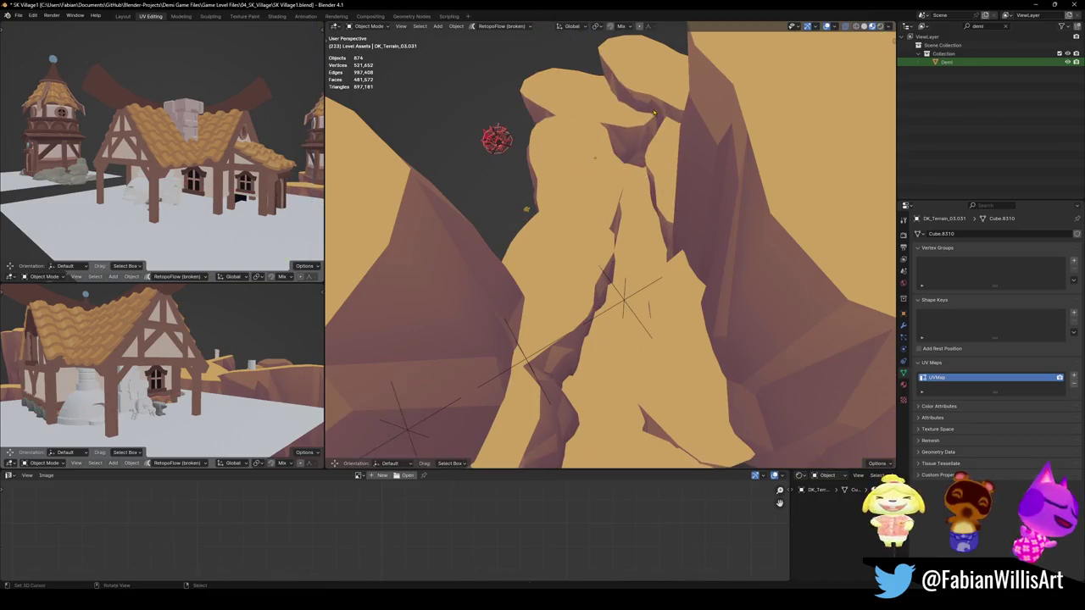
{"action": "left_click", "coordinate": [654, 113]}
{"action": "middle_click_drag", "start_coordinate": [653, 113], "coordinate": [623, 209]}
{"action": "key", "text": "g"}
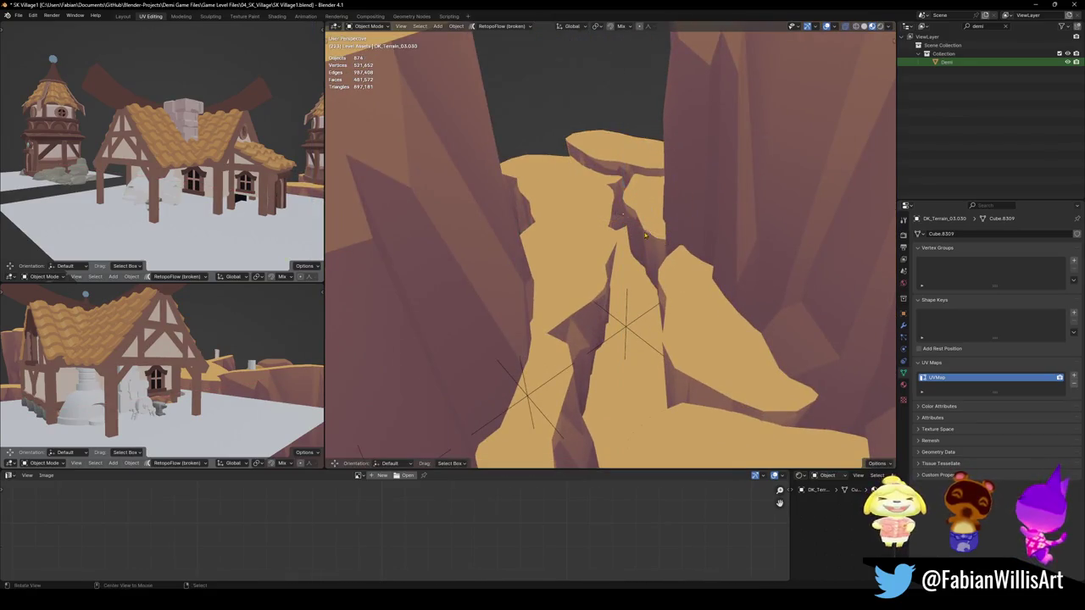
{"action": "middle_click_drag", "start_coordinate": [653, 166], "coordinate": [675, 194]}
{"action": "key", "text": "r"}
{"action": "left_click", "coordinate": [689, 227]}
Tumble-rotate rock DK_Terrain_03.030 and raise it about 1.7 m vertically
{"action": "key", "text": "g"}
{"action": "key", "text": "z"}
{"action": "key", "text": "r"}
{"action": "key", "text": "r"}
{"action": "left_click", "coordinate": [675, 239]}
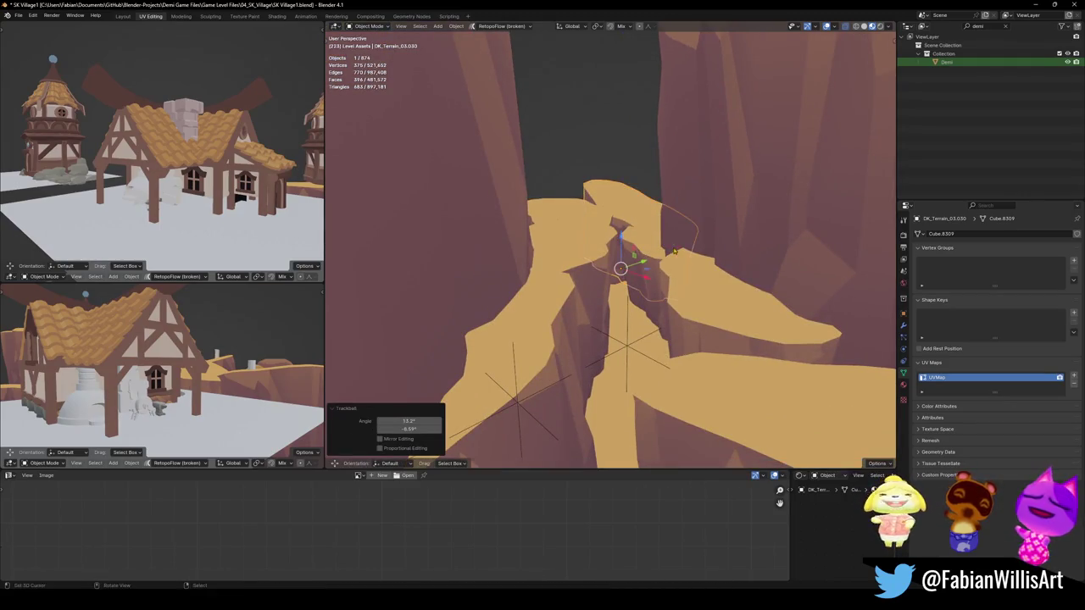
{"action": "key", "text": "g"}
{"action": "key", "text": "z"}
{"action": "left_click", "coordinate": [628, 280]}
Select the canyon rock block and tilt it by -15.7° with an extra free tumble
{"action": "mouse_move", "coordinate": [618, 262]}
{"action": "middle_mouse_down"}
{"action": "mouse_move", "coordinate": [634, 278]}
{"action": "mouse_move", "coordinate": [612, 227]}
{"action": "middle_mouse_up"}
{"action": "left_click", "coordinate": [634, 278]}
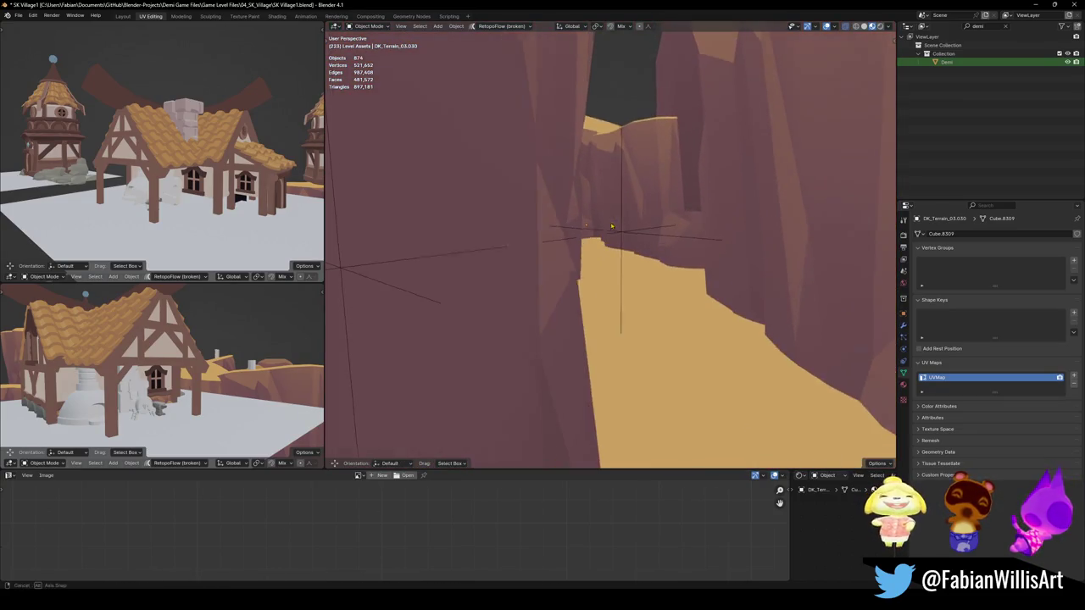
{"action": "left_click", "coordinate": [645, 187]}
{"action": "middle_click_drag", "start_coordinate": [645, 187], "coordinate": [658, 254]}
{"action": "key", "text": "r"}
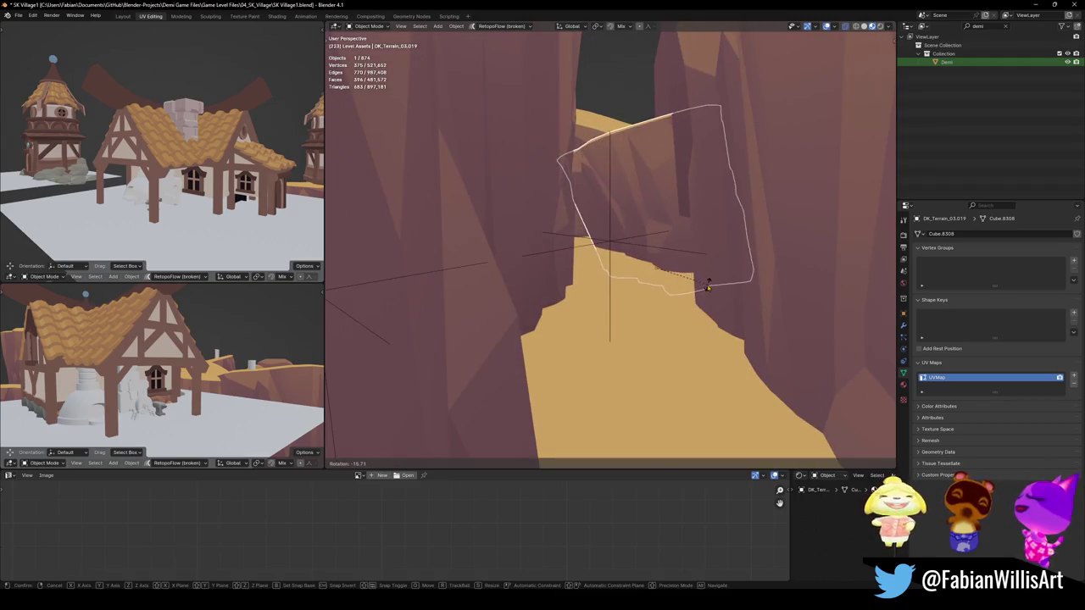
{"action": "left_click", "coordinate": [707, 287]}
{"action": "key", "text": "r"}
{"action": "key", "text": "r"}
{"action": "left_click", "coordinate": [717, 290]}
Slide the rock block horizontally and reposition the canyon wall piece, cancelling its scaling
{"action": "key", "text": "g"}
{"action": "key", "text": "shift+z"}
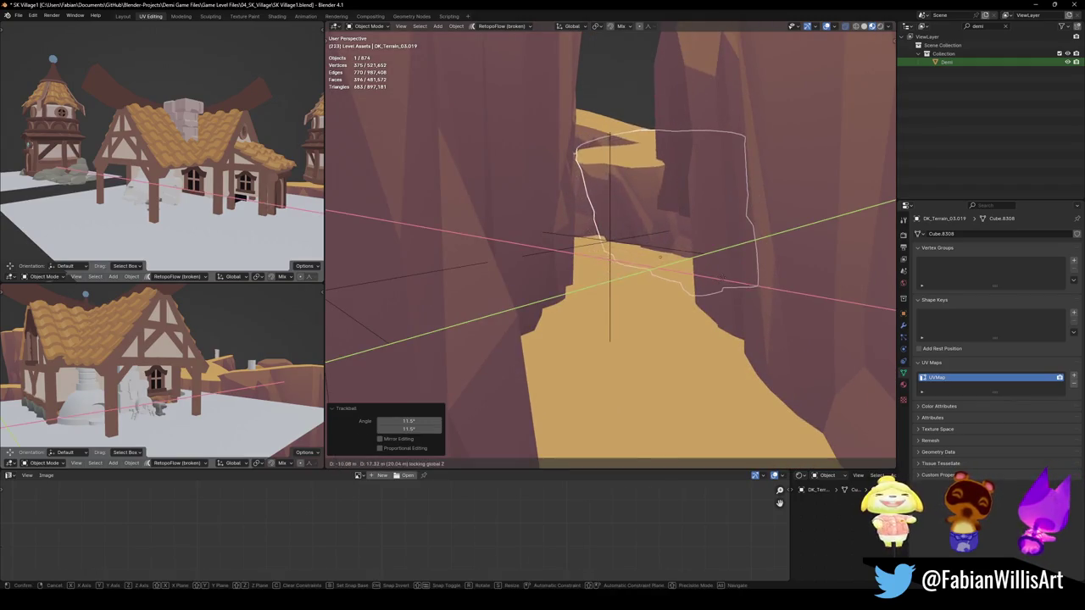
{"action": "left_click", "coordinate": [696, 196]}
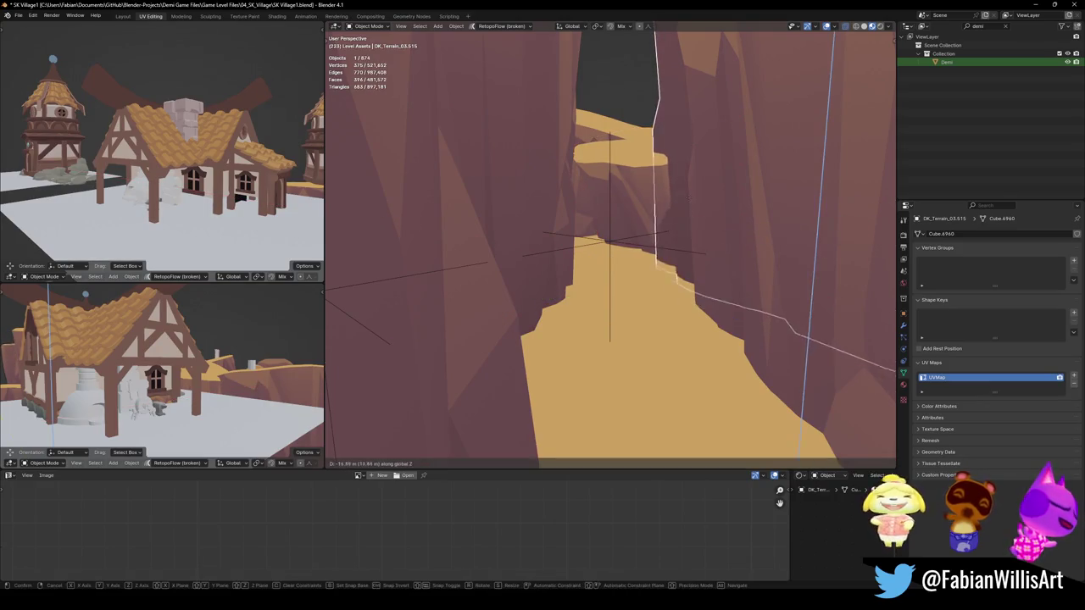
{"action": "left_click", "coordinate": [691, 229]}
{"action": "key", "text": "s"}
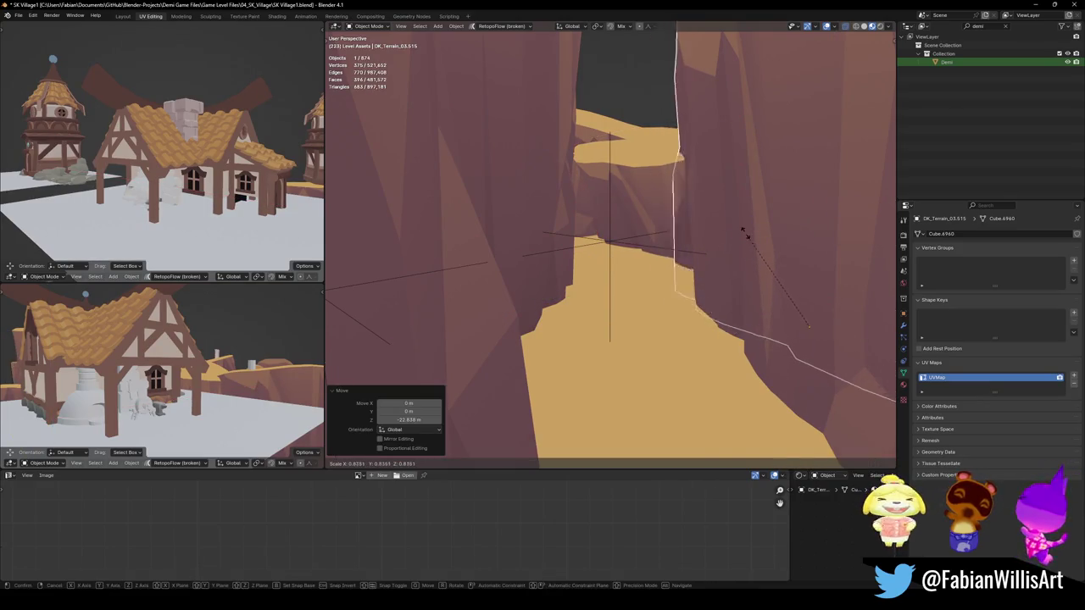
{"action": "left_click", "coordinate": [692, 227]}
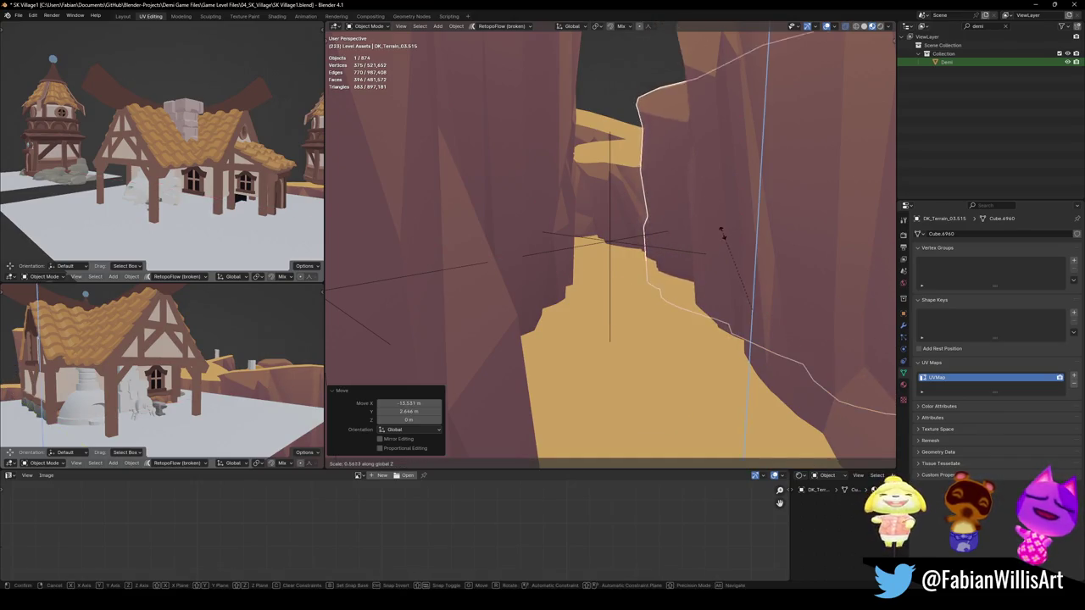
{"action": "key", "text": "Escape"}
Reposition rock piece DK_Terrain_03.410 along Z, then enter walk navigation from above the canyon
{"action": "key", "text": "alt+a"}
{"action": "middle_click_drag", "start_coordinate": [723, 201], "coordinate": [505, 331]}
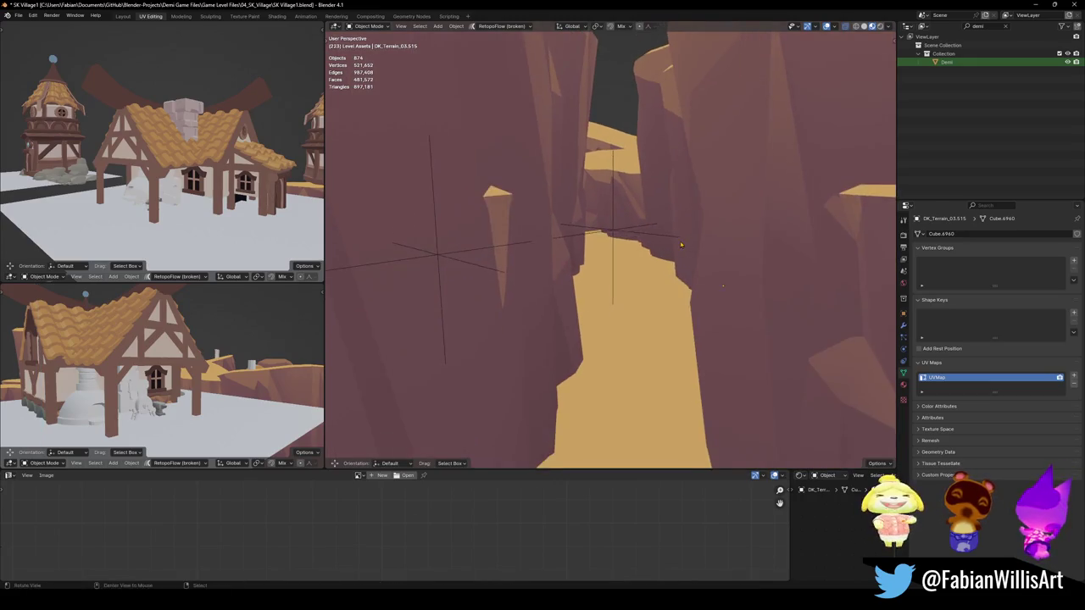
{"action": "key", "text": "g"}
{"action": "key", "text": "z"}
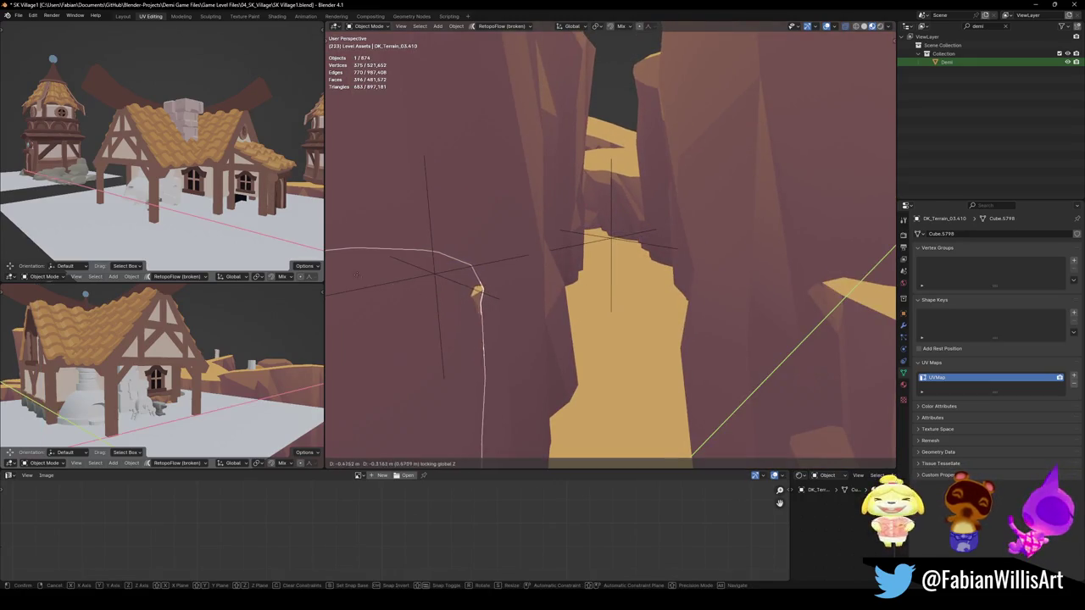
{"action": "key", "text": "Return"}
{"action": "key", "text": "alt+a"}
{"action": "middle_click_drag", "start_coordinate": [594, 170], "coordinate": [609, 253]}
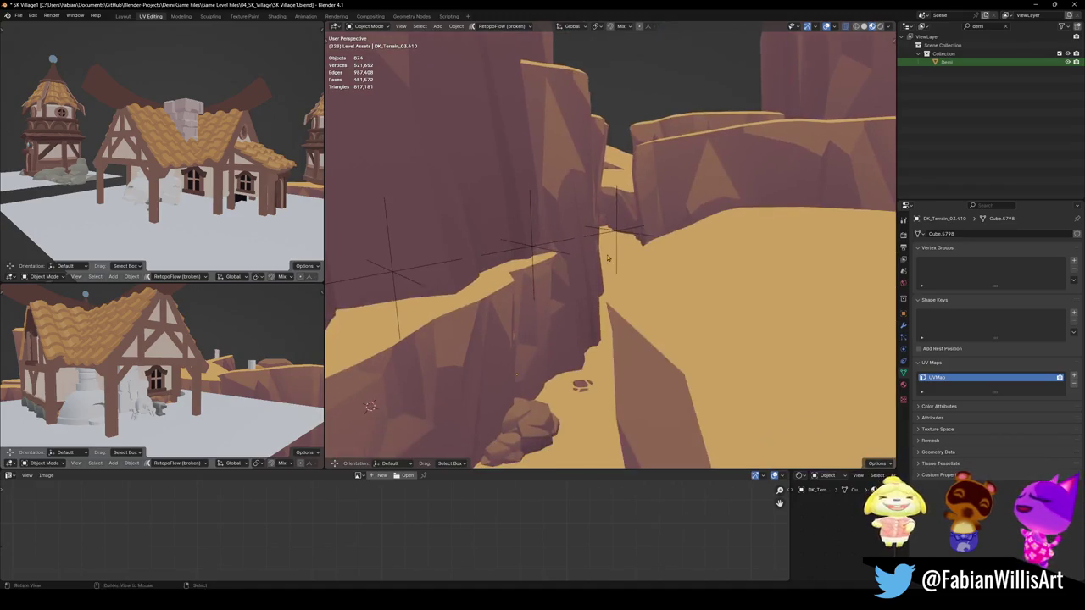
{"action": "scroll", "coordinate": [608, 253], "scroll_direction": "up", "scroll_amount": 8}
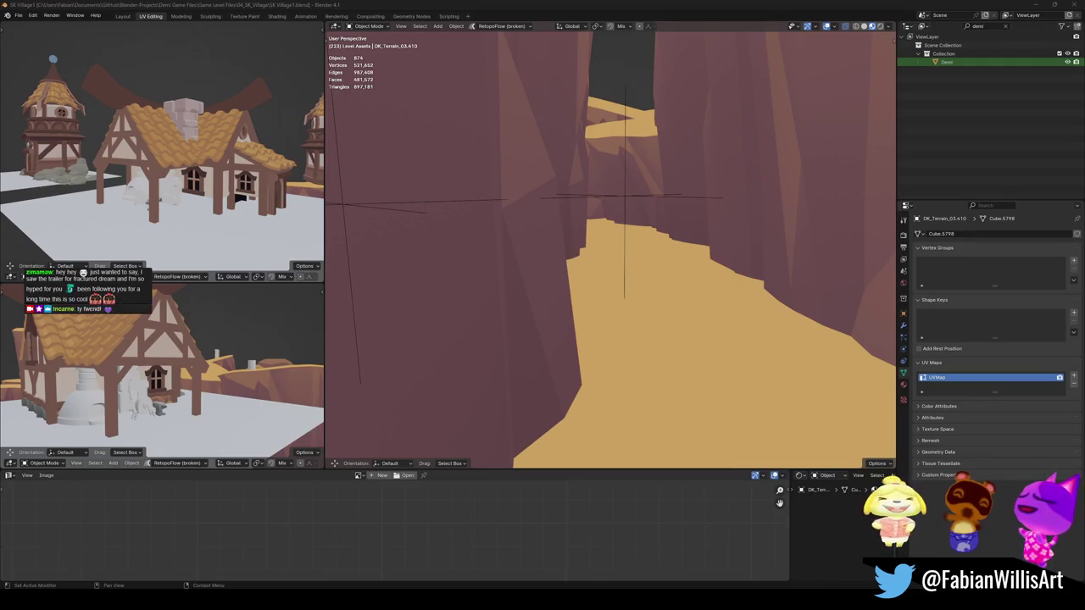
{"action": "key", "text": "shift+grave"}
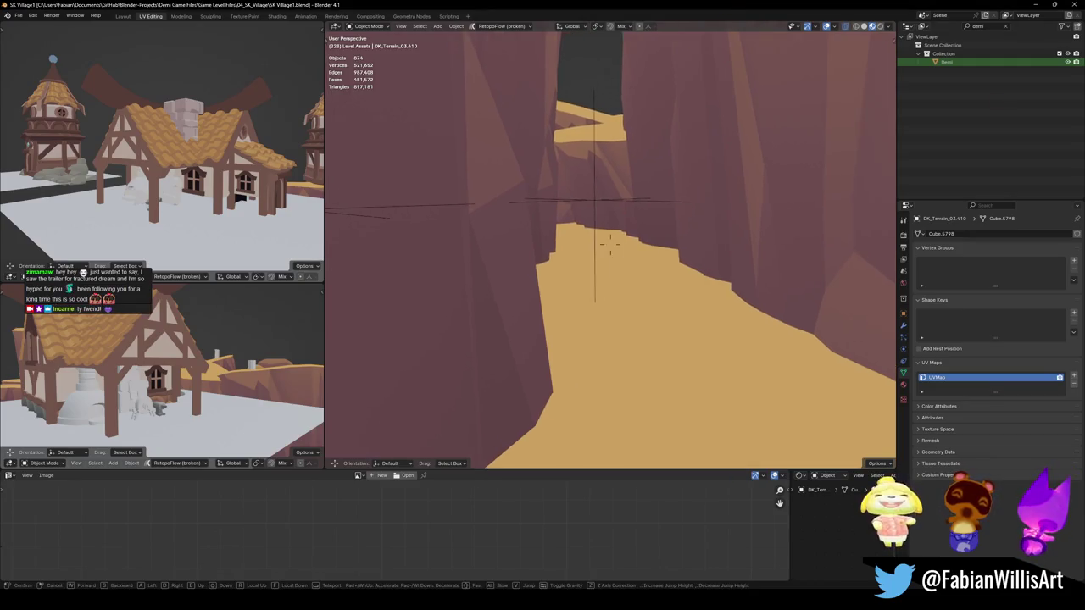
Walk-navigate along the sandy canyon path, rising to overlook the village and flying back down
{"action": "key", "text": "w"}
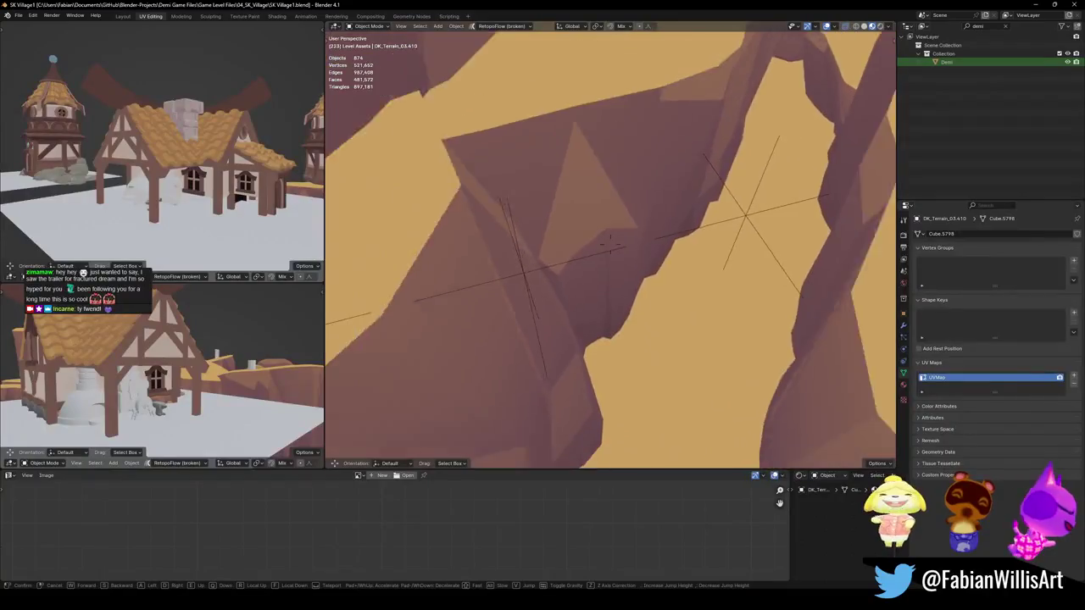
{"action": "key", "text": "s"}
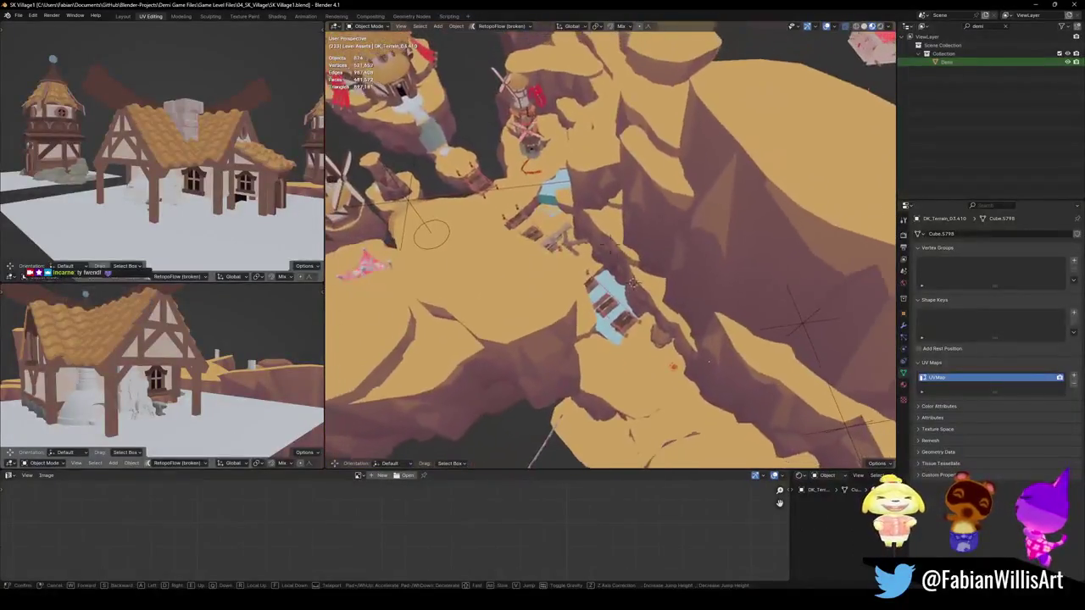
{"action": "key", "text": "s"}
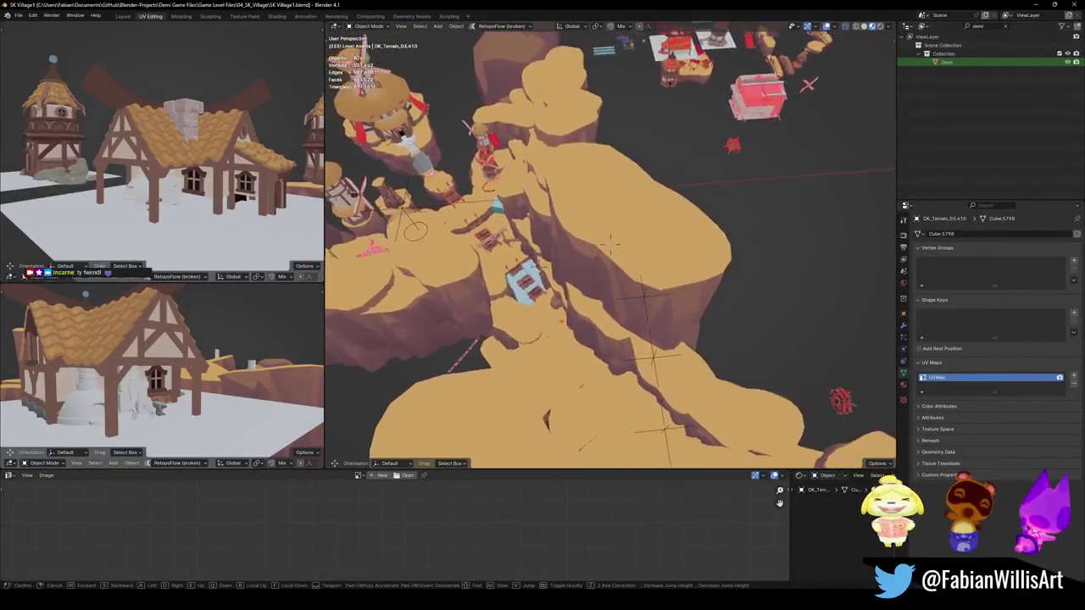
{"action": "key", "text": "w"}
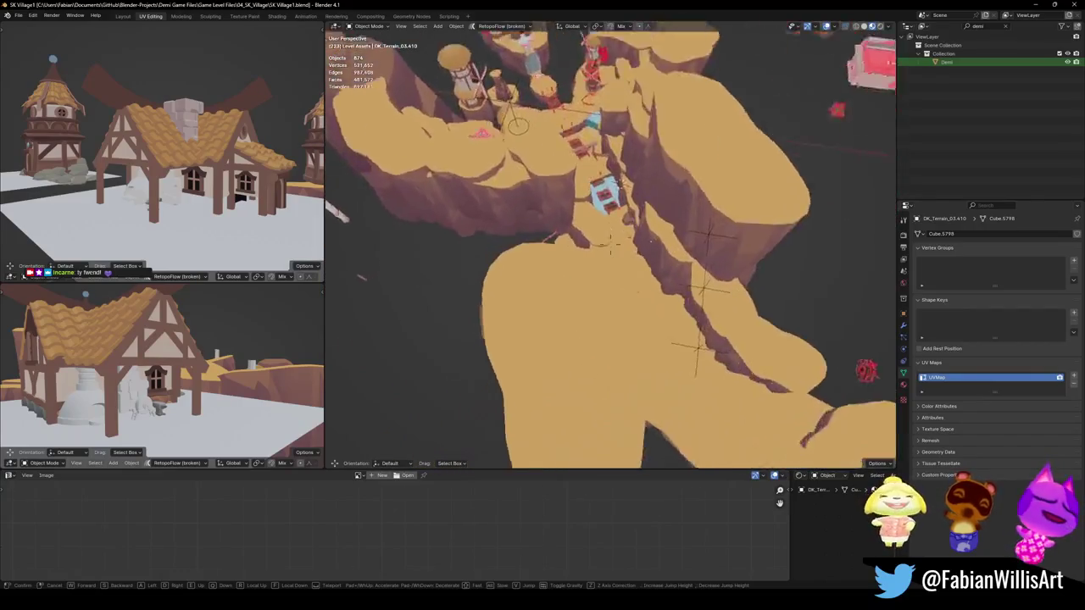
{"action": "key", "text": "w"}
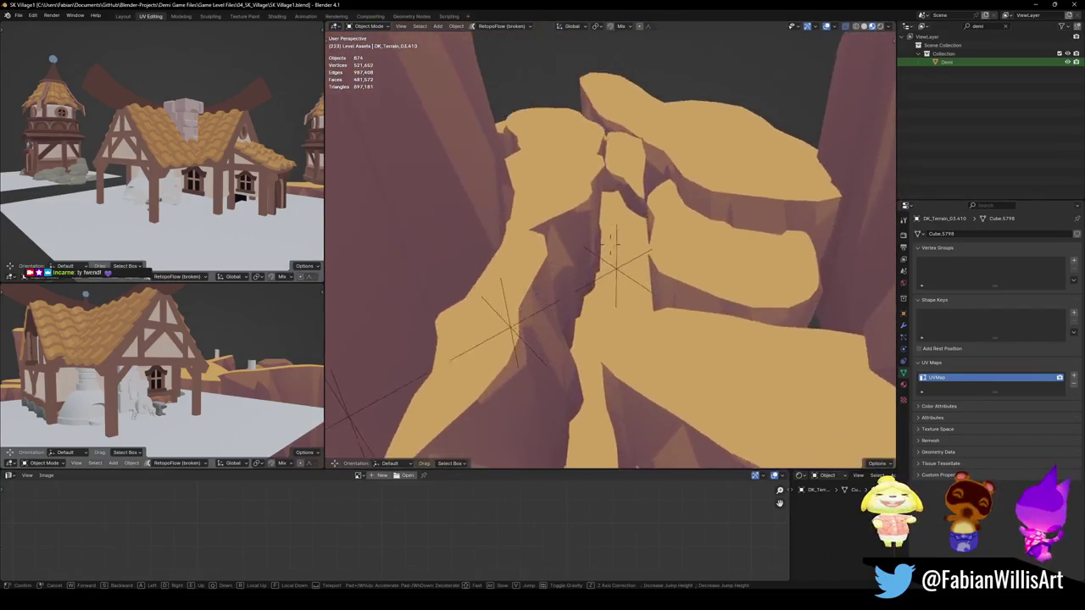
{"action": "key", "text": "w"}
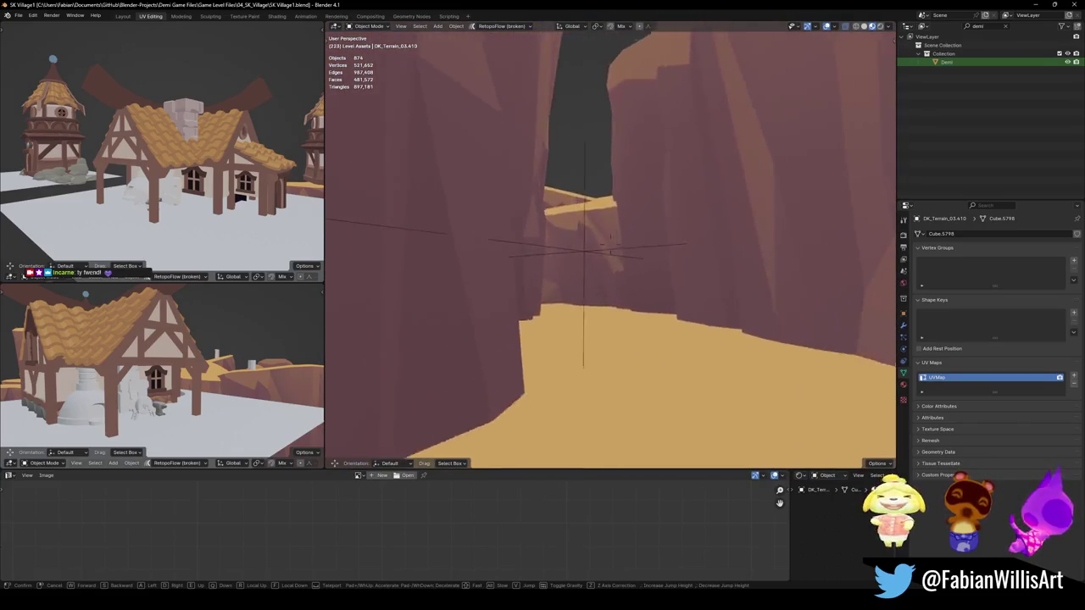
{"action": "key", "text": "s"}
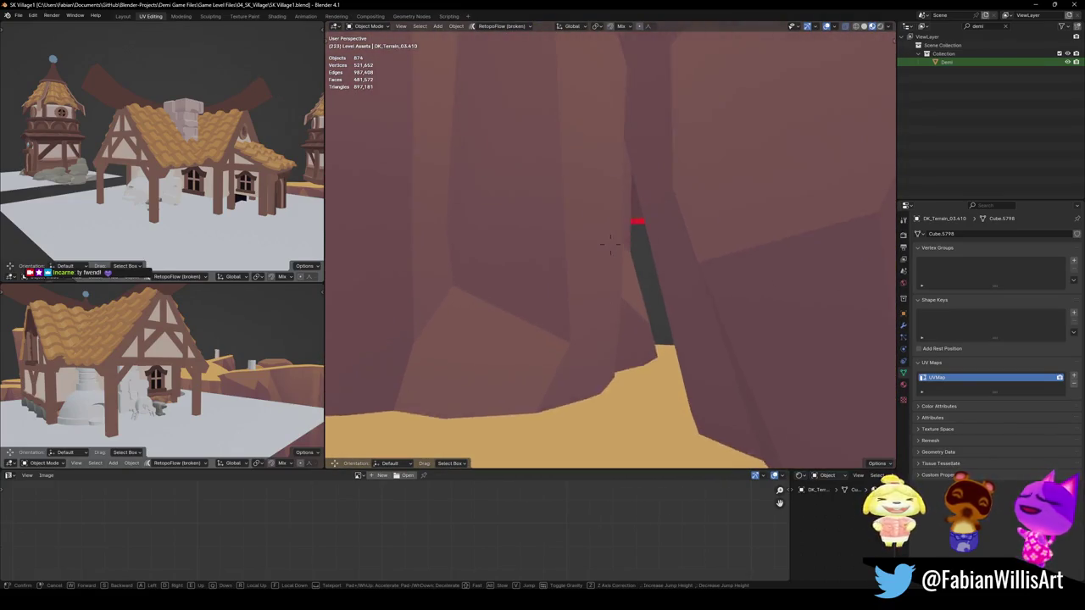
Flatten the cliff piece along Z and shift it on the horizontal plane
{"action": "key", "text": "s"}
{"action": "left_click", "coordinate": [590, 189]}
{"action": "key", "text": "s"}
{"action": "key", "text": "z"}
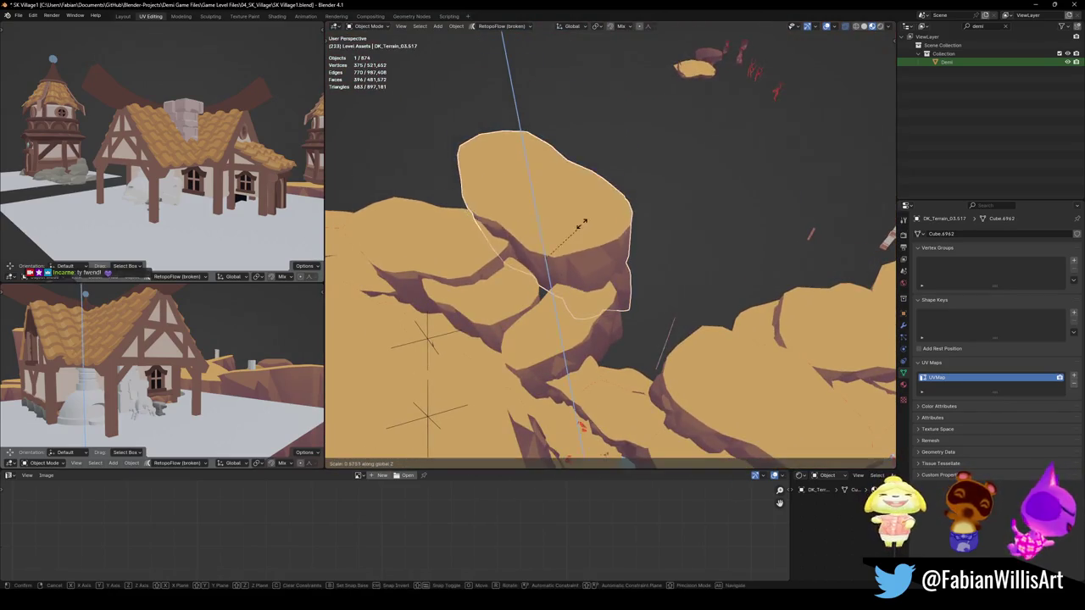
{"action": "left_click", "coordinate": [582, 227]}
{"action": "key", "text": "g"}
{"action": "key", "text": "shift+z"}
{"action": "left_click", "coordinate": [564, 248]}
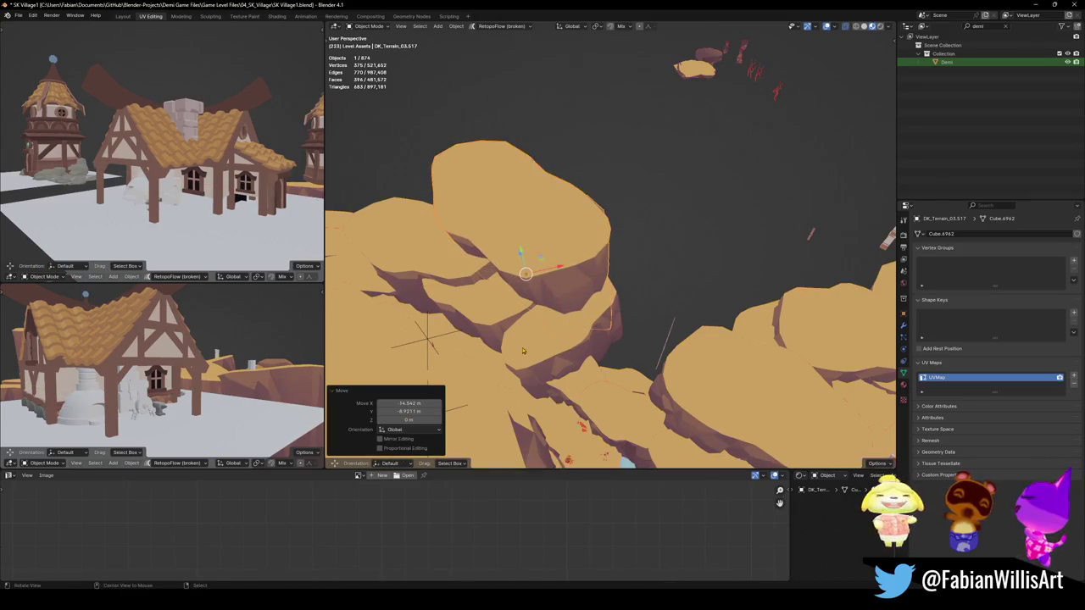
Rotate the cliff around the vertical axis
{"action": "scroll", "coordinate": [523, 351], "scroll_direction": "up", "scroll_amount": 5}
{"action": "middle_click_drag", "start_coordinate": [523, 351], "coordinate": [634, 325]}
{"action": "key", "text": "z"}
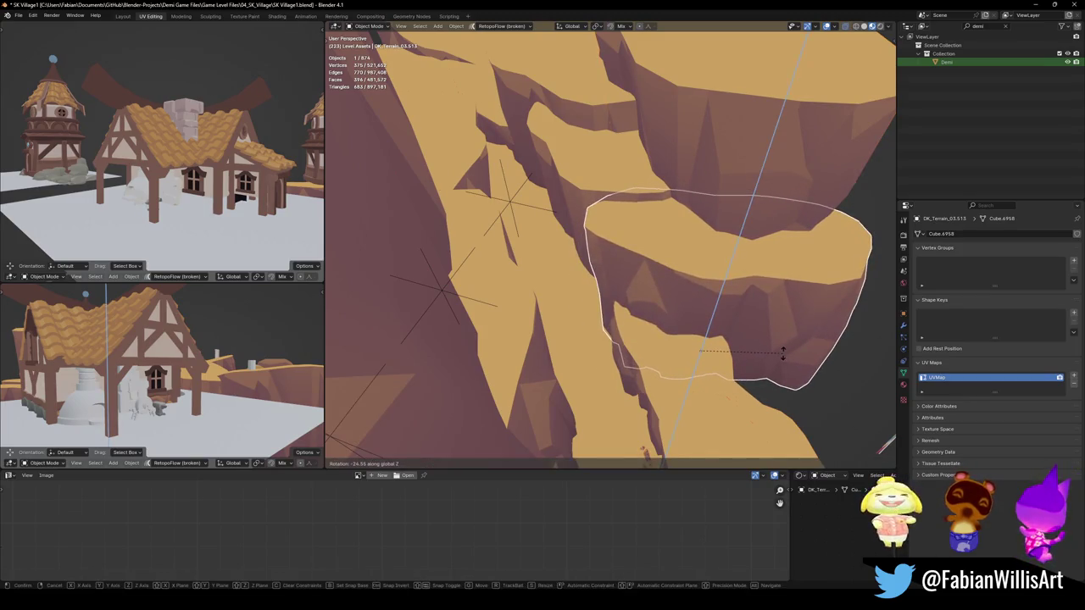
{"action": "left_click", "coordinate": [782, 354]}
{"action": "mouse_move", "coordinate": [634, 373]}
{"action": "middle_mouse_down"}
{"action": "mouse_move", "coordinate": [601, 286]}
{"action": "mouse_move", "coordinate": [691, 307]}
{"action": "mouse_move", "coordinate": [625, 279]}
{"action": "middle_mouse_up"}
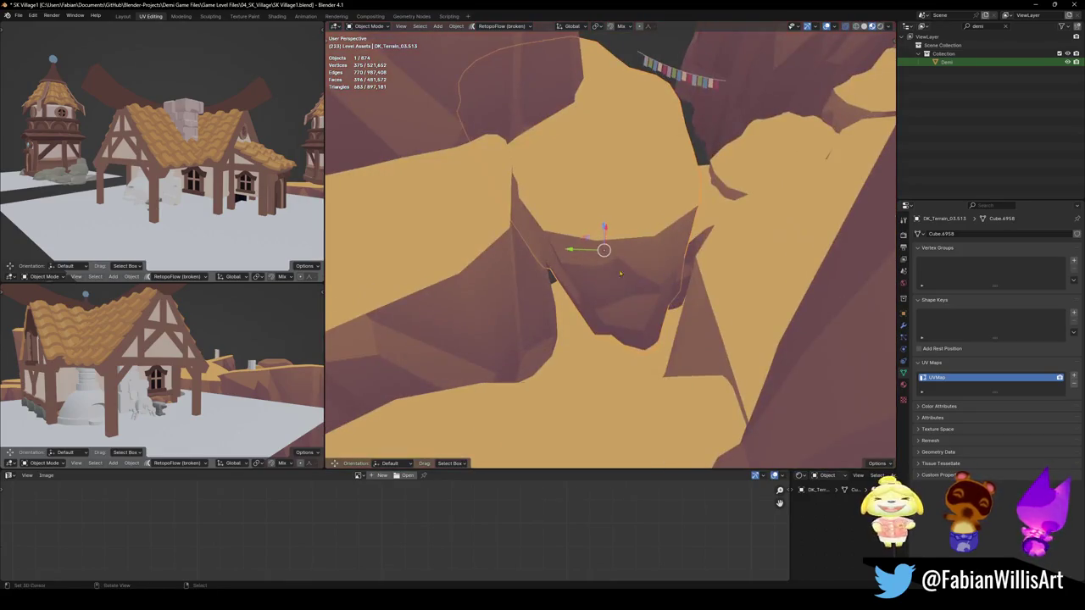
Select the terrain rock, move it to a new spot and rotate it
{"action": "left_click", "coordinate": [425, 114]}
{"action": "key", "text": "g"}
{"action": "key", "text": "g"}
{"action": "key", "text": "z"}
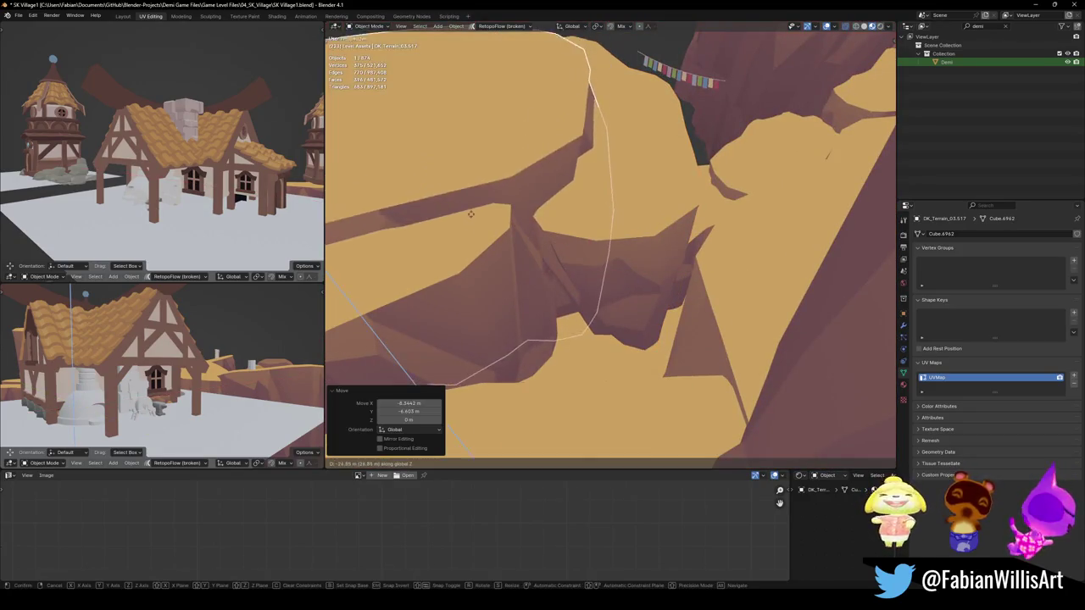
{"action": "key", "text": "Escape"}
{"action": "key", "text": "g"}
{"action": "left_click", "coordinate": [651, 255]}
{"action": "key", "text": "r"}
{"action": "left_click", "coordinate": [644, 258]}
Shrink and re-rotate the rock, then scale it down slightly more
{"action": "key", "text": "s"}
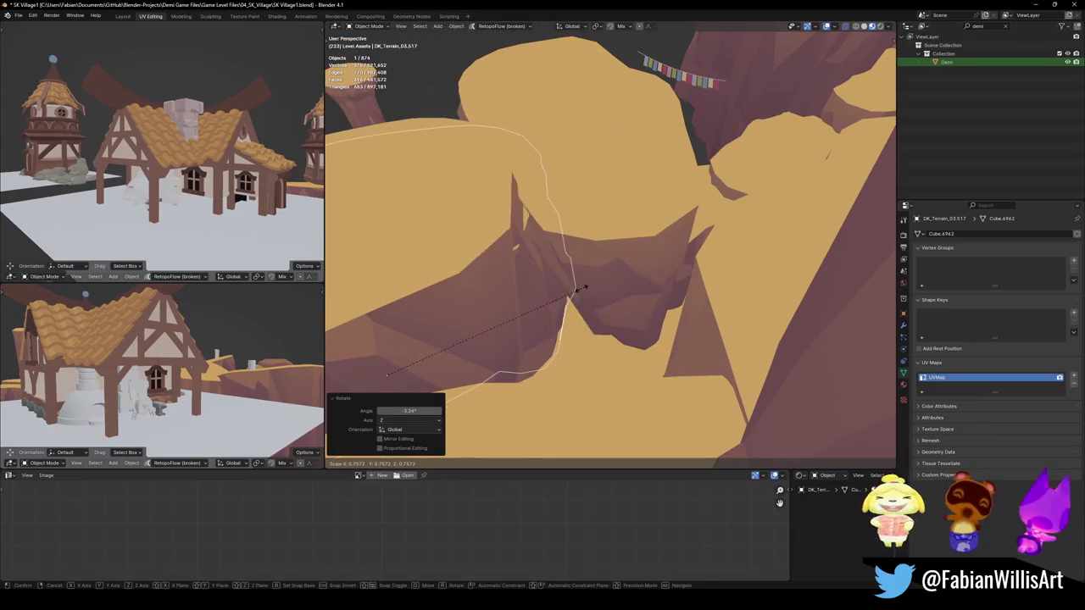
{"action": "left_click", "coordinate": [649, 279]}
{"action": "key", "text": "r"}
{"action": "left_click", "coordinate": [649, 299]}
{"action": "mouse_move", "coordinate": [514, 271]}
{"action": "middle_mouse_down"}
{"action": "mouse_move", "coordinate": [590, 229]}
{"action": "mouse_move", "coordinate": [560, 256]}
{"action": "mouse_move", "coordinate": [719, 303]}
{"action": "middle_mouse_up"}
{"action": "key", "text": "s"}
{"action": "left_click", "coordinate": [568, 246]}
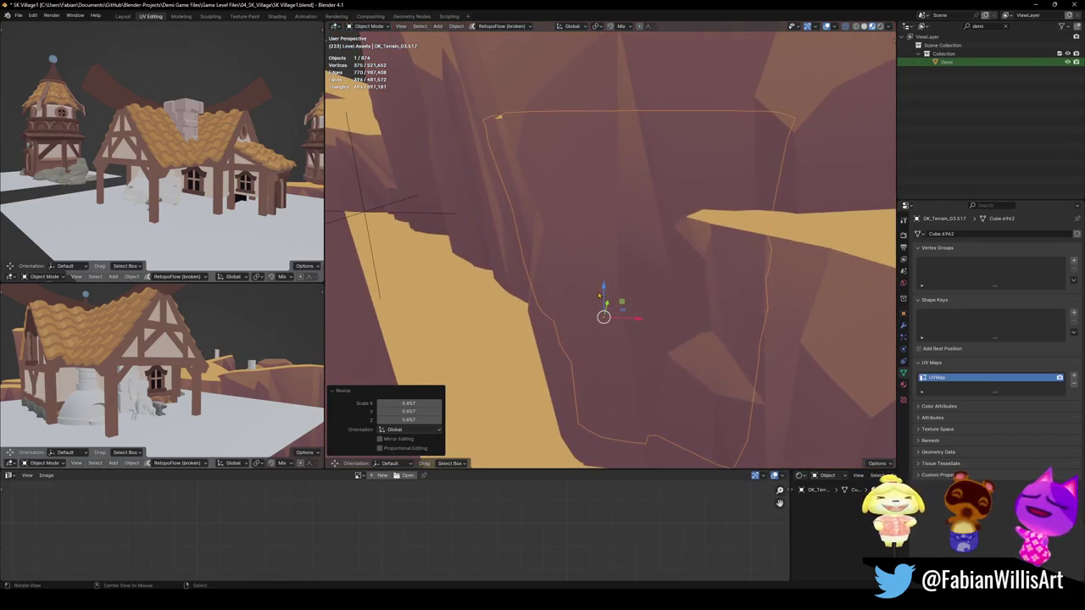
Tumble the rock to a tilted orientation, then shift it horizontally and adjust its height
{"action": "key", "text": "r"}
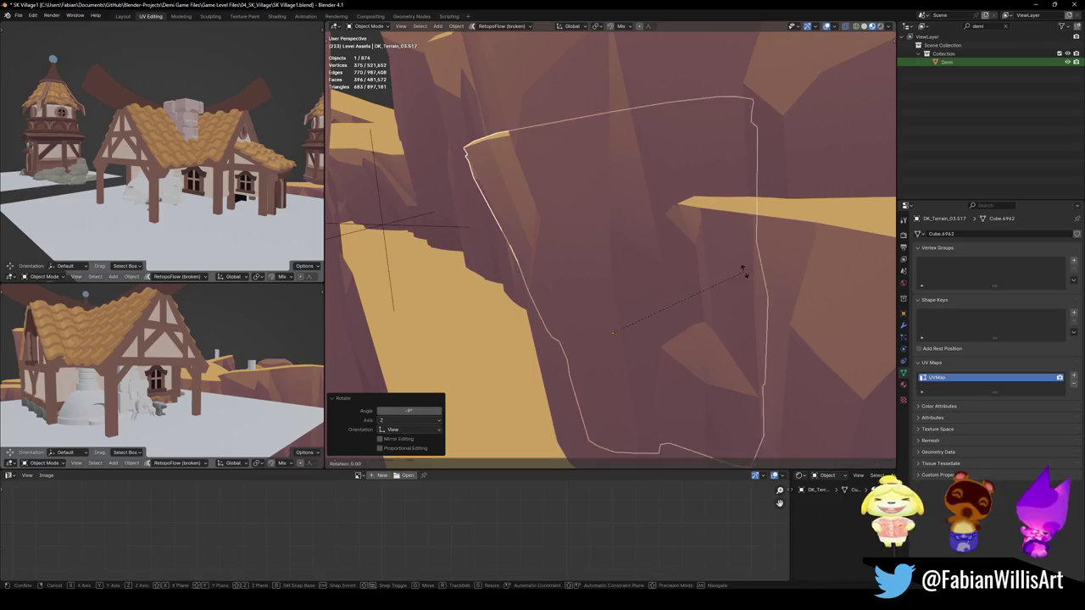
{"action": "key", "text": "r"}
{"action": "left_click", "coordinate": [750, 280]}
{"action": "key", "text": "g"}
{"action": "key", "text": "shift+z"}
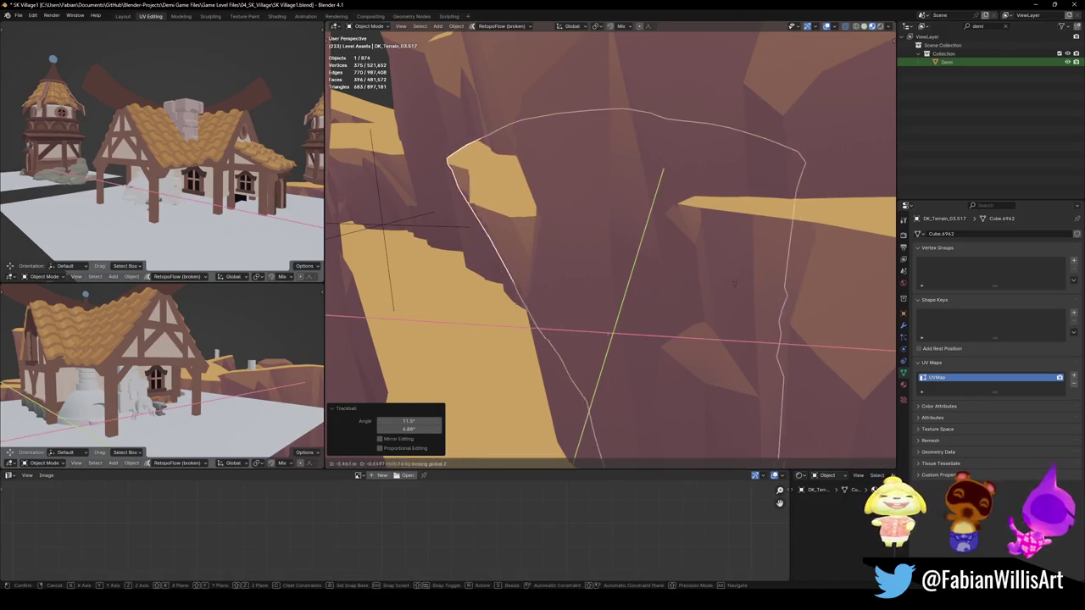
{"action": "left_click", "coordinate": [649, 295]}
{"action": "key", "text": "g"}
{"action": "key", "text": "z"}
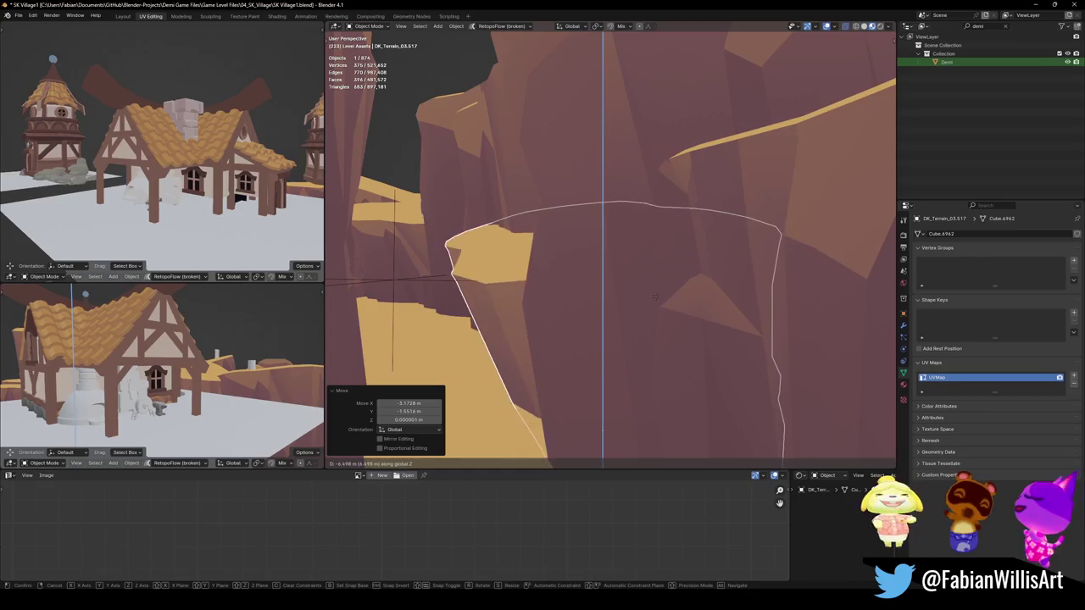
{"action": "left_click", "coordinate": [654, 296]}
Shrink a cliff-wall rock and move it horizontally into position
{"action": "mouse_move", "coordinate": [616, 381]}
{"action": "middle_mouse_down"}
{"action": "mouse_move", "coordinate": [604, 284]}
{"action": "mouse_move", "coordinate": [585, 280]}
{"action": "middle_mouse_up"}
{"action": "left_click", "coordinate": [581, 284]}
{"action": "key", "text": "s"}
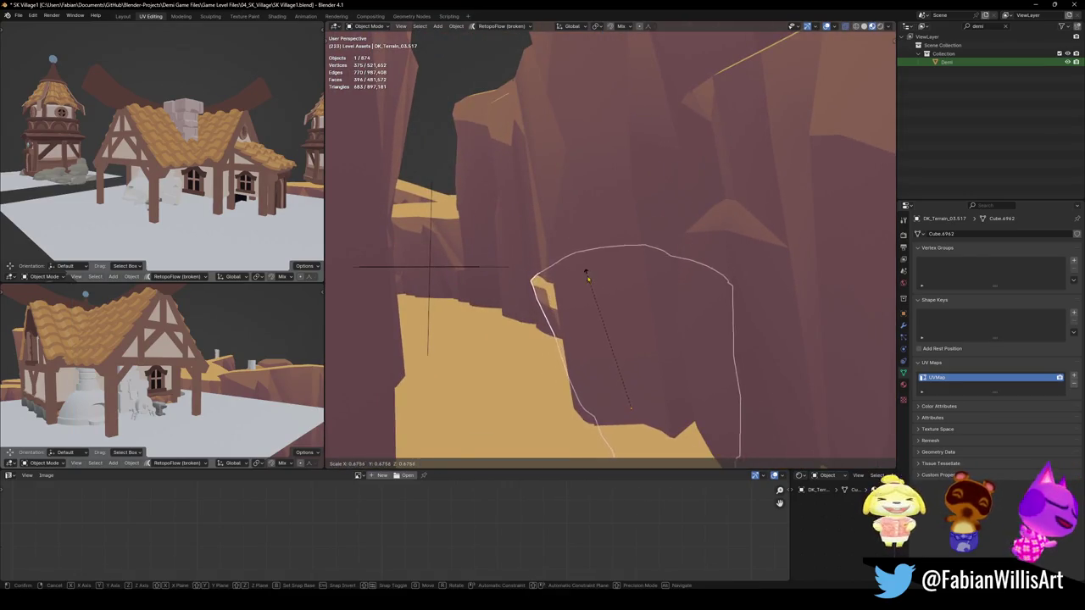
{"action": "left_click", "coordinate": [585, 273]}
{"action": "key", "text": "g"}
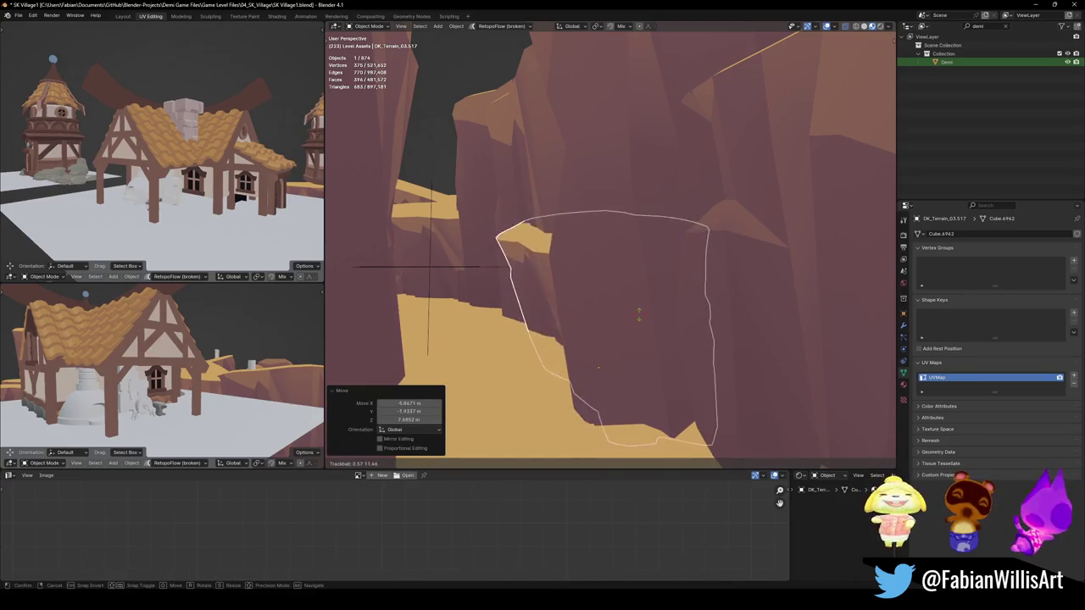
{"action": "left_click", "coordinate": [640, 320]}
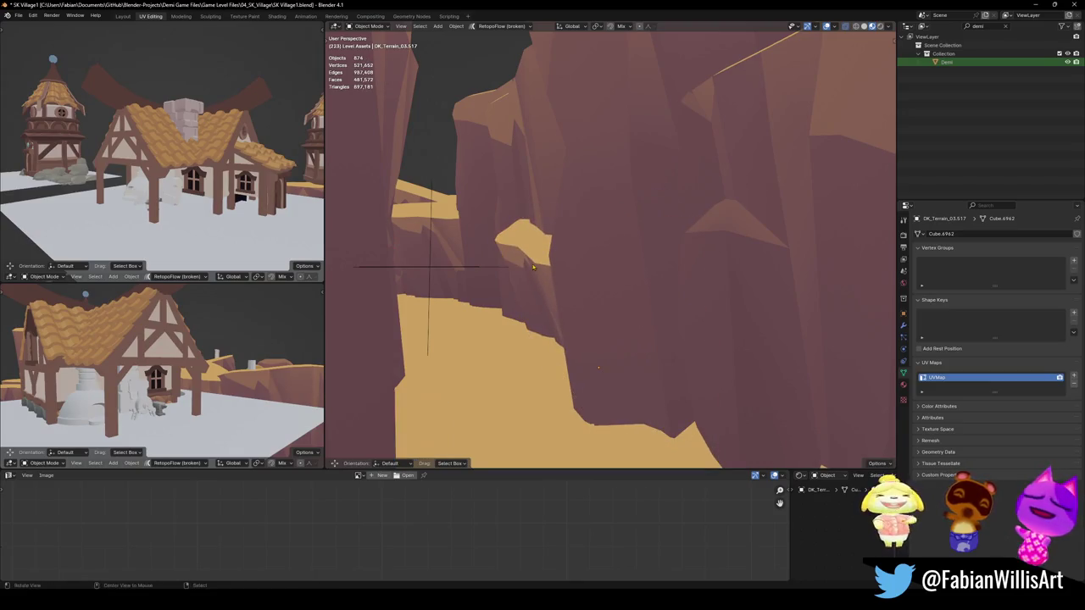
{"action": "middle_click_drag", "start_coordinate": [640, 320], "coordinate": [602, 318]}
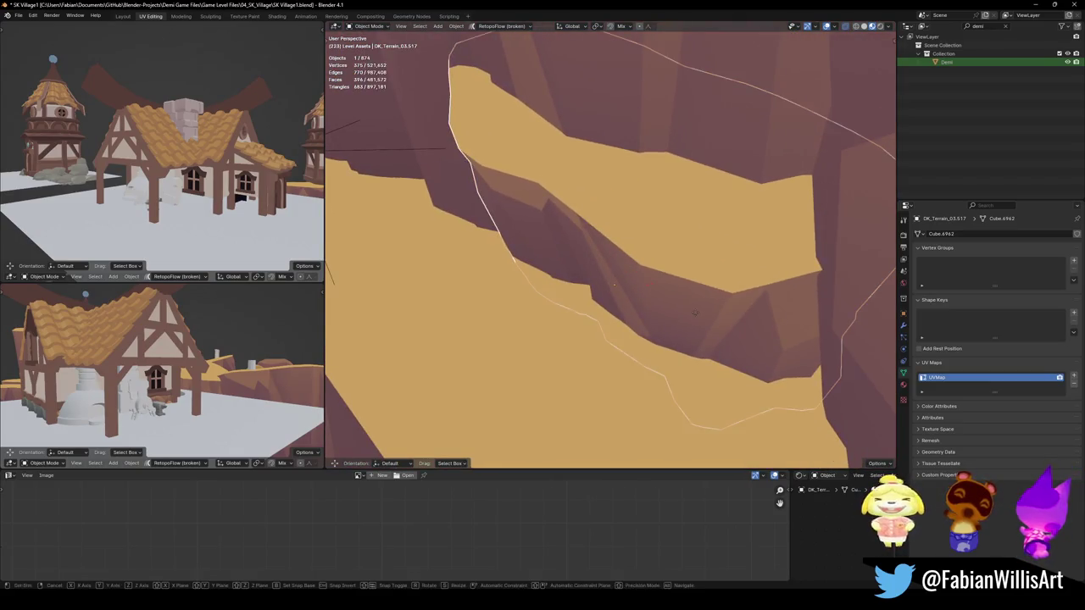
{"action": "key", "text": "g"}
{"action": "key", "text": "shift+z"}
{"action": "left_click", "coordinate": [701, 330]}
Rotate the rock around the vertical axis and slide it horizontally into place
{"action": "mouse_move", "coordinate": [701, 330]}
{"action": "middle_mouse_down"}
{"action": "mouse_move", "coordinate": [640, 298]}
{"action": "mouse_move", "coordinate": [625, 272]}
{"action": "middle_mouse_up"}
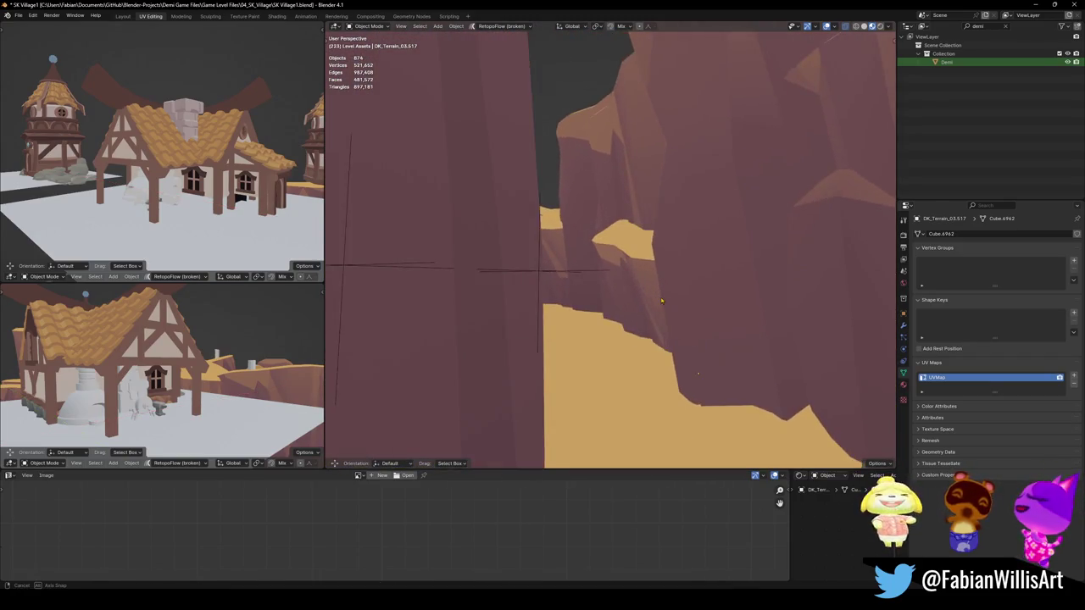
{"action": "key", "text": "r"}
{"action": "key", "text": "z"}
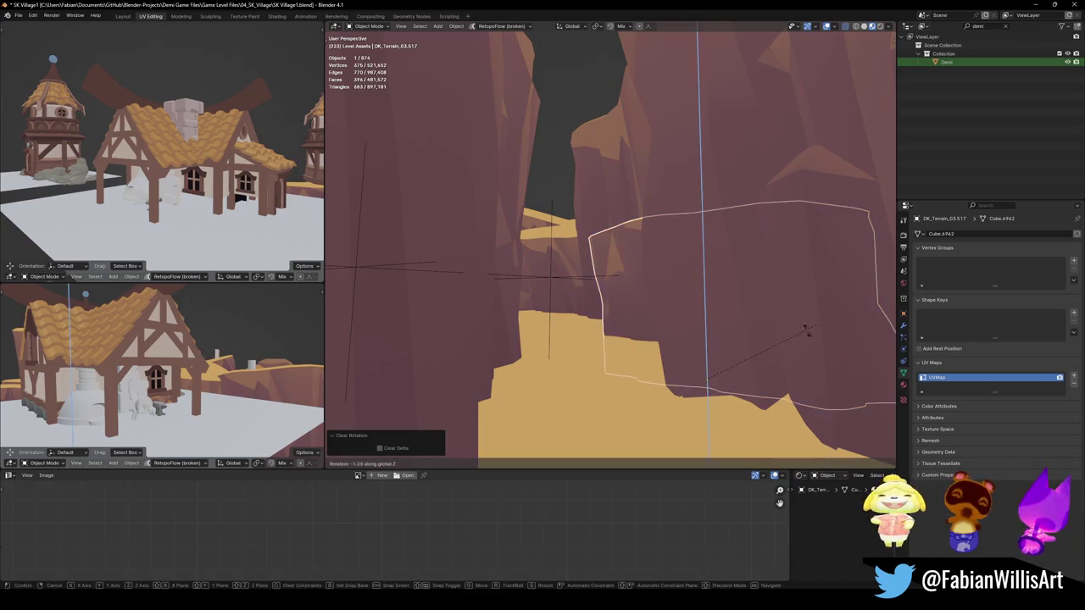
{"action": "left_click", "coordinate": [836, 407]}
{"action": "key", "text": "g"}
{"action": "key", "text": "shift+z"}
{"action": "mouse_move", "coordinate": [795, 422]}
{"action": "middle_mouse_down"}
{"action": "mouse_move", "coordinate": [672, 226]}
{"action": "mouse_move", "coordinate": [690, 310]}
{"action": "middle_mouse_up"}
{"action": "left_click", "coordinate": [672, 227]}
Resize the rock slightly and save SK Village1.blend
{"action": "key", "text": "s"}
{"action": "left_click", "coordinate": [686, 225]}
{"action": "mouse_move", "coordinate": [687, 224]}
{"action": "middle_mouse_down"}
{"action": "mouse_move", "coordinate": [700, 231]}
{"action": "mouse_move", "coordinate": [662, 254]}
{"action": "mouse_move", "coordinate": [715, 300]}
{"action": "mouse_move", "coordinate": [614, 255]}
{"action": "mouse_move", "coordinate": [607, 268]}
{"action": "mouse_move", "coordinate": [623, 295]}
{"action": "middle_mouse_up"}
{"action": "key", "text": "ctrl+s"}
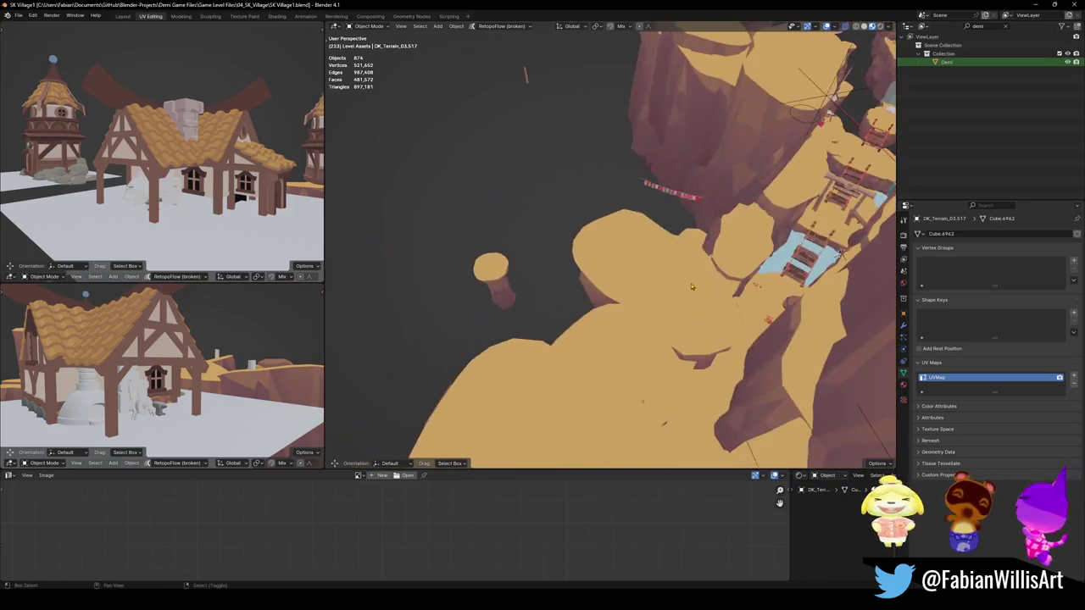
Save the village file and orbit to a high overview of the canyon cliffs
{"action": "mouse_move", "coordinate": [623, 295]}
{"action": "middle_mouse_down"}
{"action": "mouse_move", "coordinate": [698, 257]}
{"action": "mouse_move", "coordinate": [576, 290]}
{"action": "mouse_move", "coordinate": [550, 318]}
{"action": "middle_mouse_up"}
{"action": "key", "text": "ctrl+s"}
{"action": "mouse_move", "coordinate": [628, 278]}
{"action": "middle_mouse_down"}
{"action": "mouse_move", "coordinate": [661, 313]}
{"action": "mouse_move", "coordinate": [721, 212]}
{"action": "mouse_move", "coordinate": [720, 252]}
{"action": "mouse_move", "coordinate": [661, 254]}
{"action": "middle_mouse_up"}
{"action": "scroll", "coordinate": [720, 237], "scroll_direction": "up", "scroll_amount": 5}
Duplicate the grassy cliff piece, move the copy to the marked canyon point and tilt it
{"action": "key", "text": "shift+d"}
{"action": "key", "text": "Escape"}
{"action": "mouse_move", "coordinate": [594, 280]}
{"action": "middle_mouse_down"}
{"action": "mouse_move", "coordinate": [574, 295]}
{"action": "mouse_move", "coordinate": [599, 280]}
{"action": "middle_mouse_up"}
{"action": "mouse_move", "coordinate": [619, 362]}
{"action": "middle_mouse_down"}
{"action": "mouse_move", "coordinate": [671, 273]}
{"action": "mouse_move", "coordinate": [746, 296]}
{"action": "mouse_move", "coordinate": [536, 345]}
{"action": "mouse_move", "coordinate": [643, 302]}
{"action": "middle_mouse_up"}
{"action": "left_click", "coordinate": [665, 261]}
{"action": "left_click", "coordinate": [620, 318]}
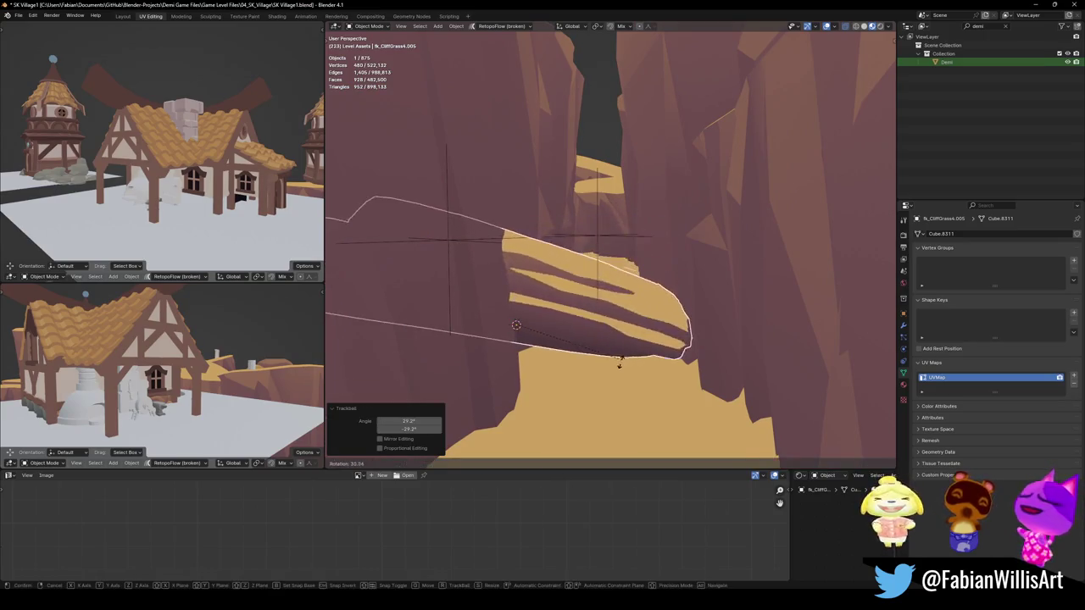
Enlarge the cliff copy to about 1.531 and move it across the canyon
{"action": "key", "text": "g"}
{"action": "key", "text": "s"}
{"action": "left_click", "coordinate": [515, 325]}
{"action": "key", "text": "g"}
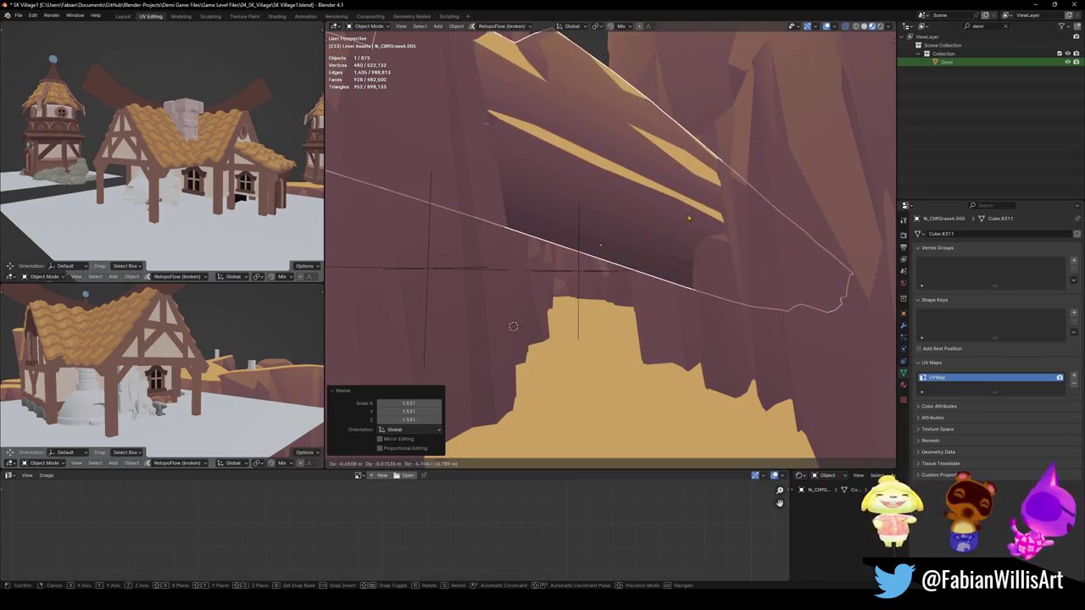
{"action": "left_click", "coordinate": [667, 223]}
{"action": "key", "text": "g"}
Adjust fk_CliffGrass4.005 horizontally with Shift+Z, then walk through the canyon to check the overhang
{"action": "middle_click_drag", "start_coordinate": [655, 224], "coordinate": [650, 225]}
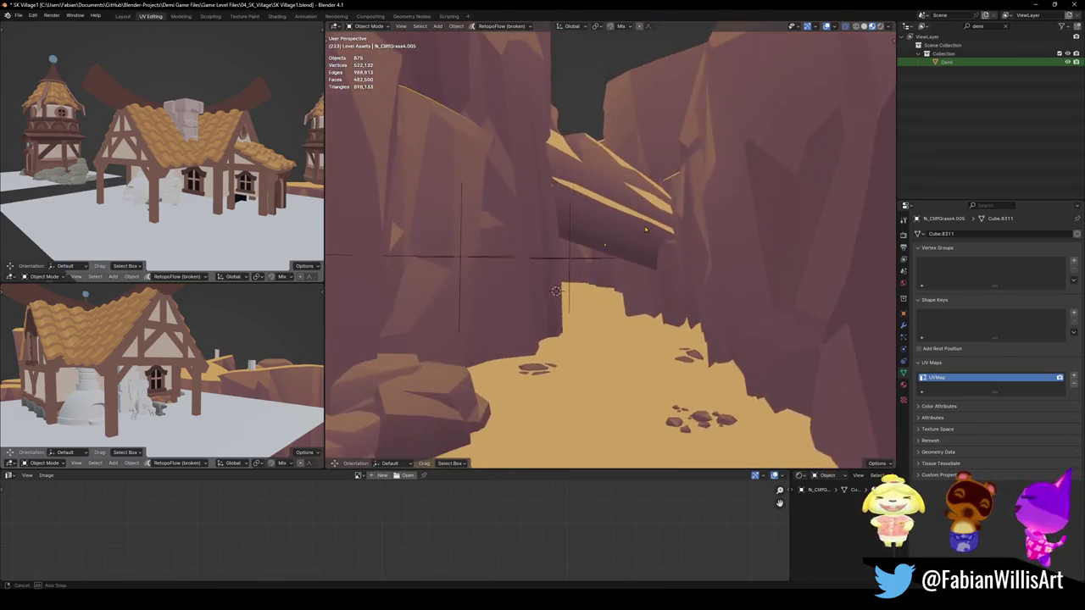
{"action": "left_click", "coordinate": [650, 225]}
{"action": "key", "text": "g"}
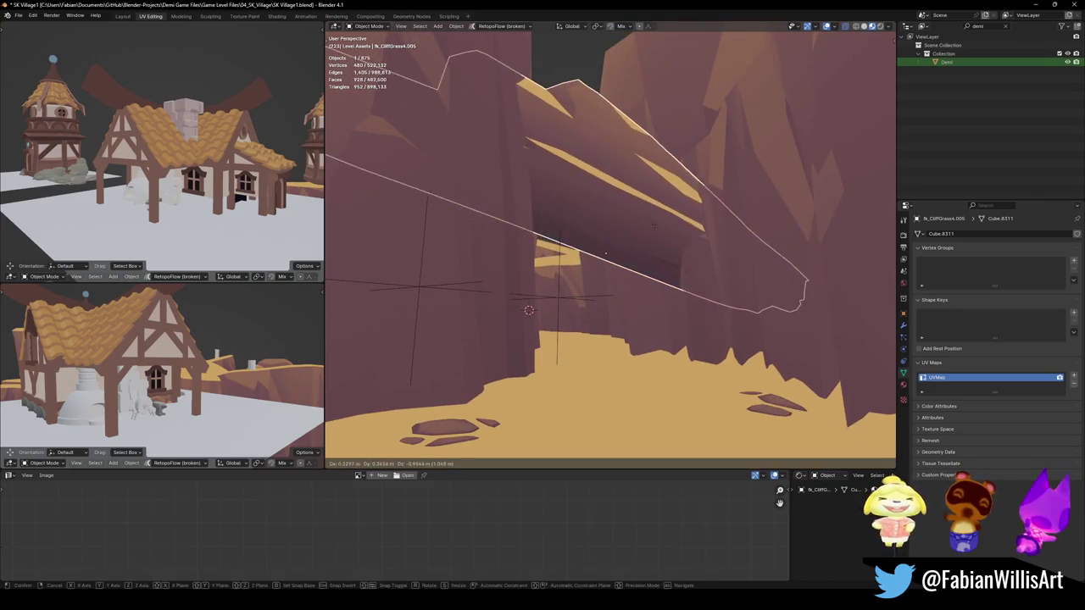
{"action": "key", "text": "shift+z"}
{"action": "key", "text": "Escape"}
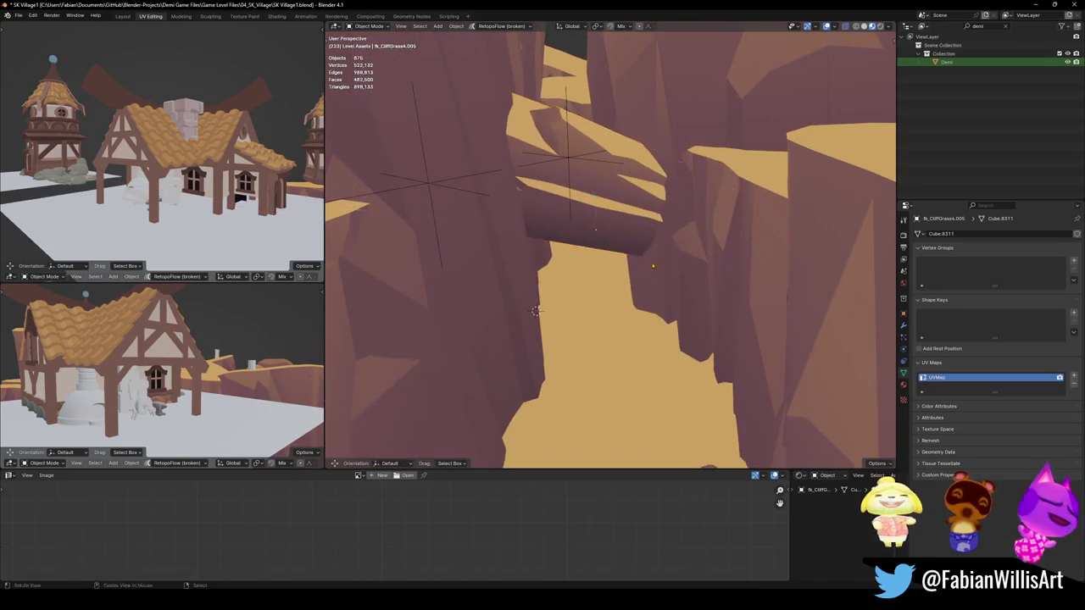
{"action": "middle_click_drag", "start_coordinate": [648, 229], "coordinate": [648, 231]}
{"action": "key", "text": "g"}
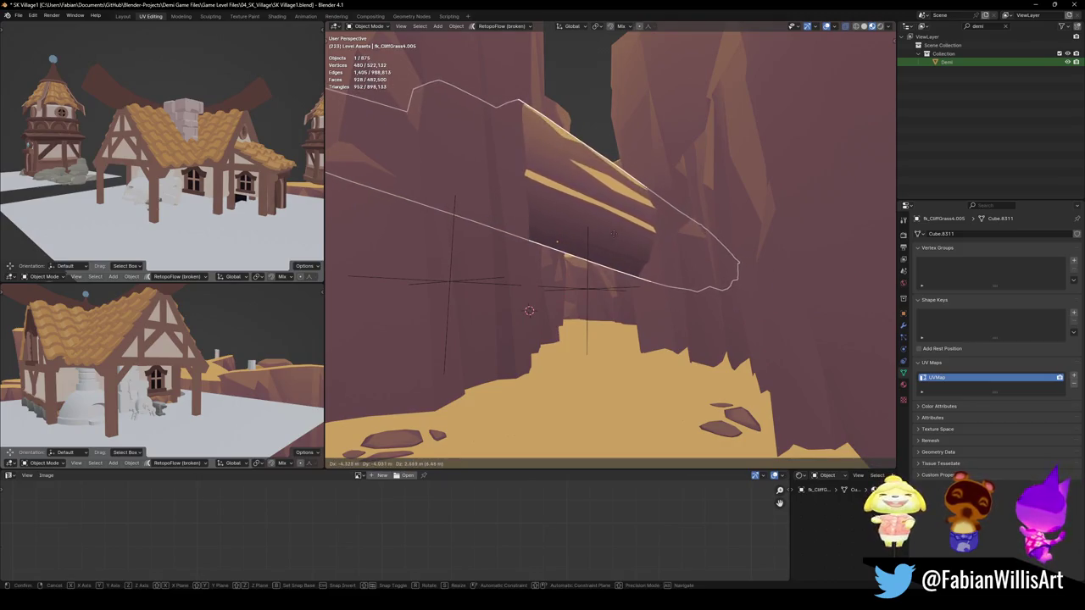
{"action": "key", "text": "Escape"}
{"action": "key", "text": "shift+grave"}
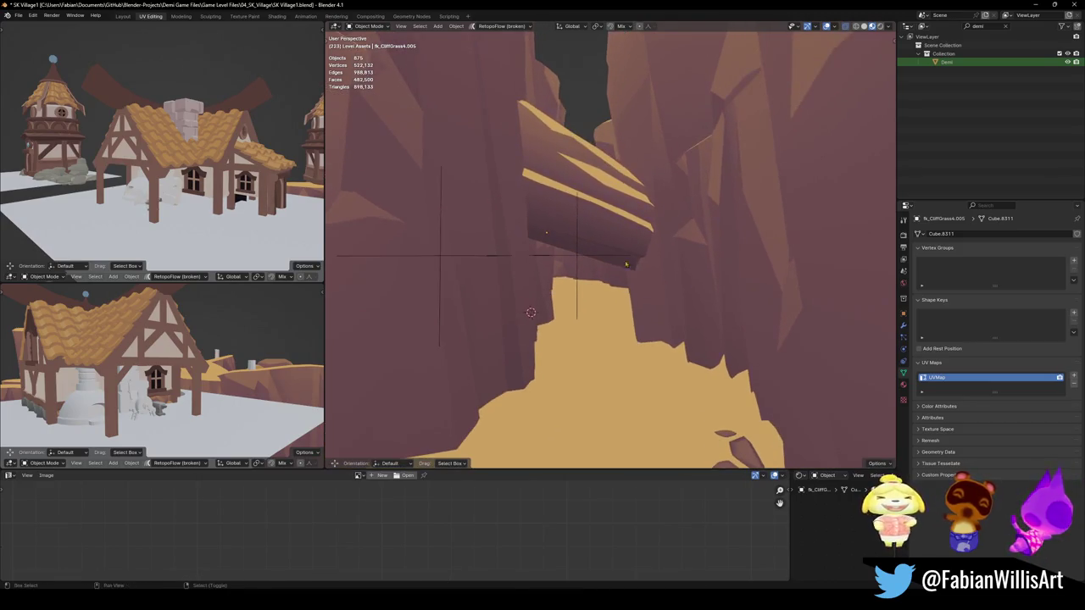
{"action": "key", "text": "Escape"}
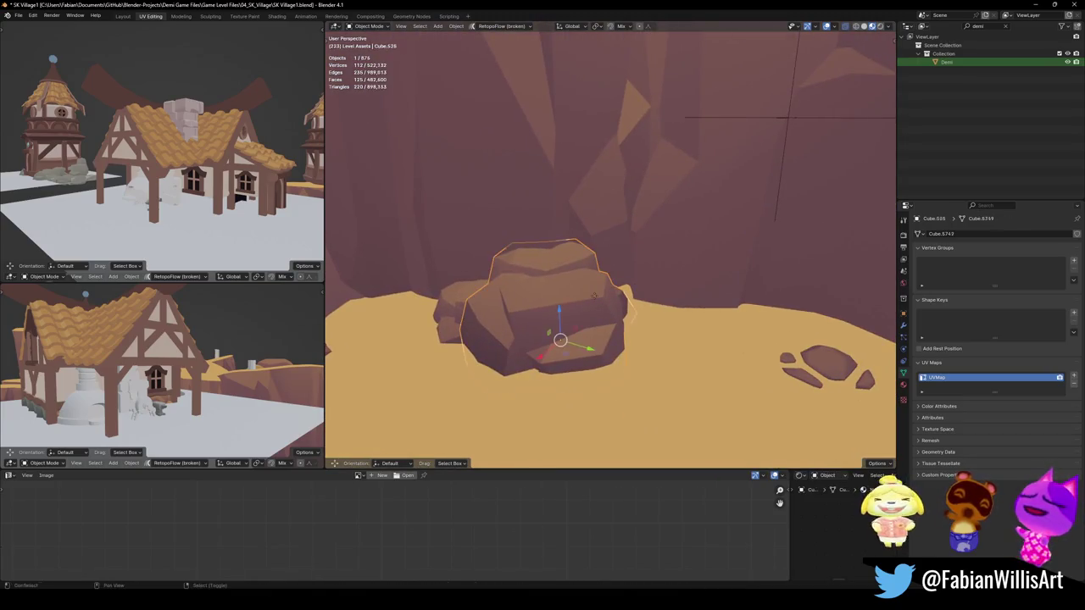
Duplicate the rock on the sand and enlarge the copy under the overhang
{"action": "key", "text": "shift+d"}
{"action": "key", "text": "Escape"}
{"action": "key", "text": "shift+grave"}
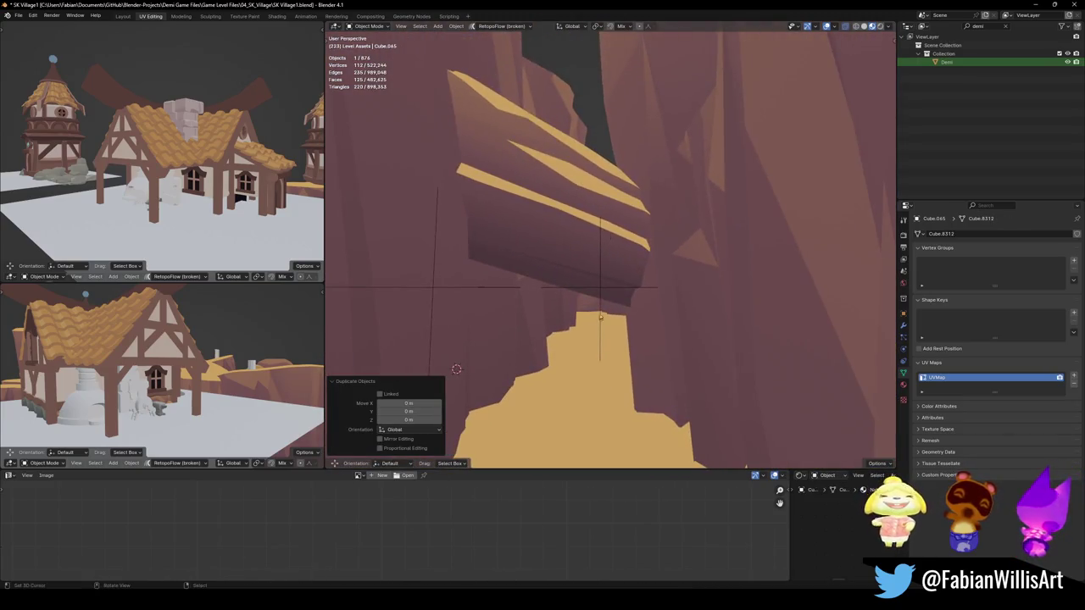
{"action": "key", "text": "s"}
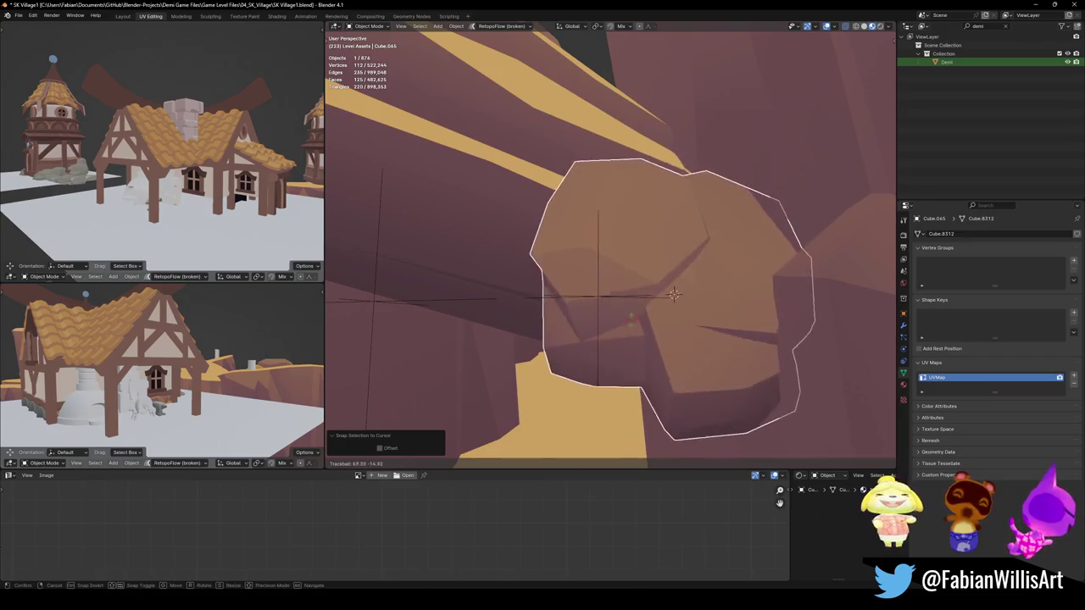
{"action": "left_click", "coordinate": [673, 290]}
{"action": "key", "text": "r"}
{"action": "key", "text": "r"}
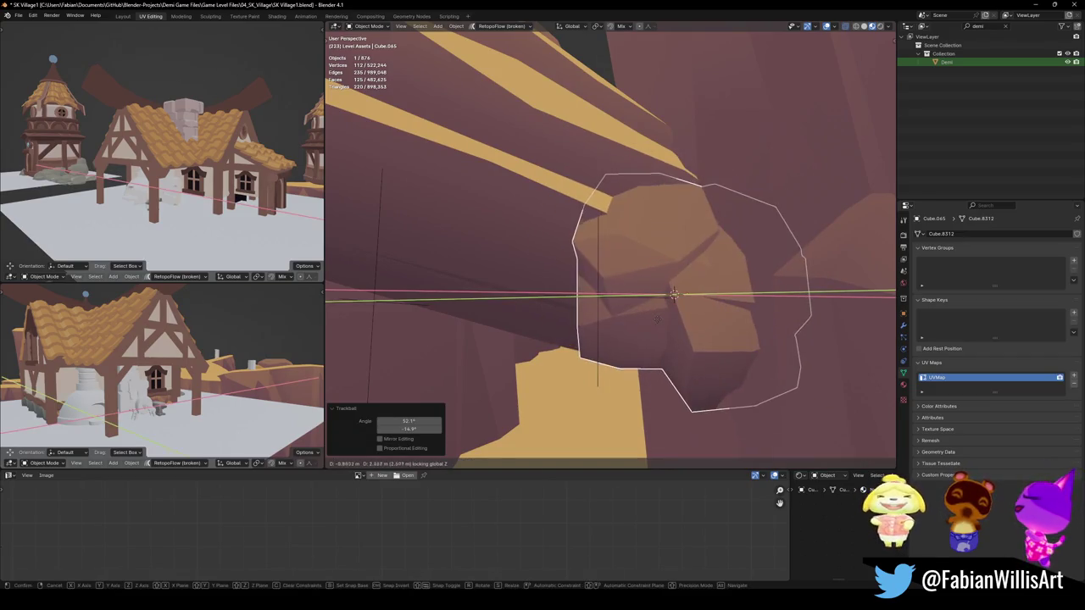
{"action": "left_click", "coordinate": [673, 294]}
Re-rotate the rock and shrink it to 0.599 size
{"action": "key", "text": "r"}
{"action": "key", "text": "r"}
{"action": "left_click", "coordinate": [674, 294]}
{"action": "key", "text": "s"}
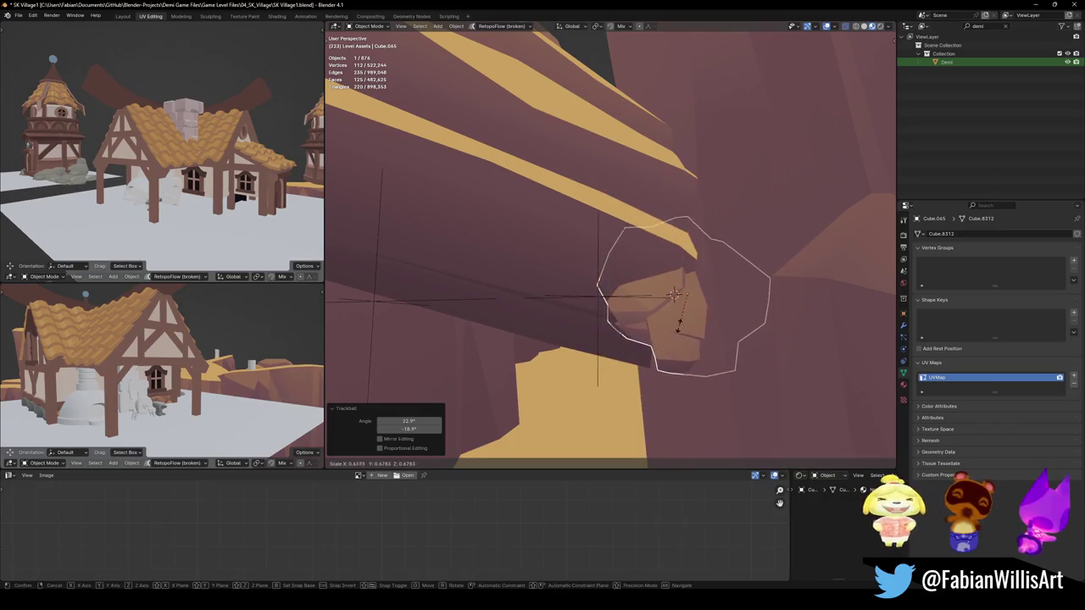
{"action": "left_click", "coordinate": [703, 293]}
{"action": "scroll", "coordinate": [702, 303], "scroll_direction": "down", "scroll_amount": 2}
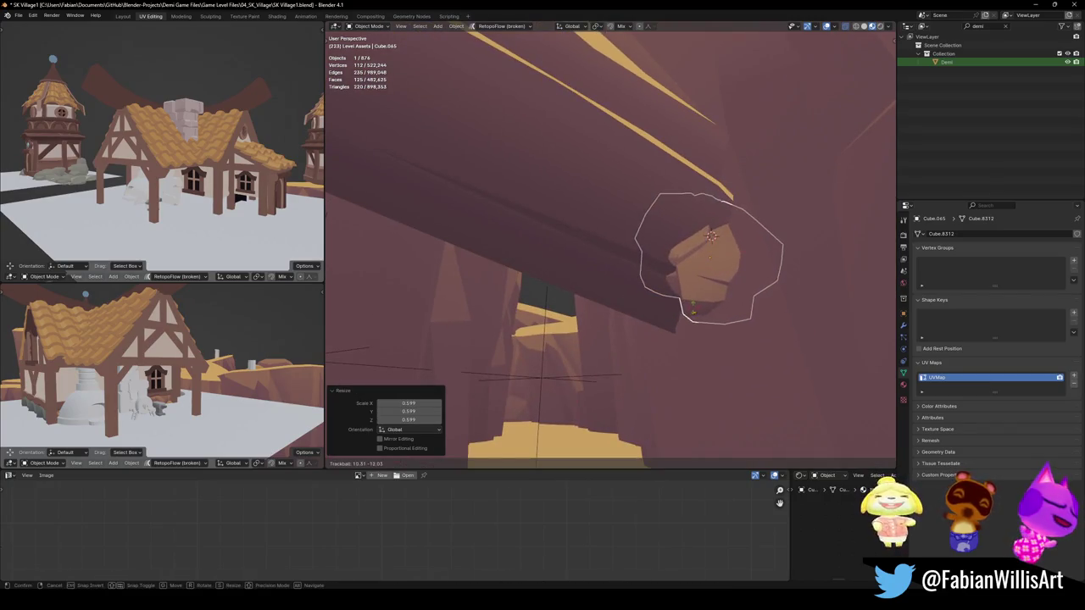
{"action": "left_click", "coordinate": [694, 306]}
Duplicate the rock and slide the copy along the ledge, then raise it vertically
{"action": "key", "text": "shift+d"}
{"action": "key", "text": "shift+z"}
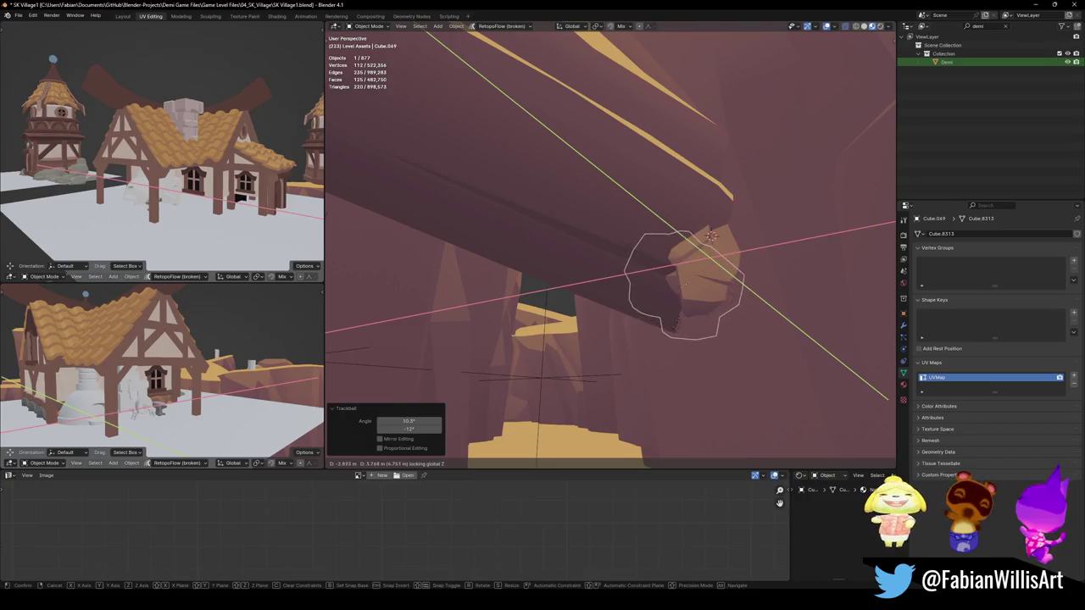
{"action": "left_click", "coordinate": [711, 276]}
{"action": "key", "text": "shift+z"}
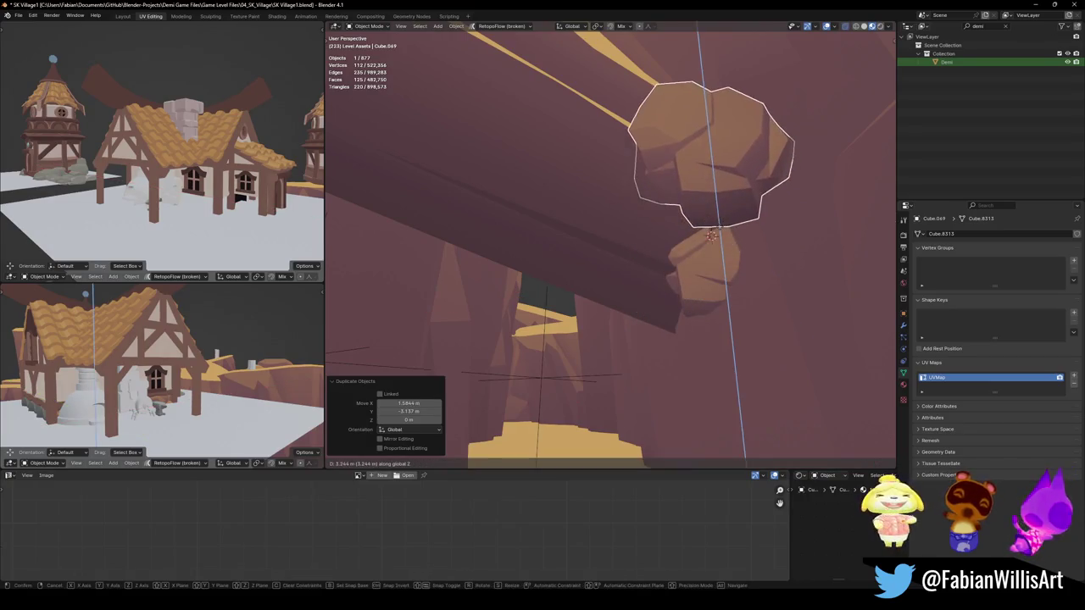
{"action": "middle_click_drag", "start_coordinate": [710, 246], "coordinate": [699, 300]}
{"action": "key", "text": "z"}
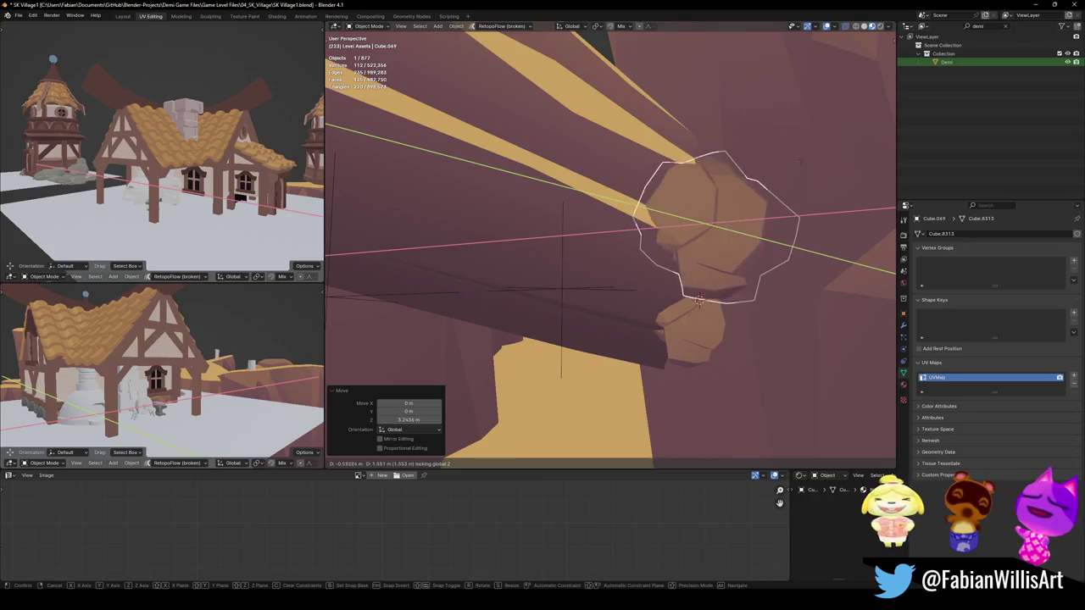
{"action": "left_click", "coordinate": [808, 181]}
{"action": "middle_click_drag", "start_coordinate": [809, 181], "coordinate": [670, 284]}
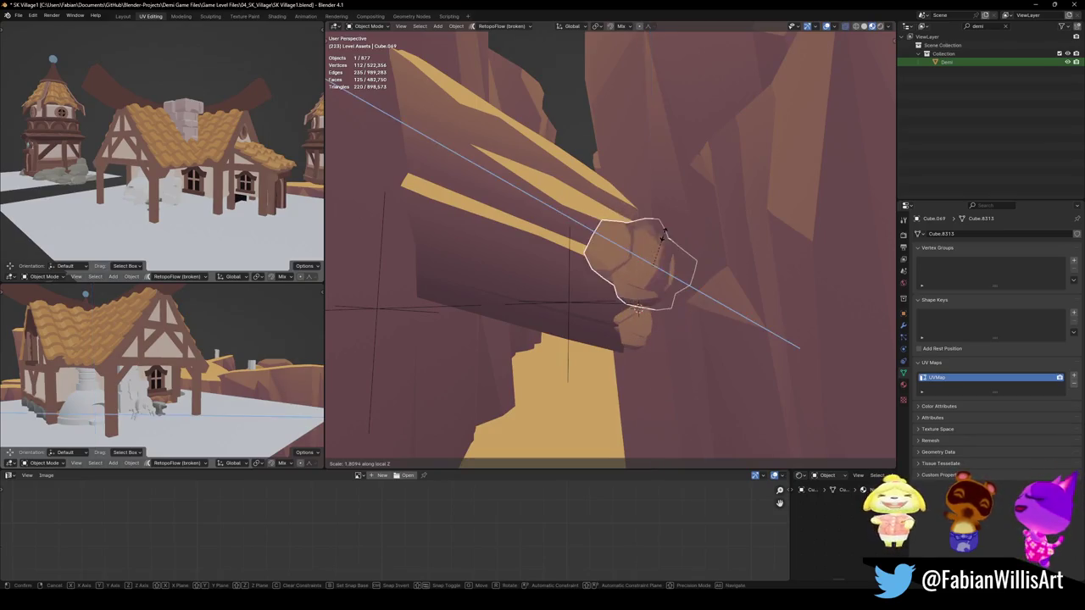
Stretch the upper rock vertically and apply its rotation and scale
{"action": "key", "text": "z"}
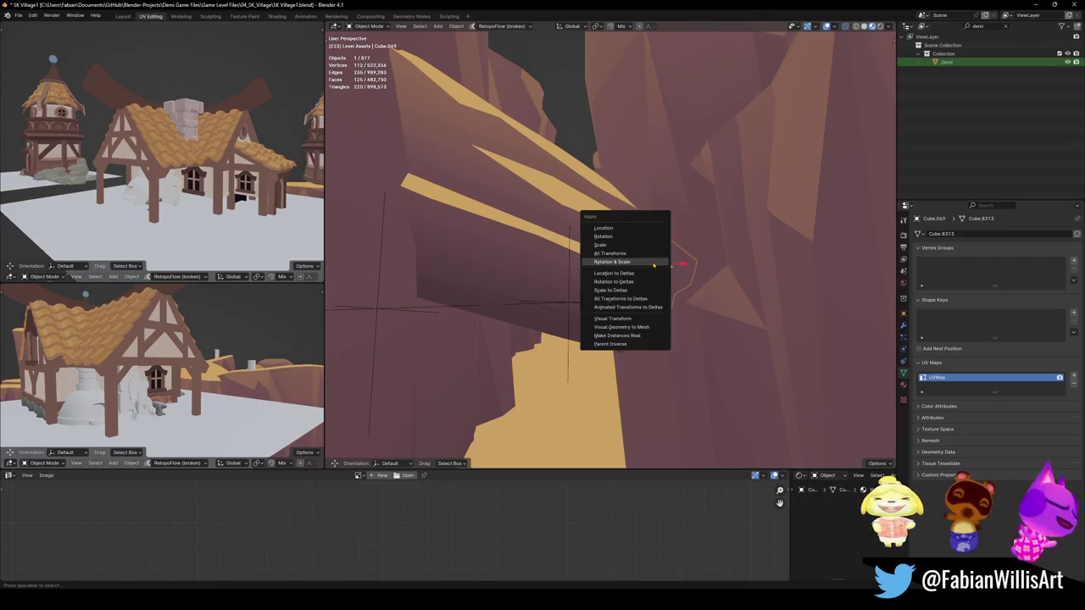
{"action": "left_click", "coordinate": [654, 265]}
{"action": "key", "text": "g"}
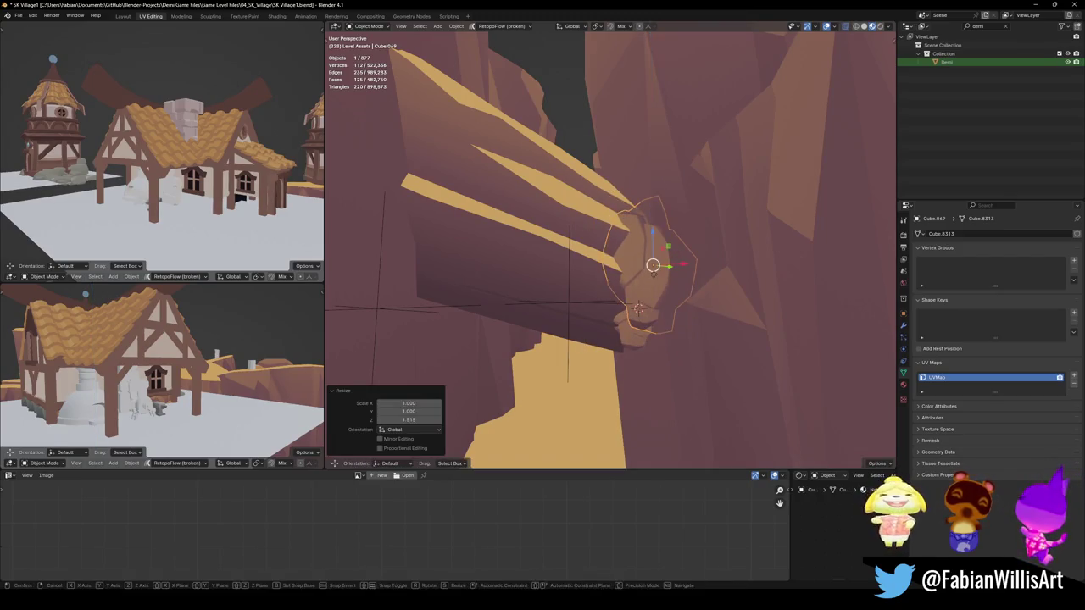
{"action": "middle_click_drag", "start_coordinate": [645, 278], "coordinate": [606, 243]}
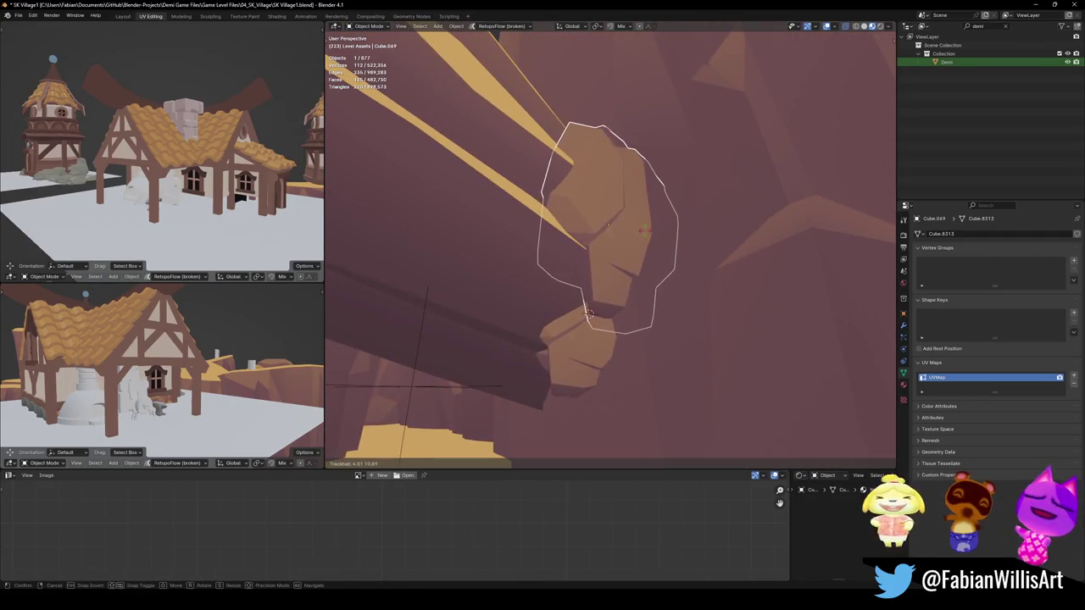
{"action": "key", "text": "Escape"}
Apply rotation and scale to the lower rock, then delete both rocks under the ledge
{"action": "mouse_move", "coordinate": [644, 236]}
{"action": "middle_mouse_down"}
{"action": "mouse_move", "coordinate": [606, 267]}
{"action": "mouse_move", "coordinate": [615, 255]}
{"action": "middle_mouse_up"}
{"action": "scroll", "coordinate": [614, 254], "scroll_direction": "up", "scroll_amount": 2}
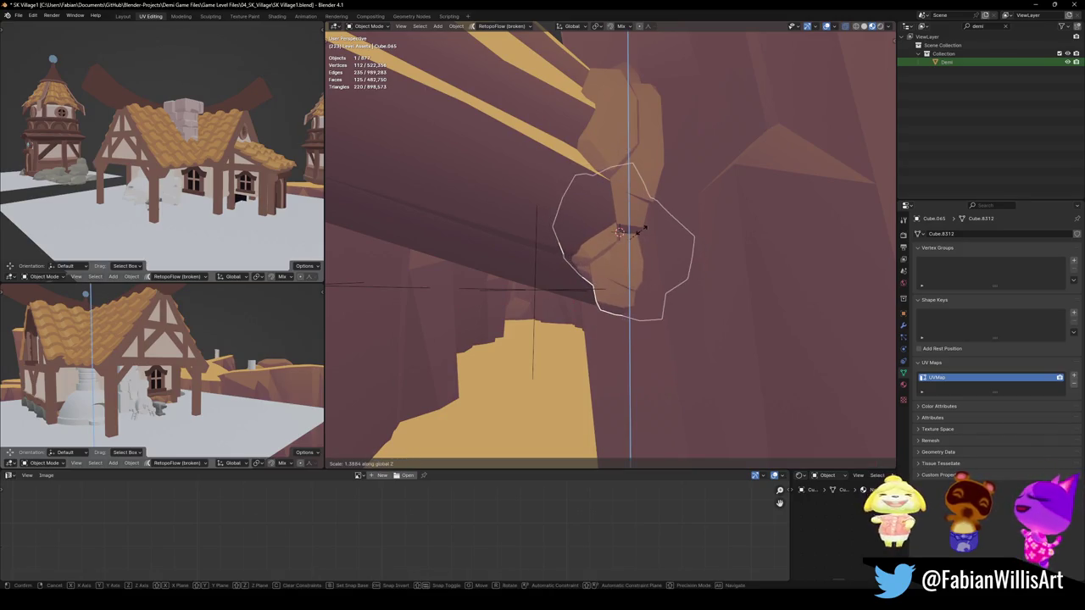
{"action": "left_click", "coordinate": [643, 233]}
{"action": "key", "text": "s"}
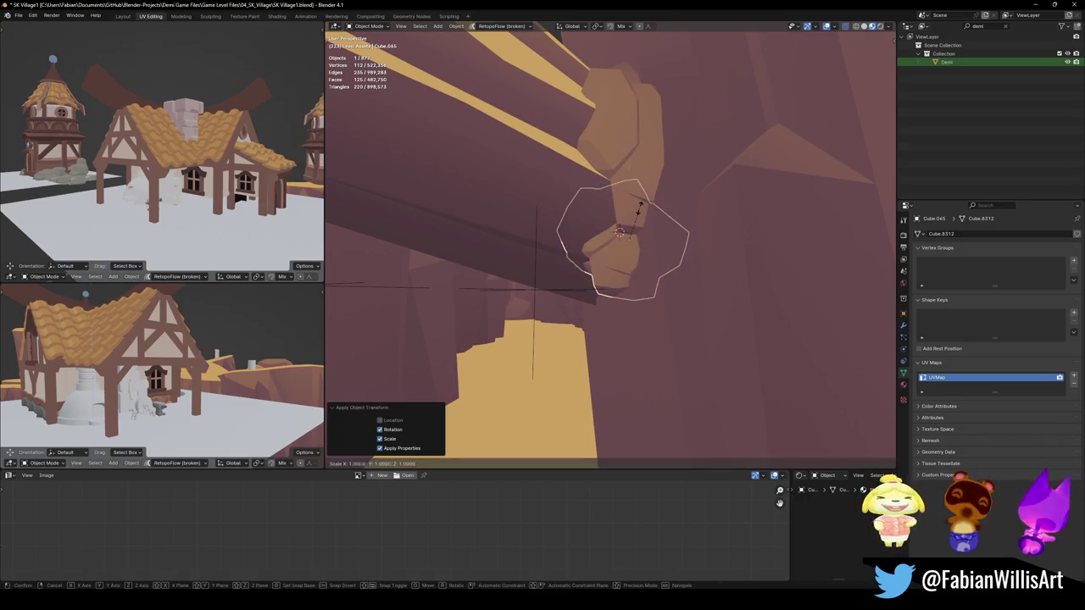
{"action": "key", "text": "Escape"}
{"action": "mouse_move", "coordinate": [644, 193]}
{"action": "middle_mouse_down"}
{"action": "mouse_move", "coordinate": [630, 242]}
{"action": "mouse_move", "coordinate": [637, 261]}
{"action": "mouse_move", "coordinate": [622, 261]}
{"action": "middle_mouse_up"}
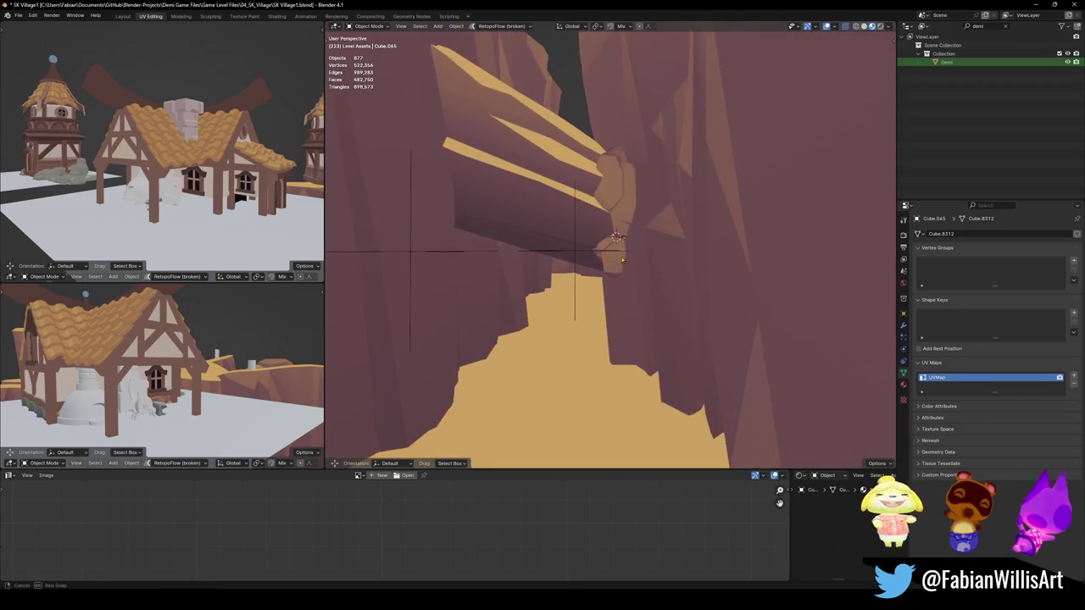
{"action": "key", "text": "Delete"}
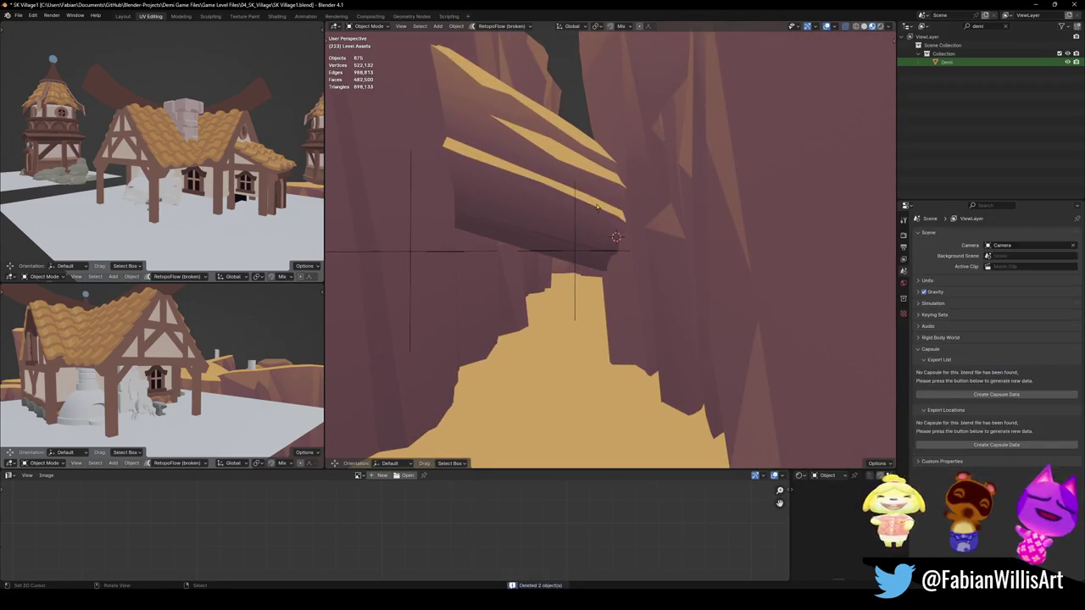
Raise the grass-topped cliff ledge vertically in two moves
{"action": "left_click", "coordinate": [619, 254]}
{"action": "key", "text": "g"}
{"action": "key", "text": "z"}
{"action": "left_click", "coordinate": [626, 178]}
{"action": "key", "text": "g"}
{"action": "key", "text": "z"}
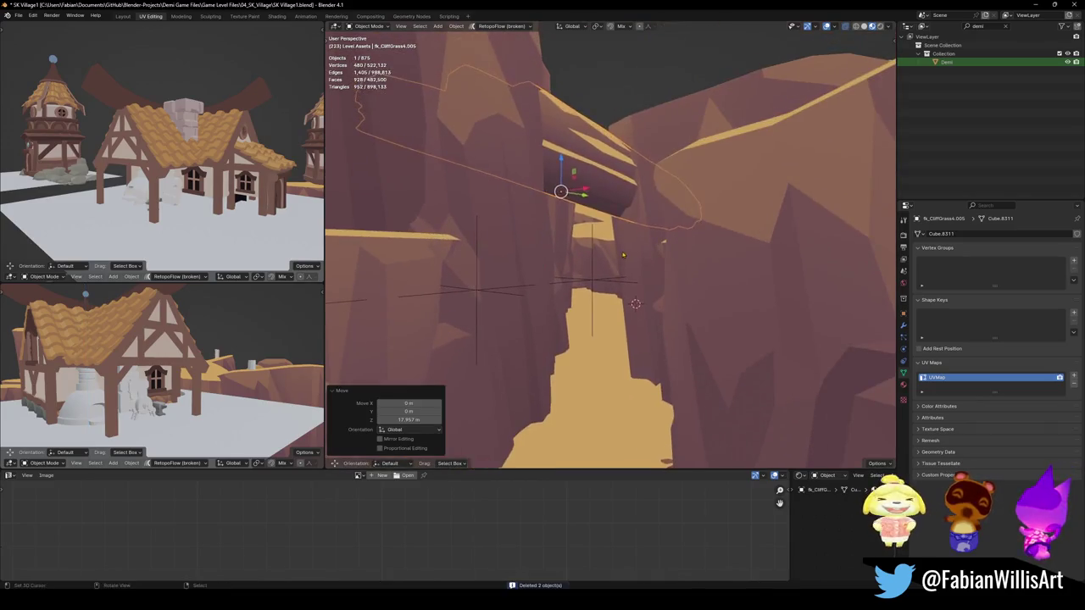
{"action": "left_click", "coordinate": [635, 162]}
{"action": "middle_click_drag", "start_coordinate": [614, 195], "coordinate": [617, 187]}
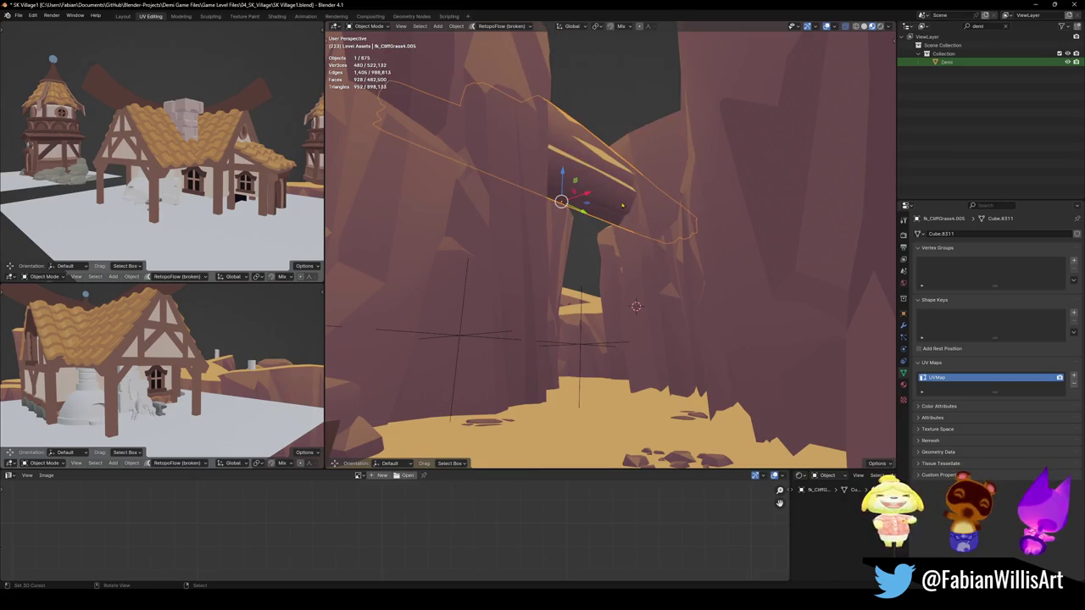
Frame the ledge with numpad period, shrink it, and delete it
{"action": "key", "text": "KP_Decimal"}
{"action": "key", "text": "alt+a"}
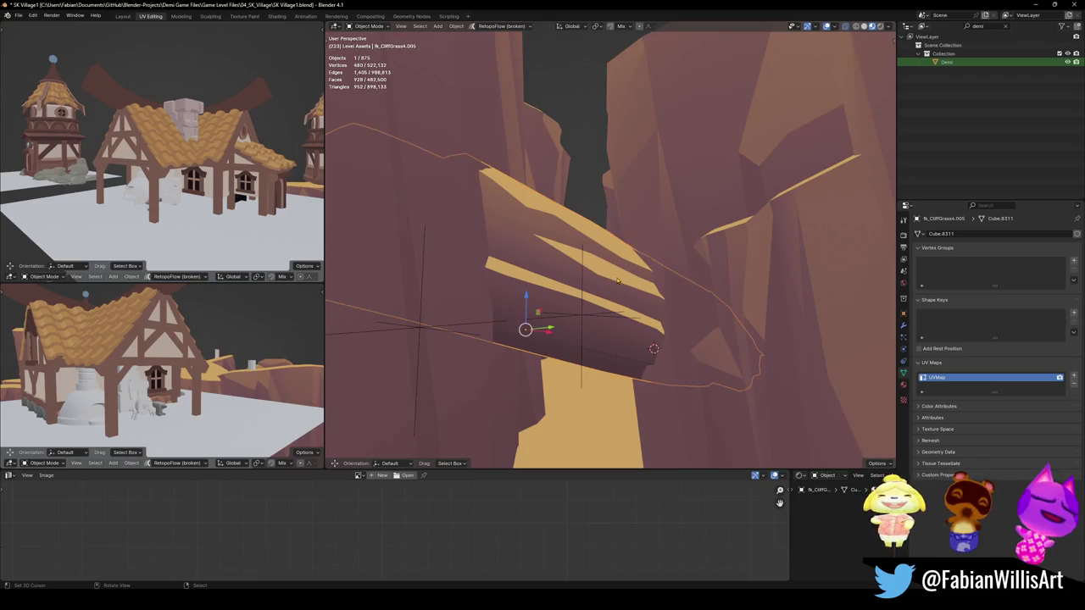
{"action": "middle_click_drag", "start_coordinate": [602, 351], "coordinate": [623, 244], "text": "shift"}
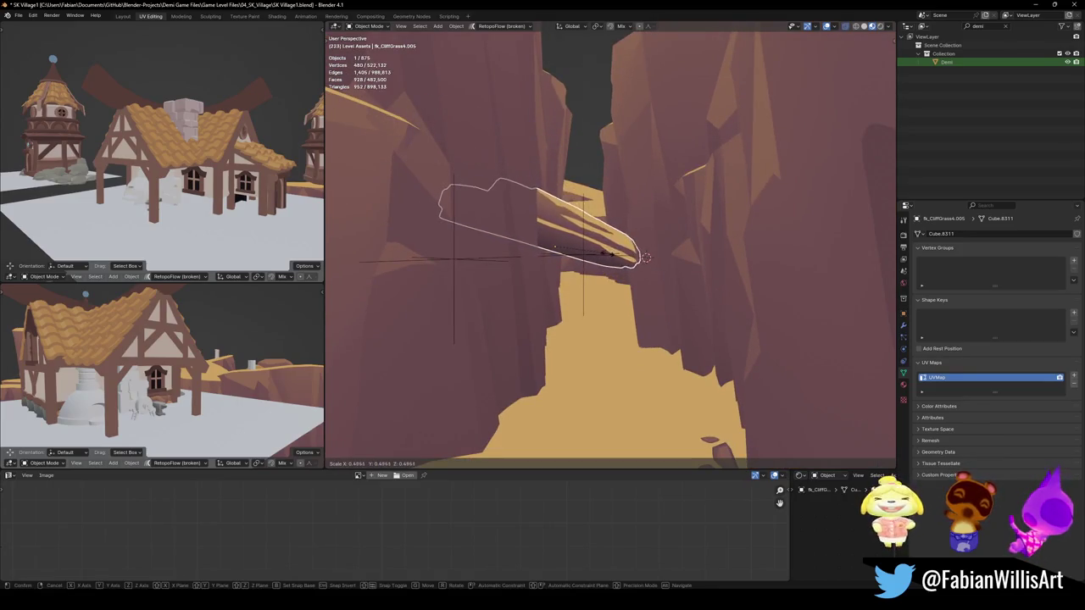
{"action": "left_click", "coordinate": [646, 257]}
{"action": "mouse_move", "coordinate": [555, 245]}
{"action": "middle_mouse_down"}
{"action": "mouse_move", "coordinate": [673, 268]}
{"action": "mouse_move", "coordinate": [612, 277]}
{"action": "middle_mouse_up"}
{"action": "key", "text": "Delete"}
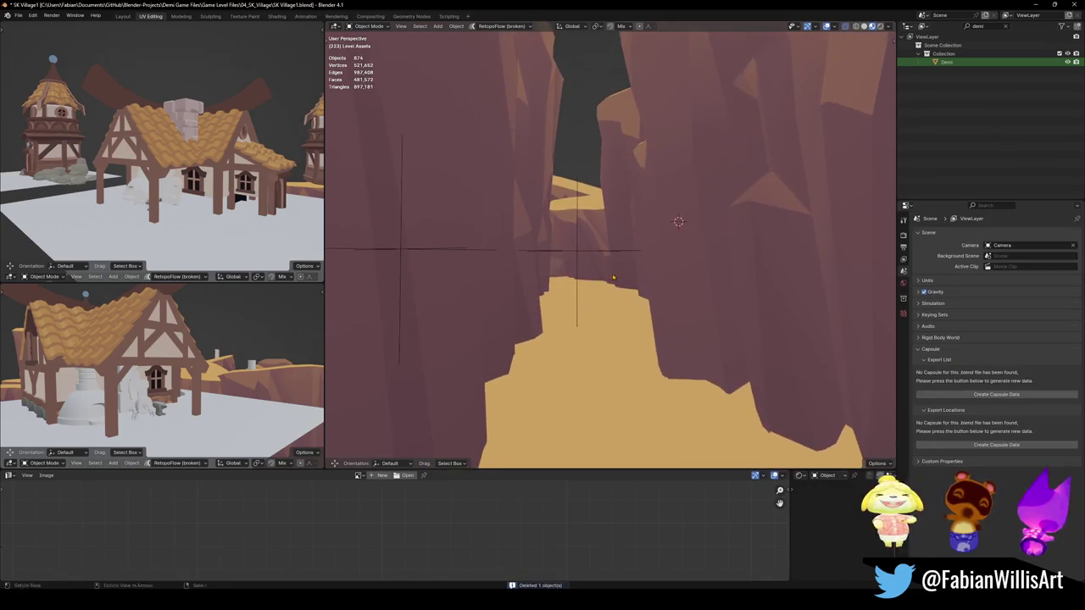
Fly through the canyon in walk mode to the red collision-asset area
{"action": "key", "text": "shift+grave"}
{"action": "key", "text": "w"}
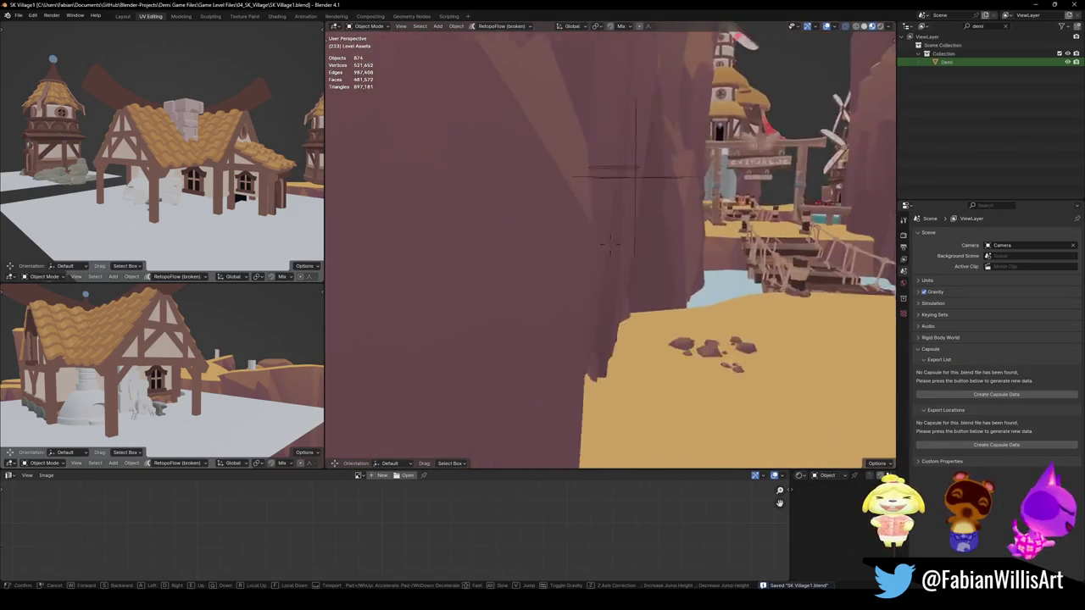
{"action": "key", "text": "w"}
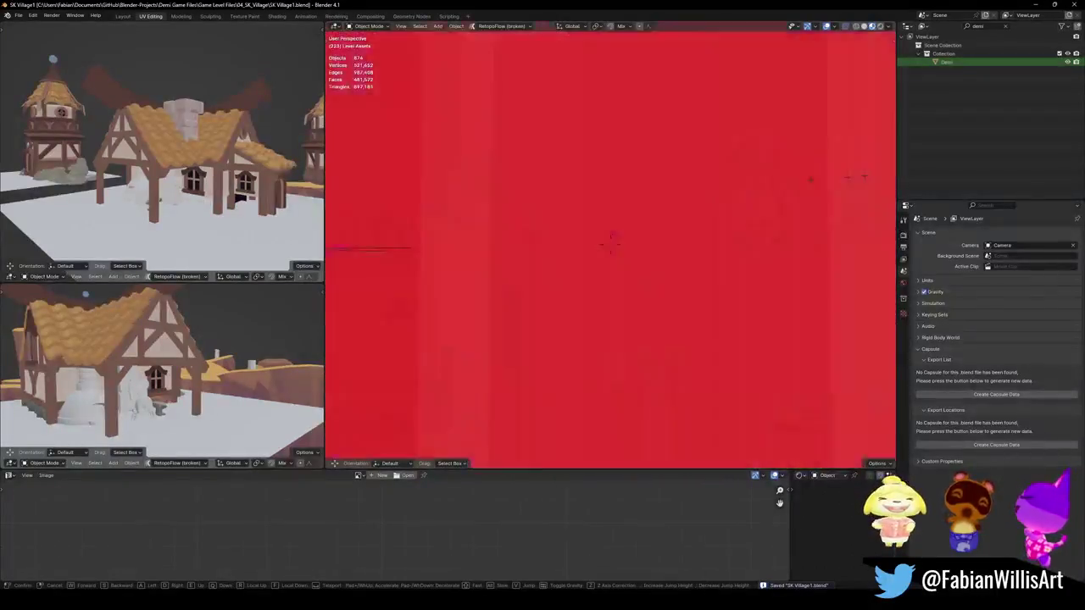
{"action": "key", "text": "e"}
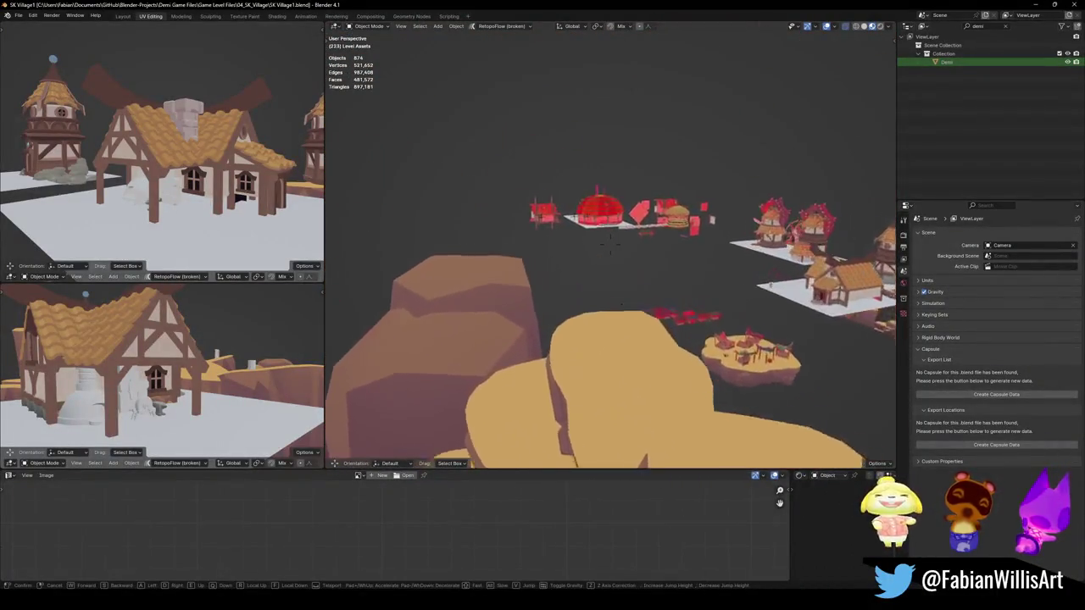
{"action": "key", "text": "w"}
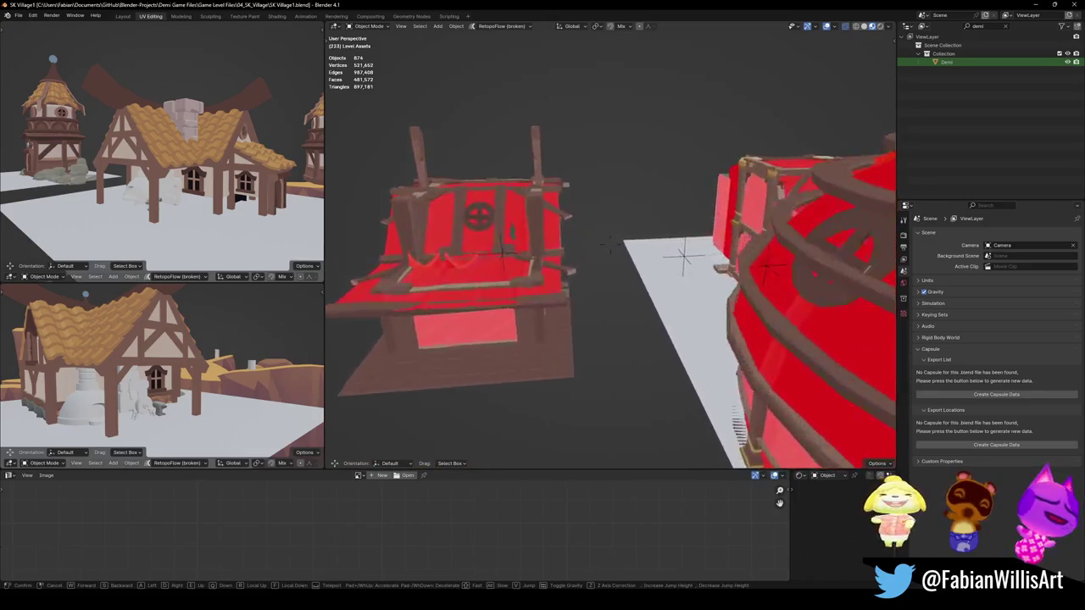
{"action": "key", "text": "s"}
{"action": "key", "text": "Return"}
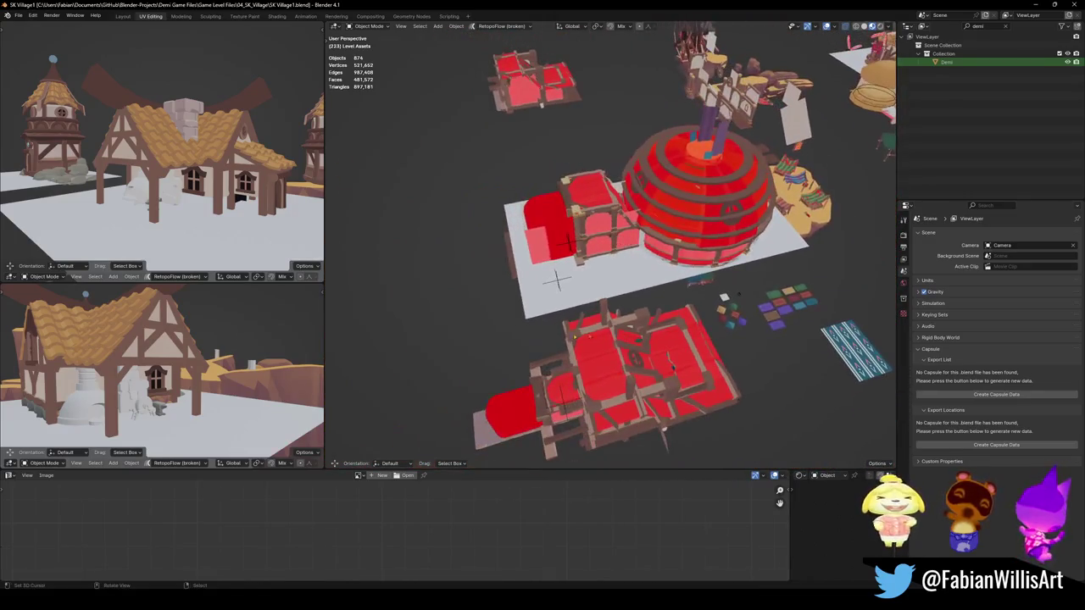
Delete the COLLISION empty, then select the SK_VILLAGE_INTERIOR_01 empty
{"action": "left_click", "coordinate": [556, 281]}
{"action": "key", "text": "g"}
{"action": "middle_click_drag", "start_coordinate": [557, 281], "coordinate": [611, 254]}
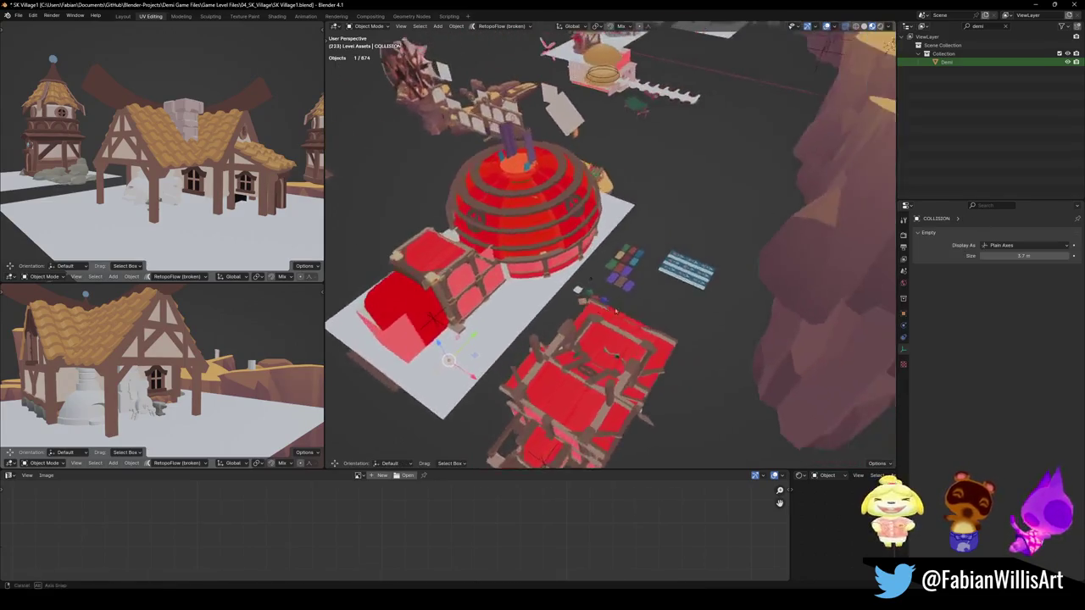
{"action": "key", "text": "Delete"}
{"action": "left_click", "coordinate": [565, 415]}
{"action": "key", "text": "g"}
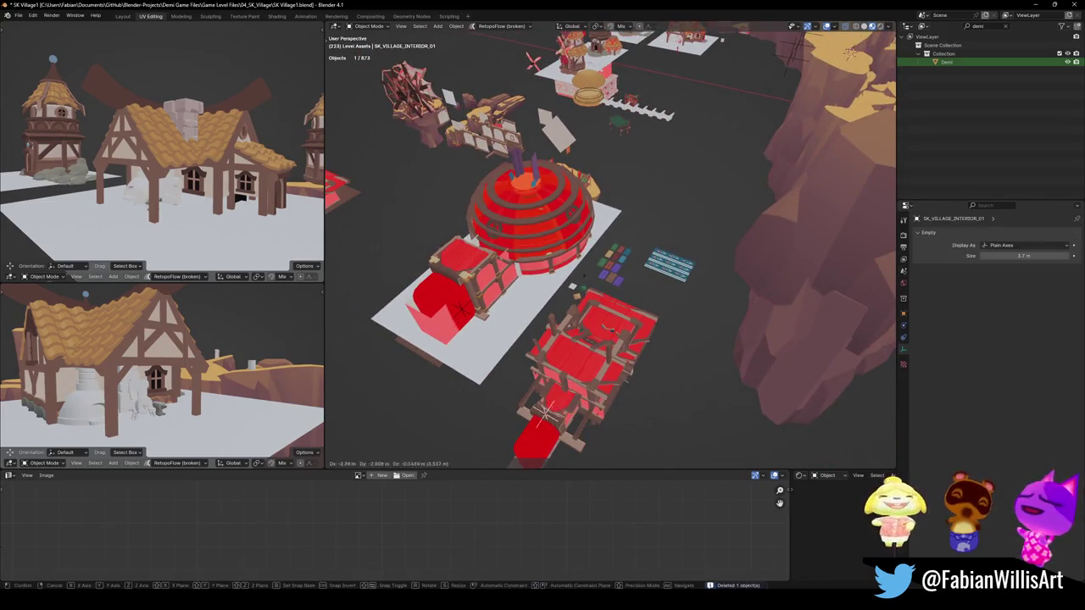
{"action": "mouse_move", "coordinate": [650, 398]}
{"action": "middle_mouse_down"}
{"action": "mouse_move", "coordinate": [633, 271]}
{"action": "mouse_move", "coordinate": [771, 335]}
{"action": "mouse_move", "coordinate": [623, 339]}
{"action": "middle_mouse_up"}
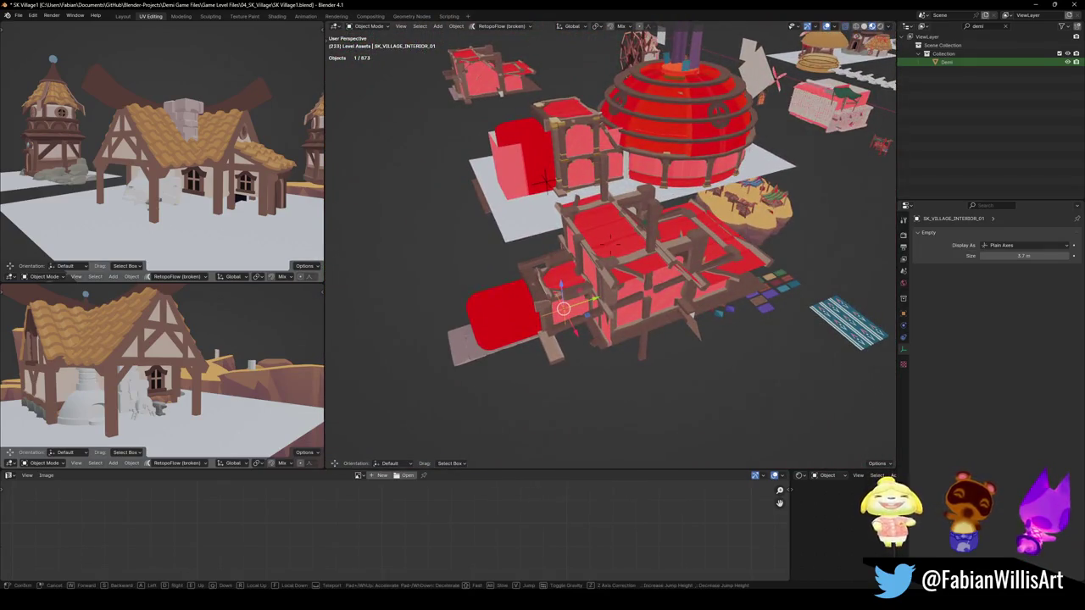
{"action": "left_click", "coordinate": [624, 324]}
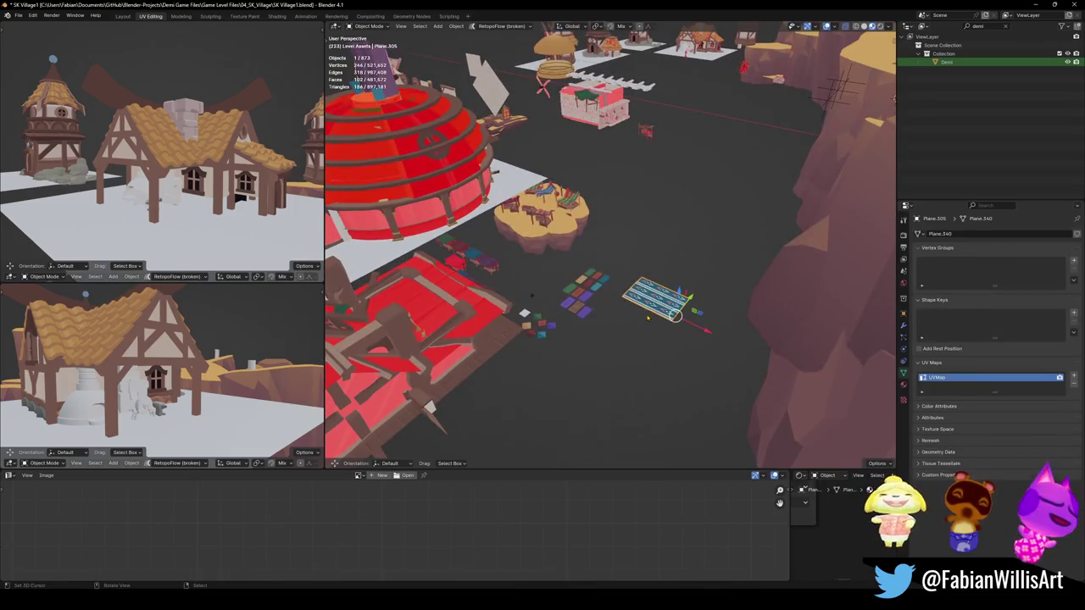
{"action": "key", "text": "Delete"}
{"action": "mouse_move", "coordinate": [531, 295]}
{"action": "middle_mouse_down"}
{"action": "mouse_move", "coordinate": [539, 236]}
{"action": "mouse_move", "coordinate": [559, 313]}
{"action": "middle_mouse_up"}
{"action": "scroll", "coordinate": [539, 236], "scroll_direction": "down", "scroll_amount": 3}
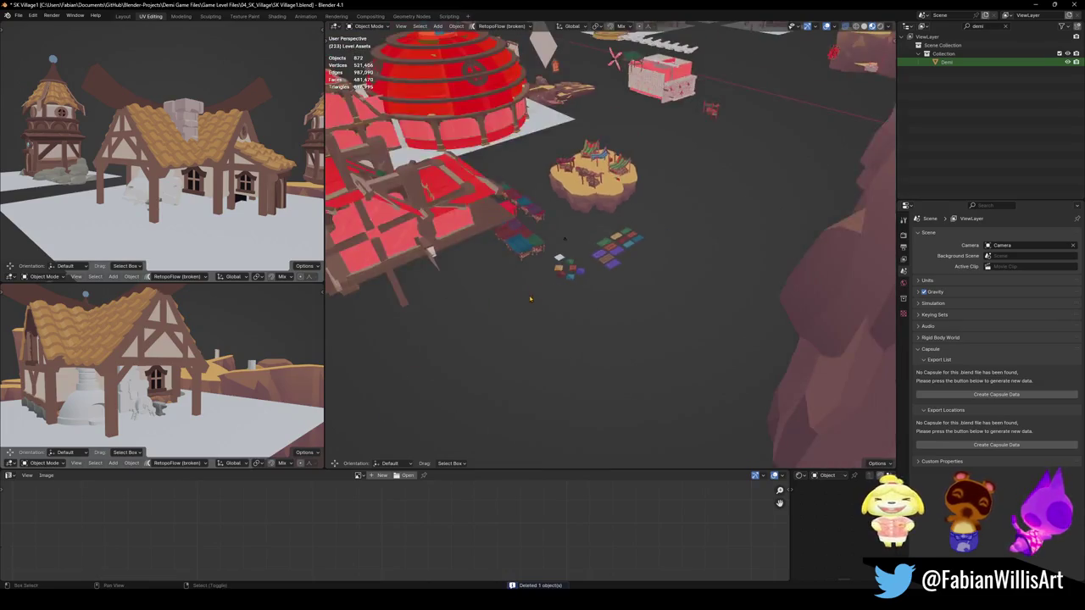
{"action": "scroll", "coordinate": [560, 313], "scroll_direction": "down", "scroll_amount": 3}
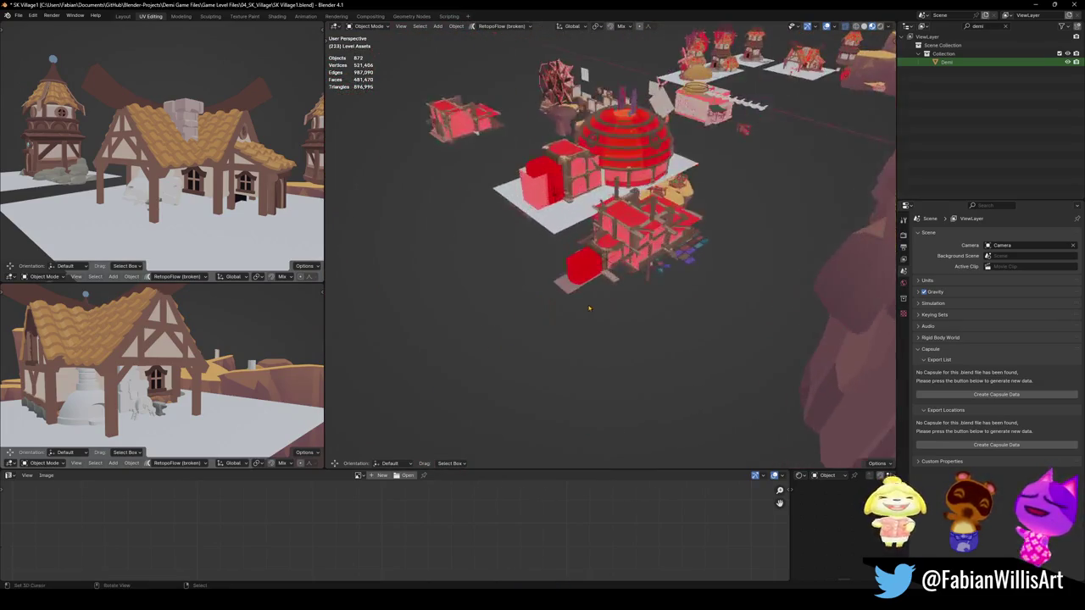
{"action": "scroll", "coordinate": [585, 297], "scroll_direction": "up", "scroll_amount": 5}
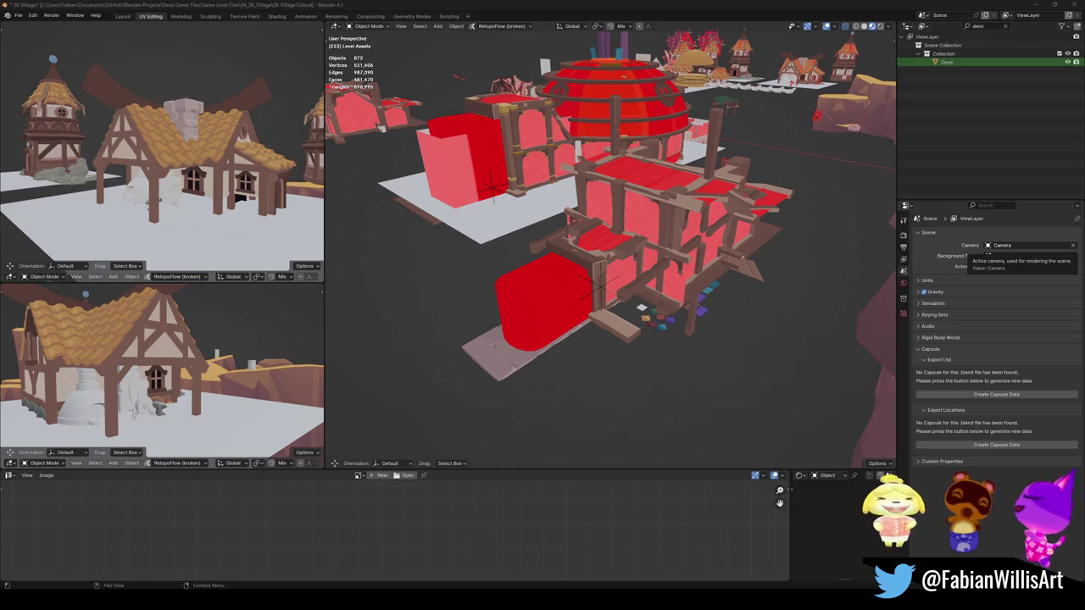
{"action": "left_click", "coordinate": [490, 189]}
{"action": "key", "text": "KP_Decimal"}
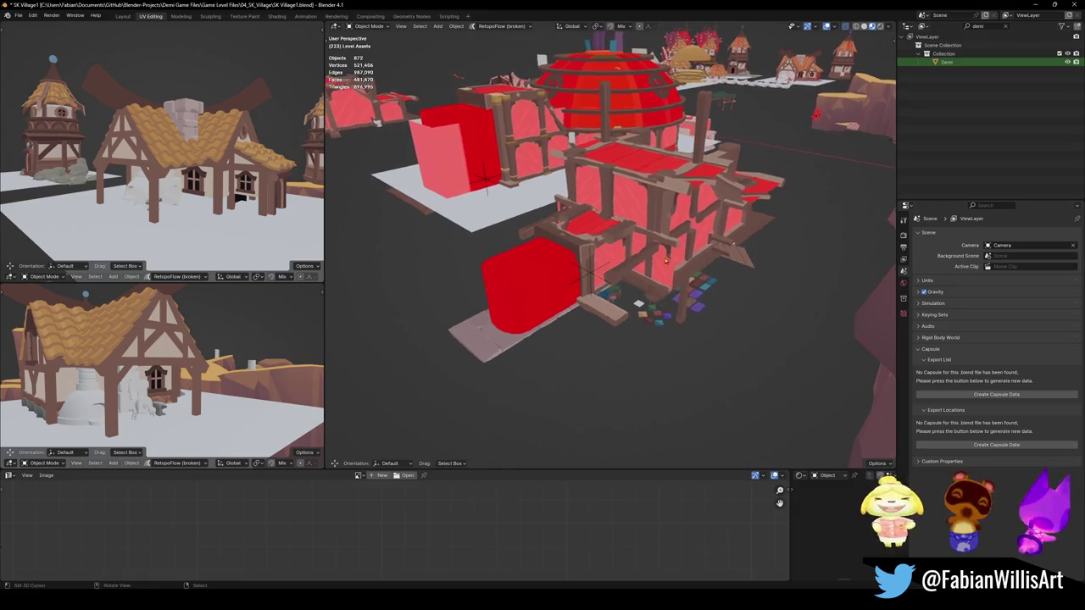
{"action": "key", "text": "shift+grave"}
{"action": "key", "text": "w"}
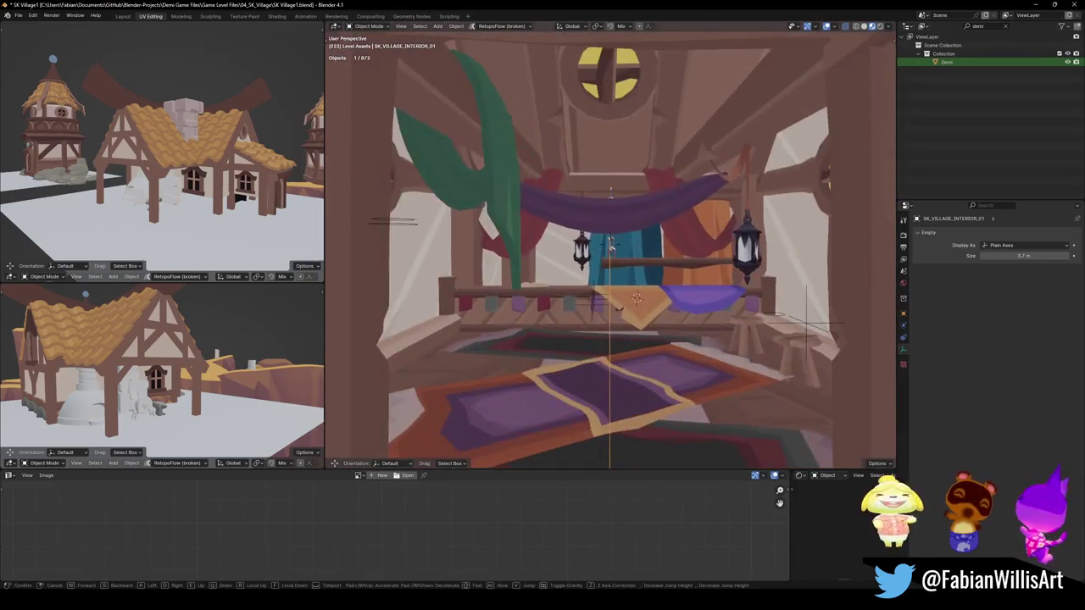
{"action": "key", "text": "w"}
{"action": "key", "text": "w"}
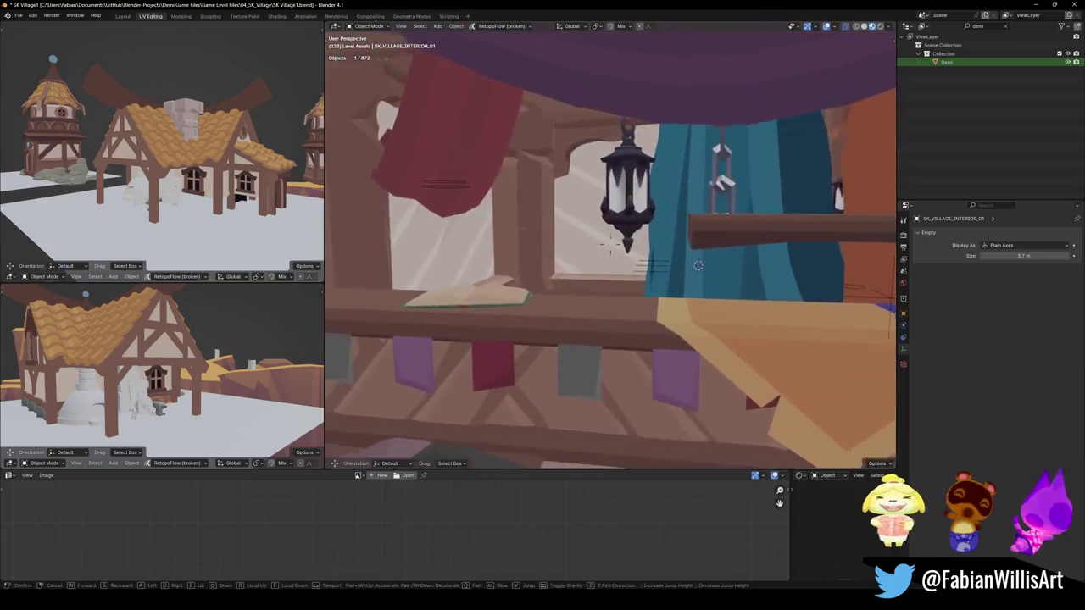
{"action": "key", "text": "s"}
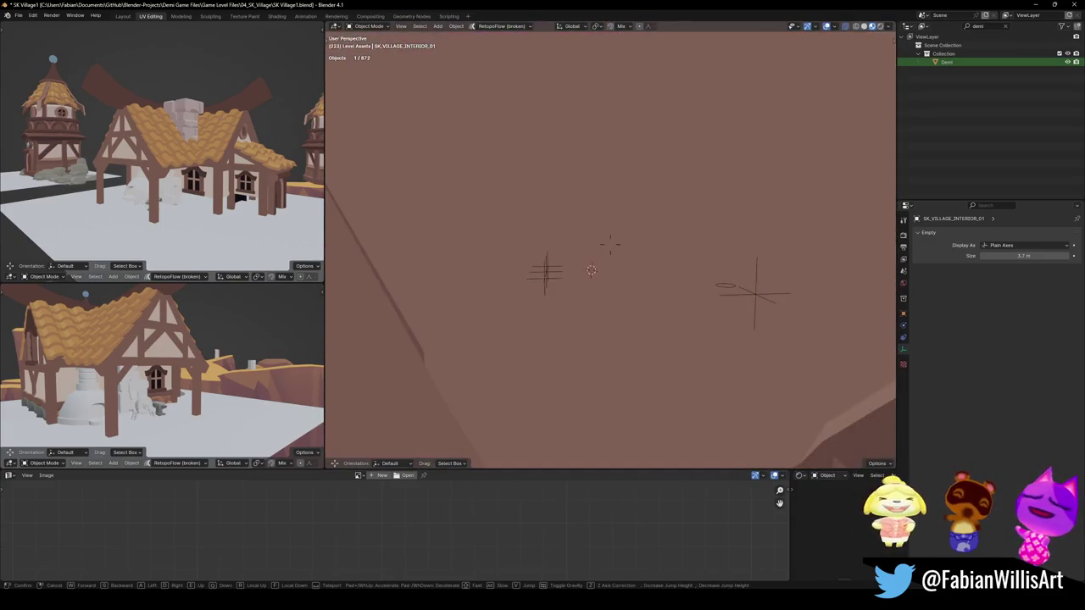
{"action": "key", "text": "w"}
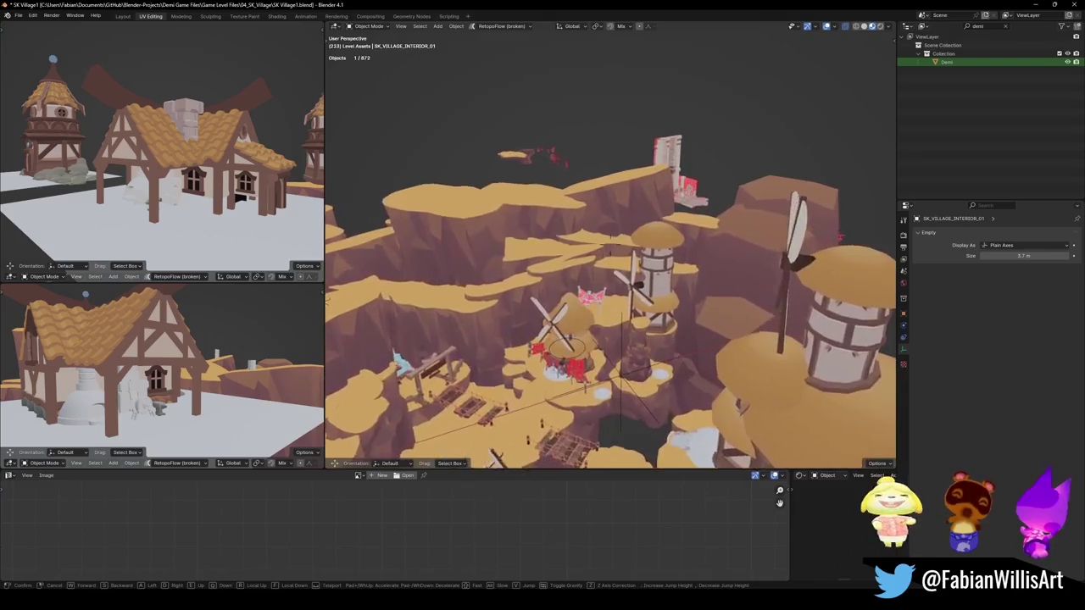
{"action": "key", "text": "w"}
{"action": "key", "text": "s"}
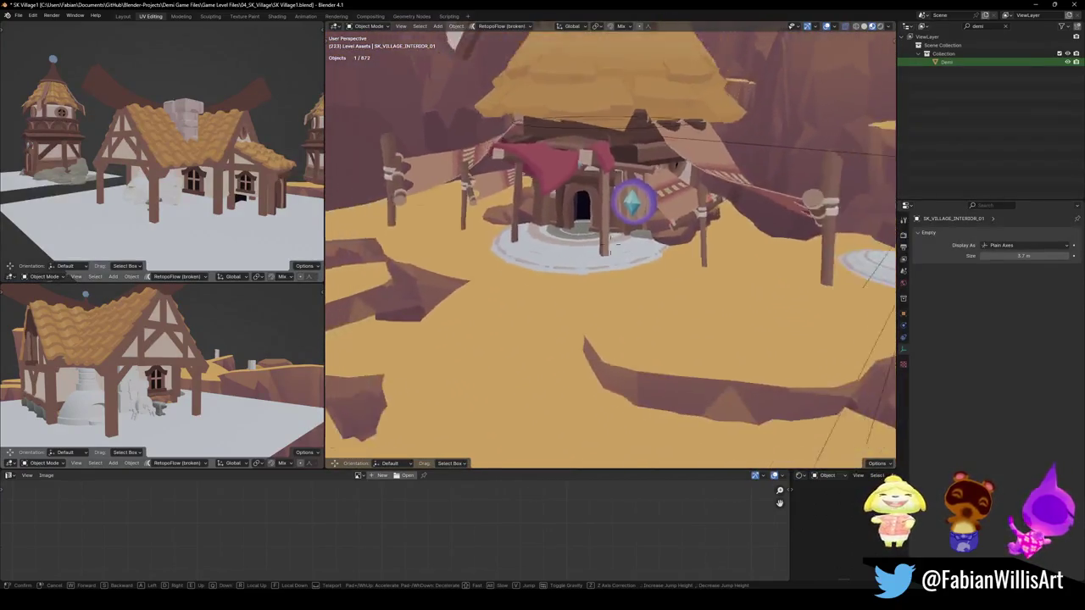
{"action": "key", "text": "w"}
{"action": "left_click", "coordinate": [577, 316]}
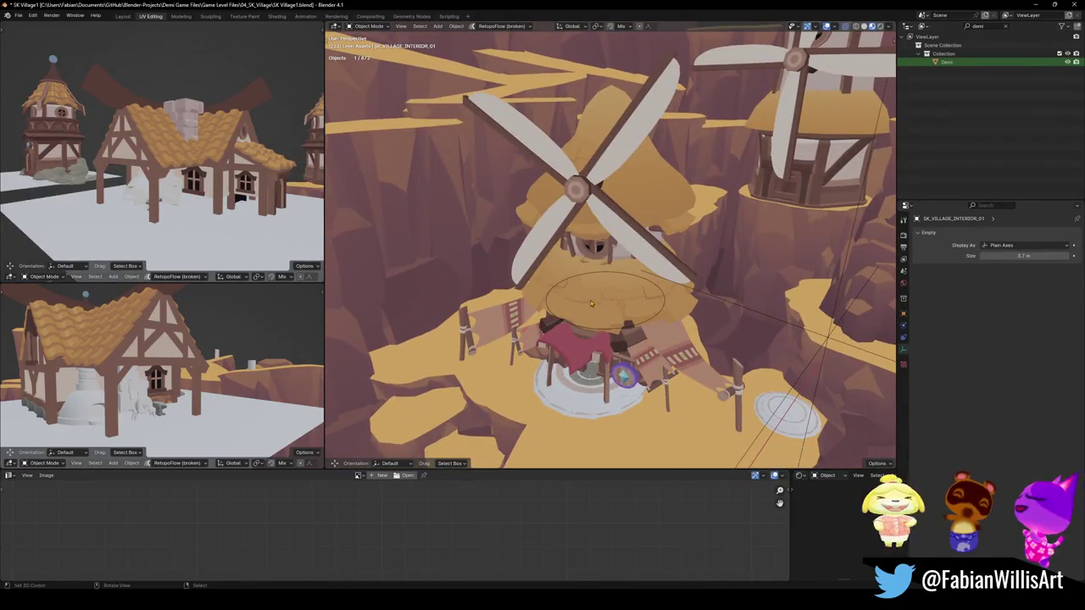
Delete the stray ring and the Bézier circle above the windmill
{"action": "left_click", "coordinate": [595, 297]}
{"action": "key", "text": "Delete"}
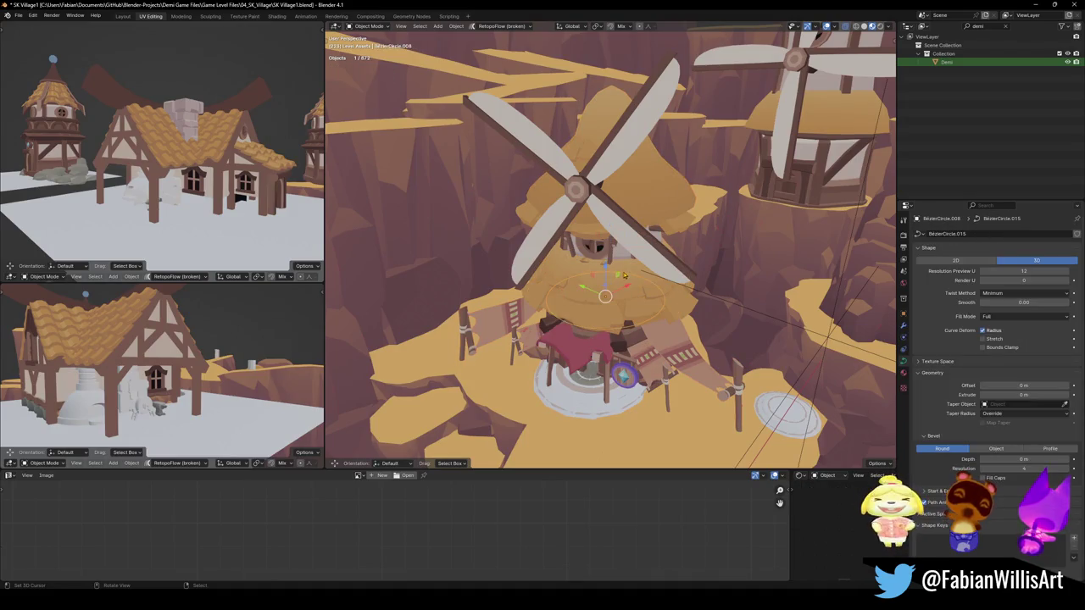
{"action": "left_click", "coordinate": [624, 308]}
{"action": "mouse_move", "coordinate": [624, 308]}
{"action": "middle_mouse_down"}
{"action": "mouse_move", "coordinate": [665, 280]}
{"action": "mouse_move", "coordinate": [627, 284]}
{"action": "middle_mouse_up"}
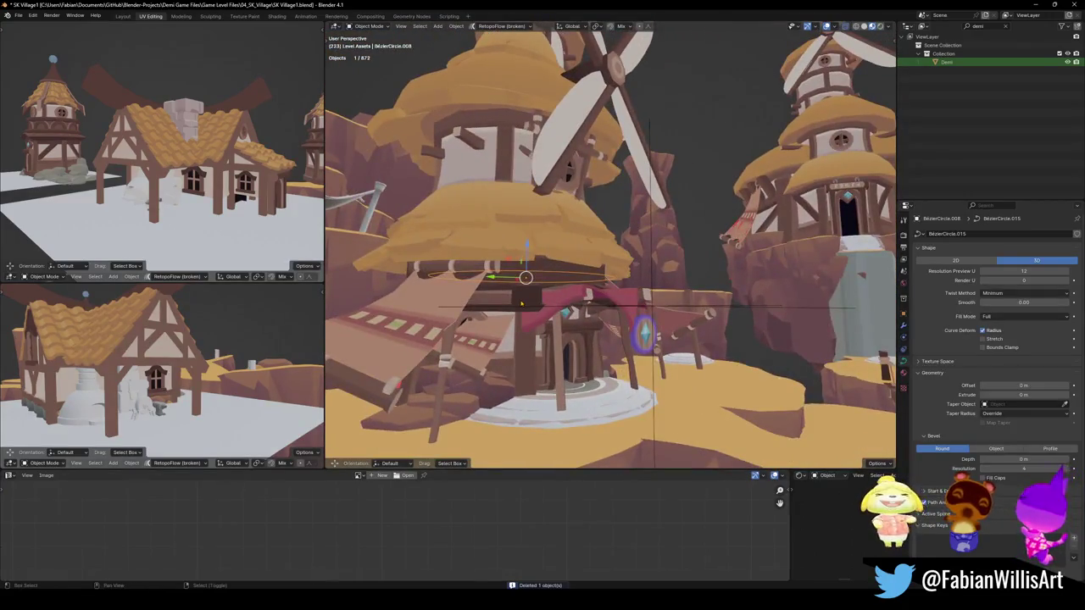
{"action": "scroll", "coordinate": [526, 298], "scroll_direction": "up", "scroll_amount": 3}
{"action": "middle_click_drag", "start_coordinate": [525, 298], "coordinate": [548, 290]}
{"action": "key", "text": "Delete"}
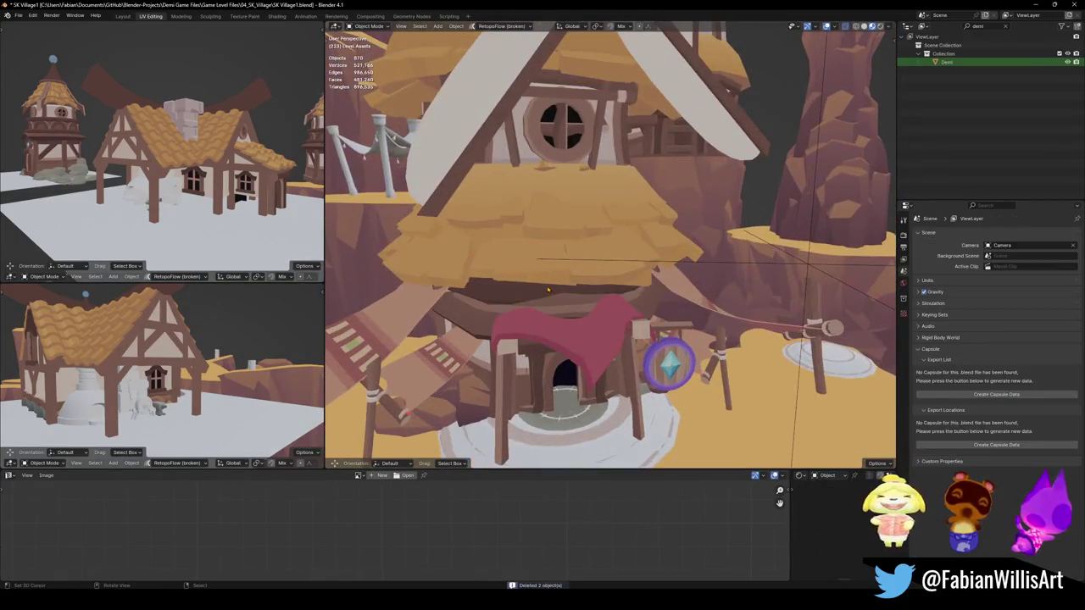
{"action": "scroll", "coordinate": [541, 247], "scroll_direction": "down", "scroll_amount": 3}
Delete another leftover object on the windmill
{"action": "middle_click_drag", "start_coordinate": [540, 248], "coordinate": [535, 294]}
{"action": "left_click", "coordinate": [535, 294]}
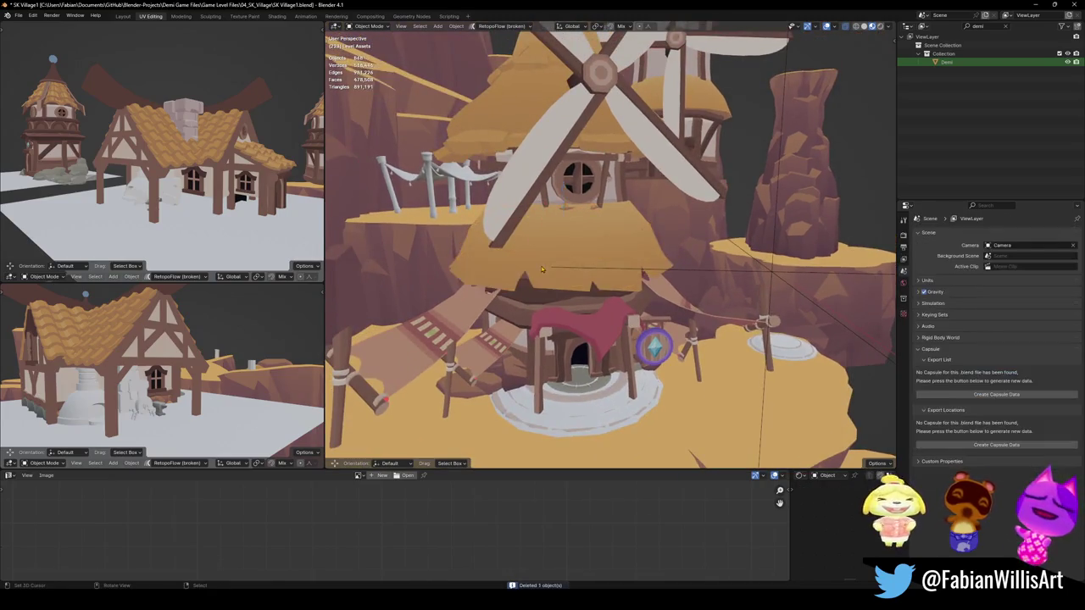
{"action": "key", "text": "Delete"}
{"action": "scroll", "coordinate": [535, 294], "scroll_direction": "up", "scroll_amount": 2}
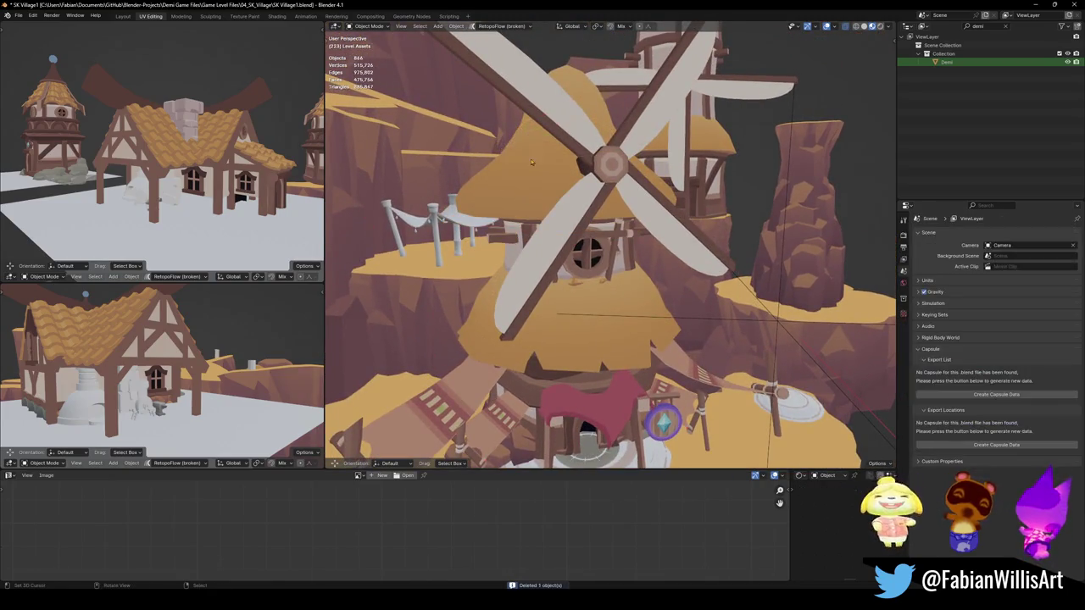
{"action": "middle_click_drag", "start_coordinate": [536, 199], "coordinate": [536, 226]}
{"action": "scroll", "coordinate": [532, 249], "scroll_direction": "up", "scroll_amount": 4}
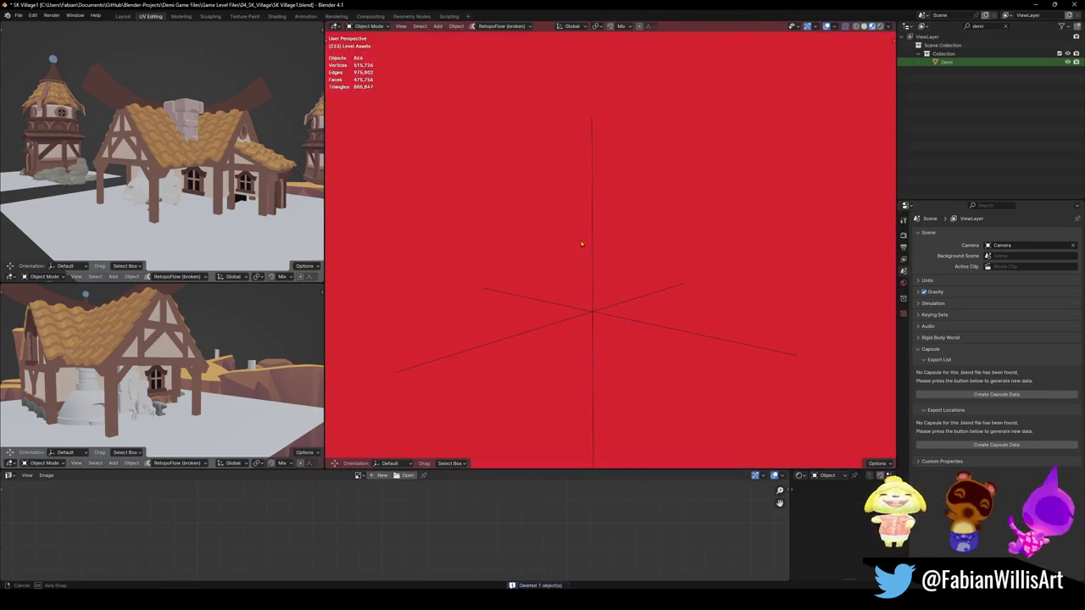
{"action": "scroll", "coordinate": [532, 249], "scroll_direction": "up", "scroll_amount": 2}
Delete the leftover roof object next to windmill house House.012
{"action": "middle_click_drag", "start_coordinate": [531, 248], "coordinate": [585, 241]}
{"action": "left_click", "coordinate": [570, 242]}
{"action": "scroll", "coordinate": [585, 241], "scroll_direction": "down", "scroll_amount": 3}
{"action": "scroll", "coordinate": [595, 242], "scroll_direction": "up", "scroll_amount": 3}
{"action": "scroll", "coordinate": [595, 242], "scroll_direction": "down", "scroll_amount": 2}
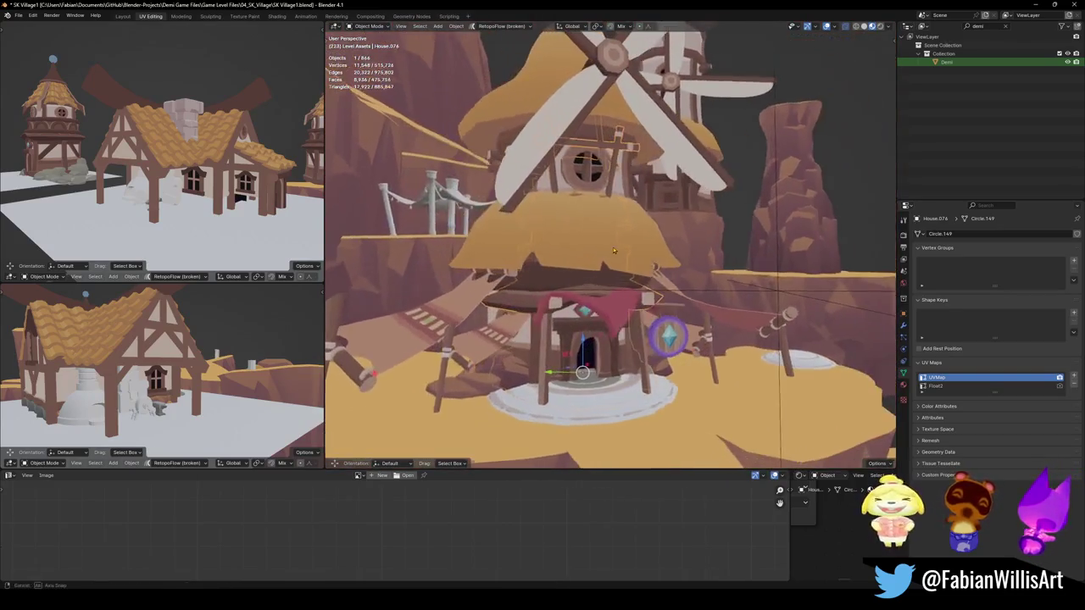
{"action": "left_click", "coordinate": [613, 247]}
{"action": "left_click", "coordinate": [601, 246]}
{"action": "left_click", "coordinate": [584, 244]}
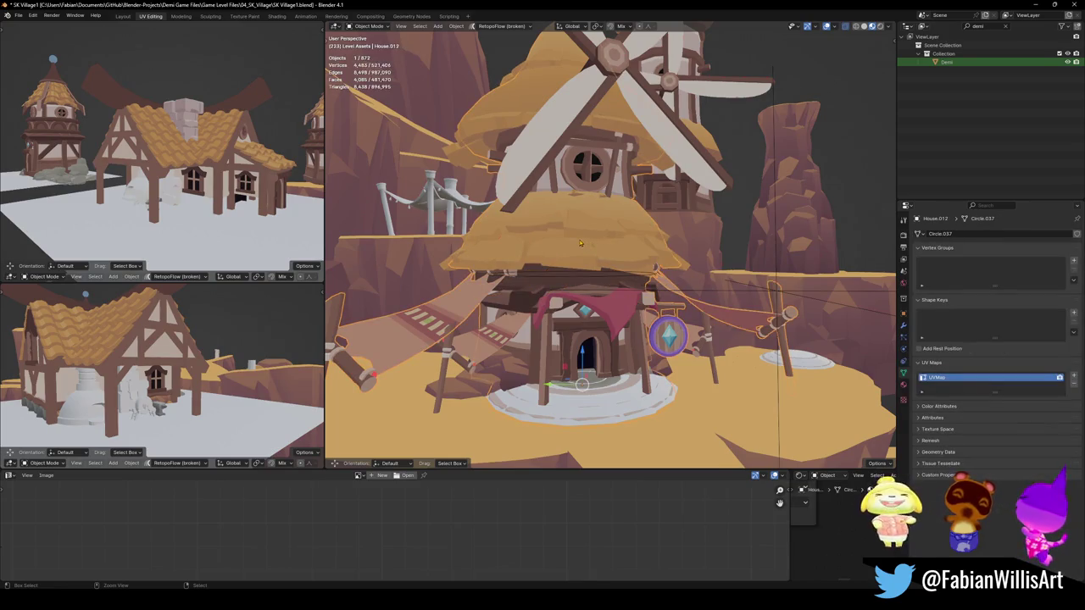
{"action": "middle_click_drag", "start_coordinate": [595, 242], "coordinate": [571, 257]}
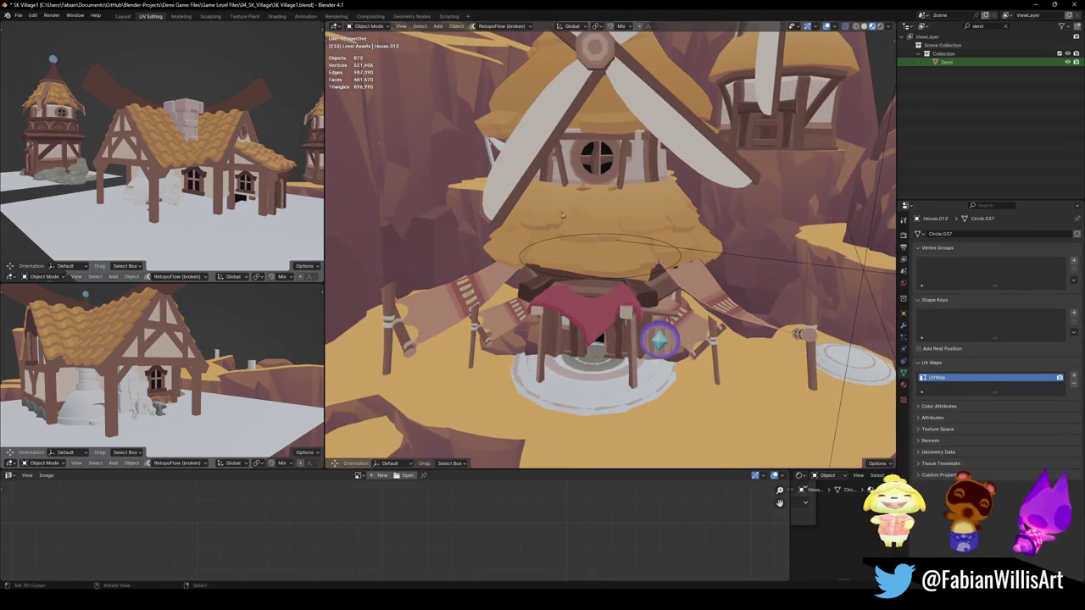
{"action": "key", "text": "Delete"}
Delete the two white discs under the windmill
{"action": "middle_click_drag", "start_coordinate": [540, 238], "coordinate": [527, 114]}
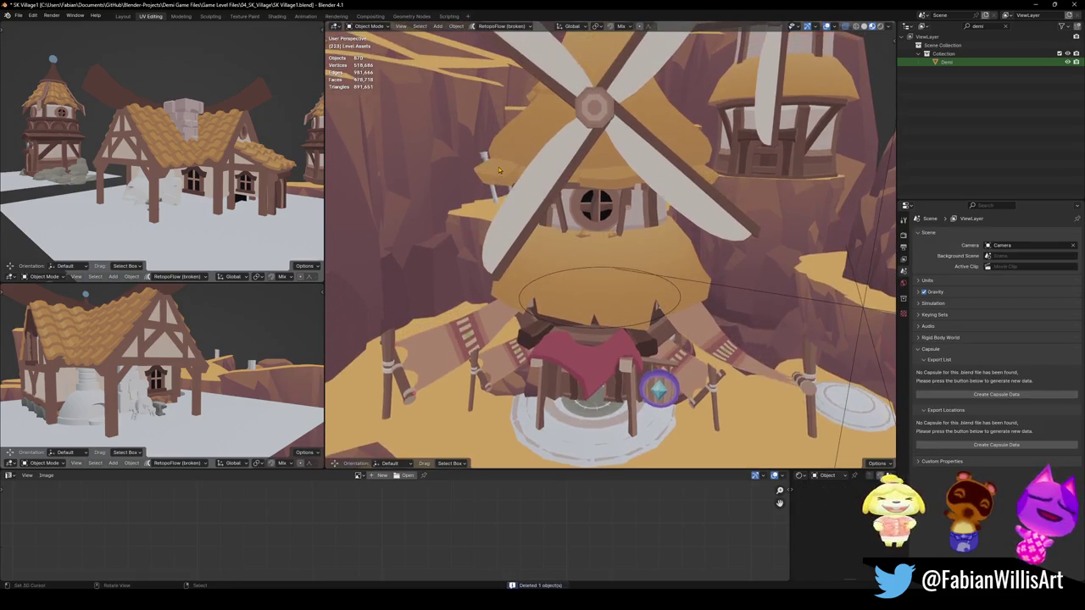
{"action": "left_click", "coordinate": [539, 125]}
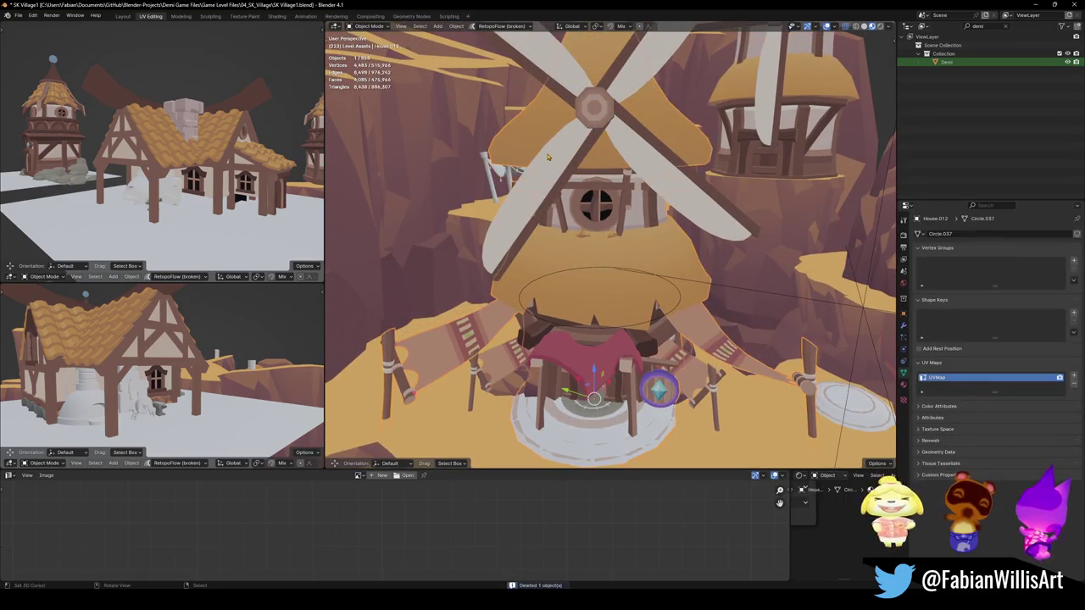
{"action": "mouse_move", "coordinate": [546, 150]}
{"action": "middle_mouse_down"}
{"action": "mouse_move", "coordinate": [598, 231]}
{"action": "mouse_move", "coordinate": [604, 218]}
{"action": "mouse_move", "coordinate": [643, 246]}
{"action": "mouse_move", "coordinate": [624, 268]}
{"action": "middle_mouse_up"}
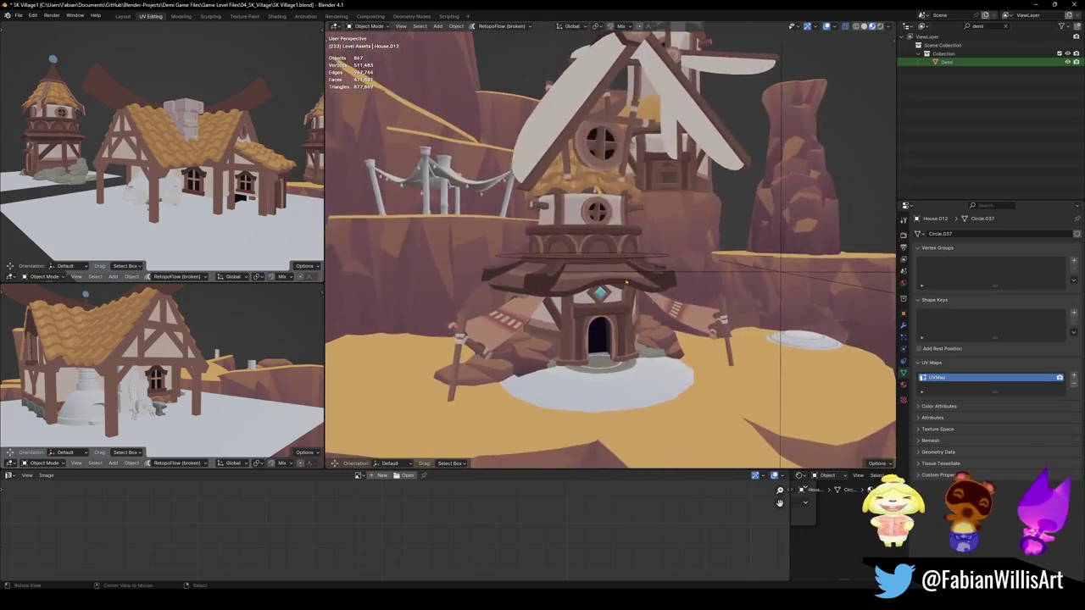
{"action": "key", "text": "Delete"}
{"action": "middle_click_drag", "start_coordinate": [639, 387], "coordinate": [681, 371]}
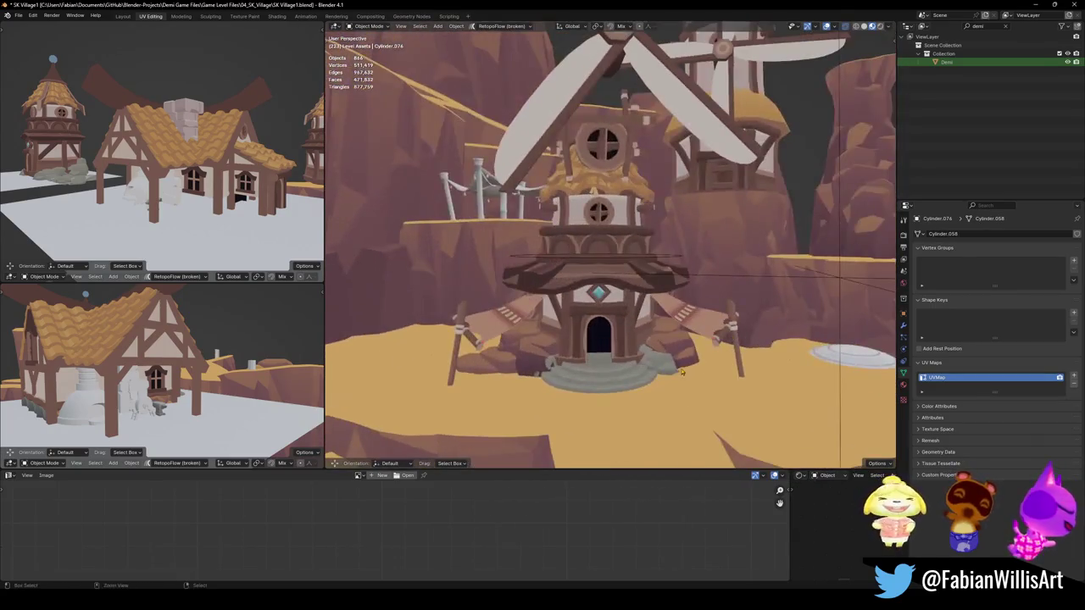
{"action": "key", "text": "Delete"}
Delete a part of the windmill house, then undo to restore it
{"action": "middle_click_drag", "start_coordinate": [653, 389], "coordinate": [649, 347]}
{"action": "scroll", "coordinate": [485, 325], "scroll_direction": "up", "scroll_amount": 3}
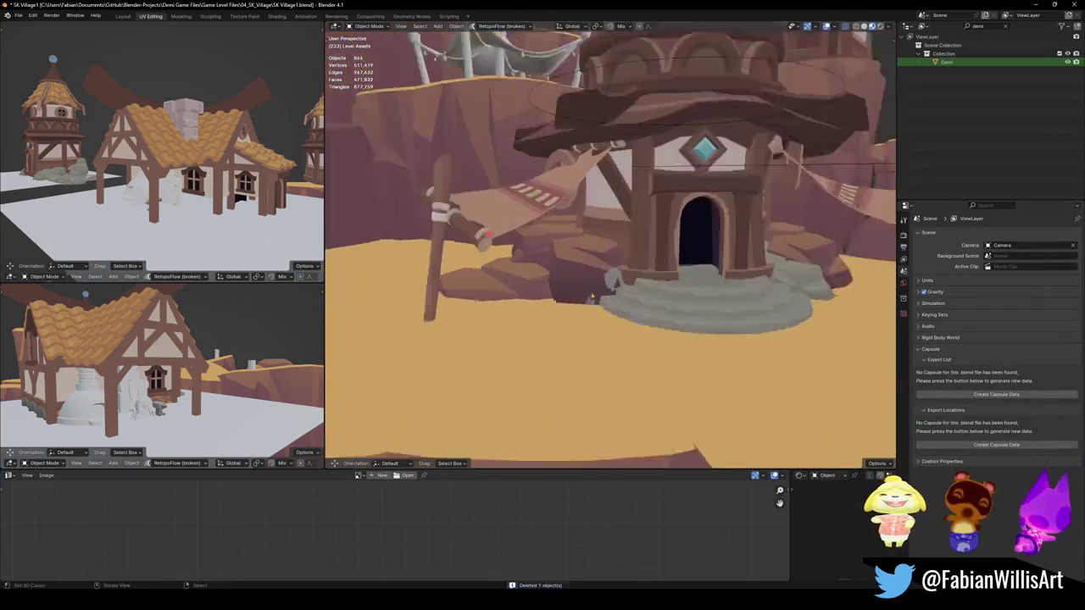
{"action": "scroll", "coordinate": [551, 313], "scroll_direction": "up", "scroll_amount": 2}
{"action": "left_click", "coordinate": [616, 299]}
{"action": "key", "text": "Delete"}
{"action": "key", "text": "ctrl+z"}
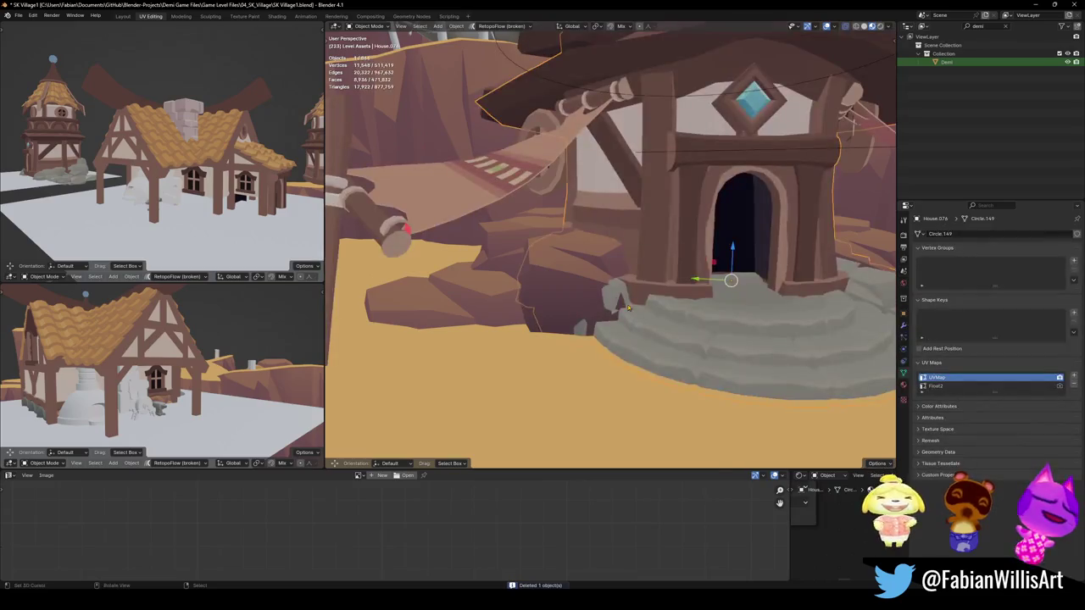
Delete the Circle.075 ring at the tower base and save the file
{"action": "left_click", "coordinate": [554, 180]}
{"action": "scroll", "coordinate": [555, 180], "scroll_direction": "down", "scroll_amount": 3}
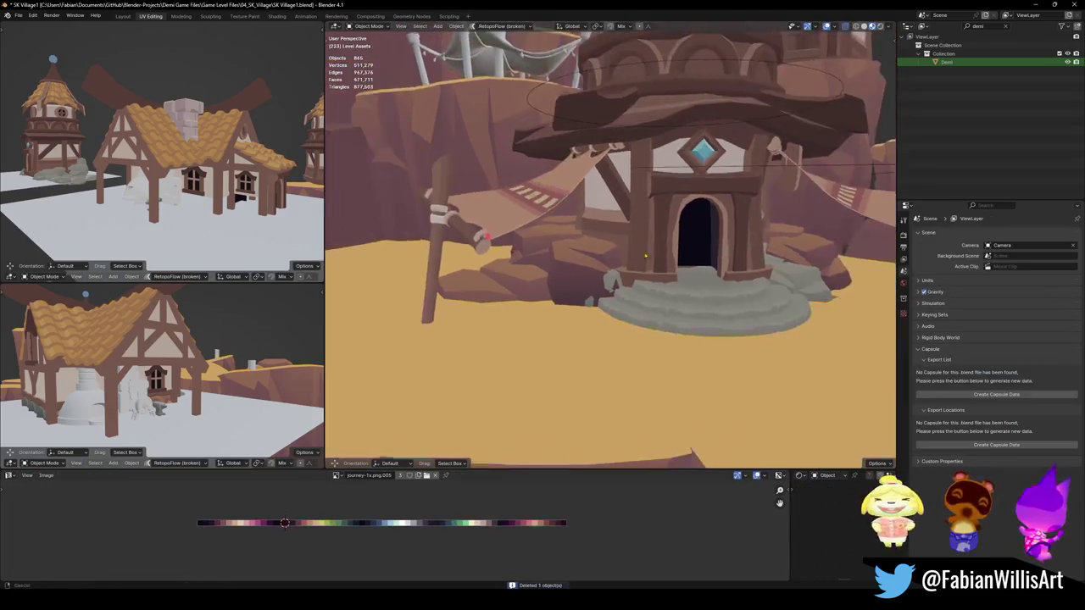
{"action": "middle_click_drag", "start_coordinate": [594, 211], "coordinate": [729, 212]}
{"action": "left_click", "coordinate": [734, 212]}
{"action": "key", "text": "Delete"}
{"action": "scroll", "coordinate": [734, 212], "scroll_direction": "down", "scroll_amount": 2}
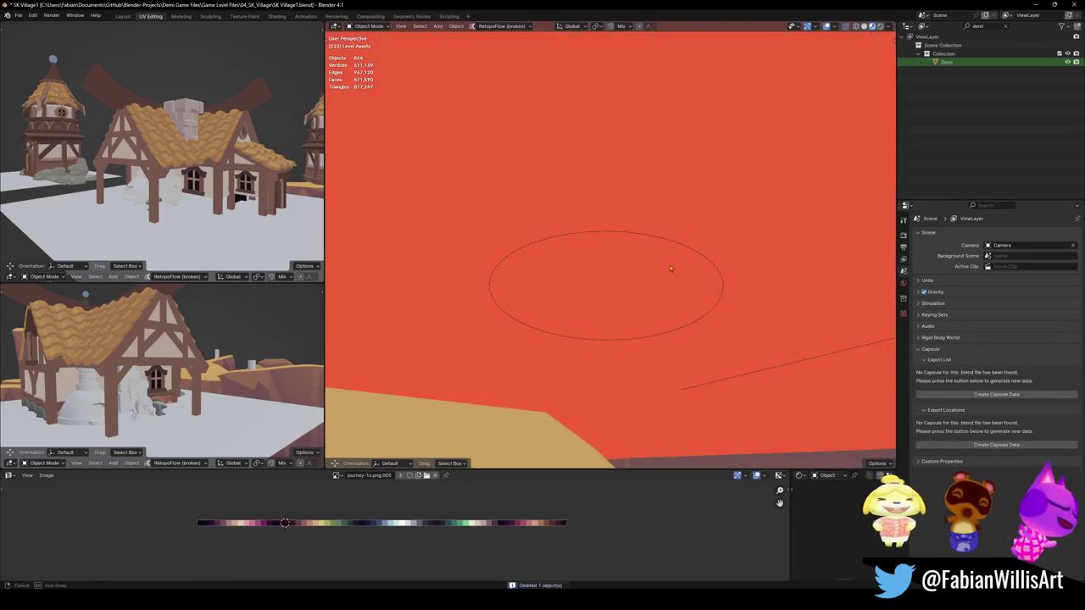
{"action": "mouse_move", "coordinate": [735, 212]}
{"action": "middle_mouse_down"}
{"action": "mouse_move", "coordinate": [561, 302]}
{"action": "mouse_move", "coordinate": [624, 264]}
{"action": "mouse_move", "coordinate": [649, 283]}
{"action": "mouse_move", "coordinate": [591, 259]}
{"action": "middle_mouse_up"}
{"action": "key", "text": "ctrl+s"}
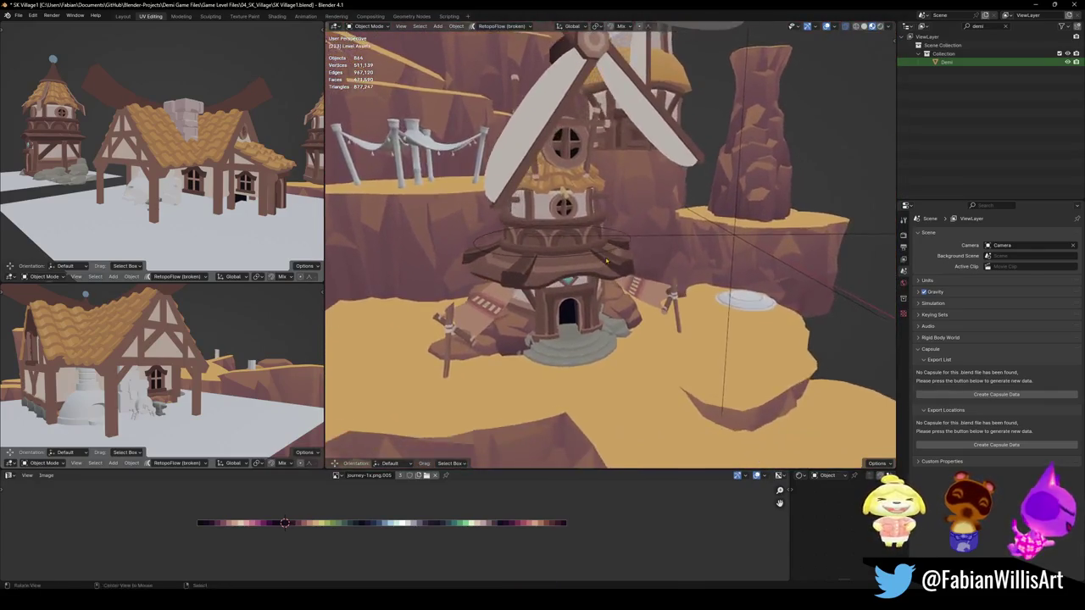
Select the windmill house with the arched doorway and entrance steps
{"action": "scroll", "coordinate": [591, 257], "scroll_direction": "up", "scroll_amount": 2}
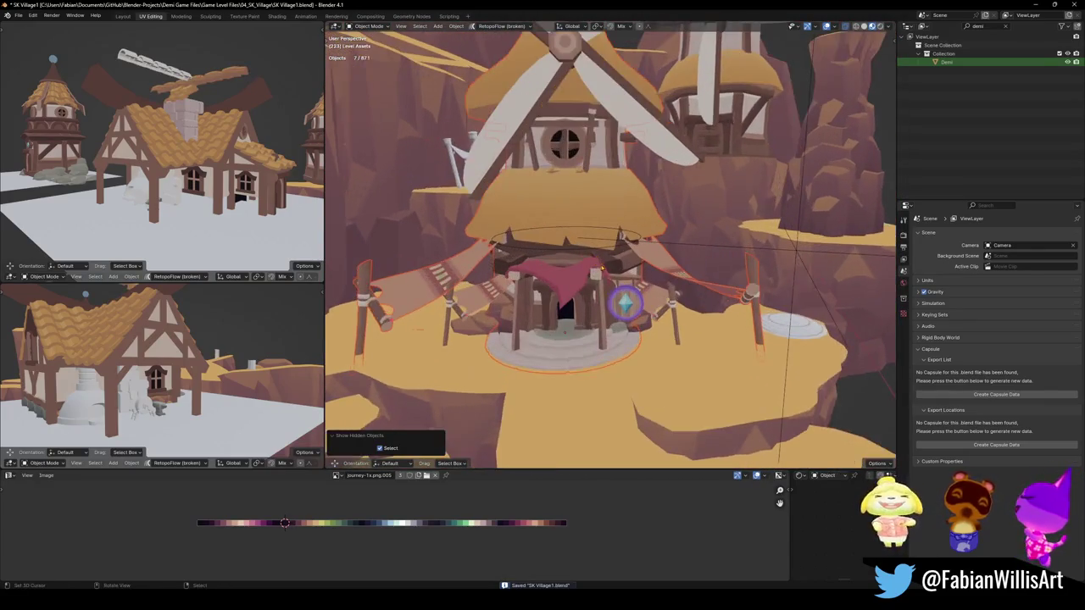
{"action": "left_click", "coordinate": [565, 362]}
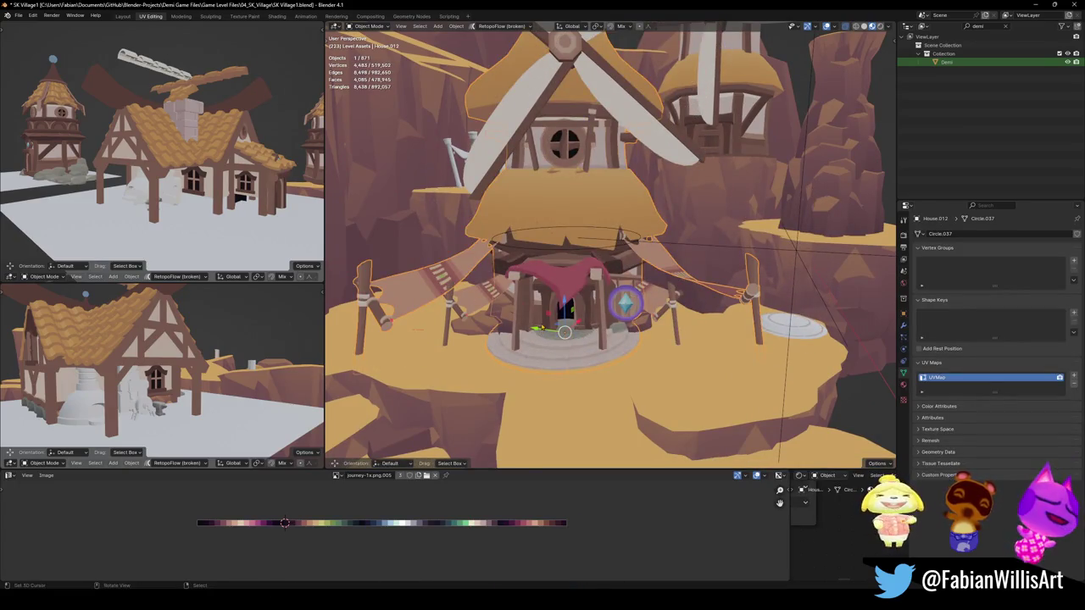
{"action": "scroll", "coordinate": [566, 331], "scroll_direction": "up", "scroll_amount": 5}
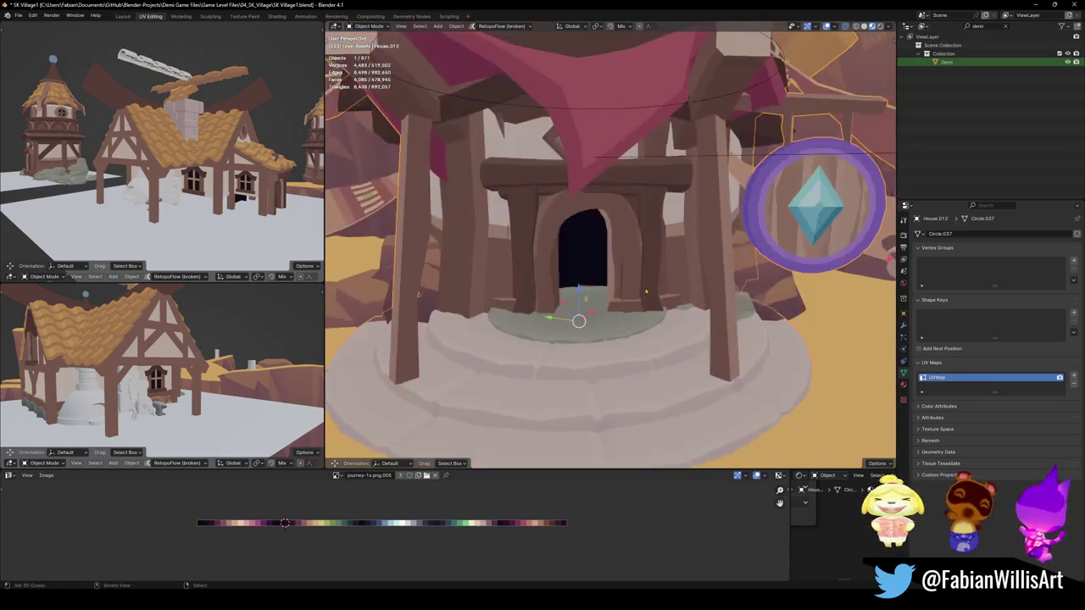
{"action": "middle_click_drag", "start_coordinate": [566, 330], "coordinate": [651, 297]}
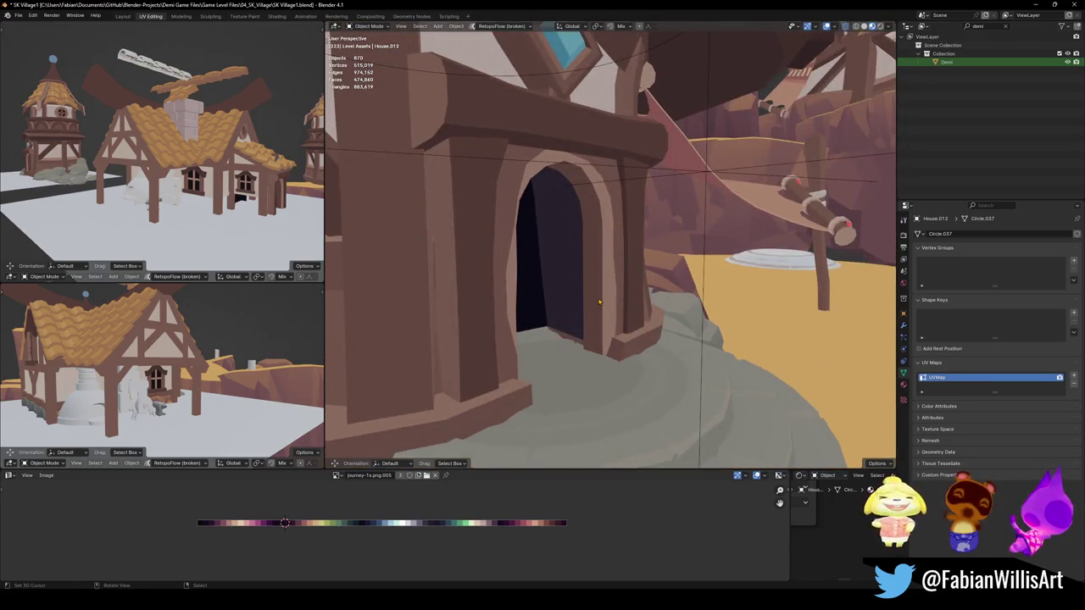
{"action": "scroll", "coordinate": [599, 302], "scroll_direction": "down", "scroll_amount": 4}
{"action": "left_click", "coordinate": [607, 307]}
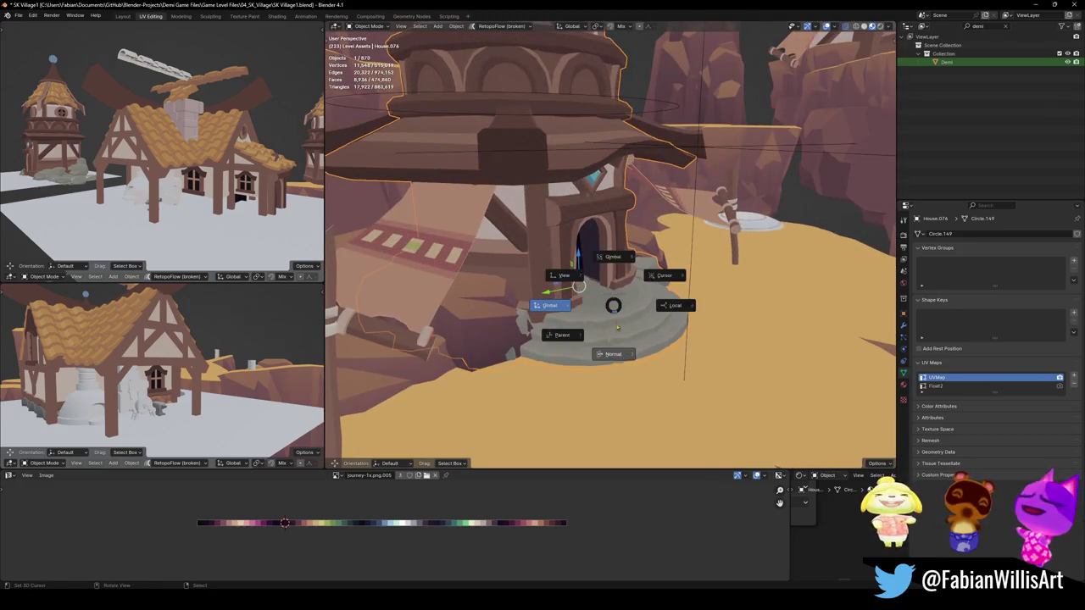
{"action": "key", "text": "alt+a"}
{"action": "middle_click_drag", "start_coordinate": [633, 370], "coordinate": [597, 305]}
{"action": "left_click", "coordinate": [598, 313]}
Delete the stray mesh pieces from the house in Edit Mode
{"action": "key", "text": "Tab"}
{"action": "scroll", "coordinate": [598, 314], "scroll_direction": "up", "scroll_amount": 3}
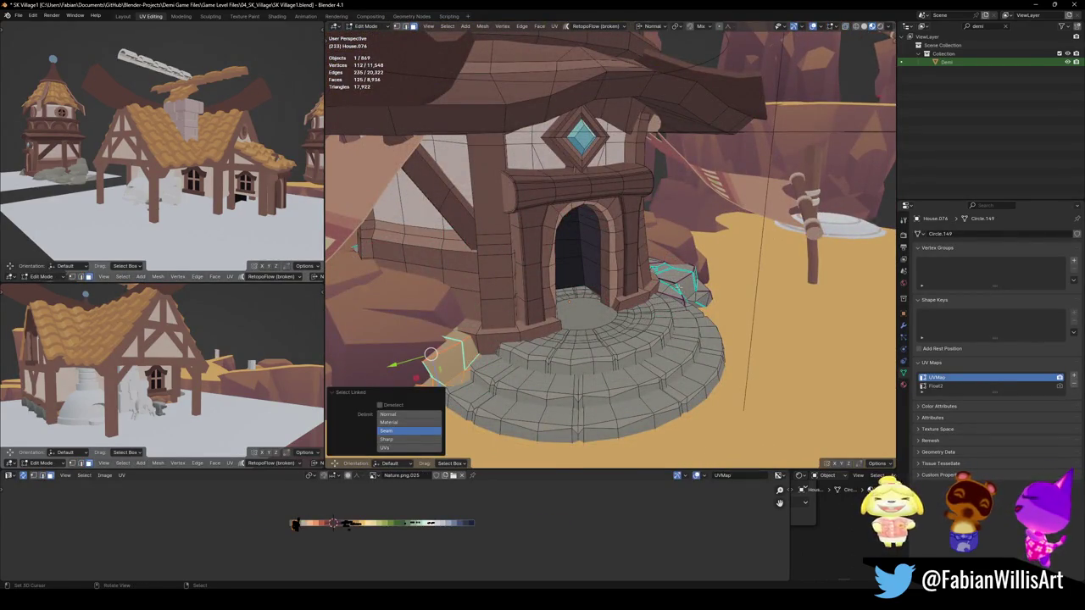
{"action": "left_click", "coordinate": [680, 289]}
{"action": "key", "text": "Tab"}
{"action": "scroll", "coordinate": [678, 293], "scroll_direction": "down", "scroll_amount": 3}
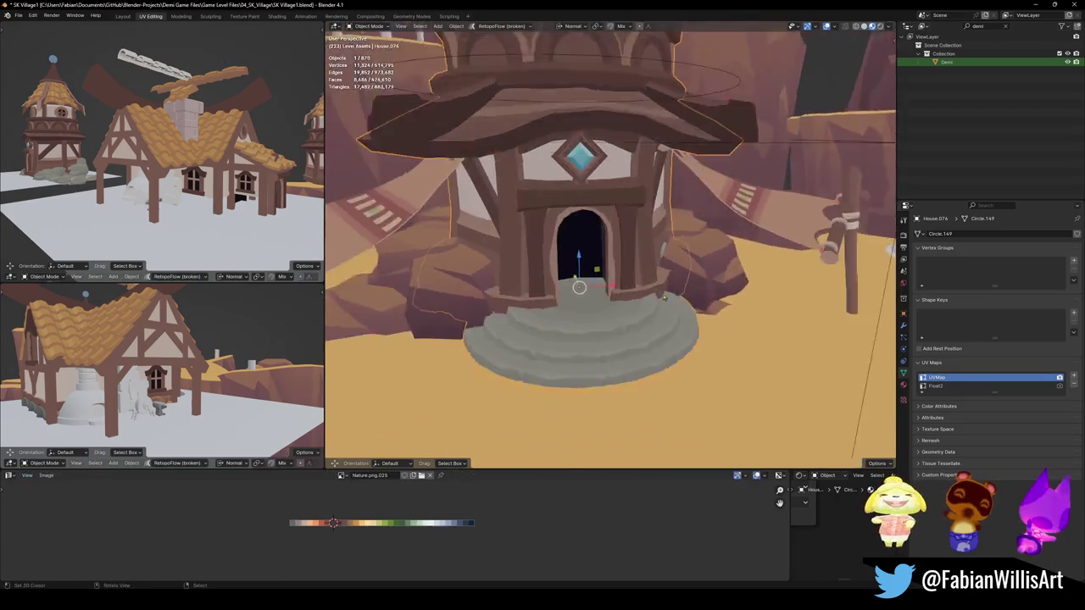
{"action": "scroll", "coordinate": [678, 295], "scroll_direction": "down", "scroll_amount": 2}
{"action": "scroll", "coordinate": [678, 295], "scroll_direction": "down", "scroll_amount": 2}
Unhide the hidden objects around the house with Alt+H and move them into place
{"action": "key", "text": "alt+h"}
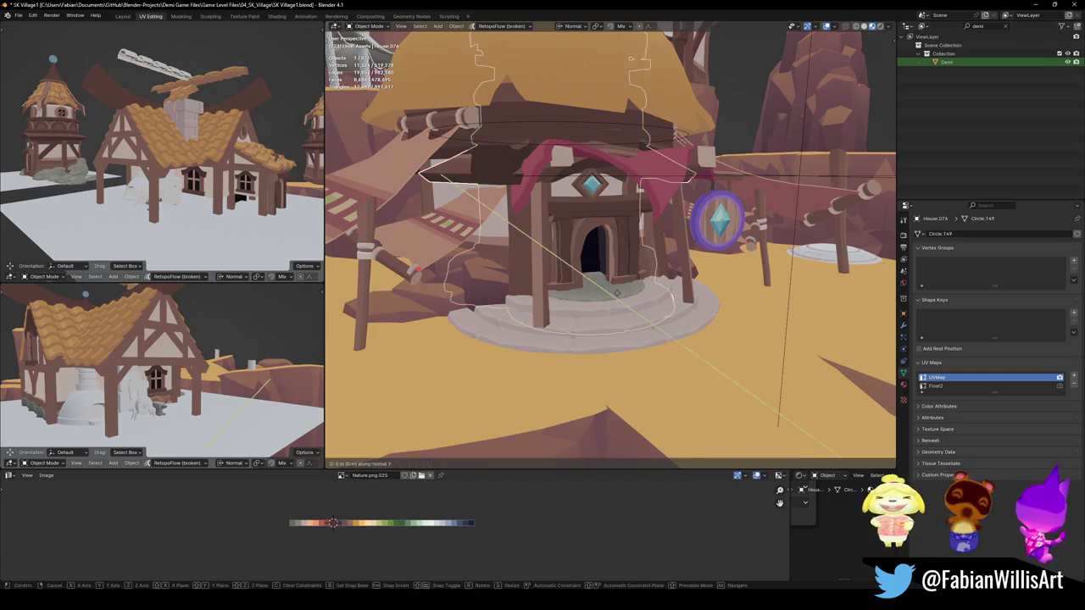
{"action": "left_click", "coordinate": [627, 300]}
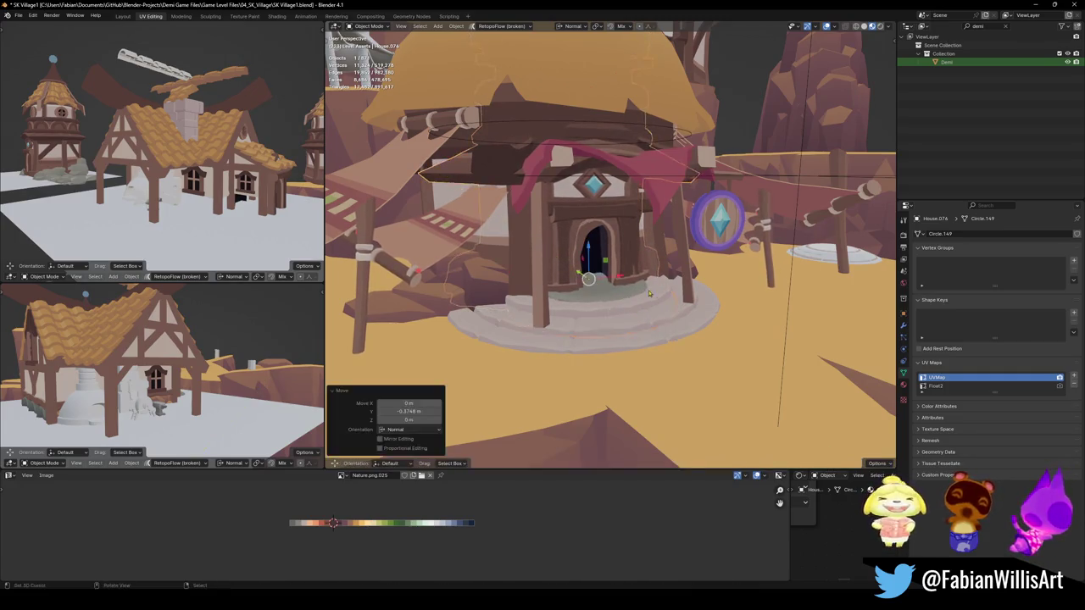
{"action": "scroll", "coordinate": [634, 299], "scroll_direction": "up", "scroll_amount": 3}
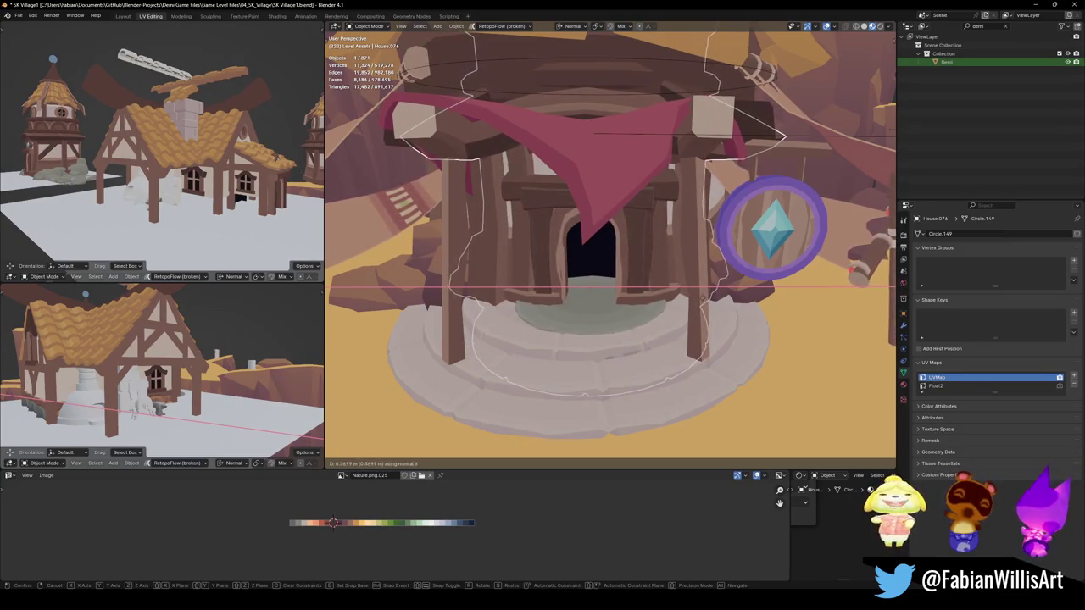
{"action": "left_click", "coordinate": [591, 283]}
{"action": "middle_click_drag", "start_coordinate": [590, 283], "coordinate": [663, 273]}
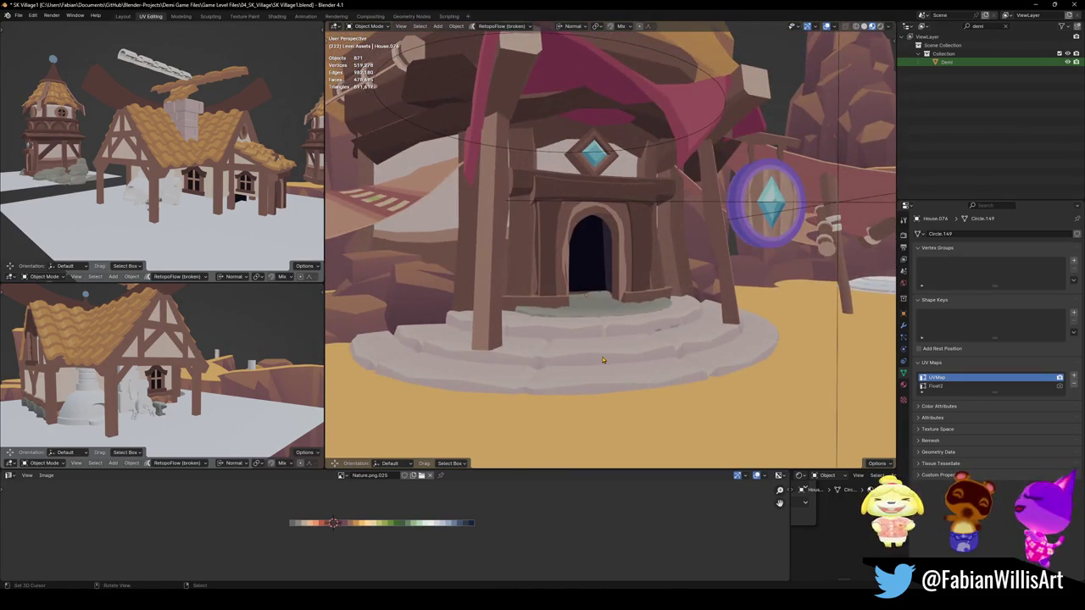
Delete the red awning and crystal sign objects, then save SK Village1.blend
{"action": "key", "text": "ctrl+z"}
{"action": "scroll", "coordinate": [605, 355], "scroll_direction": "down", "scroll_amount": 2}
{"action": "scroll", "coordinate": [605, 355], "scroll_direction": "down", "scroll_amount": 5}
{"action": "scroll", "coordinate": [606, 323], "scroll_direction": "down", "scroll_amount": 3}
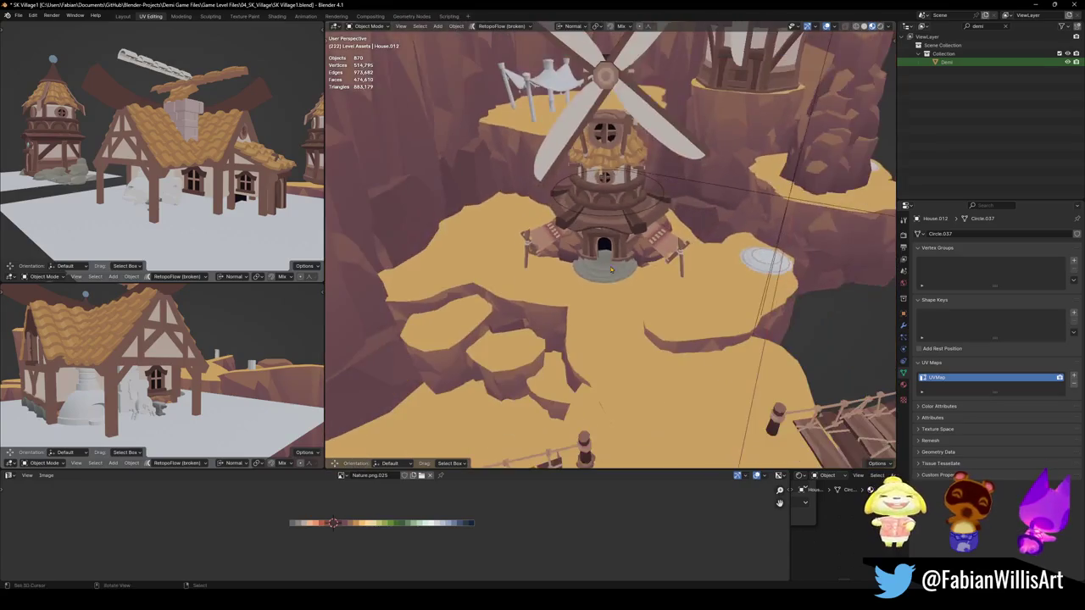
{"action": "scroll", "coordinate": [634, 267], "scroll_direction": "up", "scroll_amount": 3}
{"action": "scroll", "coordinate": [634, 267], "scroll_direction": "up", "scroll_amount": 2}
{"action": "scroll", "coordinate": [632, 271], "scroll_direction": "up", "scroll_amount": 1}
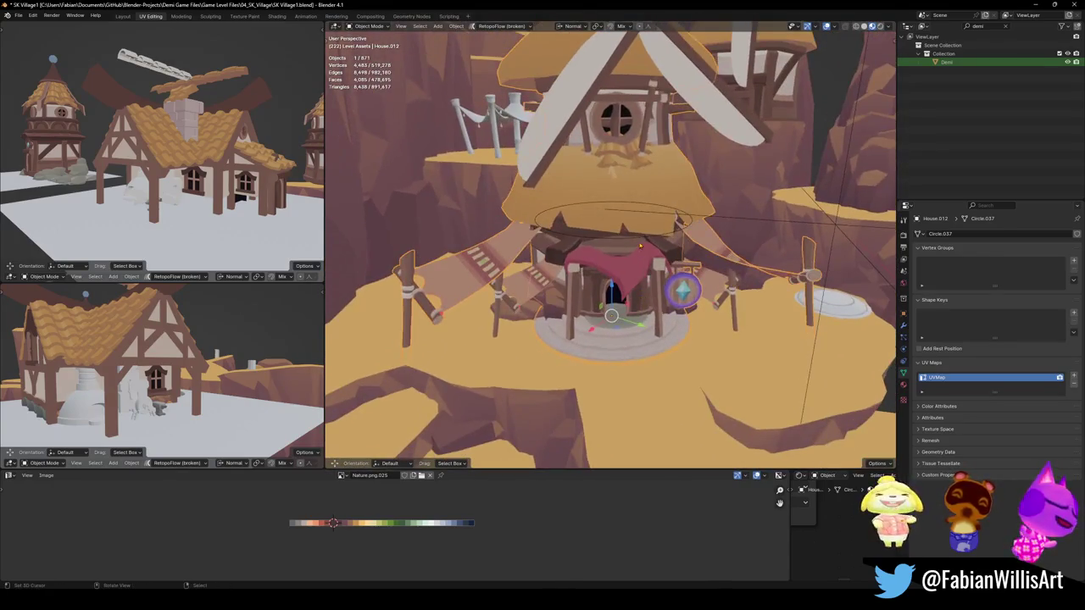
{"action": "key", "text": "Delete"}
{"action": "mouse_move", "coordinate": [620, 291]}
{"action": "middle_mouse_down"}
{"action": "mouse_move", "coordinate": [750, 324]}
{"action": "mouse_move", "coordinate": [609, 285]}
{"action": "mouse_move", "coordinate": [615, 232]}
{"action": "mouse_move", "coordinate": [638, 305]}
{"action": "mouse_move", "coordinate": [639, 268]}
{"action": "middle_mouse_up"}
{"action": "key", "text": "Delete"}
{"action": "key", "text": "ctrl+s"}
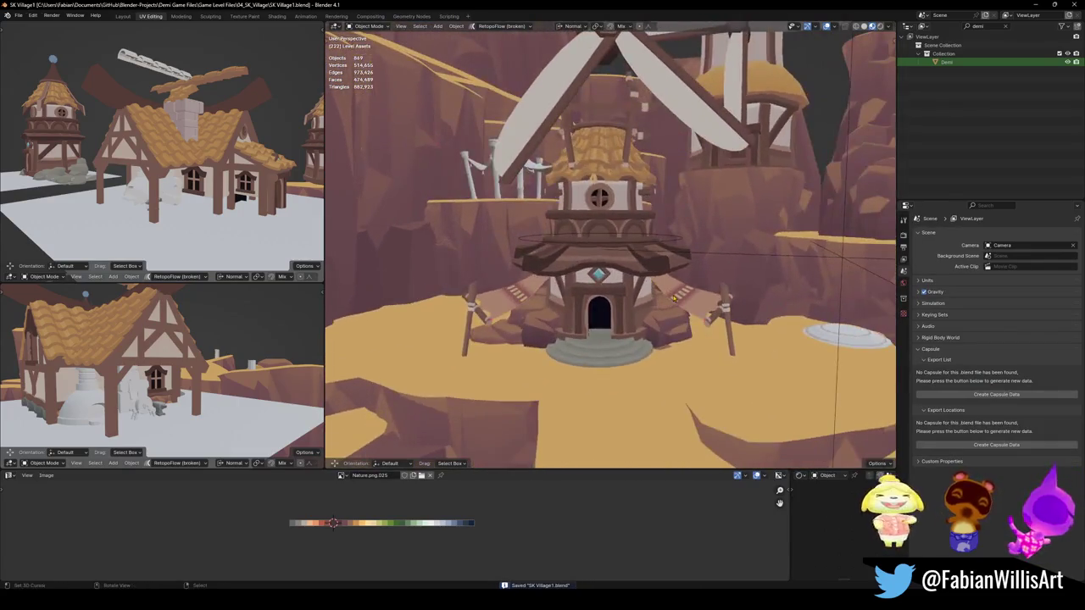
Recolour the left awning by sliding its seam-linked UVs horizontally along the palette
{"action": "left_click", "coordinate": [596, 310]}
{"action": "key", "text": "Tab"}
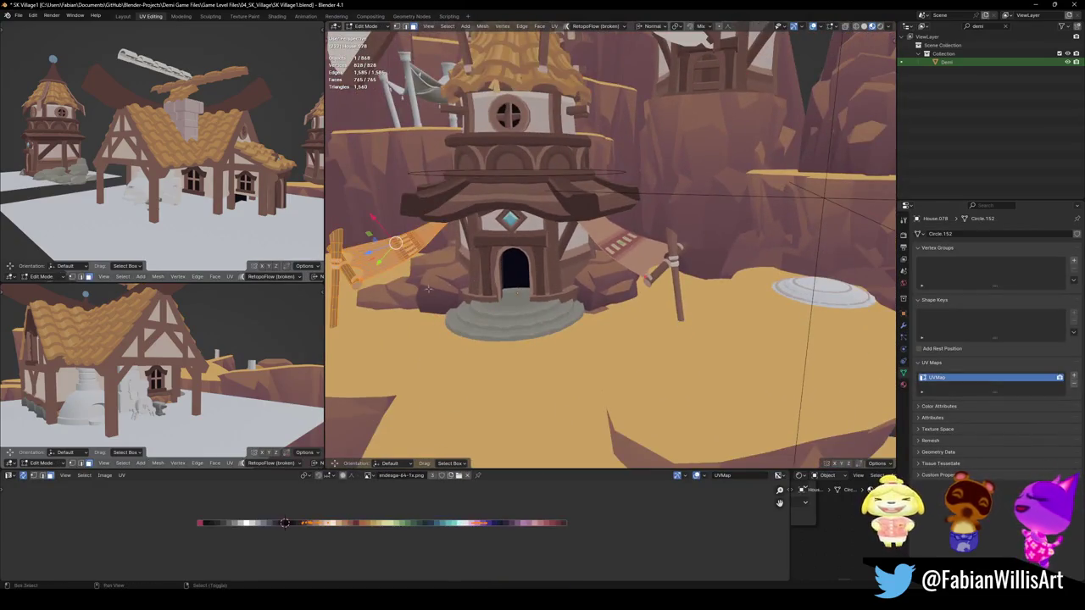
{"action": "middle_click_drag", "start_coordinate": [508, 381], "coordinate": [601, 382]}
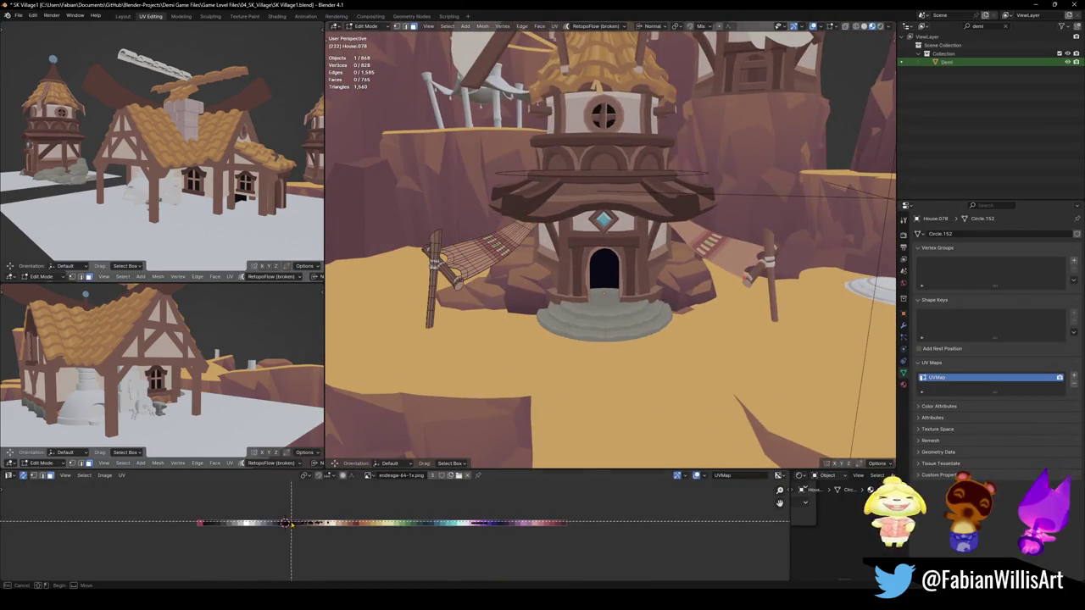
{"action": "key", "text": "a"}
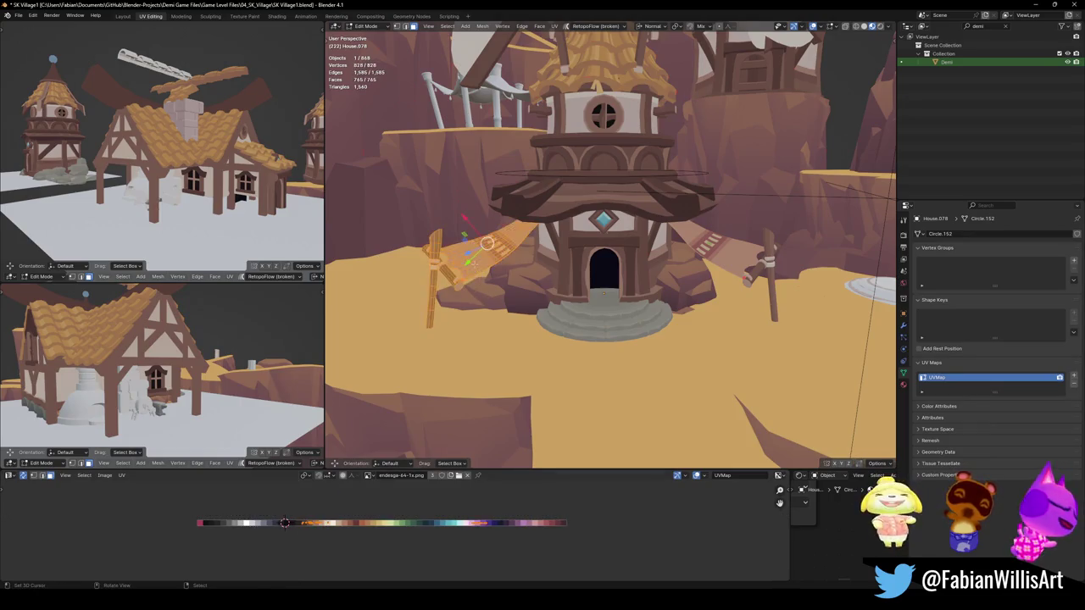
{"action": "key", "text": "alt+a"}
{"action": "key", "text": "l"}
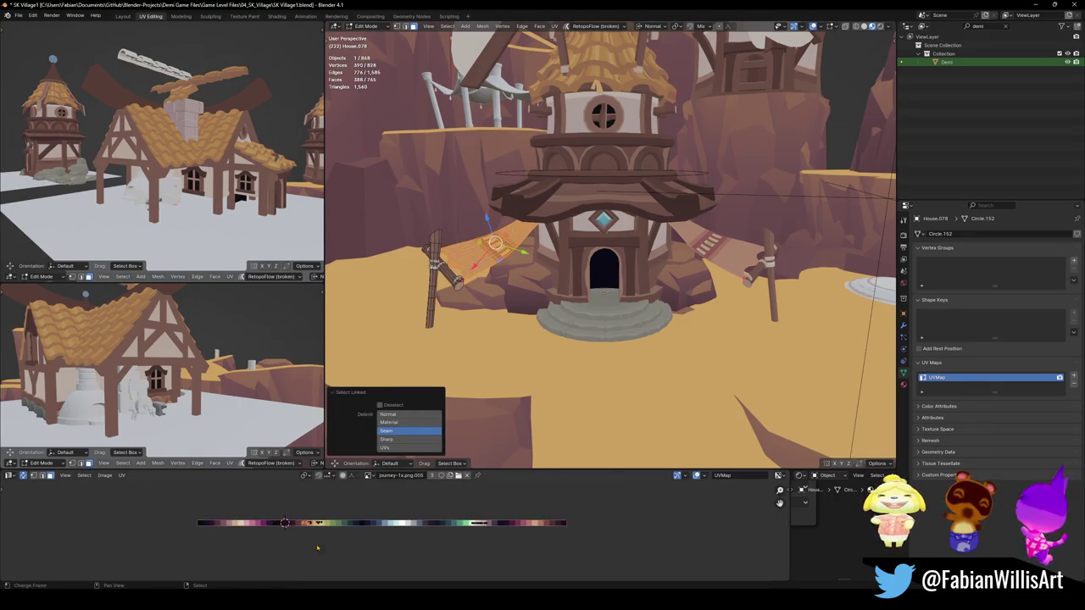
{"action": "key", "text": "g"}
{"action": "key", "text": "x"}
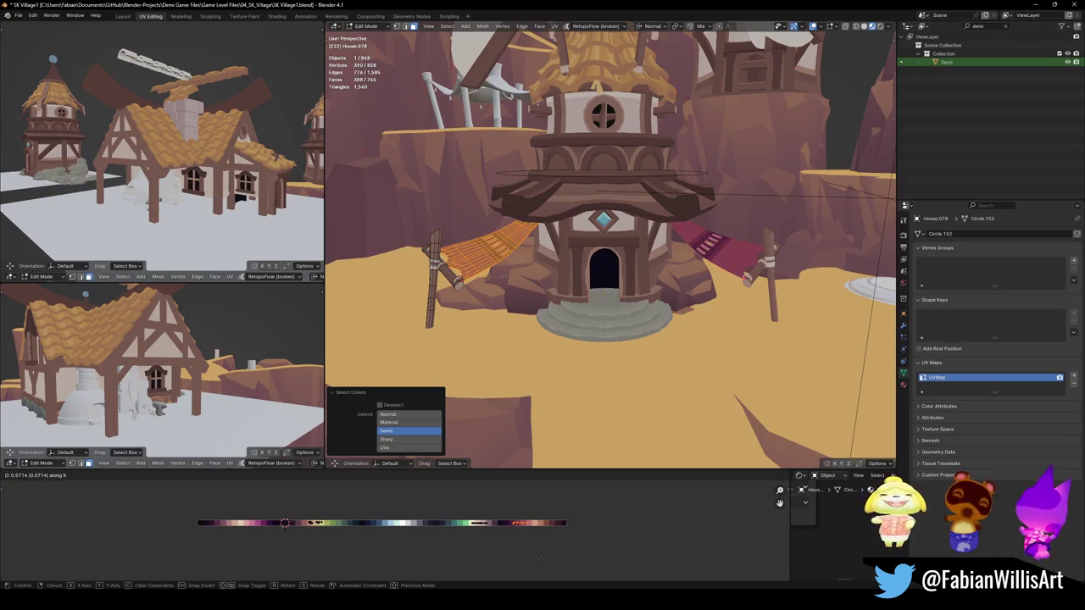
{"action": "left_click", "coordinate": [547, 556]}
{"action": "key", "text": "Tab"}
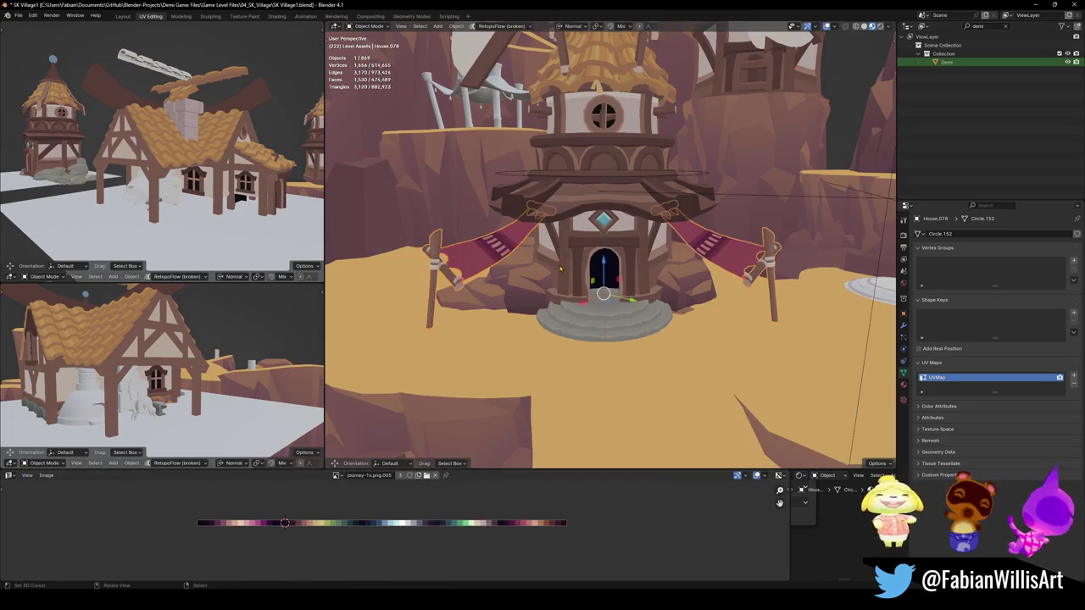
{"action": "key", "text": "KP_Decimal"}
{"action": "scroll", "coordinate": [583, 289], "scroll_direction": "down", "scroll_amount": 10}
{"action": "mouse_move", "coordinate": [583, 288]}
{"action": "middle_mouse_down"}
{"action": "mouse_move", "coordinate": [580, 307]}
{"action": "mouse_move", "coordinate": [551, 280]}
{"action": "middle_mouse_up"}
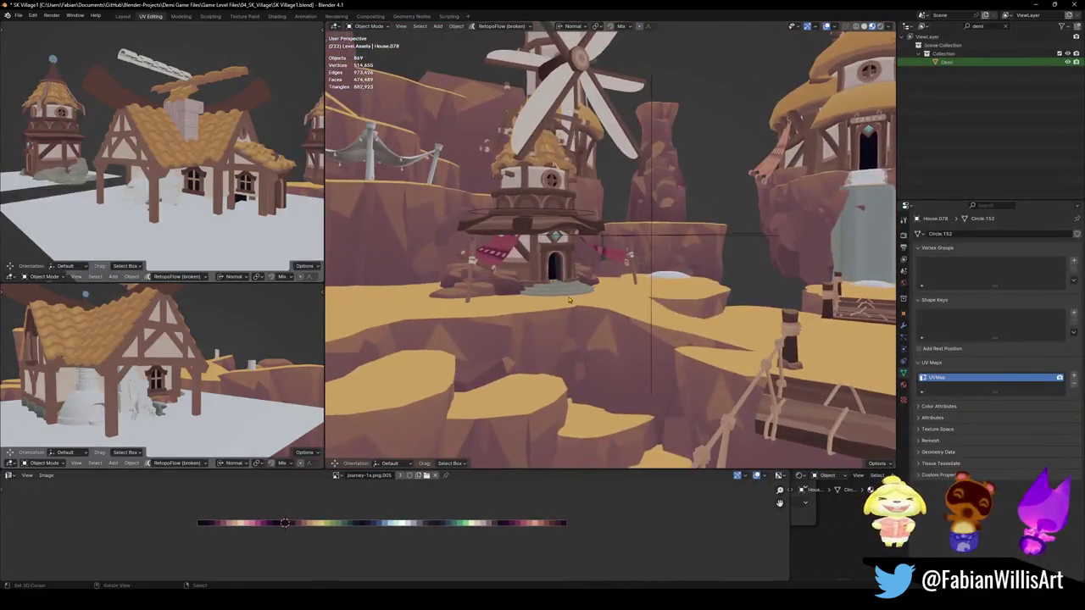
Slide the second awning's UVs horizontally onto the green palette colours
{"action": "key", "text": "Tab"}
{"action": "key", "text": "g"}
{"action": "key", "text": "x"}
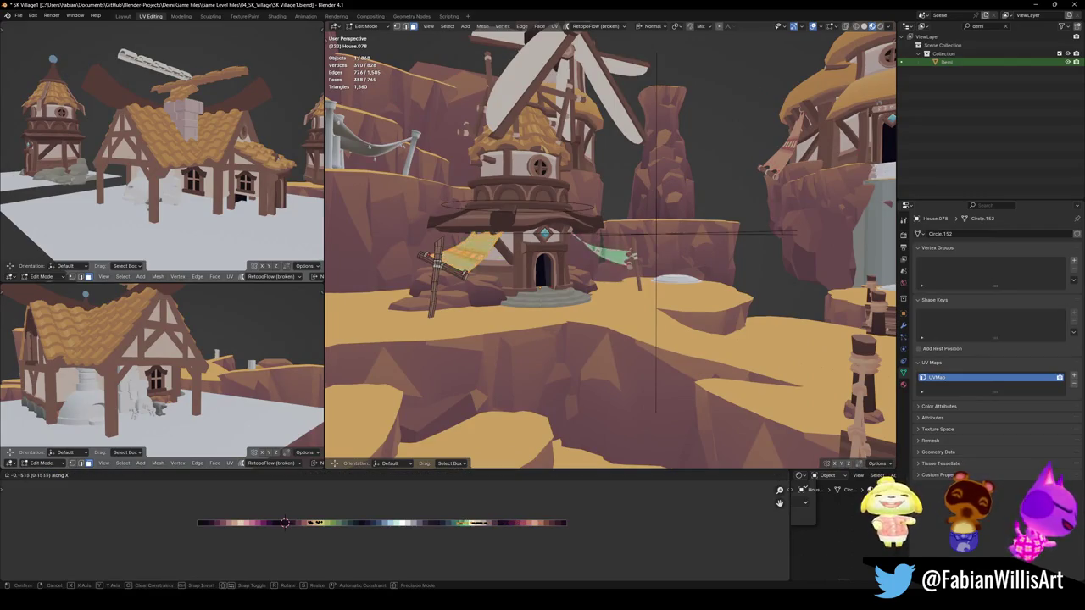
{"action": "key", "text": "Return"}
{"action": "key", "text": "Tab"}
{"action": "mouse_move", "coordinate": [621, 301]}
{"action": "middle_mouse_down"}
{"action": "mouse_move", "coordinate": [546, 307]}
{"action": "mouse_move", "coordinate": [526, 263]}
{"action": "mouse_move", "coordinate": [546, 253]}
{"action": "middle_mouse_up"}
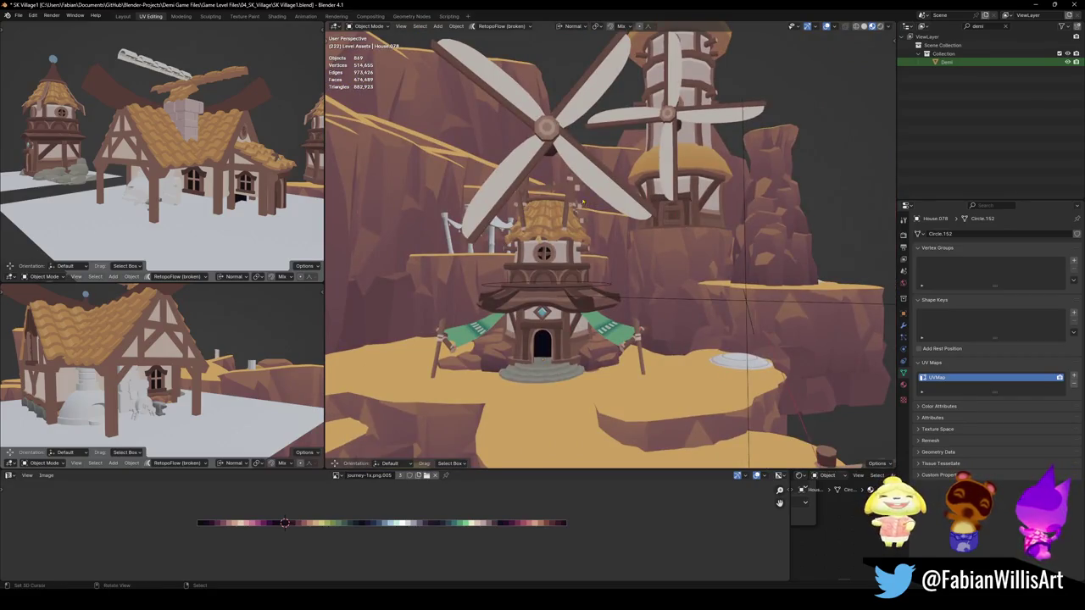
{"action": "mouse_move", "coordinate": [558, 152]}
{"action": "middle_mouse_down"}
{"action": "mouse_move", "coordinate": [630, 226]}
{"action": "mouse_move", "coordinate": [568, 153]}
{"action": "mouse_move", "coordinate": [579, 253]}
{"action": "mouse_move", "coordinate": [503, 197]}
{"action": "mouse_move", "coordinate": [546, 259]}
{"action": "middle_mouse_up"}
Scale fan Fan.006 to 0.667 and lower it along Z
{"action": "left_click", "coordinate": [567, 154]}
{"action": "key", "text": "s"}
{"action": "left_click", "coordinate": [576, 155]}
{"action": "key", "text": "g"}
{"action": "key", "text": "z"}
{"action": "left_click", "coordinate": [578, 251]}
Move one of the fan's plank faces along its normal in Edit Mode
{"action": "key", "text": "Tab"}
{"action": "left_click", "coordinate": [547, 259]}
{"action": "key", "text": "g"}
{"action": "key", "text": "z"}
{"action": "key", "text": "z"}
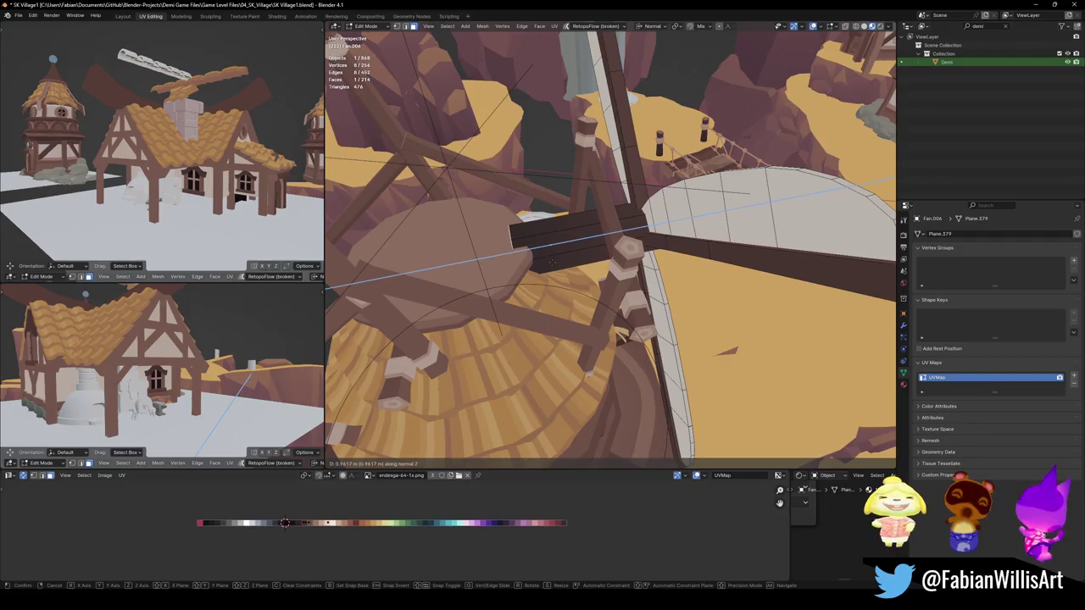
{"action": "left_click", "coordinate": [493, 262]}
{"action": "key", "text": "Tab"}
{"action": "middle_click_drag", "start_coordinate": [493, 262], "coordinate": [598, 248]}
Push the fan about 0.64 m along its normal against the house front
{"action": "key", "text": "g"}
{"action": "key", "text": "z"}
{"action": "key", "text": "z"}
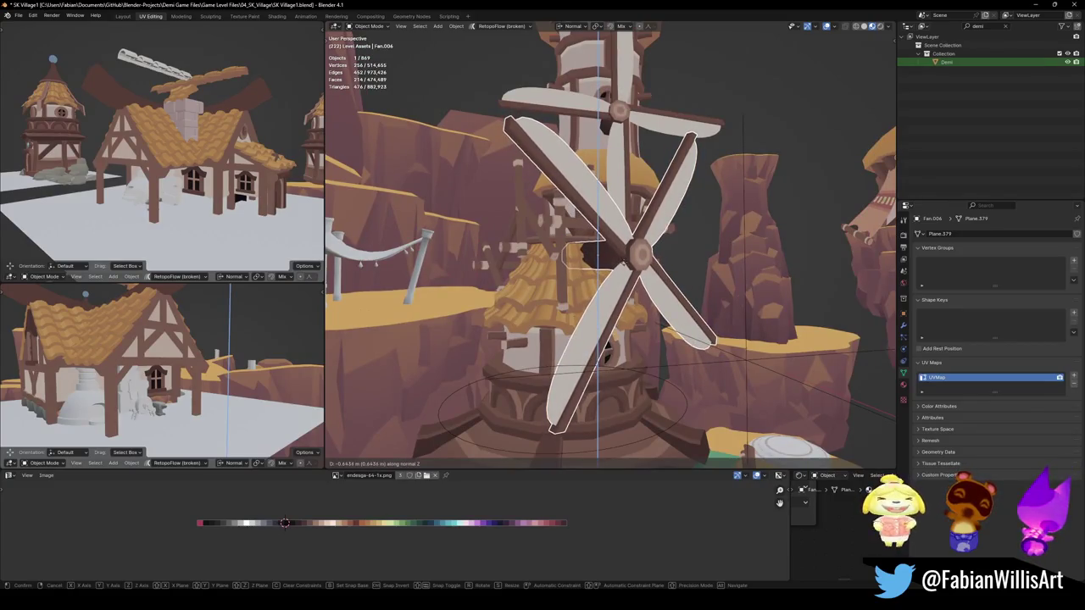
{"action": "left_click", "coordinate": [588, 242]}
{"action": "mouse_move", "coordinate": [589, 242]}
{"action": "middle_mouse_down"}
{"action": "mouse_move", "coordinate": [695, 287]}
{"action": "mouse_move", "coordinate": [595, 304]}
{"action": "mouse_move", "coordinate": [512, 297]}
{"action": "mouse_move", "coordinate": [582, 273]}
{"action": "mouse_move", "coordinate": [555, 239]}
{"action": "middle_mouse_up"}
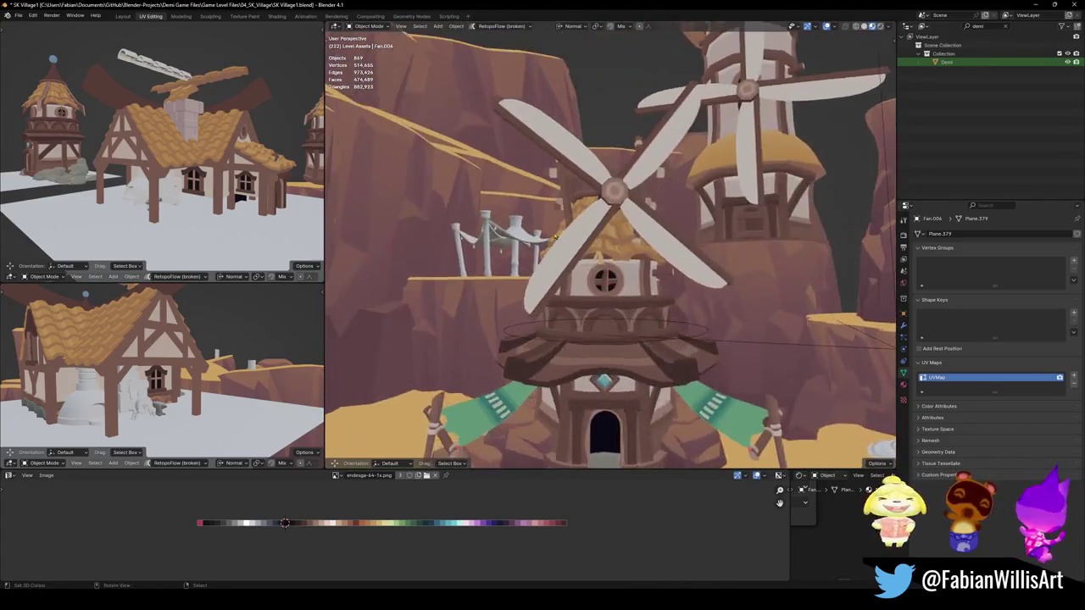
{"action": "scroll", "coordinate": [555, 239], "scroll_direction": "down", "scroll_amount": 4}
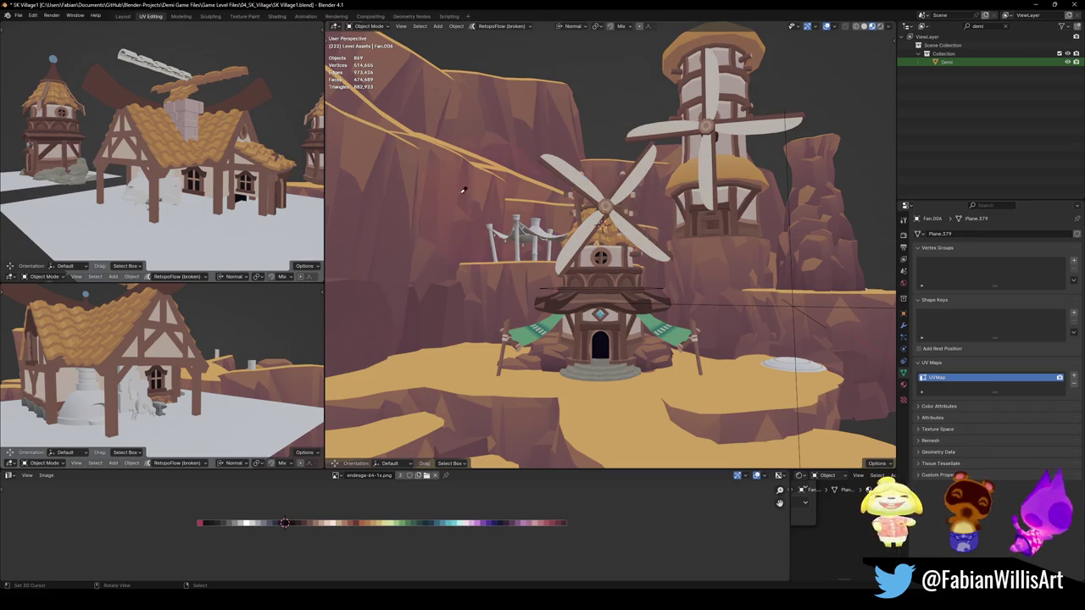
Inspect the windmill house with the smaller fan from several angles and save SK Village1.blend
{"action": "mouse_move", "coordinate": [661, 225]}
{"action": "middle_mouse_down"}
{"action": "mouse_move", "coordinate": [647, 268]}
{"action": "mouse_move", "coordinate": [599, 266]}
{"action": "mouse_move", "coordinate": [618, 258]}
{"action": "middle_mouse_up"}
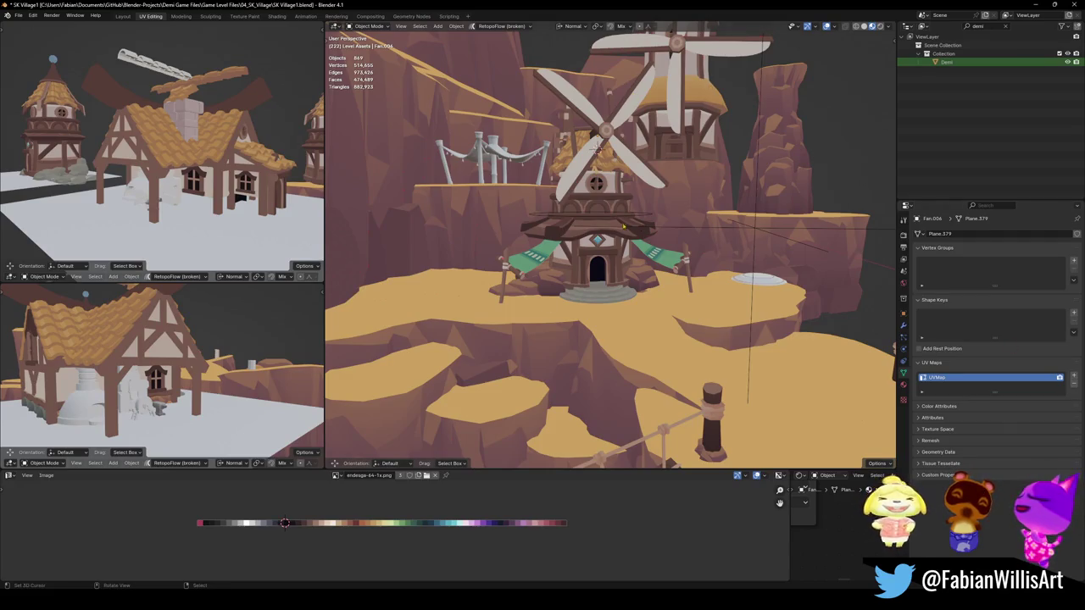
{"action": "scroll", "coordinate": [598, 146], "scroll_direction": "up", "scroll_amount": 5}
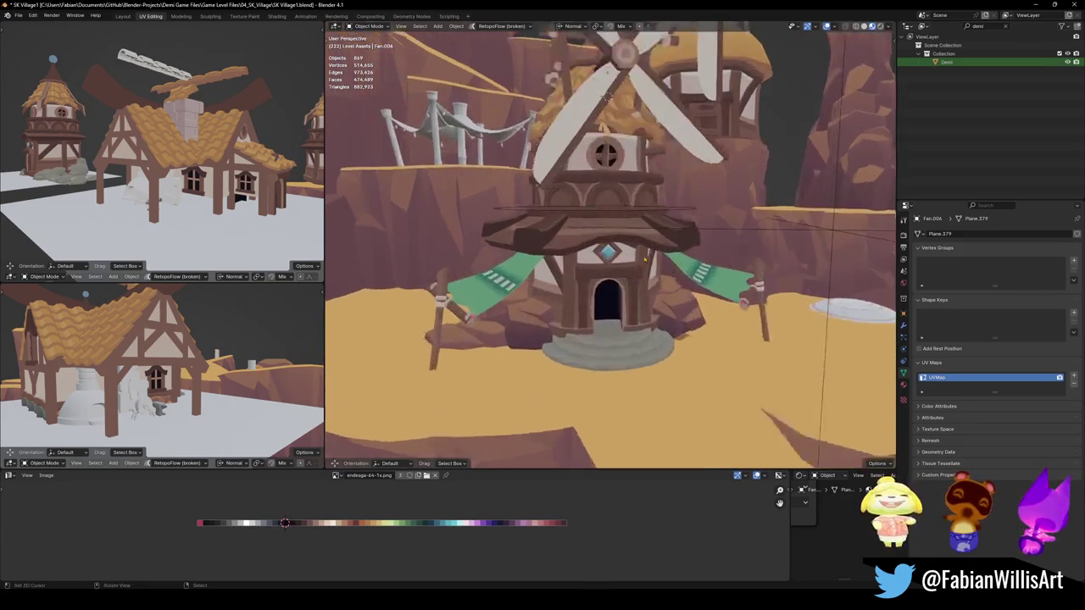
{"action": "mouse_move", "coordinate": [598, 146]}
{"action": "middle_mouse_down"}
{"action": "mouse_move", "coordinate": [646, 256]}
{"action": "mouse_move", "coordinate": [598, 307]}
{"action": "mouse_move", "coordinate": [546, 296]}
{"action": "mouse_move", "coordinate": [632, 307]}
{"action": "mouse_move", "coordinate": [649, 284]}
{"action": "middle_mouse_up"}
{"action": "key", "text": "ctrl+s"}
{"action": "scroll", "coordinate": [546, 296], "scroll_direction": "up", "scroll_amount": 5}
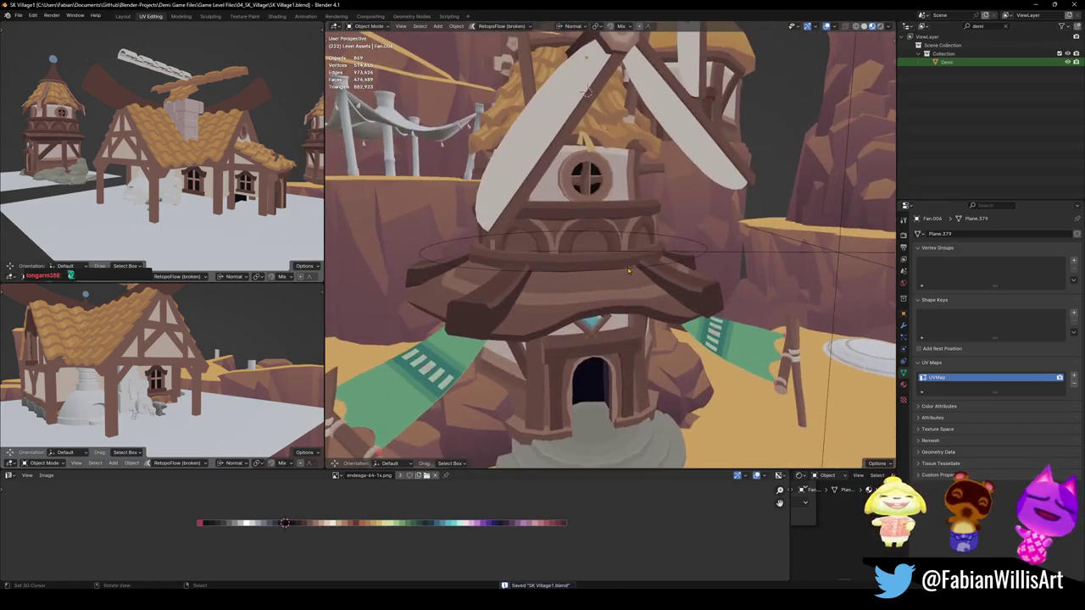
{"action": "left_click", "coordinate": [676, 235]}
{"action": "scroll", "coordinate": [675, 234], "scroll_direction": "down", "scroll_amount": 4}
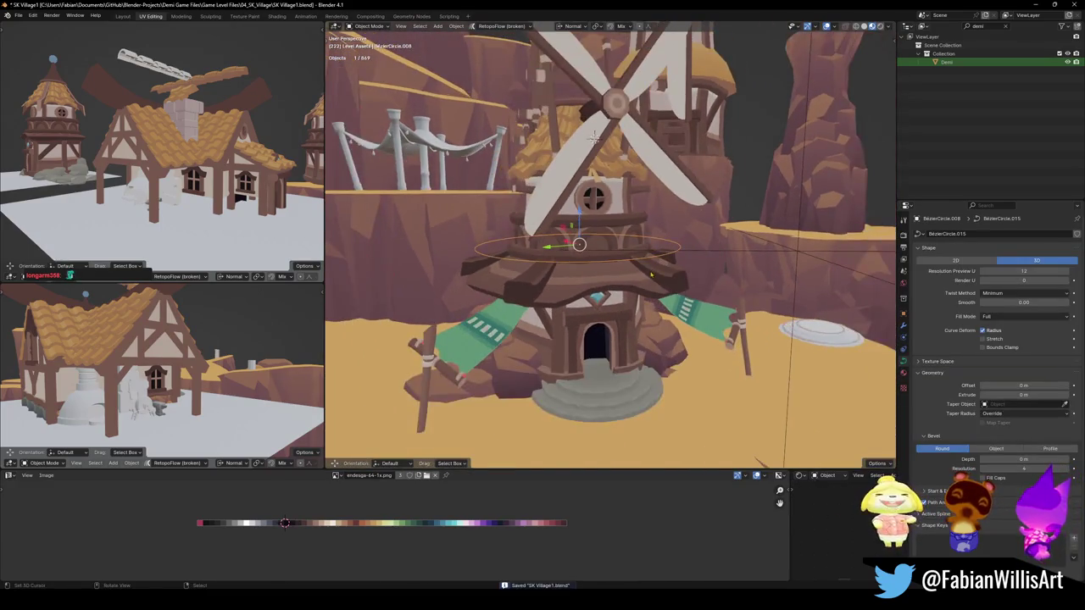
Slide the green side awning's UVs horizontally across the colour palette
{"action": "middle_click_drag", "start_coordinate": [676, 234], "coordinate": [695, 350]}
{"action": "scroll", "coordinate": [695, 350], "scroll_direction": "up", "scroll_amount": 3}
{"action": "left_click", "coordinate": [707, 334]}
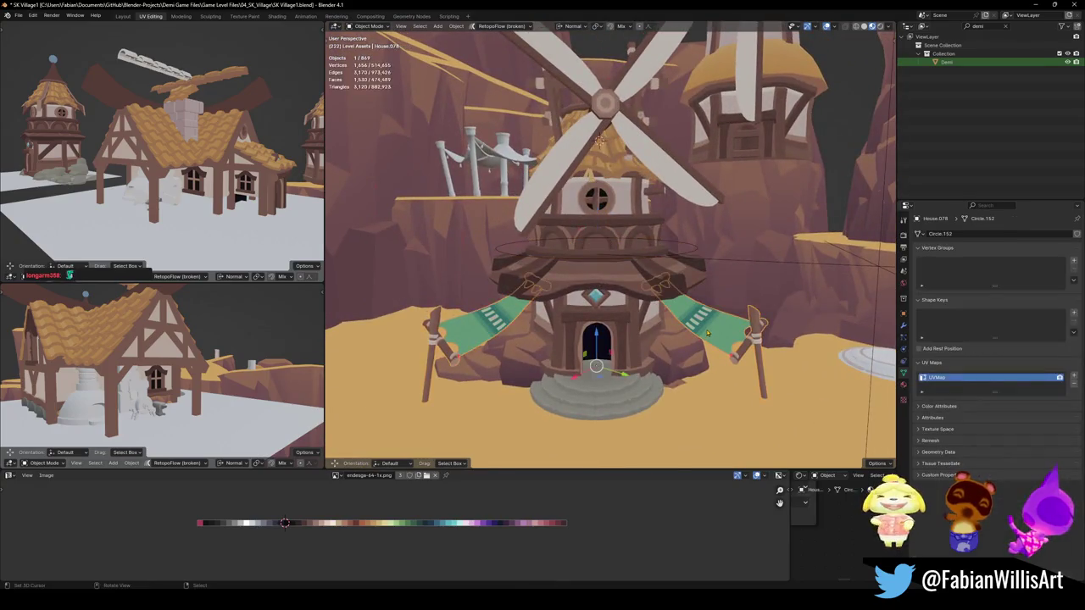
{"action": "key", "text": "Tab"}
{"action": "key", "text": "g"}
{"action": "key", "text": "x"}
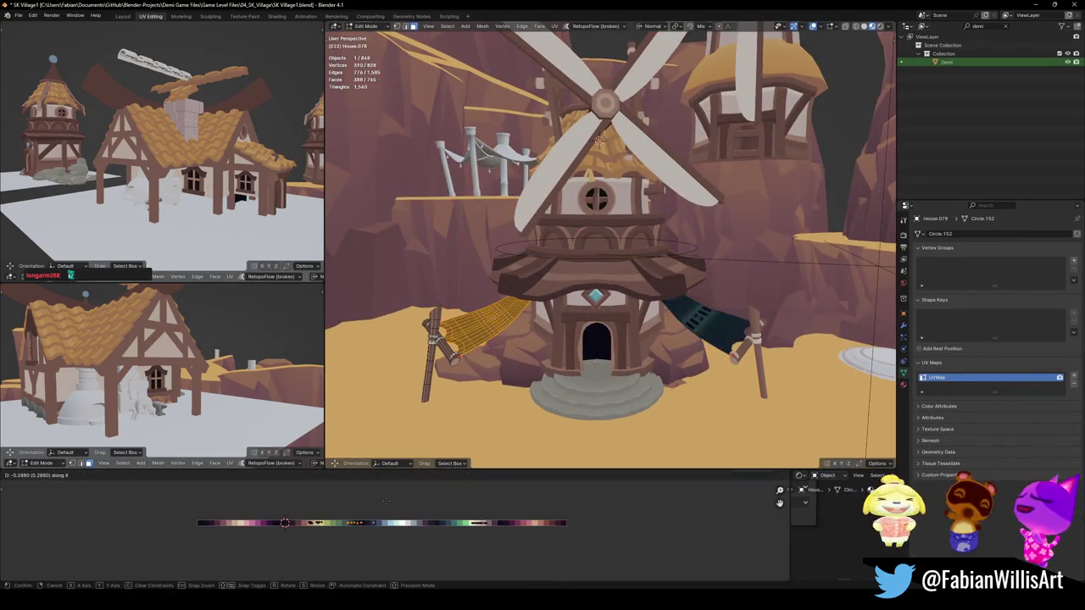
{"action": "left_click", "coordinate": [317, 483]}
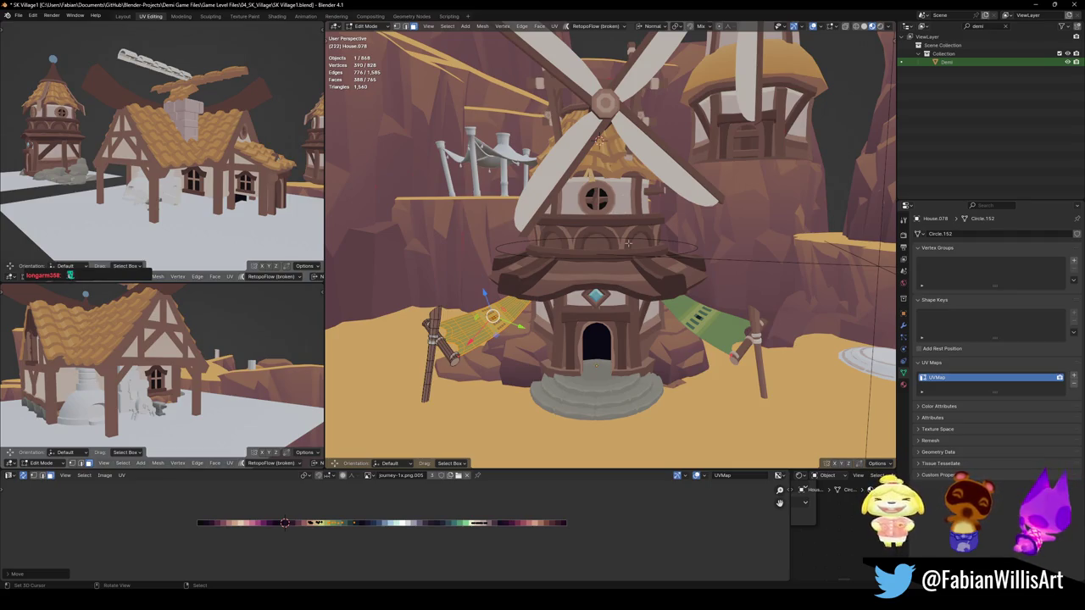
{"action": "key", "text": "g"}
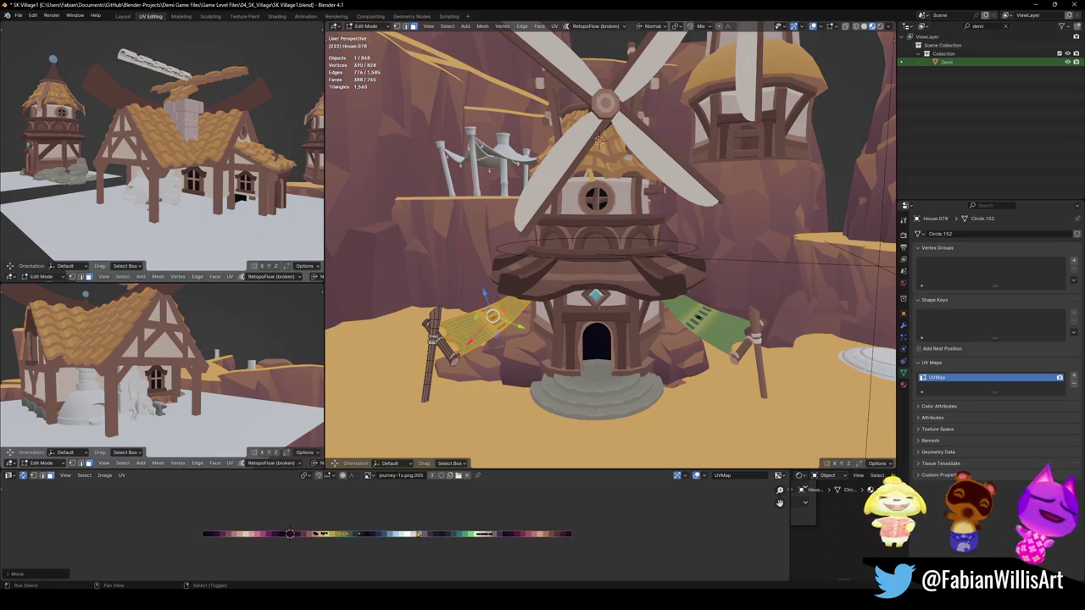
{"action": "left_click", "coordinate": [418, 534]}
Mirror the awning UVs along X and shift them horizontally onto new stripe colours
{"action": "key", "text": "ctrl+m"}
{"action": "key", "text": "x"}
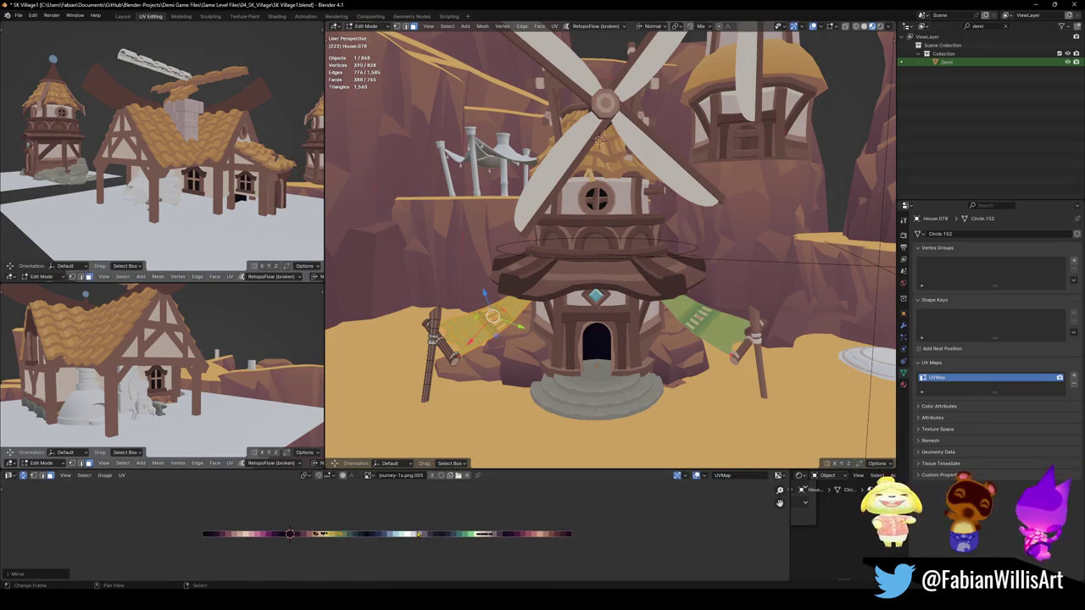
{"action": "key", "text": "g"}
{"action": "key", "text": "x"}
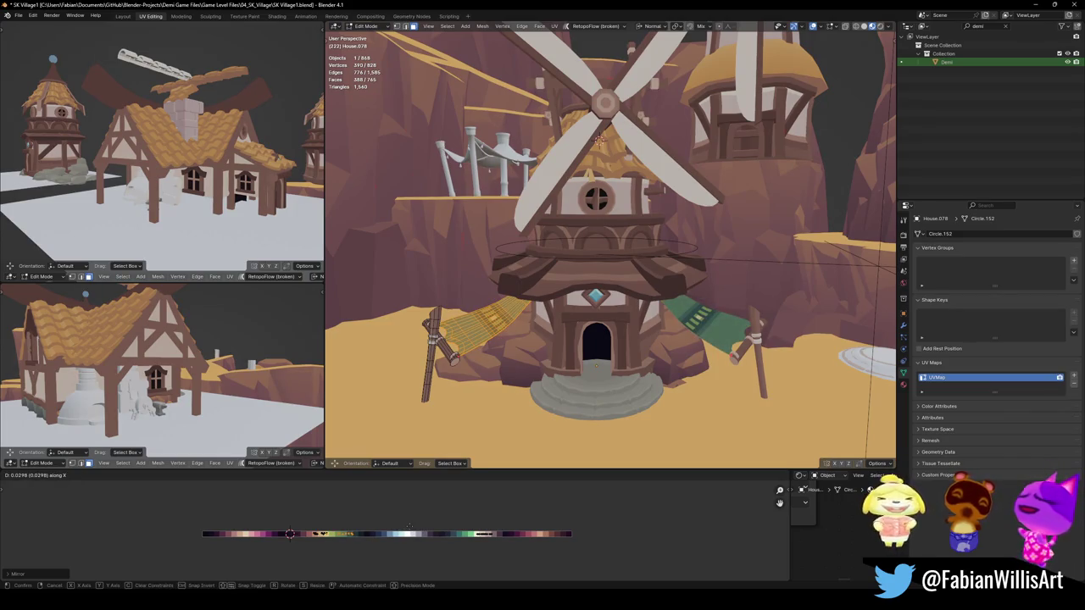
{"action": "left_click", "coordinate": [409, 525]}
{"action": "key", "text": "g"}
{"action": "key", "text": "x"}
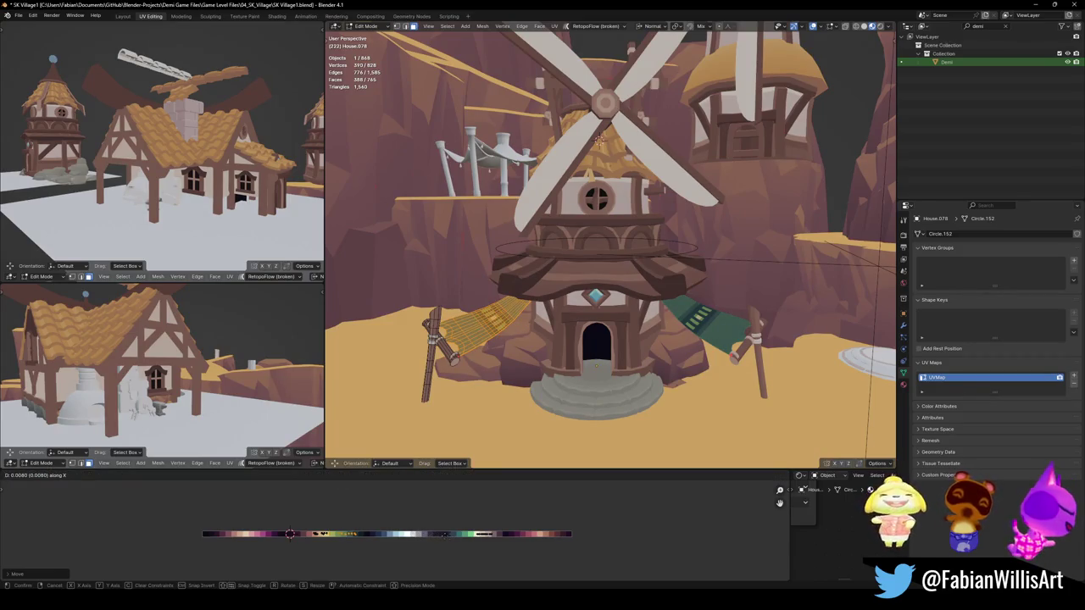
{"action": "key", "text": "Return"}
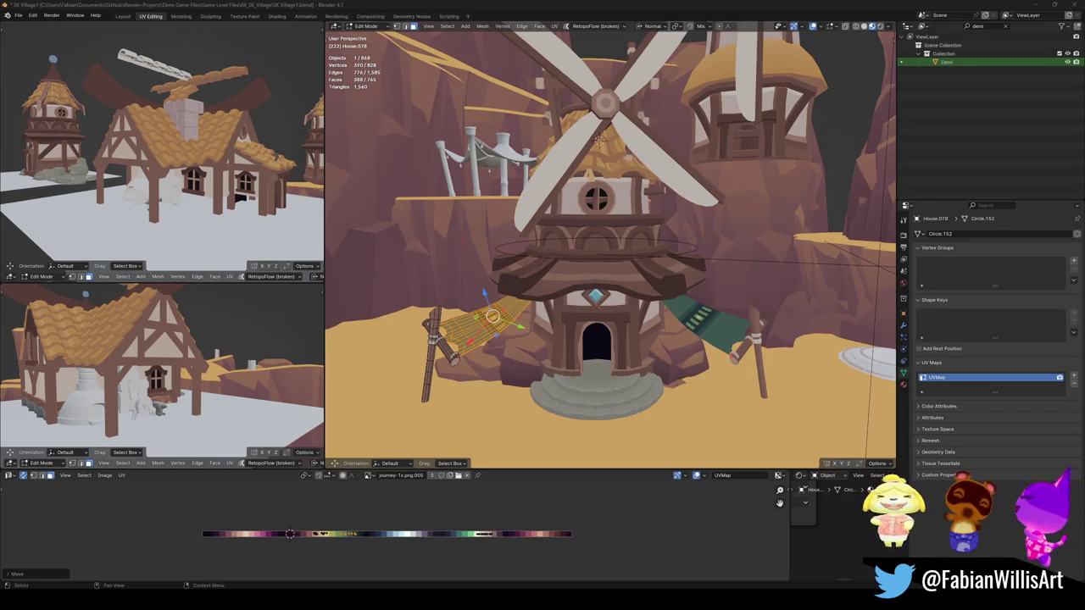
Orbit around the windmill house, return to Object Mode and frame the green cloth awning up close
{"action": "mouse_move", "coordinate": [606, 219]}
{"action": "middle_mouse_down"}
{"action": "mouse_move", "coordinate": [593, 252]}
{"action": "mouse_move", "coordinate": [602, 198]}
{"action": "mouse_move", "coordinate": [624, 317]}
{"action": "middle_mouse_up"}
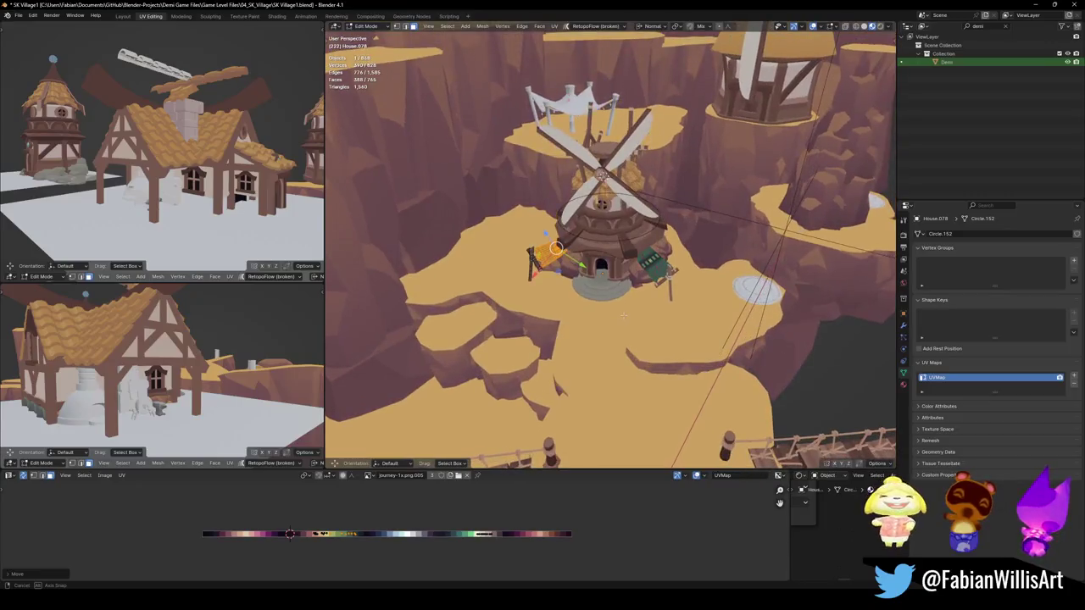
{"action": "mouse_move", "coordinate": [623, 315]}
{"action": "middle_mouse_down"}
{"action": "mouse_move", "coordinate": [664, 88]}
{"action": "mouse_move", "coordinate": [611, 282]}
{"action": "mouse_move", "coordinate": [597, 276]}
{"action": "mouse_move", "coordinate": [552, 300]}
{"action": "middle_mouse_up"}
{"action": "key", "text": "Tab"}
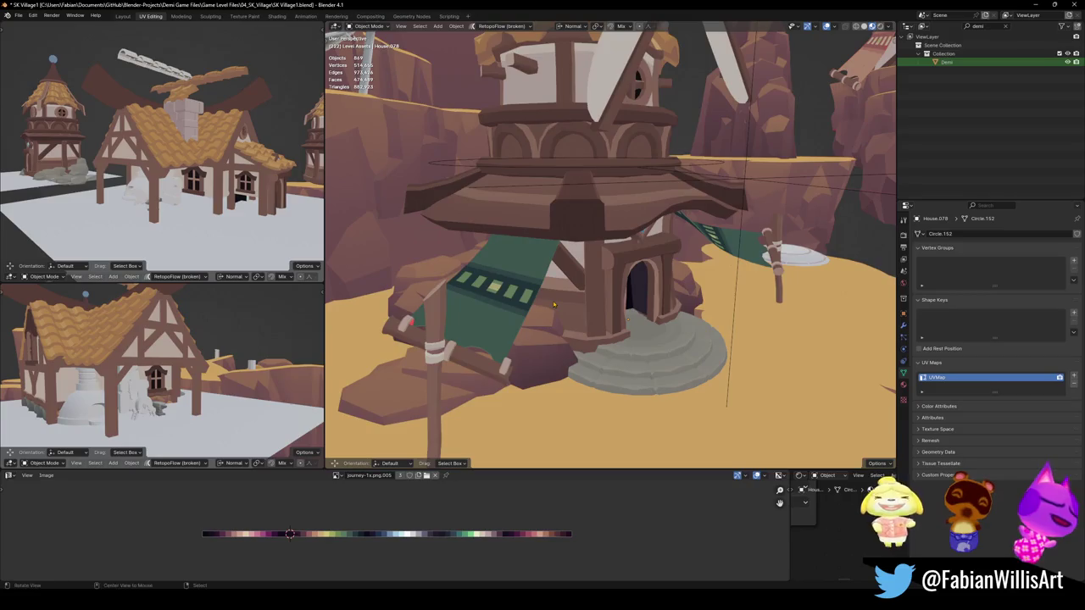
{"action": "key", "text": "KP_Decimal"}
{"action": "mouse_move", "coordinate": [492, 319]}
{"action": "middle_mouse_down"}
{"action": "mouse_move", "coordinate": [581, 276]}
{"action": "mouse_move", "coordinate": [573, 270]}
{"action": "middle_mouse_up"}
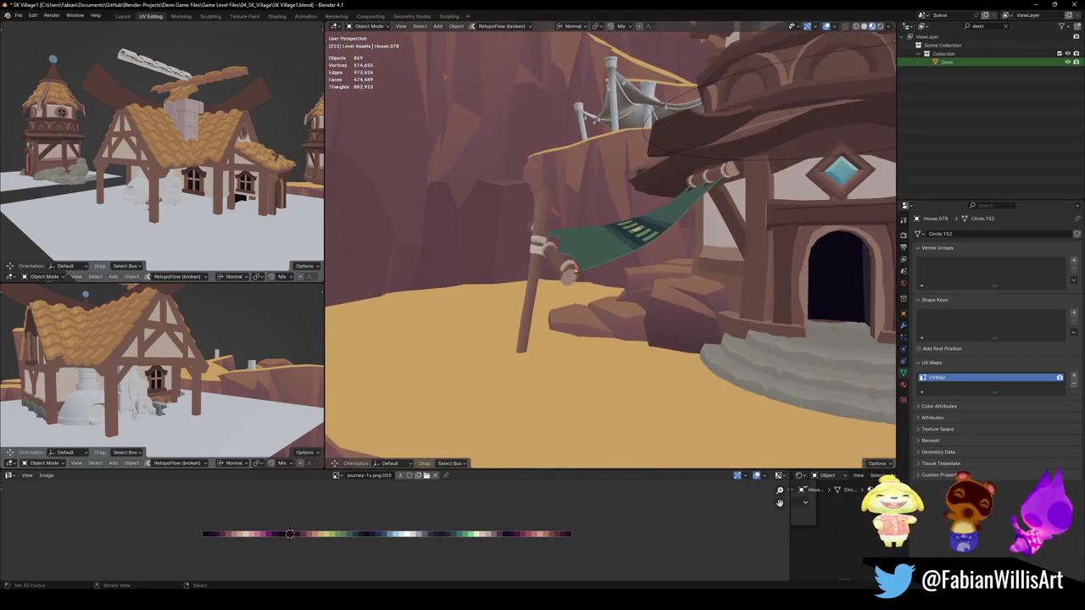
{"action": "scroll", "coordinate": [566, 269], "scroll_direction": "up", "scroll_amount": 3}
Select the cloth-and-post awning, enter Edit Mode and deselect all its vertices
{"action": "left_click", "coordinate": [536, 287]}
{"action": "key", "text": "Tab"}
{"action": "scroll", "coordinate": [508, 287], "scroll_direction": "up", "scroll_amount": 3}
{"action": "key", "text": "alt+a"}
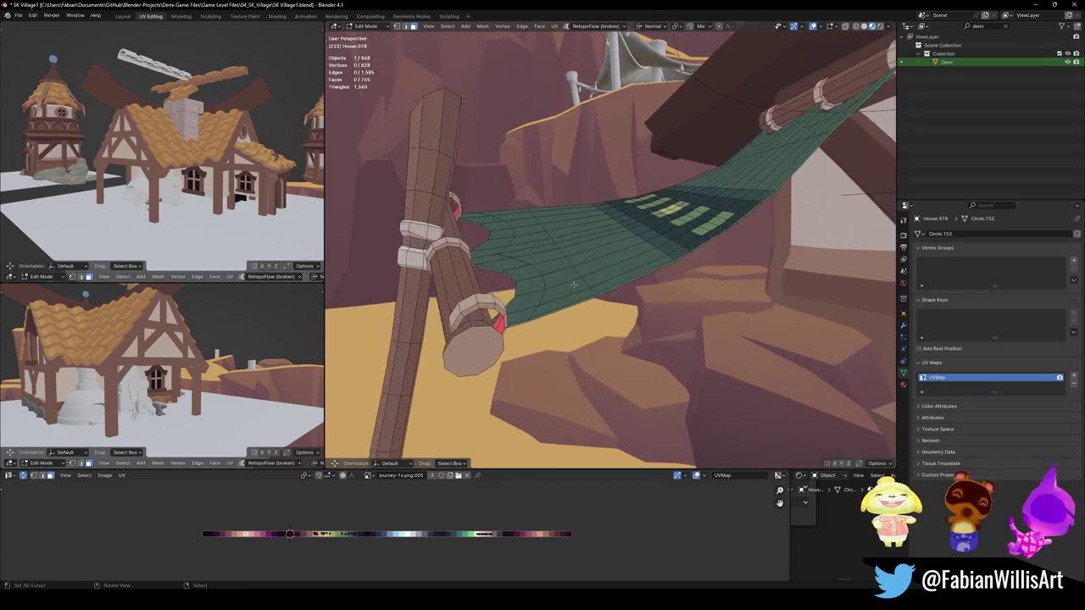
{"action": "middle_click_drag", "start_coordinate": [534, 281], "coordinate": [534, 291]}
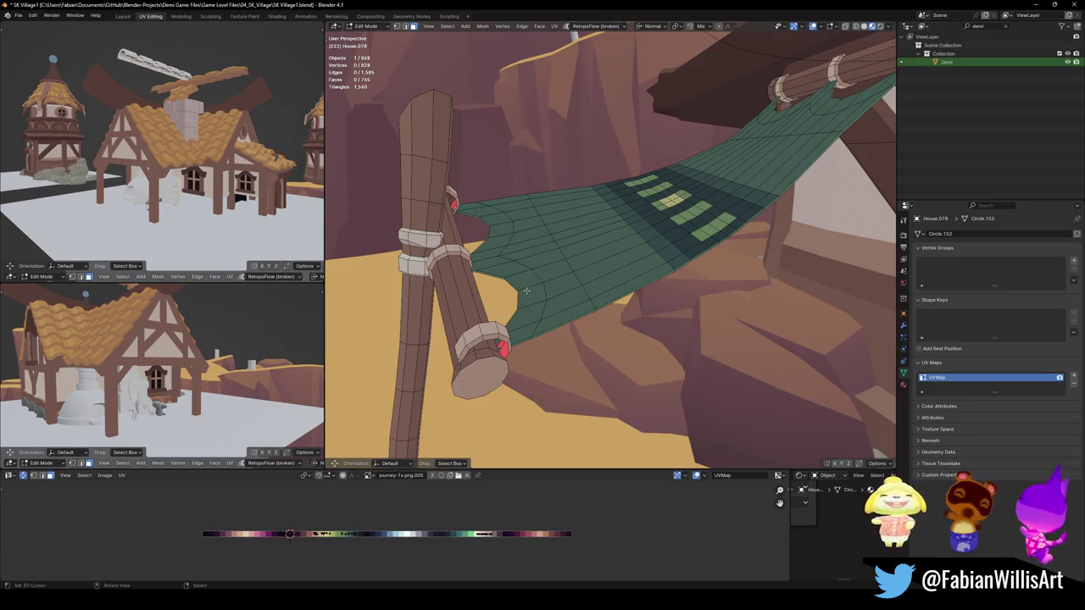
{"action": "scroll", "coordinate": [530, 281], "scroll_direction": "down", "scroll_amount": 5}
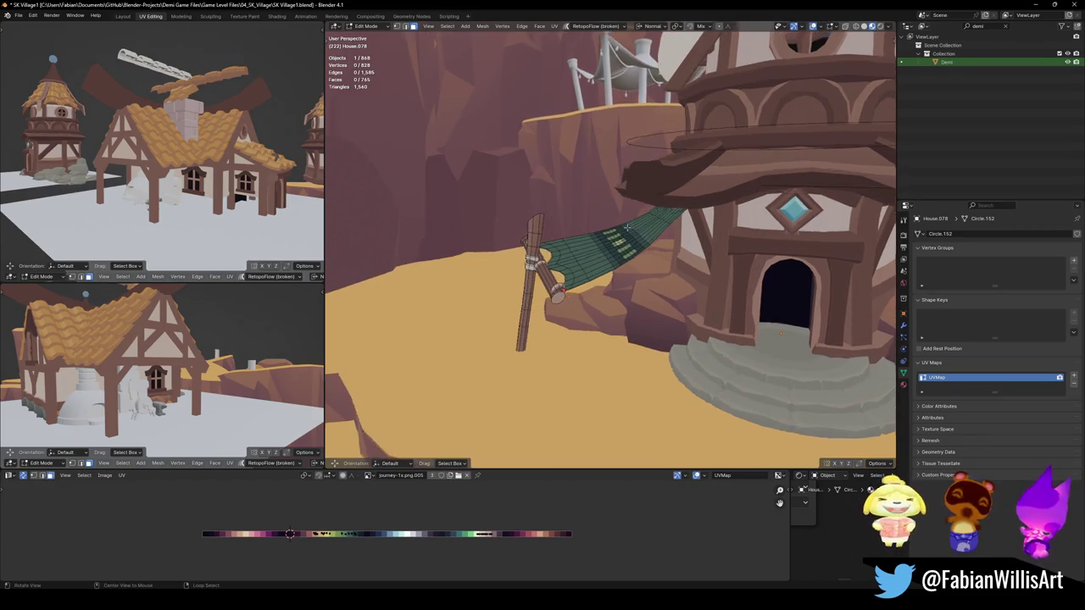
{"action": "scroll", "coordinate": [631, 248], "scroll_direction": "up", "scroll_amount": 5}
{"action": "mouse_move", "coordinate": [632, 248]}
{"action": "middle_mouse_down"}
{"action": "mouse_move", "coordinate": [689, 277]}
{"action": "mouse_move", "coordinate": [416, 322]}
{"action": "mouse_move", "coordinate": [636, 265]}
{"action": "mouse_move", "coordinate": [611, 280]}
{"action": "middle_mouse_up"}
{"action": "scroll", "coordinate": [619, 278], "scroll_direction": "down", "scroll_amount": 2}
{"action": "scroll", "coordinate": [620, 278], "scroll_direction": "down", "scroll_amount": 2}
{"action": "scroll", "coordinate": [620, 278], "scroll_direction": "down", "scroll_amount": 2}
{"action": "scroll", "coordinate": [620, 278], "scroll_direction": "up", "scroll_amount": 3}
{"action": "scroll", "coordinate": [636, 265], "scroll_direction": "up", "scroll_amount": 4}
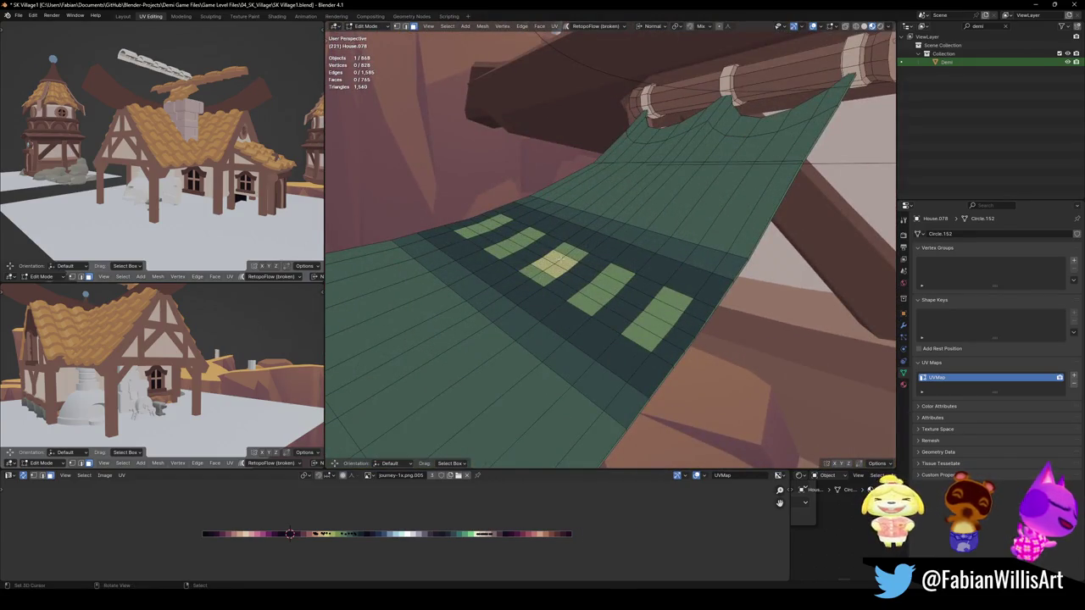
{"action": "left_click", "coordinate": [556, 263], "text": "ctrl"}
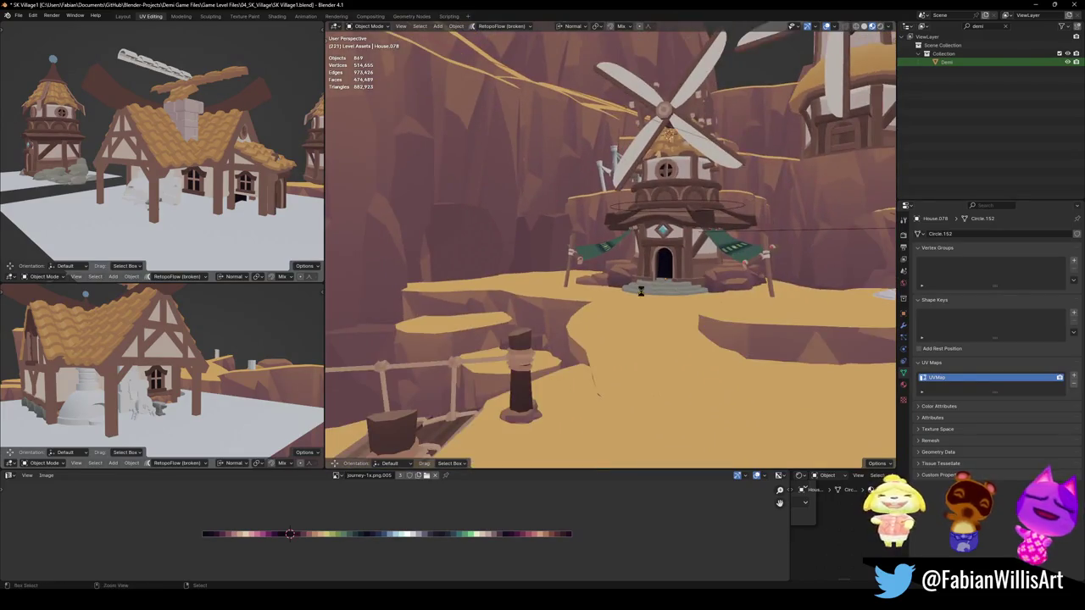
Save the blend file and zoom in on the village
{"action": "key", "text": "ctrl+s"}
{"action": "scroll", "coordinate": [635, 297], "scroll_direction": "up", "scroll_amount": 3}
{"action": "scroll", "coordinate": [619, 300], "scroll_direction": "up", "scroll_amount": 3}
{"action": "scroll", "coordinate": [602, 305], "scroll_direction": "up", "scroll_amount": 4}
{"action": "scroll", "coordinate": [585, 311], "scroll_direction": "up", "scroll_amount": 4}
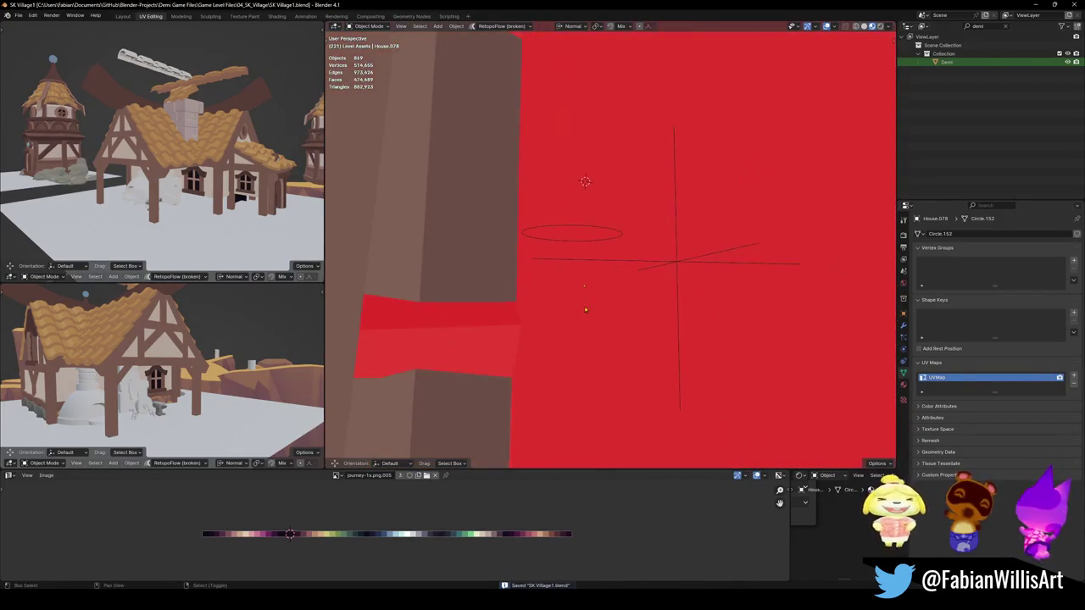
Fly through the village in walk mode past the windmills and delete the stray Circle.152 object
{"action": "key", "text": "shift+grave"}
{"action": "key", "text": "s"}
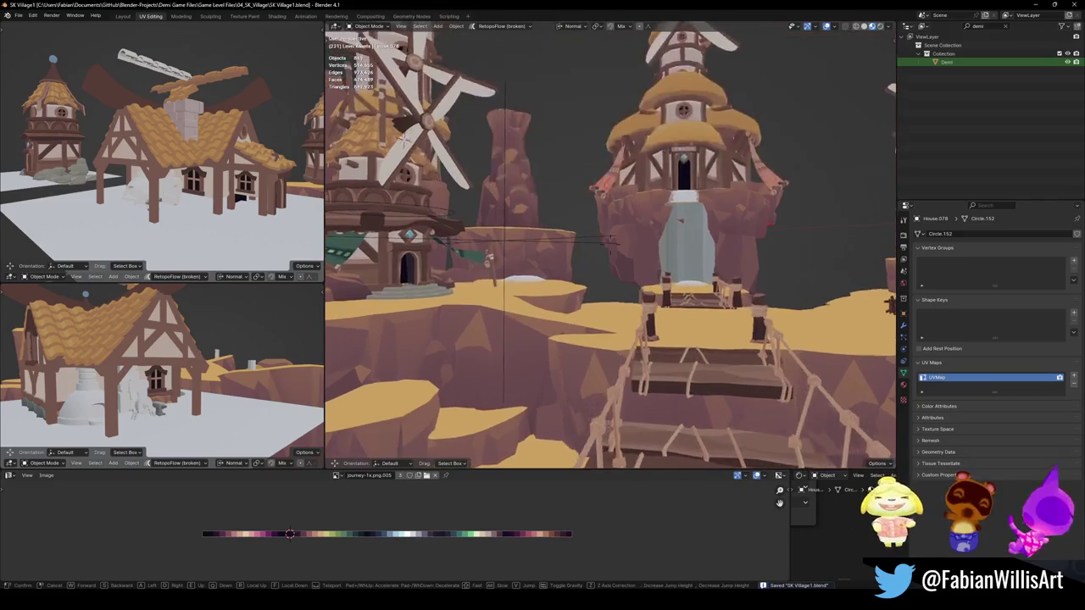
{"action": "key", "text": "w"}
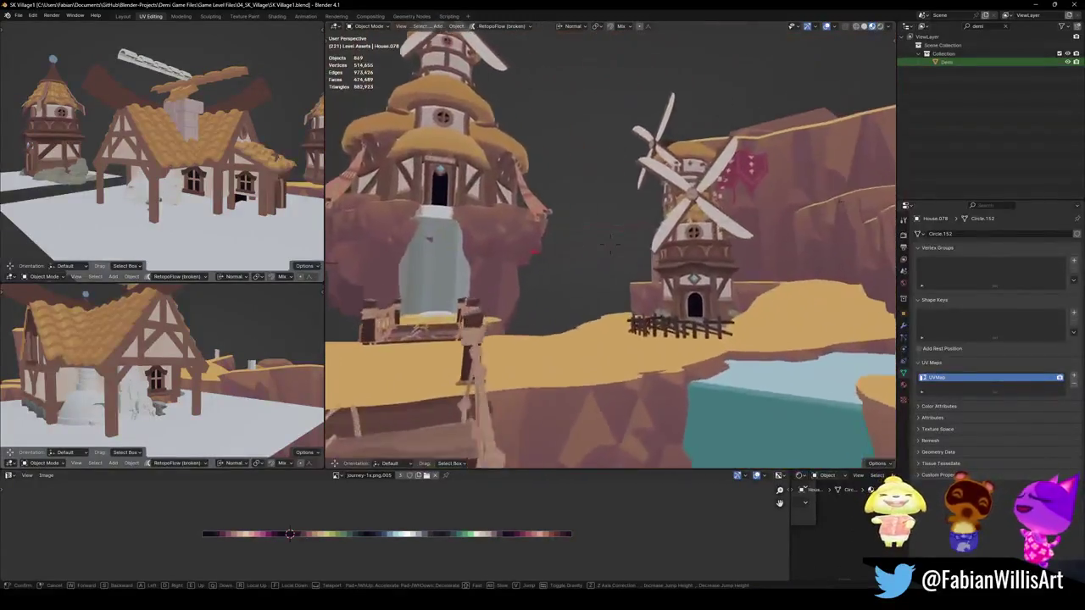
{"action": "key", "text": "w"}
{"action": "key", "text": "s"}
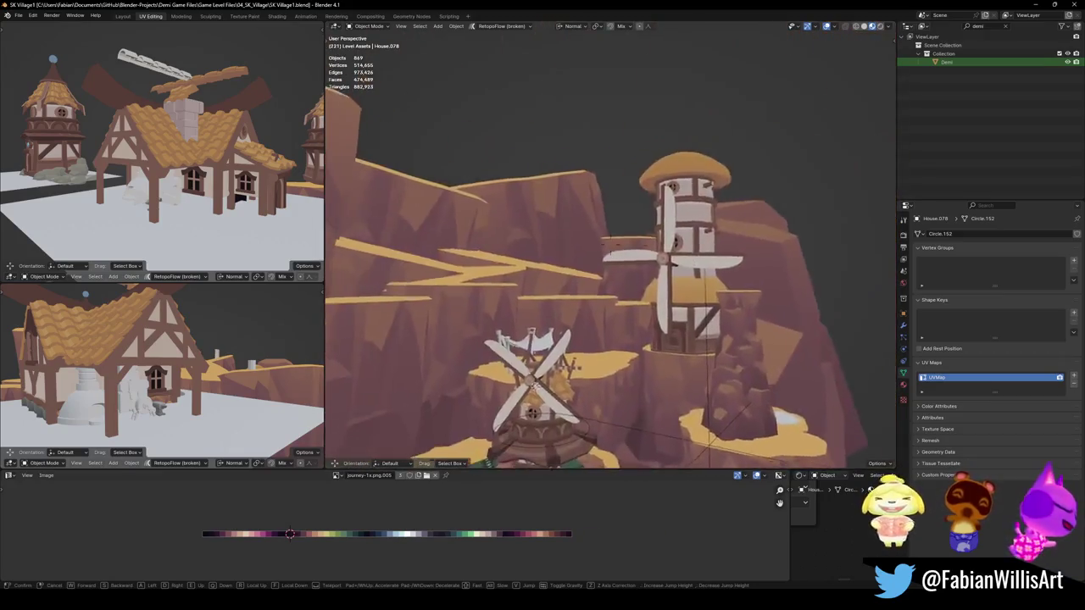
{"action": "key", "text": "w"}
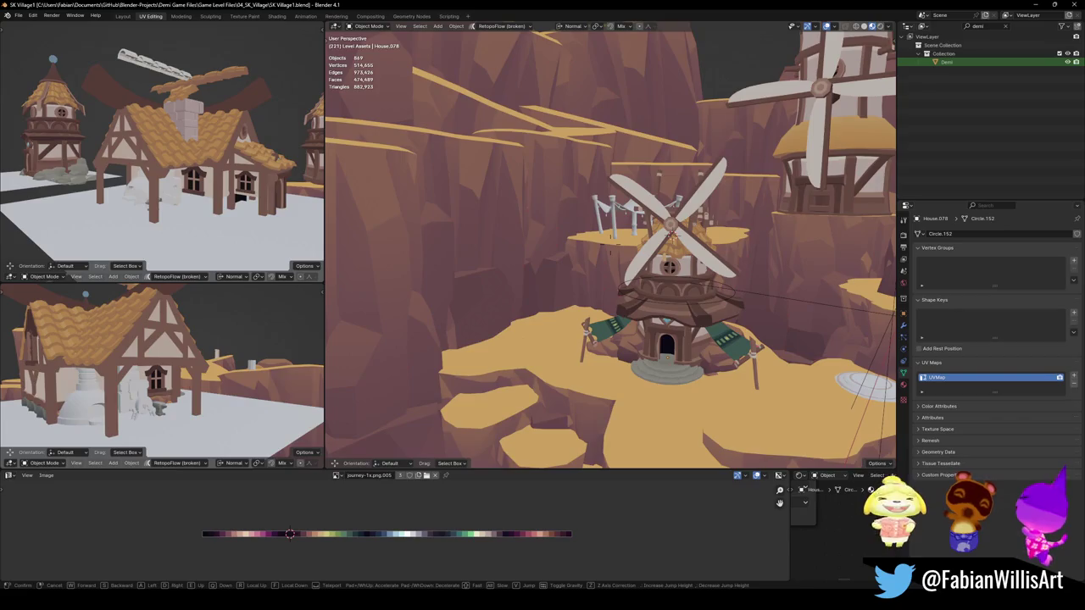
{"action": "key", "text": "w"}
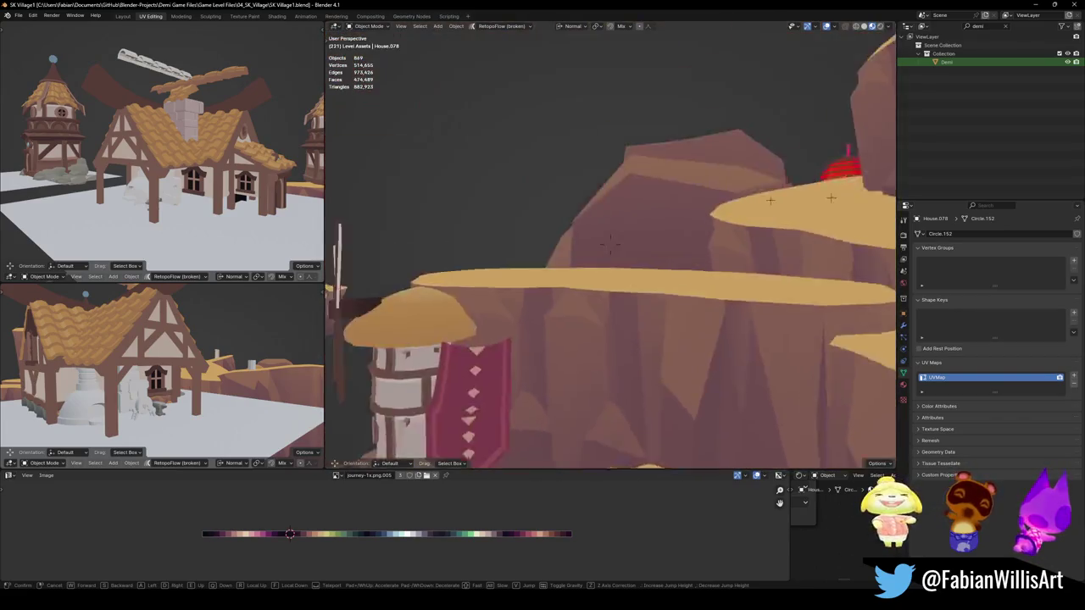
{"action": "key", "text": "e"}
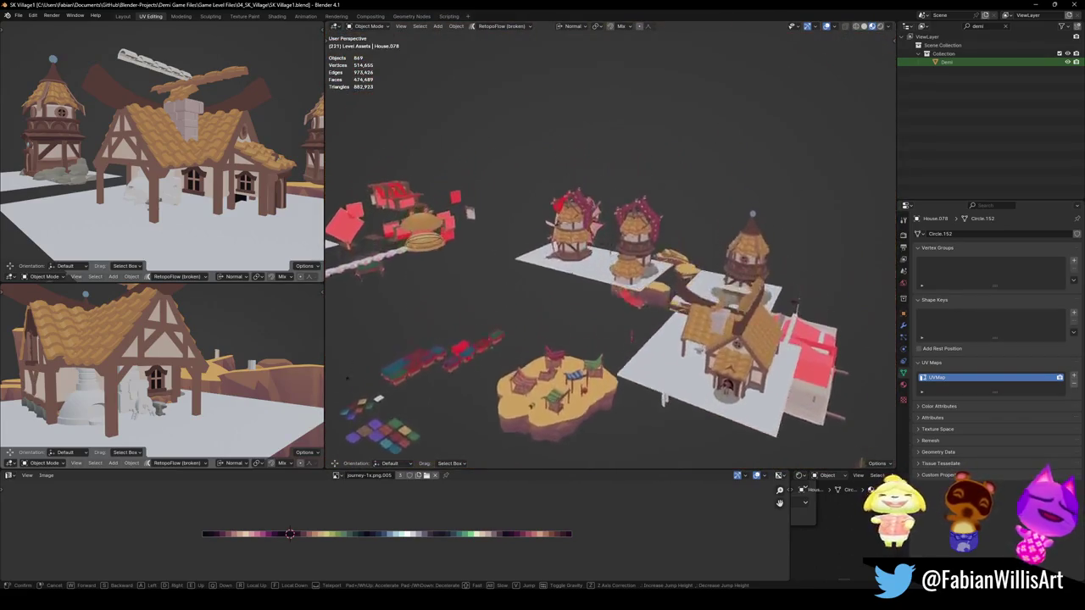
{"action": "key", "text": "w"}
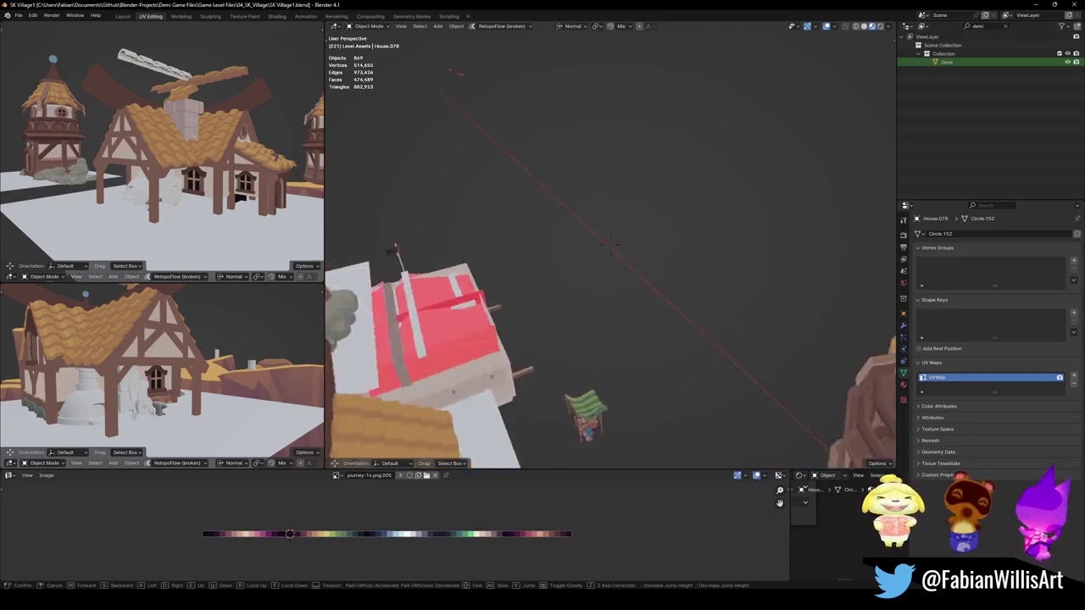
{"action": "key", "text": "w"}
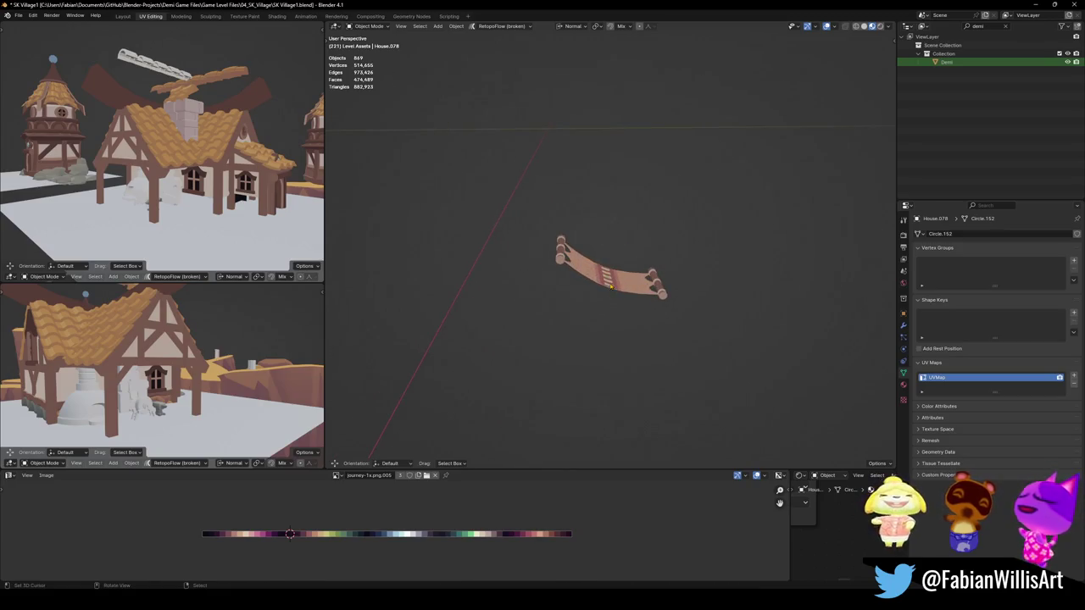
{"action": "key", "text": "Delete"}
Continue the walk over the floating islands to the rope bridge, then exit walk mode
{"action": "key", "text": "s"}
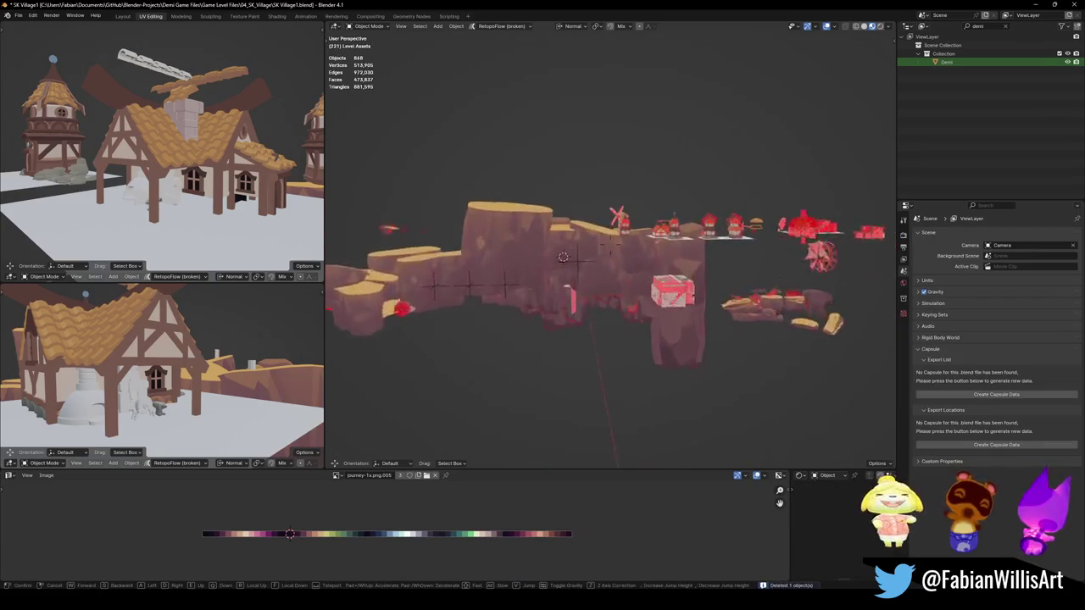
{"action": "key", "text": "w"}
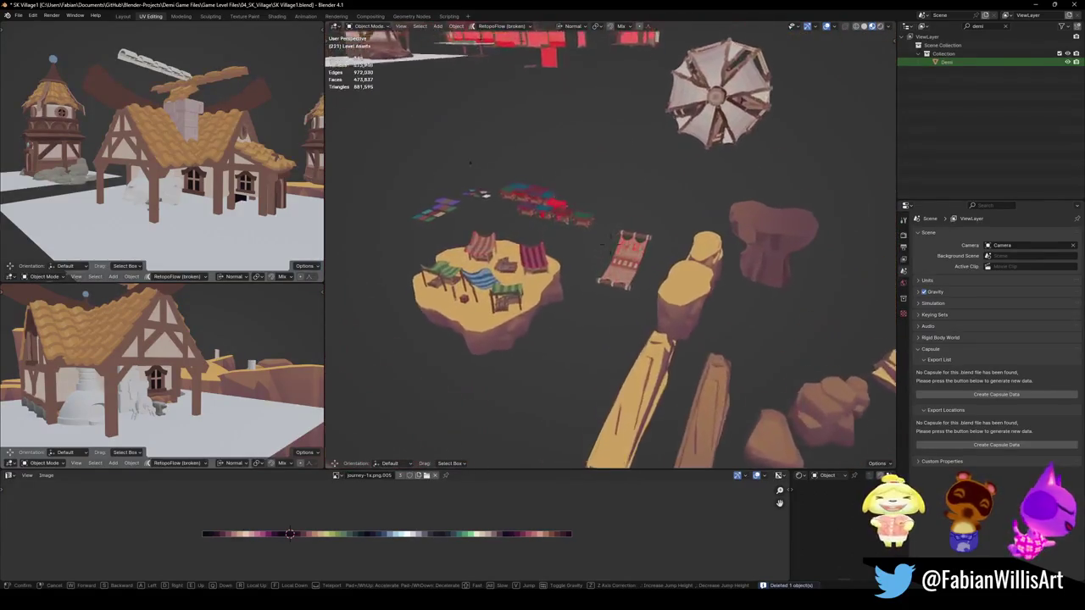
{"action": "key", "text": "w"}
{"action": "key", "text": "w"}
{"action": "key", "text": "w"}
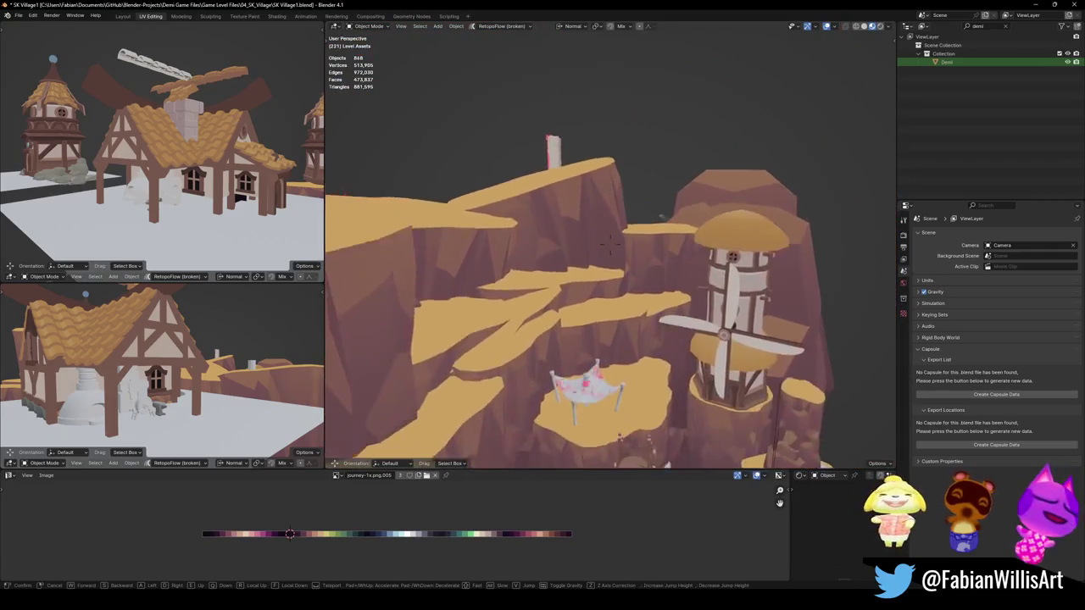
{"action": "key", "text": "w"}
{"action": "key", "text": "w"}
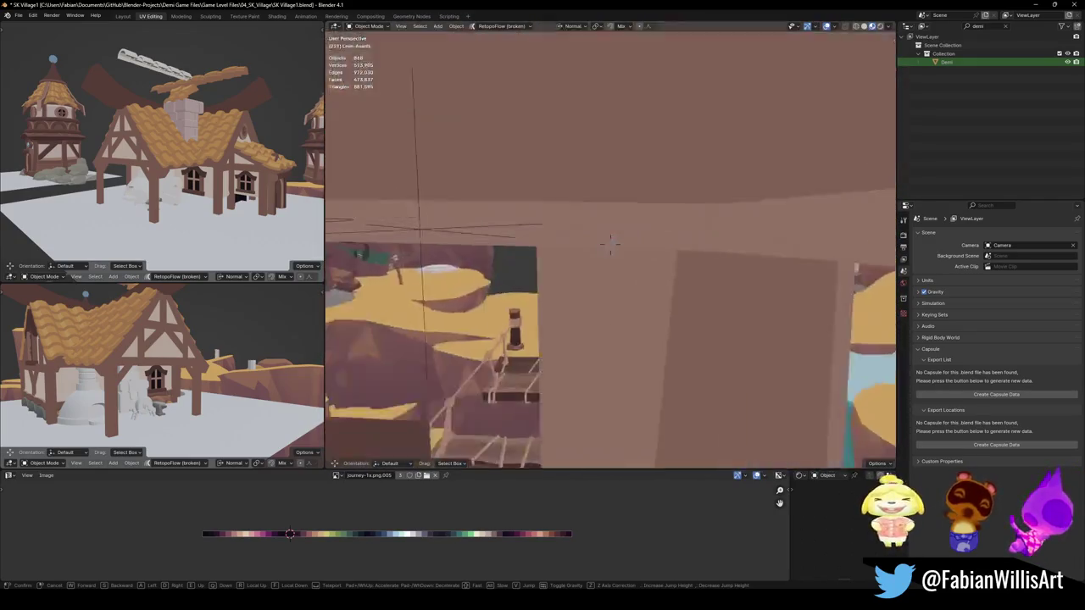
{"action": "key", "text": "s"}
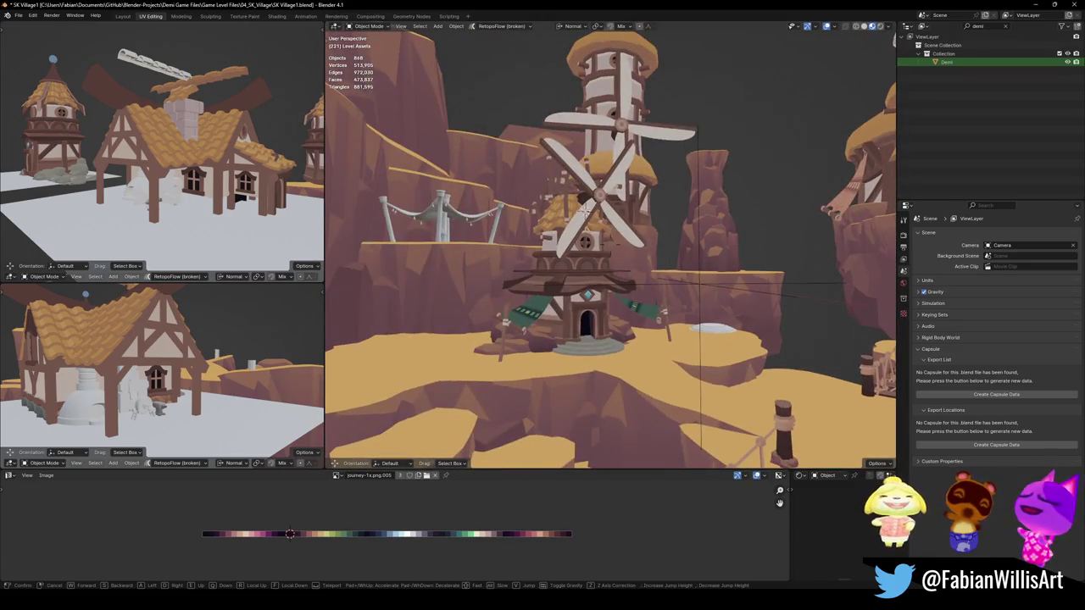
{"action": "left_click", "coordinate": [631, 306]}
Save, orbit in to the windmill's rocky base and select rock Cube.607
{"action": "key", "text": "ctrl+s"}
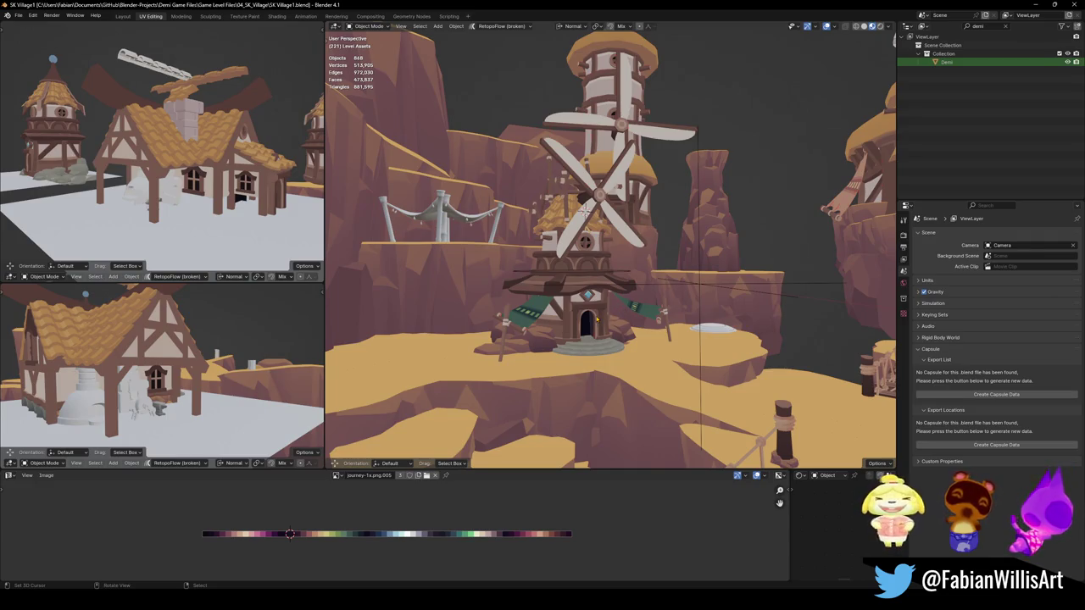
{"action": "middle_click_drag", "start_coordinate": [670, 217], "coordinate": [645, 254]}
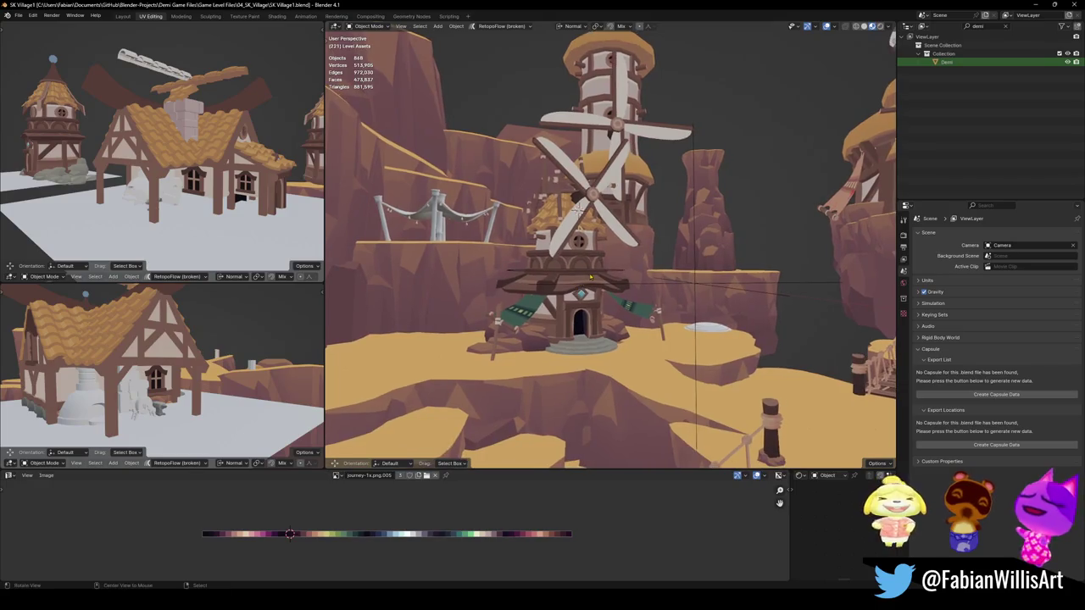
{"action": "mouse_move", "coordinate": [602, 295]}
{"action": "middle_mouse_down"}
{"action": "mouse_move", "coordinate": [680, 299]}
{"action": "mouse_move", "coordinate": [508, 339]}
{"action": "middle_mouse_up"}
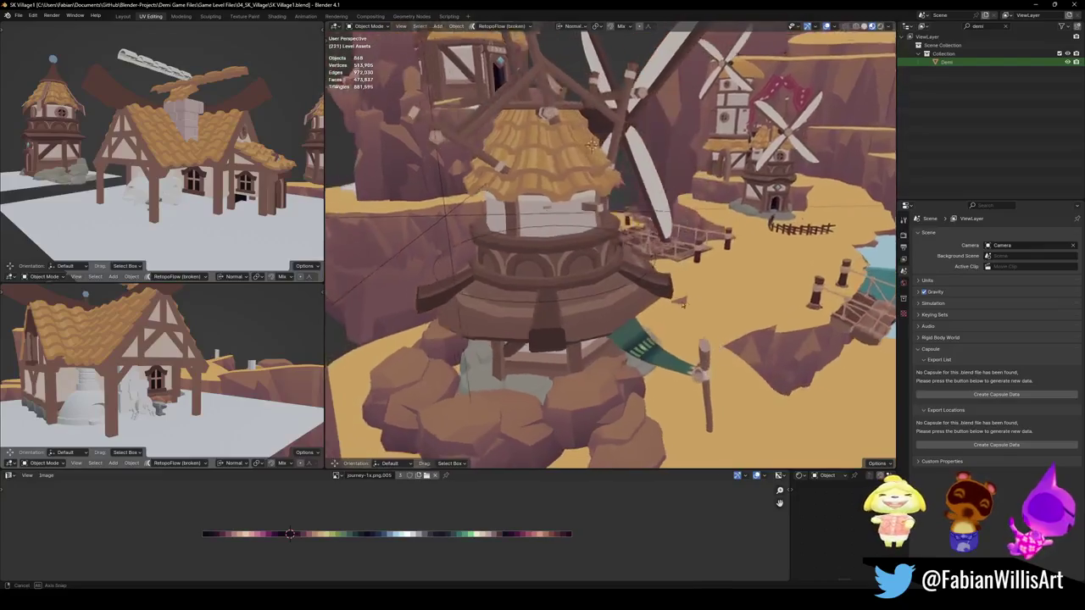
{"action": "left_click", "coordinate": [452, 366]}
Move rock Cube.607 along Z, then lower and reposition neighbouring rock Cube.608
{"action": "key", "text": "g"}
{"action": "key", "text": "z"}
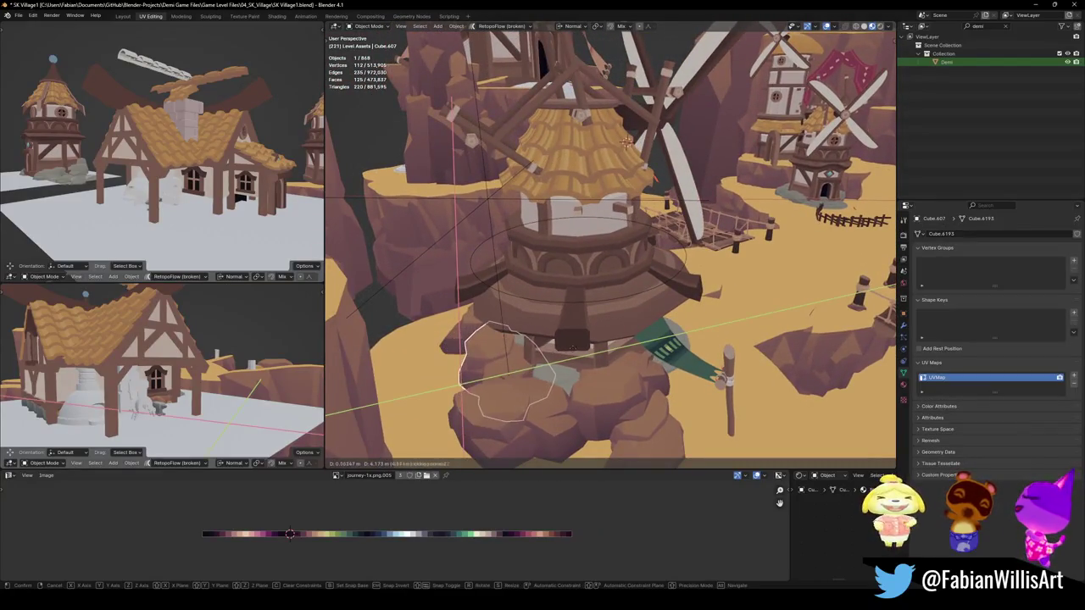
{"action": "left_click", "coordinate": [584, 346]}
{"action": "left_click", "coordinate": [542, 373]}
{"action": "key", "text": "g"}
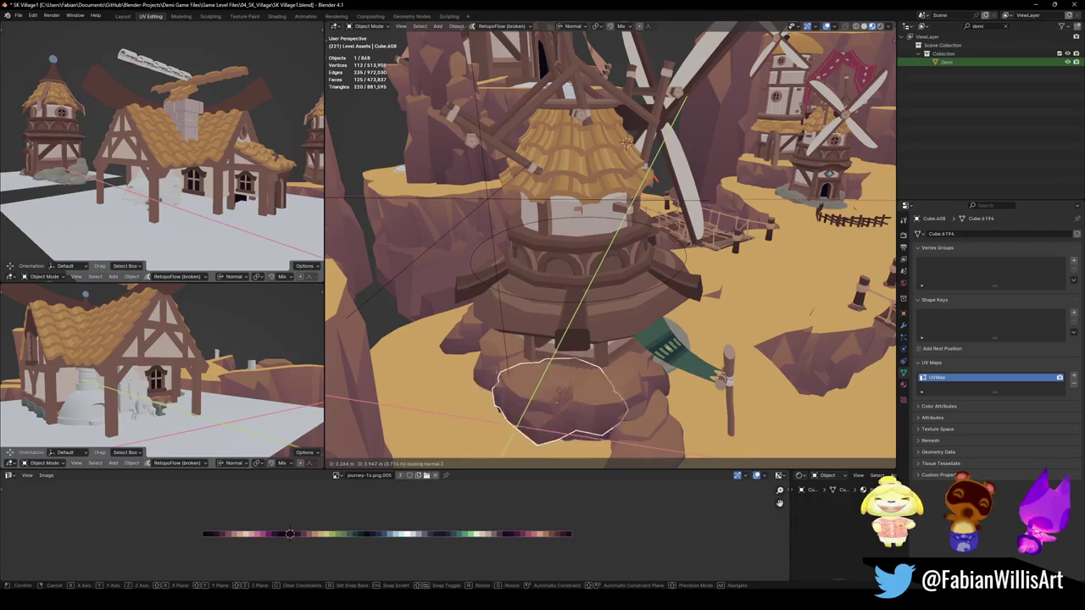
{"action": "left_click", "coordinate": [560, 398]}
{"action": "key", "text": "KP_Decimal"}
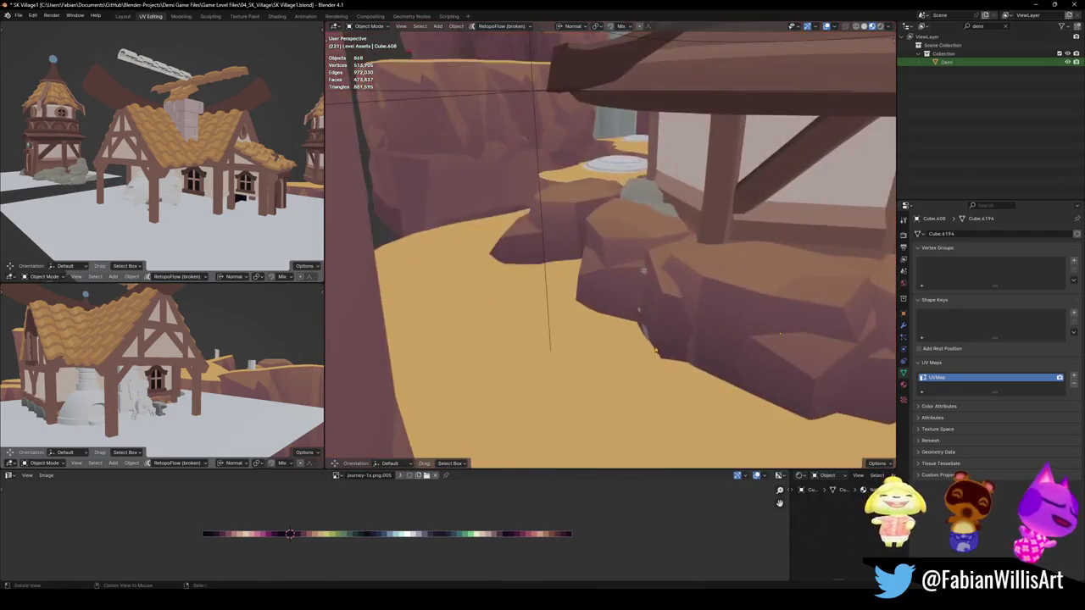
{"action": "key", "text": "g"}
{"action": "left_click", "coordinate": [779, 350]}
Slide rocks Cube.607 and Cube.606 to new spots with Z-locked plane moves
{"action": "left_click", "coordinate": [678, 286]}
{"action": "key", "text": "g"}
{"action": "key", "text": "shift+z"}
{"action": "left_click", "coordinate": [620, 272]}
{"action": "middle_click_drag", "start_coordinate": [619, 273], "coordinate": [542, 279]}
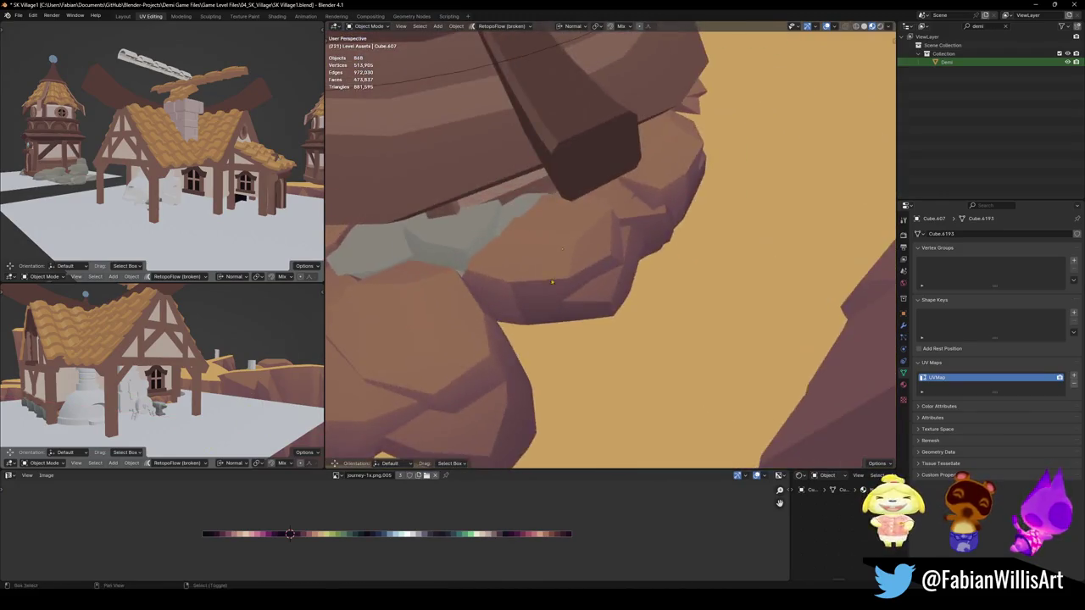
{"action": "left_click", "coordinate": [539, 281]}
{"action": "key", "text": "g"}
{"action": "key", "text": "shift+z"}
{"action": "left_click", "coordinate": [484, 300]}
Scale up the selected rock, select Cube.607, save the village file and select the terrain
{"action": "mouse_move", "coordinate": [484, 300]}
{"action": "middle_mouse_down"}
{"action": "mouse_move", "coordinate": [519, 264]}
{"action": "mouse_move", "coordinate": [616, 255]}
{"action": "mouse_move", "coordinate": [558, 231]}
{"action": "mouse_move", "coordinate": [624, 309]}
{"action": "mouse_move", "coordinate": [634, 296]}
{"action": "mouse_move", "coordinate": [572, 314]}
{"action": "middle_mouse_up"}
{"action": "key", "text": "s"}
{"action": "left_click", "coordinate": [528, 244]}
{"action": "left_click", "coordinate": [615, 254]}
{"action": "key", "text": "ctrl+s"}
{"action": "scroll", "coordinate": [634, 296], "scroll_direction": "up", "scroll_amount": 5}
{"action": "left_click", "coordinate": [572, 313]}
{"action": "scroll", "coordinate": [571, 314], "scroll_direction": "down", "scroll_amount": 5}
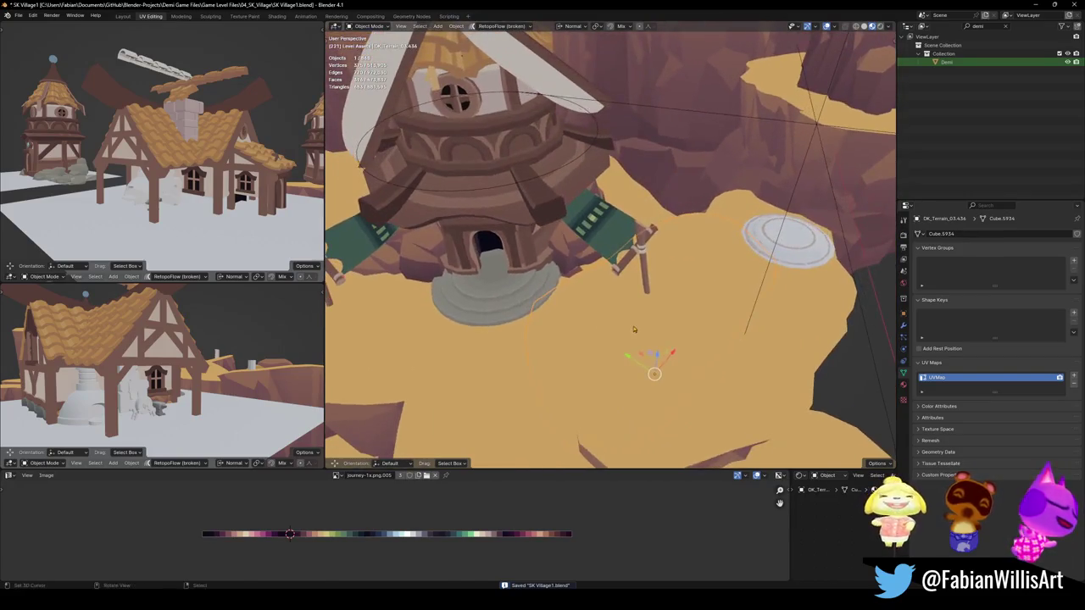
Cancel the accidental terrain move, orbit around the windmill and save the file
{"action": "key", "text": "g"}
{"action": "right_click", "coordinate": [644, 363]}
{"action": "mouse_move", "coordinate": [643, 363]}
{"action": "middle_mouse_down"}
{"action": "mouse_move", "coordinate": [600, 318]}
{"action": "mouse_move", "coordinate": [627, 303]}
{"action": "mouse_move", "coordinate": [570, 320]}
{"action": "mouse_move", "coordinate": [571, 273]}
{"action": "middle_mouse_up"}
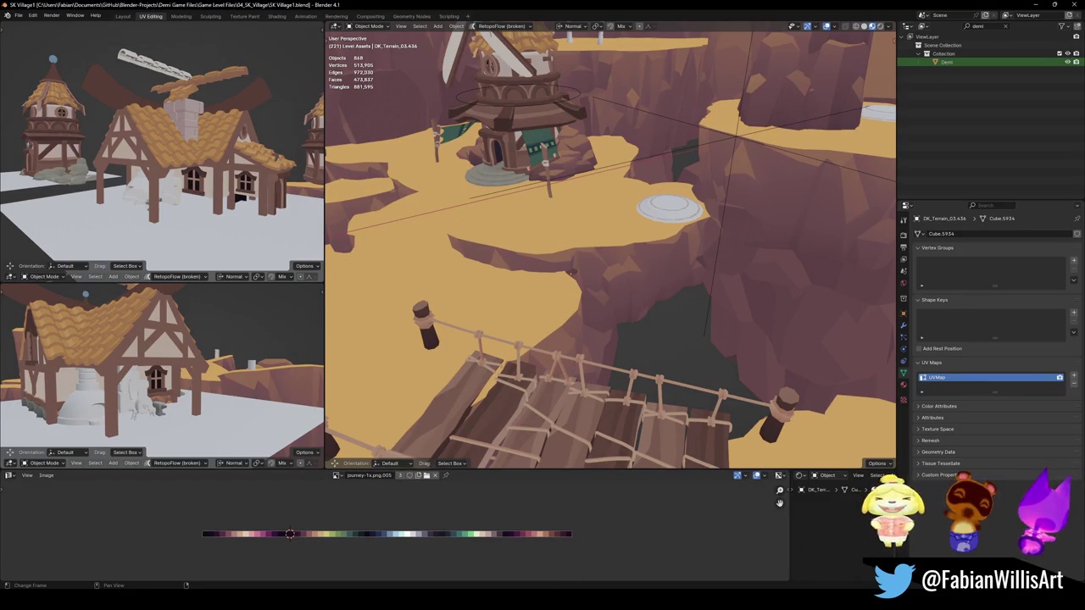
{"action": "middle_click_drag", "start_coordinate": [570, 273], "coordinate": [640, 330]}
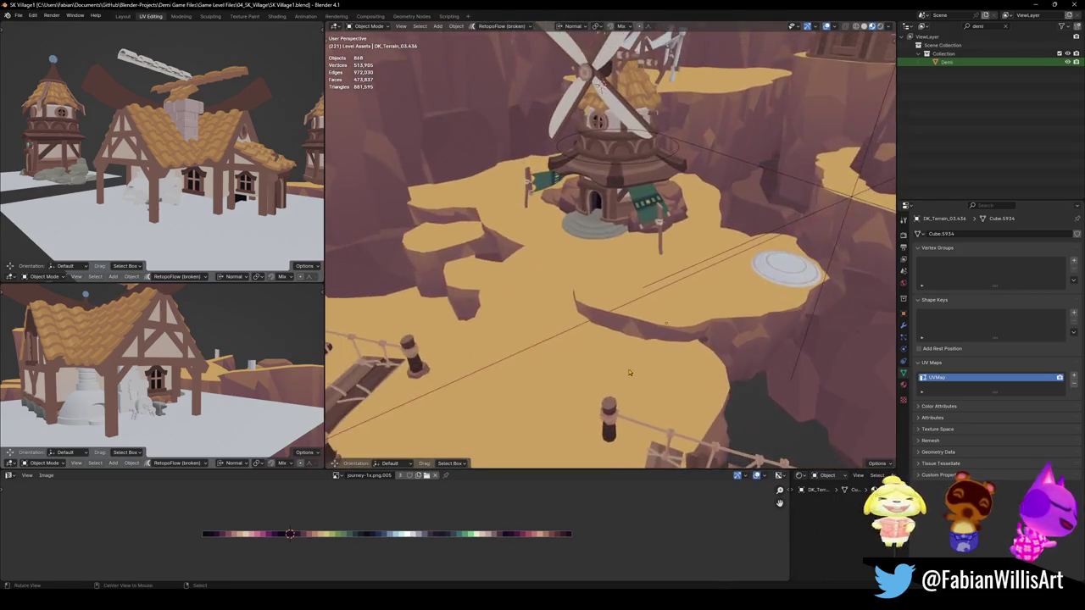
{"action": "mouse_move", "coordinate": [640, 329]}
{"action": "middle_mouse_down"}
{"action": "mouse_move", "coordinate": [687, 343]}
{"action": "mouse_move", "coordinate": [520, 358]}
{"action": "middle_mouse_up"}
{"action": "key", "text": "ctrl+s"}
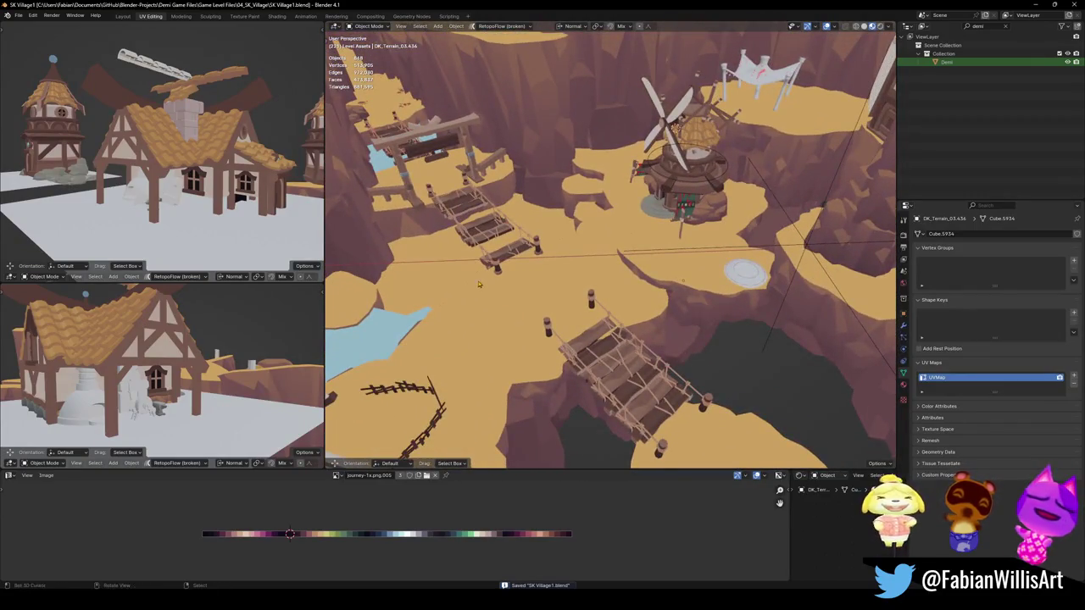
Pan and orbit across the rope bridge, windmill and waterfall to the spare house assets
{"action": "middle_click_drag", "start_coordinate": [480, 289], "coordinate": [573, 349], "text": "shift"}
{"action": "scroll", "coordinate": [519, 244], "scroll_direction": "up", "scroll_amount": 5}
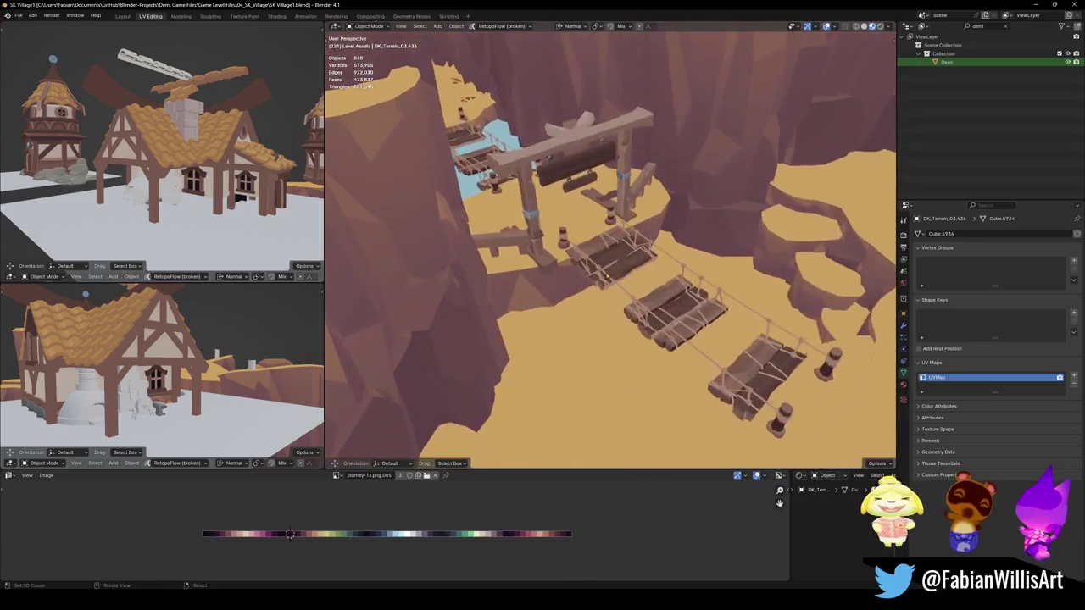
{"action": "mouse_move", "coordinate": [519, 243]}
{"action": "middle_mouse_down"}
{"action": "mouse_move", "coordinate": [516, 279]}
{"action": "mouse_move", "coordinate": [636, 353]}
{"action": "middle_mouse_up"}
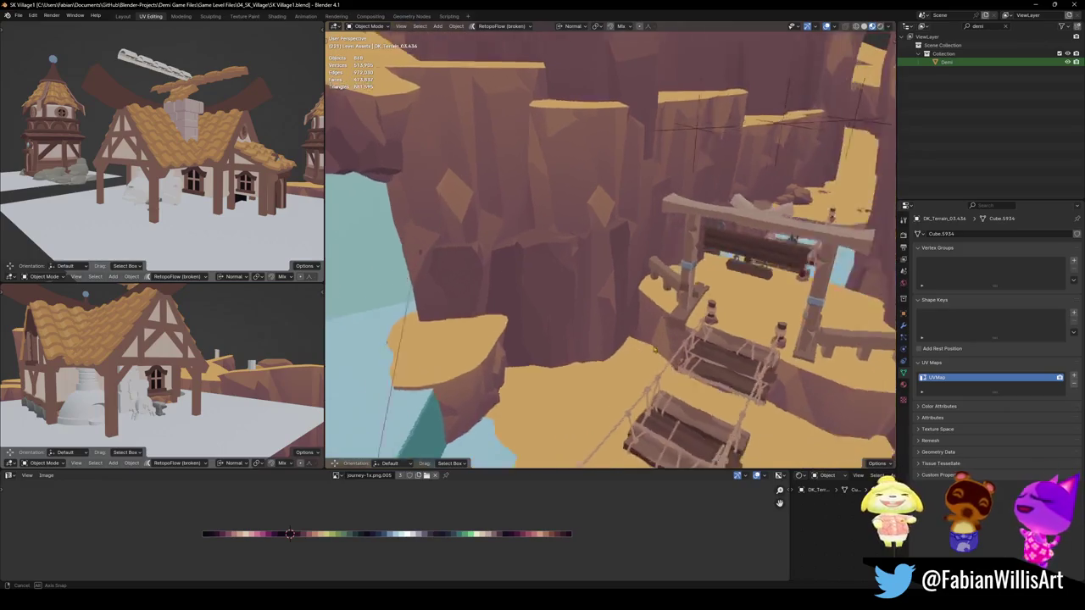
{"action": "mouse_move", "coordinate": [635, 354]}
{"action": "middle_mouse_down"}
{"action": "mouse_move", "coordinate": [583, 367]}
{"action": "mouse_move", "coordinate": [557, 336]}
{"action": "middle_mouse_up"}
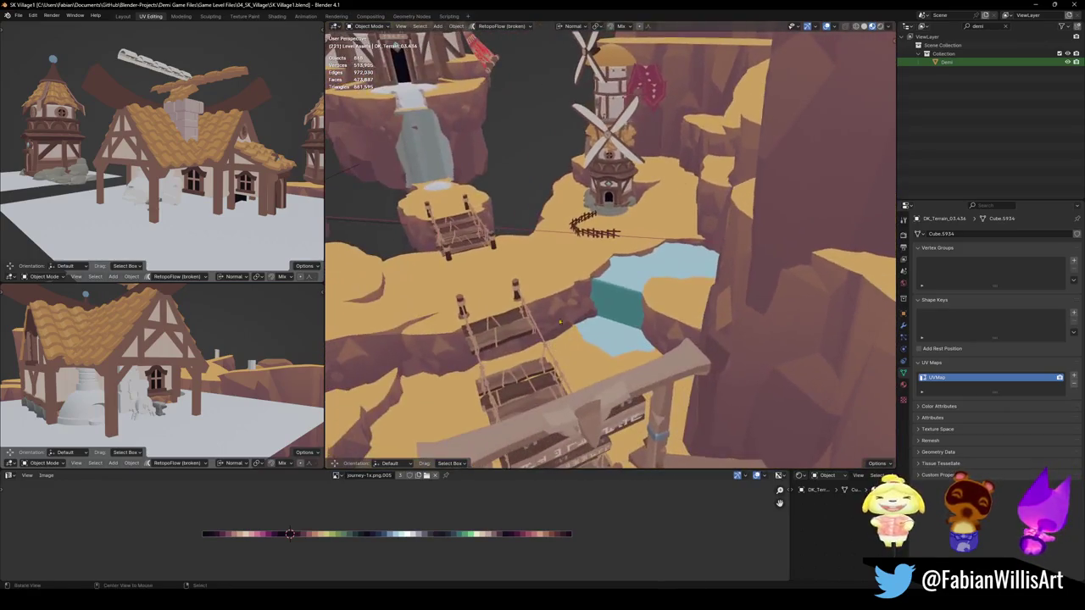
{"action": "scroll", "coordinate": [608, 194], "scroll_direction": "up", "scroll_amount": 5}
{"action": "mouse_move", "coordinate": [607, 194]}
{"action": "middle_mouse_down"}
{"action": "mouse_move", "coordinate": [637, 242]}
{"action": "mouse_move", "coordinate": [517, 379]}
{"action": "mouse_move", "coordinate": [605, 327]}
{"action": "middle_mouse_up"}
{"action": "middle_click_drag", "start_coordinate": [605, 244], "coordinate": [666, 312]}
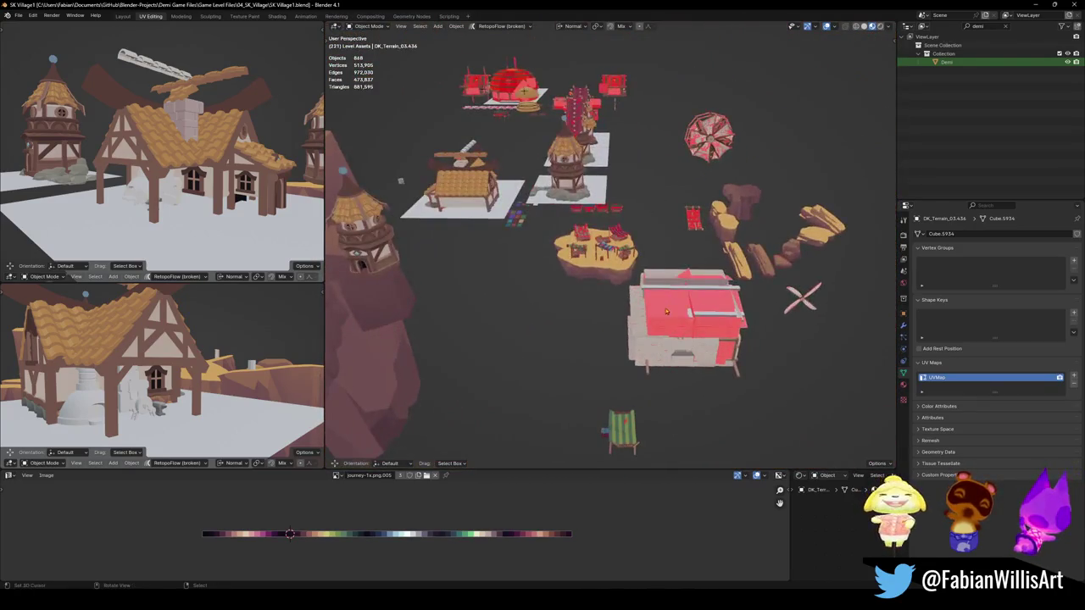
Orbit in over the village houses and select tower piece Cylinder.144
{"action": "mouse_move", "coordinate": [572, 190]}
{"action": "middle_mouse_down"}
{"action": "mouse_move", "coordinate": [560, 274]}
{"action": "mouse_move", "coordinate": [631, 271]}
{"action": "mouse_move", "coordinate": [611, 288]}
{"action": "mouse_move", "coordinate": [632, 316]}
{"action": "mouse_move", "coordinate": [649, 300]}
{"action": "middle_mouse_up"}
{"action": "scroll", "coordinate": [559, 273], "scroll_direction": "up", "scroll_amount": 3}
{"action": "scroll", "coordinate": [587, 270], "scroll_direction": "down", "scroll_amount": 3}
{"action": "scroll", "coordinate": [631, 317], "scroll_direction": "down", "scroll_amount": 3}
{"action": "scroll", "coordinate": [649, 300], "scroll_direction": "up", "scroll_amount": 4}
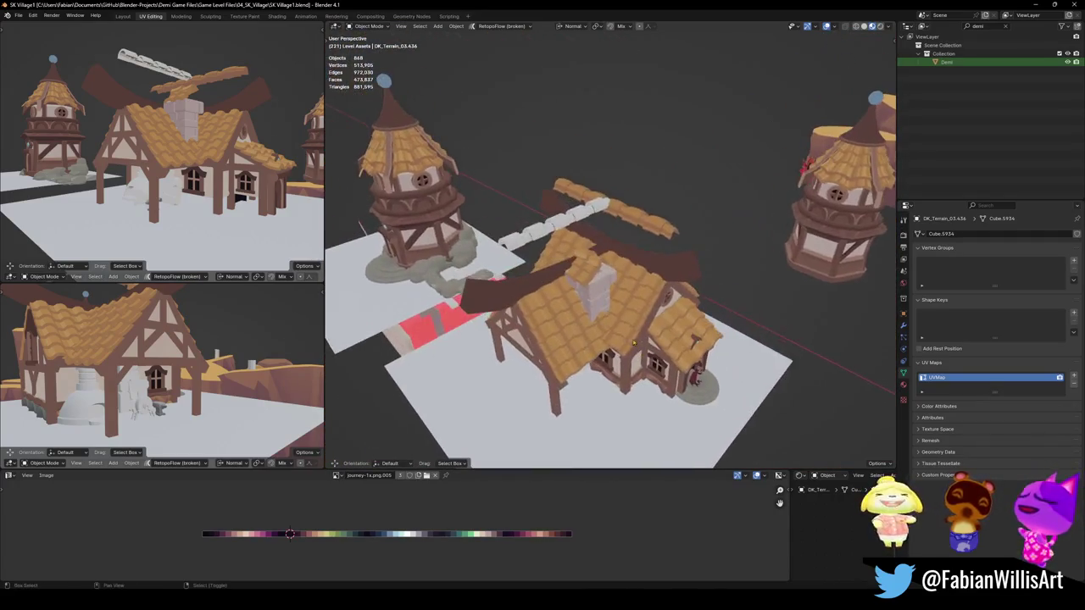
{"action": "left_click", "coordinate": [638, 221]}
{"action": "scroll", "coordinate": [638, 220], "scroll_direction": "down", "scroll_amount": 3}
{"action": "mouse_move", "coordinate": [726, 460]}
{"action": "middle_mouse_down"}
{"action": "mouse_move", "coordinate": [690, 380]}
{"action": "mouse_move", "coordinate": [593, 340]}
{"action": "mouse_move", "coordinate": [612, 294]}
{"action": "middle_mouse_up"}
Move the Demi character to a new spot and select tower piece Cylinder.134
{"action": "scroll", "coordinate": [612, 294], "scroll_direction": "up", "scroll_amount": 2}
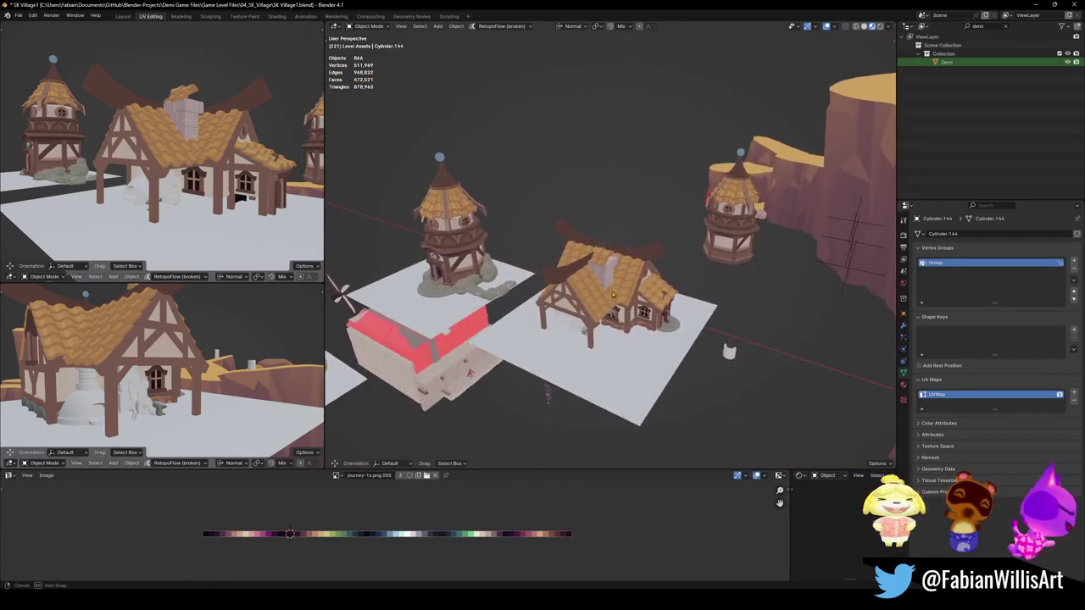
{"action": "left_click", "coordinate": [547, 400]}
{"action": "key", "text": "g"}
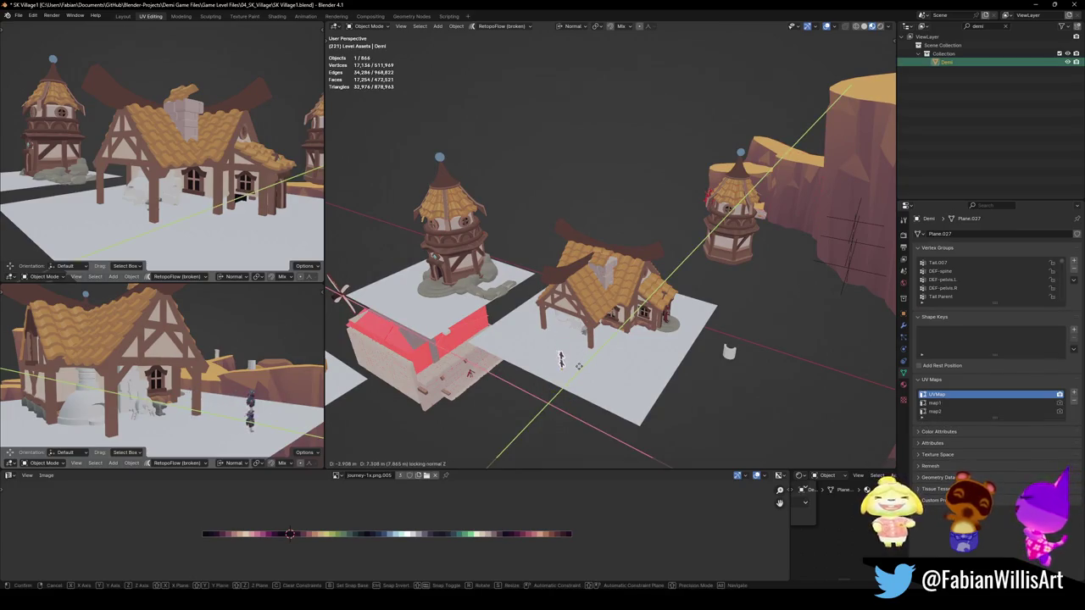
{"action": "left_click", "coordinate": [561, 360]}
{"action": "middle_click_drag", "start_coordinate": [560, 360], "coordinate": [556, 354]}
{"action": "key", "text": "g"}
{"action": "key", "text": "Escape"}
{"action": "middle_click_drag", "start_coordinate": [509, 407], "coordinate": [704, 371]}
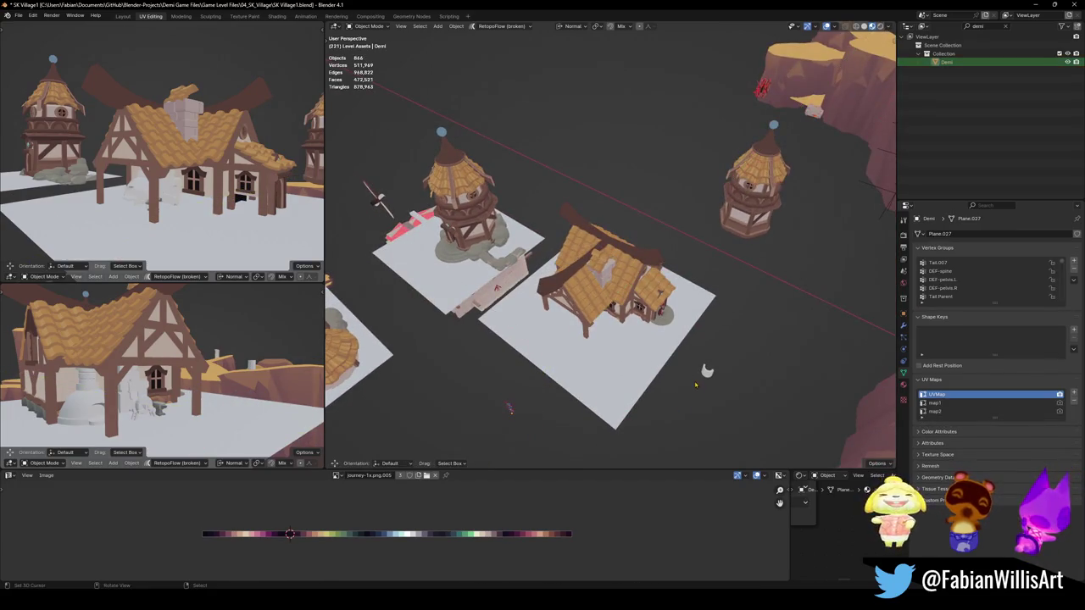
{"action": "left_click", "coordinate": [705, 370]}
Switch to top view, save the file, and cancel a started duplicate of the roof pieces
{"action": "mouse_move", "coordinate": [705, 416]}
{"action": "middle_mouse_down"}
{"action": "mouse_move", "coordinate": [643, 362]}
{"action": "mouse_move", "coordinate": [637, 331]}
{"action": "middle_mouse_up"}
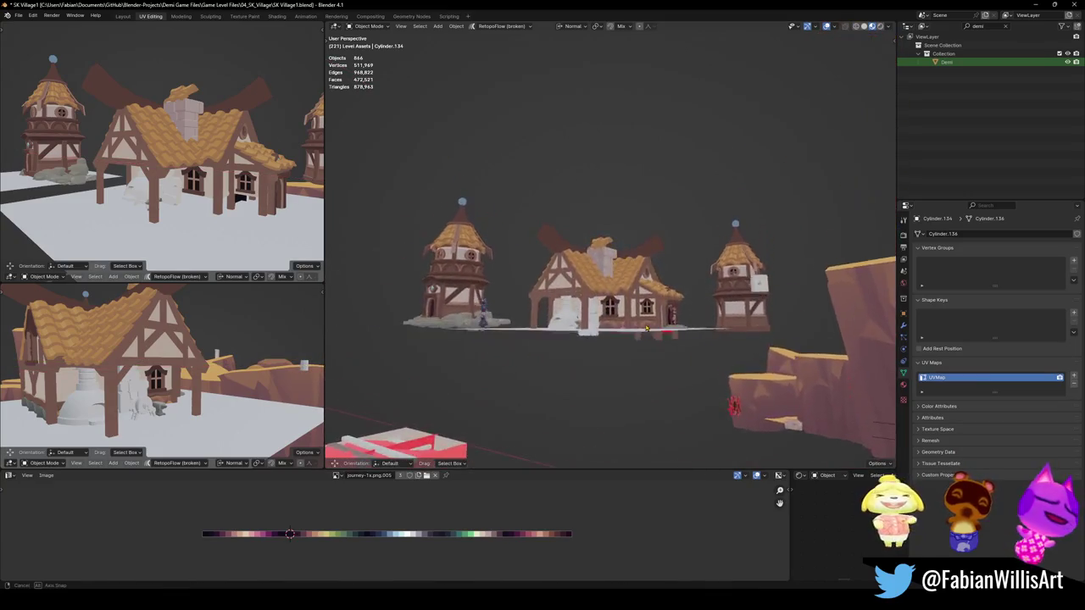
{"action": "scroll", "coordinate": [636, 327], "scroll_direction": "up", "scroll_amount": 2}
{"action": "scroll", "coordinate": [637, 324], "scroll_direction": "up", "scroll_amount": 4}
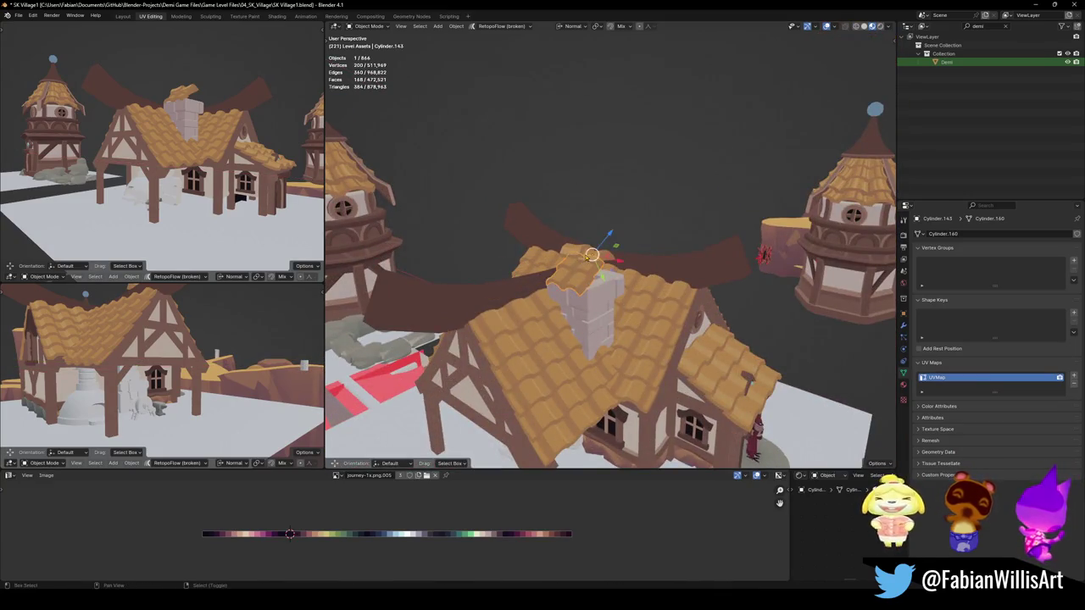
{"action": "key", "text": "KP_7"}
{"action": "scroll", "coordinate": [612, 317], "scroll_direction": "down", "scroll_amount": 3}
{"action": "key", "text": "ctrl+s"}
{"action": "key", "text": "shift+d"}
{"action": "key", "text": "shift+z"}
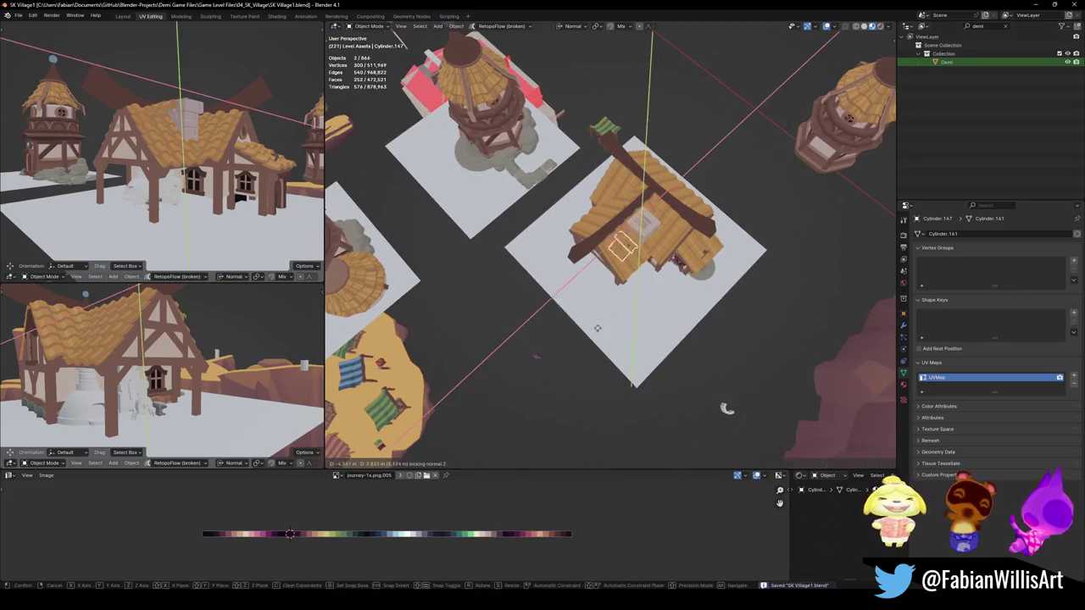
{"action": "key", "text": "Escape"}
With Global orientation, move the orange chimney cap off the house onto the ground
{"action": "key", "text": "comma"}
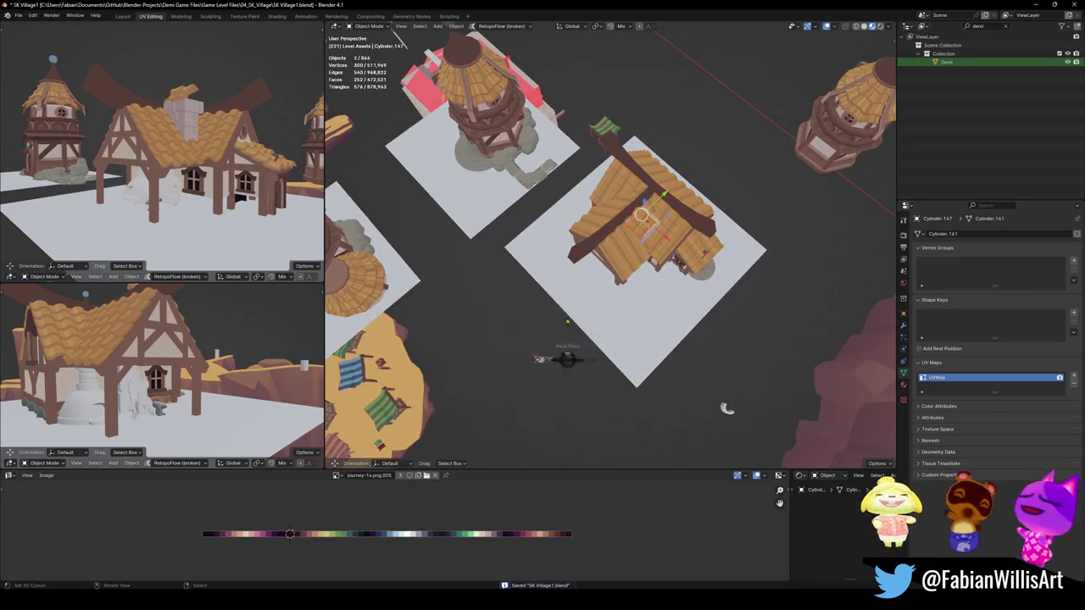
{"action": "key", "text": "g"}
{"action": "left_click", "coordinate": [497, 280]}
{"action": "mouse_move", "coordinate": [593, 279]}
{"action": "middle_mouse_down"}
{"action": "mouse_move", "coordinate": [655, 266]}
{"action": "mouse_move", "coordinate": [625, 259]}
{"action": "mouse_move", "coordinate": [619, 231]}
{"action": "mouse_move", "coordinate": [624, 343]}
{"action": "mouse_move", "coordinate": [613, 347]}
{"action": "mouse_move", "coordinate": [612, 319]}
{"action": "mouse_move", "coordinate": [608, 328]}
{"action": "middle_mouse_up"}
{"action": "middle_click", "coordinate": [623, 246], "text": "alt"}
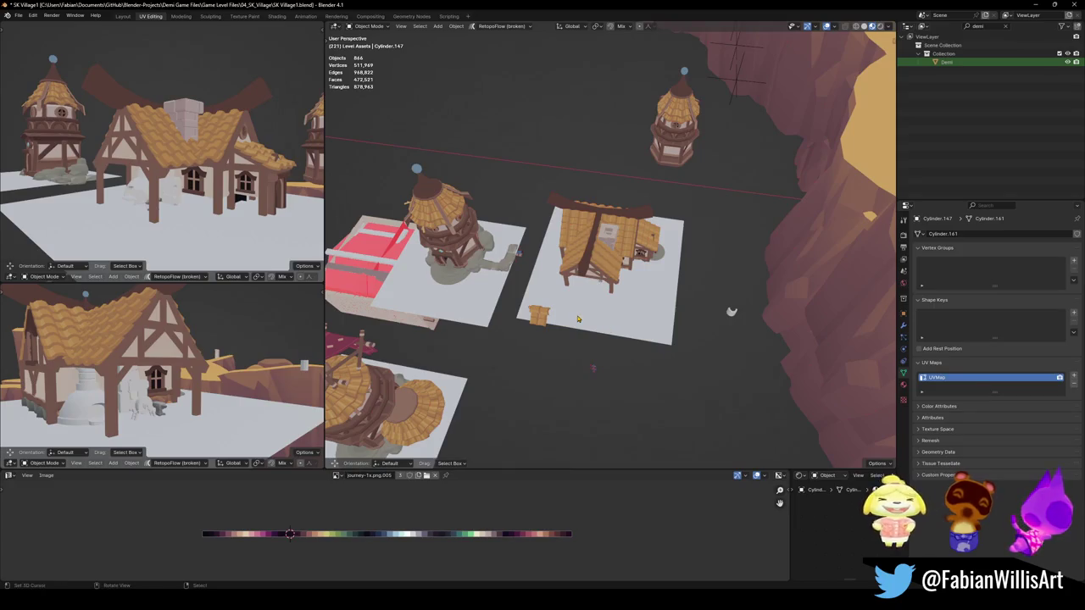
{"action": "scroll", "coordinate": [577, 319], "scroll_direction": "up", "scroll_amount": 2}
{"action": "key", "text": "g"}
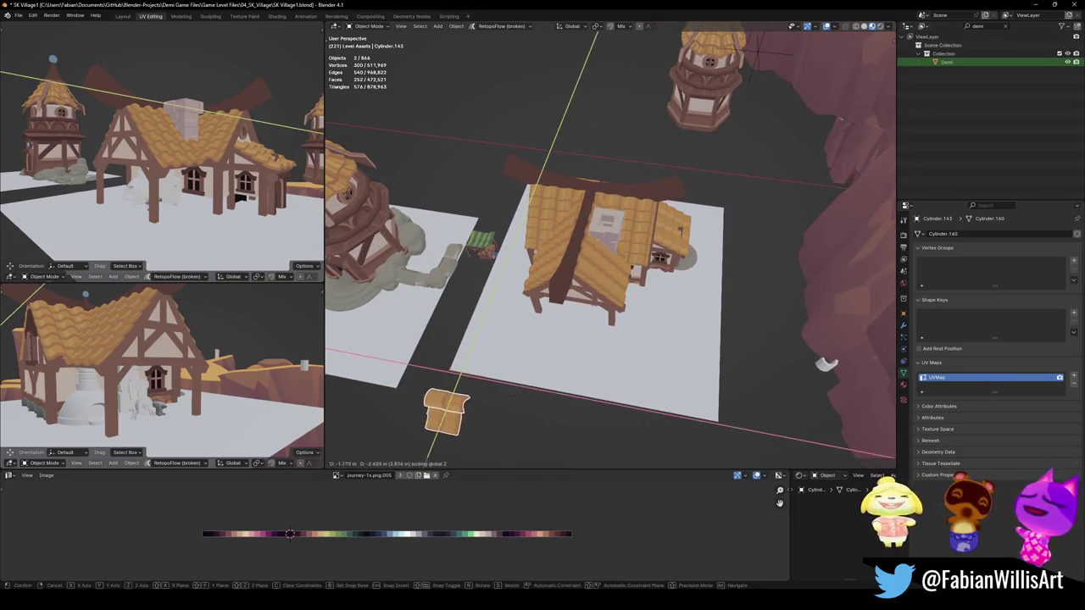
{"action": "left_click", "coordinate": [536, 408]}
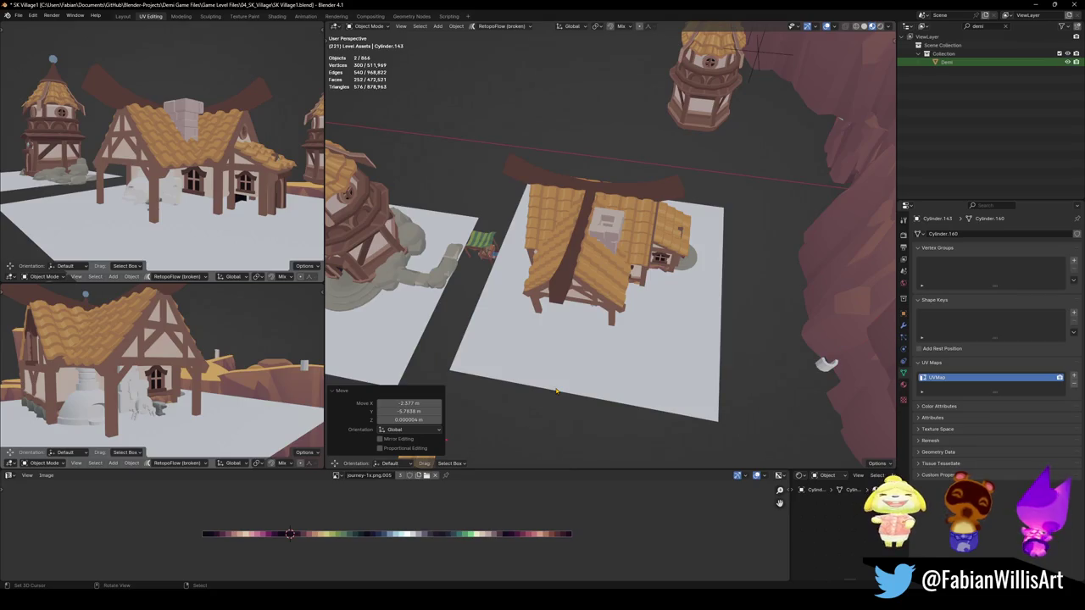
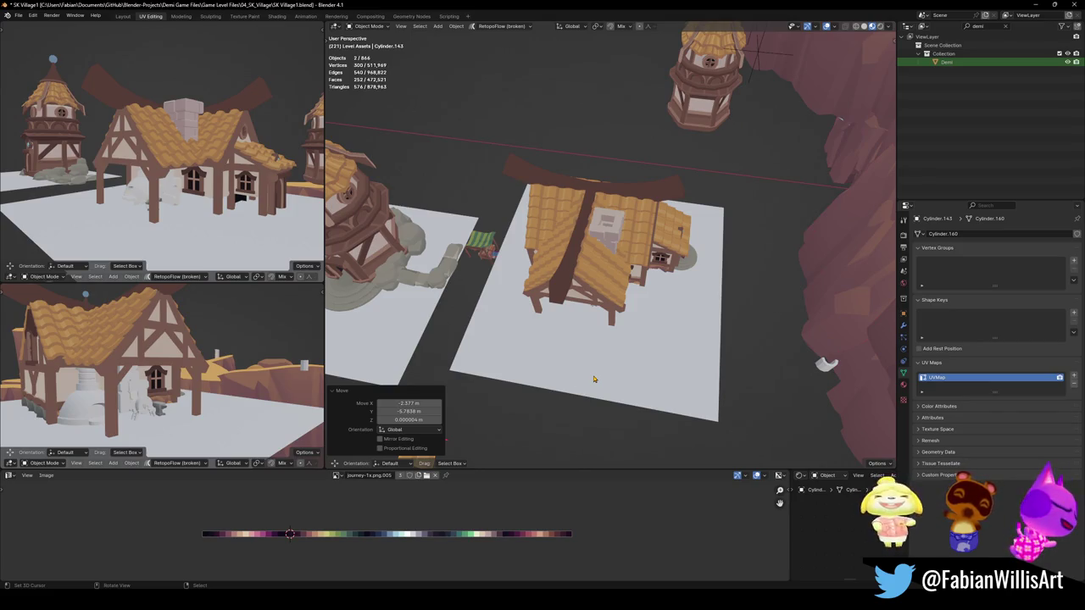
Select the T-roof house with its tiles and unhide the hidden roof ridge pieces
{"action": "mouse_move", "coordinate": [827, 365]}
{"action": "middle_mouse_down"}
{"action": "mouse_move", "coordinate": [747, 325]}
{"action": "mouse_move", "coordinate": [760, 334]}
{"action": "middle_mouse_up"}
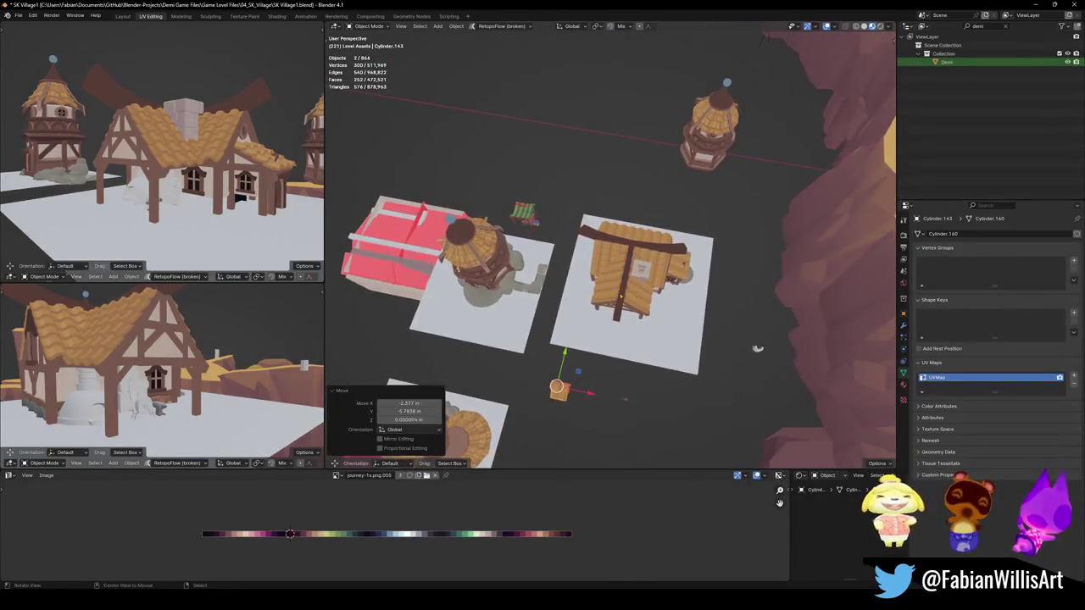
{"action": "left_click", "coordinate": [760, 334]}
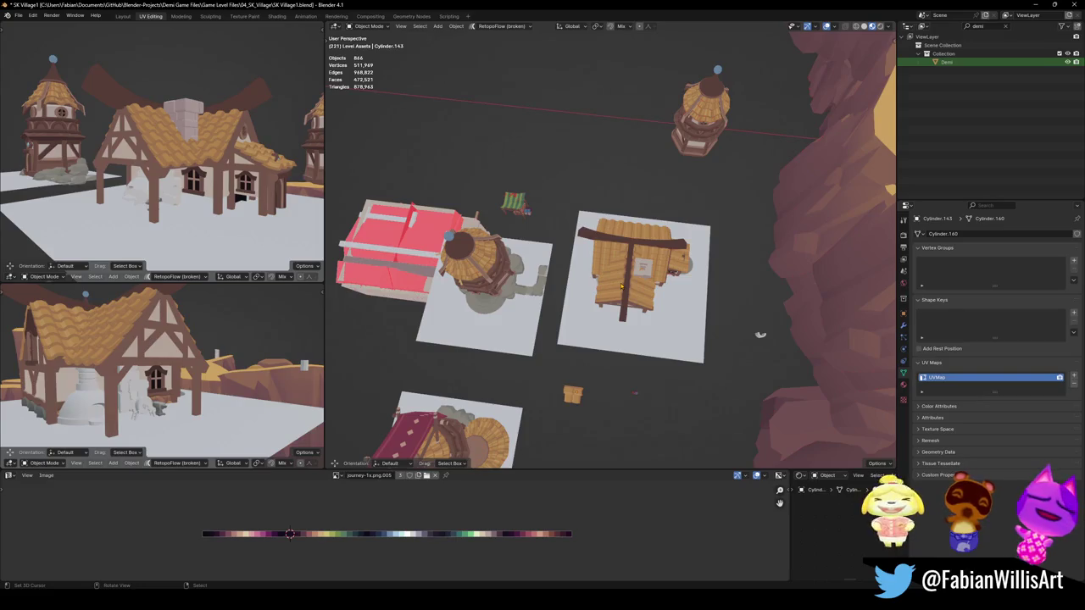
{"action": "mouse_move", "coordinate": [552, 176]}
{"action": "left_mouse_down"}
{"action": "mouse_move", "coordinate": [725, 379]}
{"action": "mouse_move", "coordinate": [725, 367]}
{"action": "left_mouse_up"}
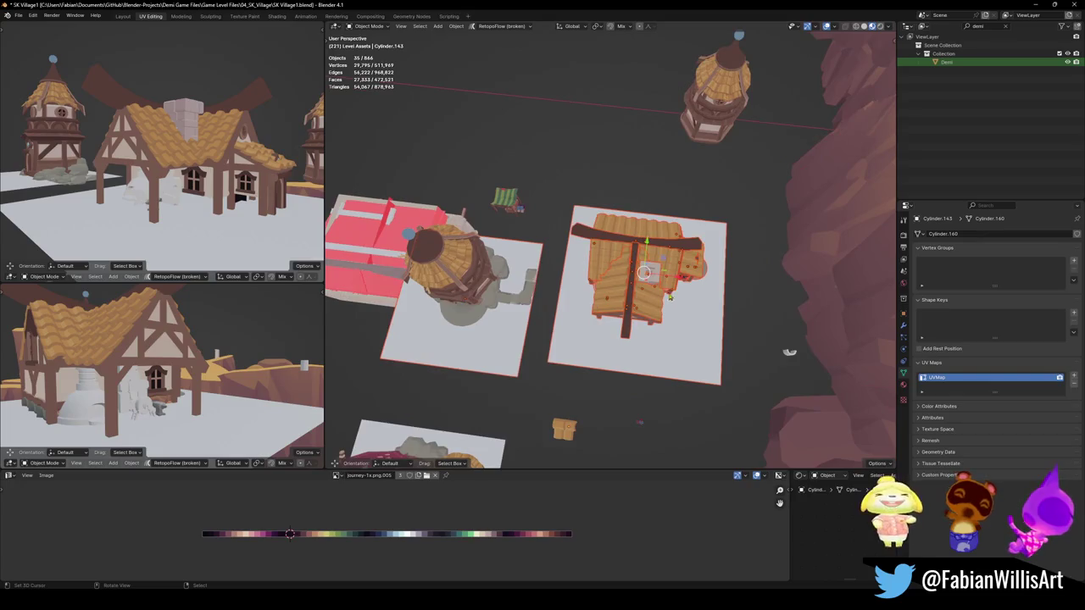
{"action": "middle_click_drag", "start_coordinate": [782, 358], "coordinate": [846, 415]}
{"action": "key", "text": "Escape"}
{"action": "mouse_move", "coordinate": [500, 313]}
{"action": "middle_mouse_down"}
{"action": "mouse_move", "coordinate": [597, 251]}
{"action": "mouse_move", "coordinate": [610, 339]}
{"action": "mouse_move", "coordinate": [619, 330]}
{"action": "mouse_move", "coordinate": [676, 343]}
{"action": "middle_mouse_up"}
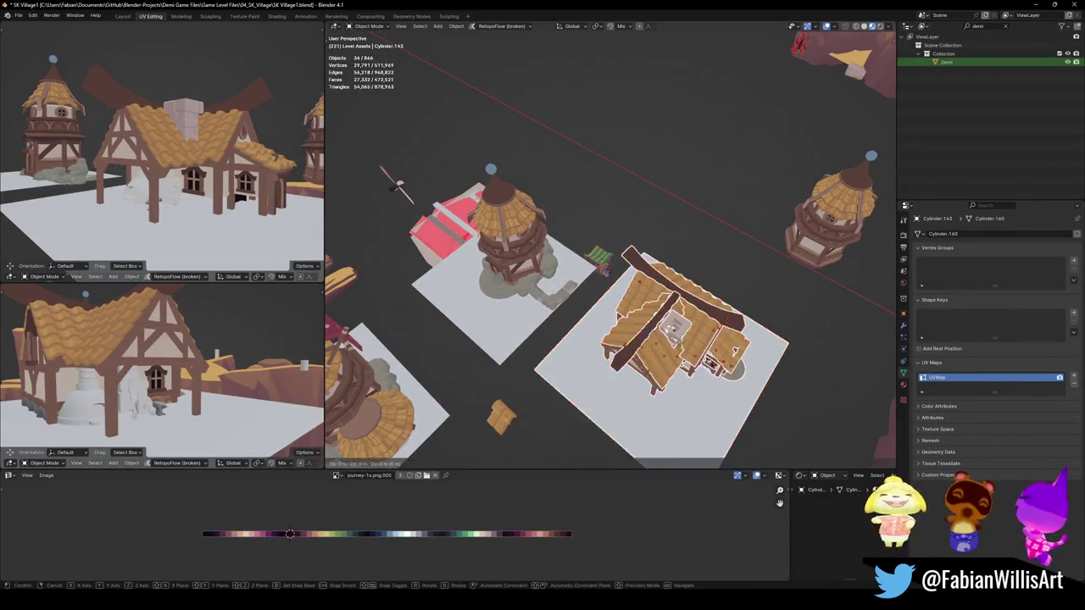
{"action": "left_click", "coordinate": [669, 270]}
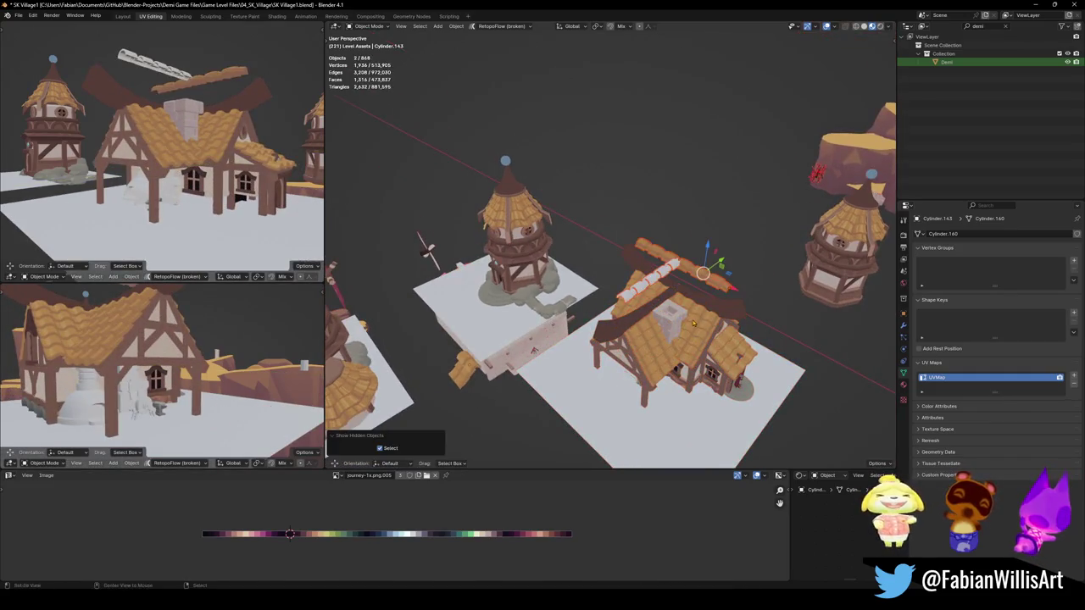
Collapse both Array modifiers in the roof piece's modifier stack
{"action": "mouse_move", "coordinate": [657, 305]}
{"action": "middle_mouse_down"}
{"action": "mouse_move", "coordinate": [655, 273]}
{"action": "mouse_move", "coordinate": [607, 293]}
{"action": "middle_mouse_up"}
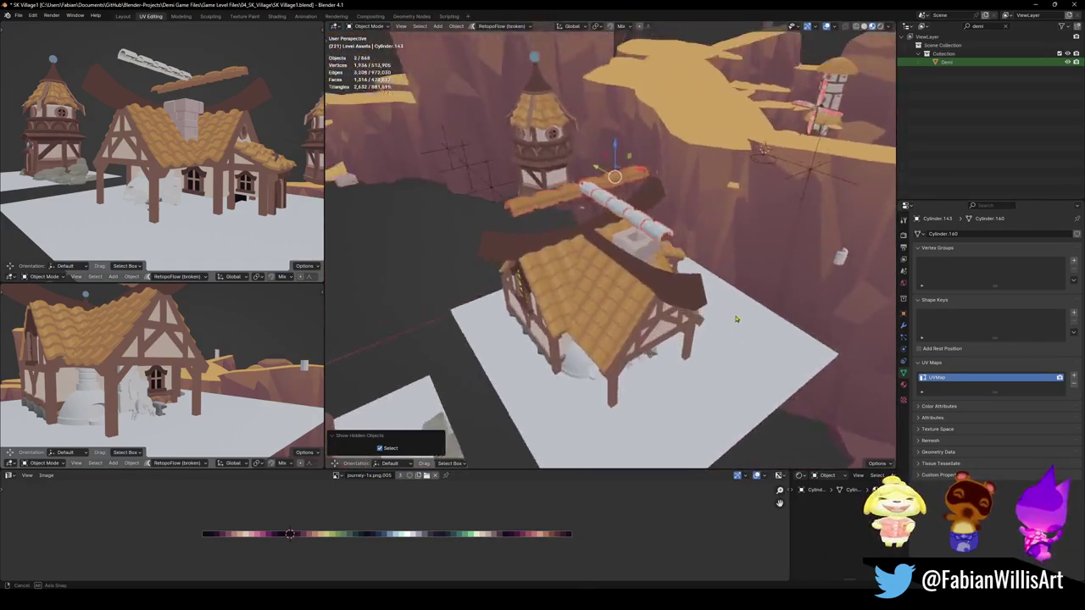
{"action": "middle_click_drag", "start_coordinate": [670, 252], "coordinate": [653, 286]}
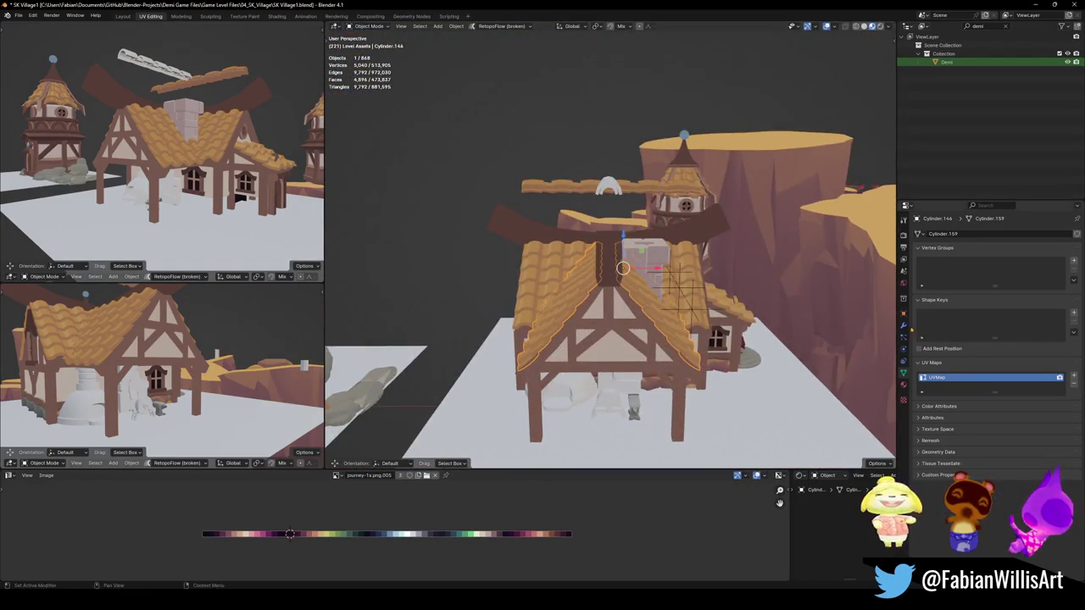
{"action": "left_click", "coordinate": [903, 325]}
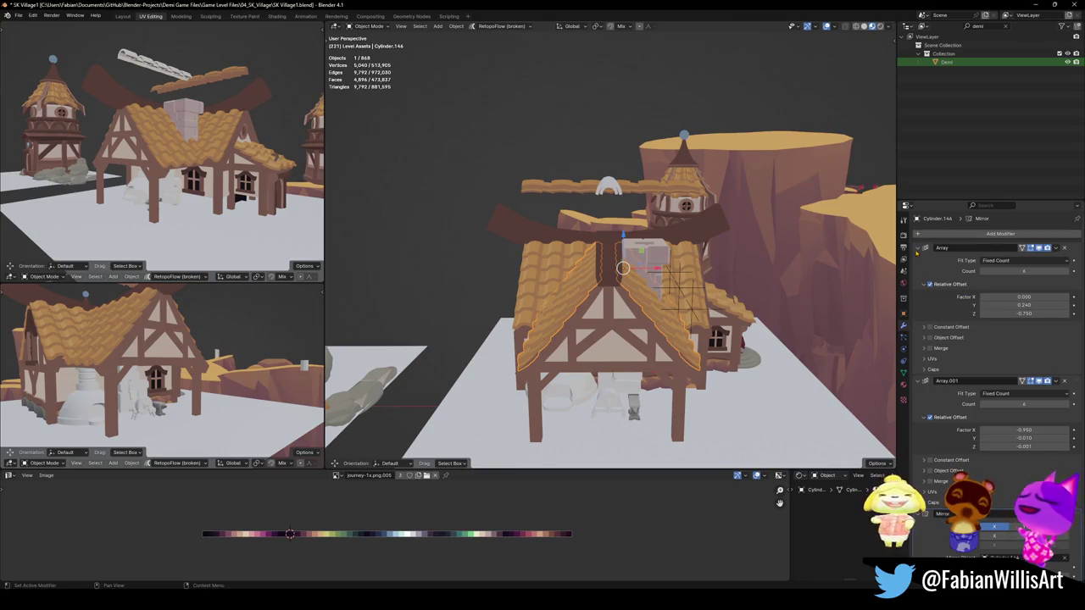
{"action": "left_click", "coordinate": [918, 248]}
{"action": "left_click", "coordinate": [918, 259]}
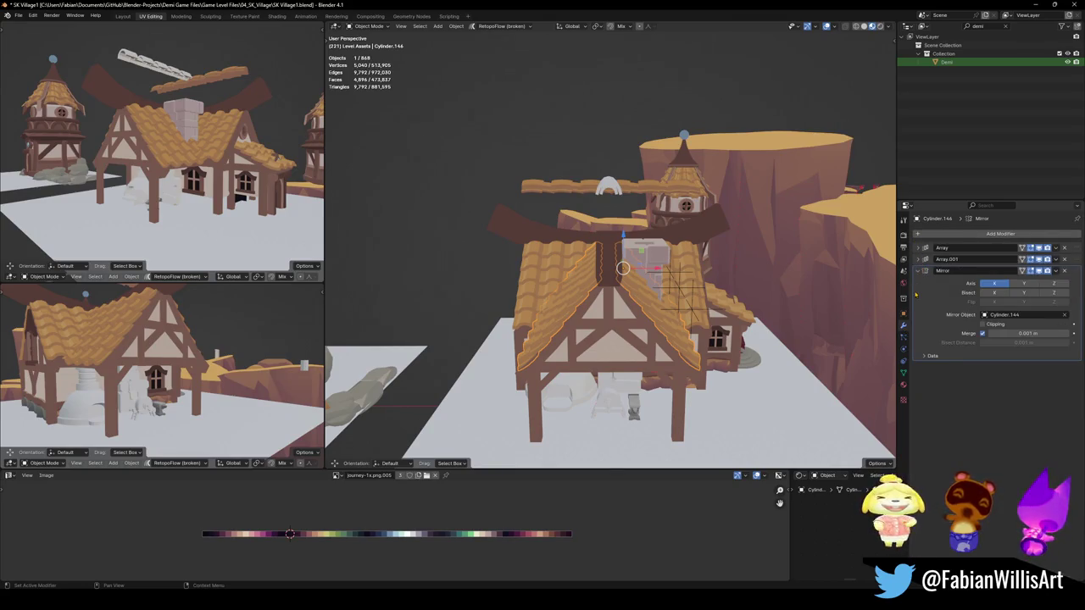
Set the Mirror modifier's object to Cube.847 and mirror along Y instead of X
{"action": "left_click", "coordinate": [1064, 315]}
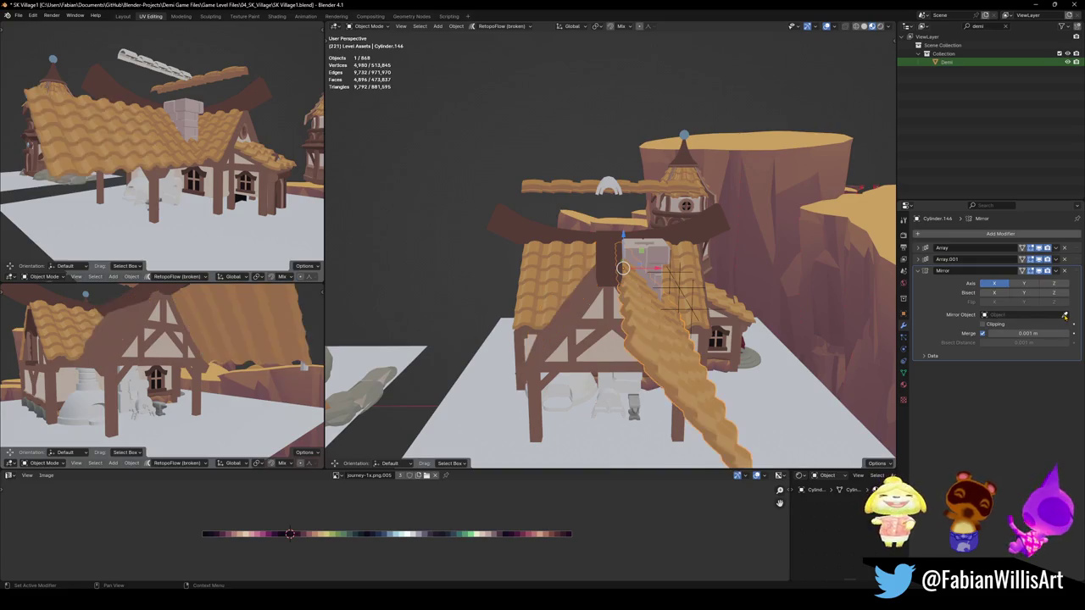
{"action": "left_click", "coordinate": [622, 265]}
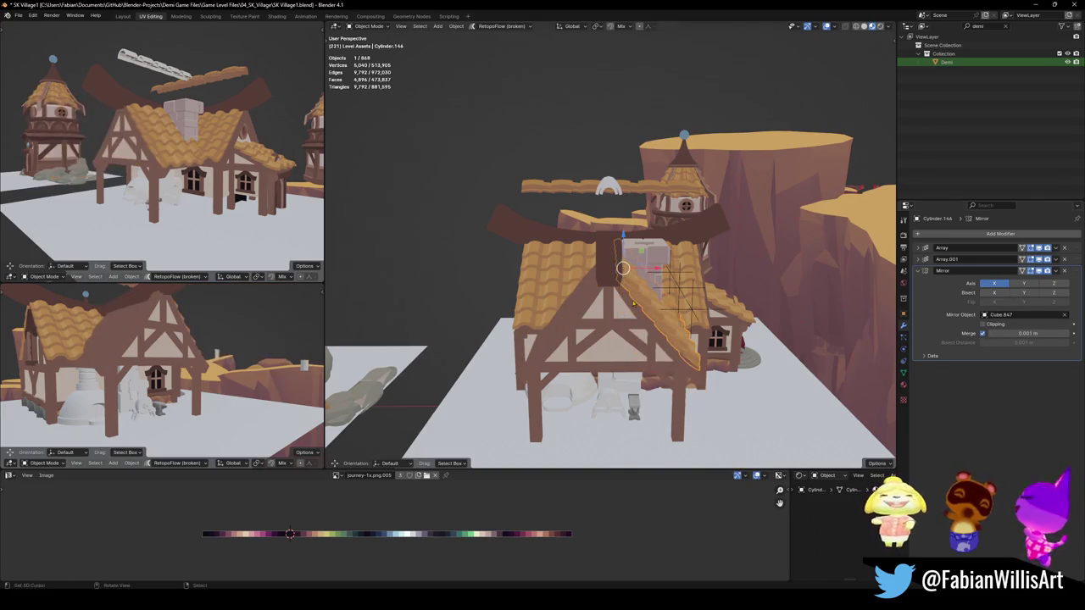
{"action": "middle_click_drag", "start_coordinate": [623, 272], "coordinate": [594, 306]}
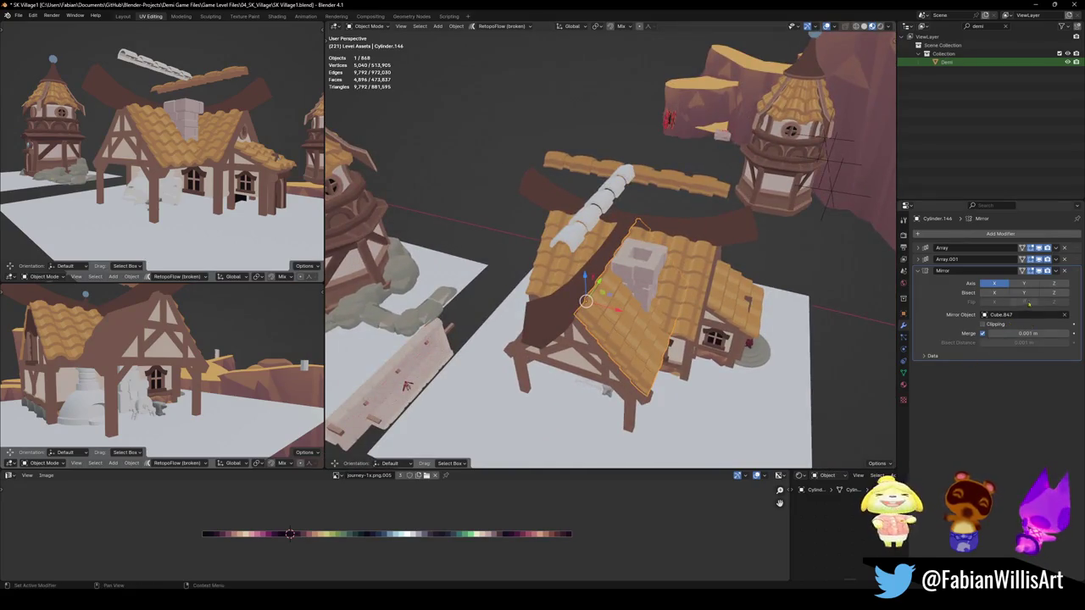
{"action": "left_click", "coordinate": [1024, 283]}
{"action": "left_click", "coordinate": [995, 283]}
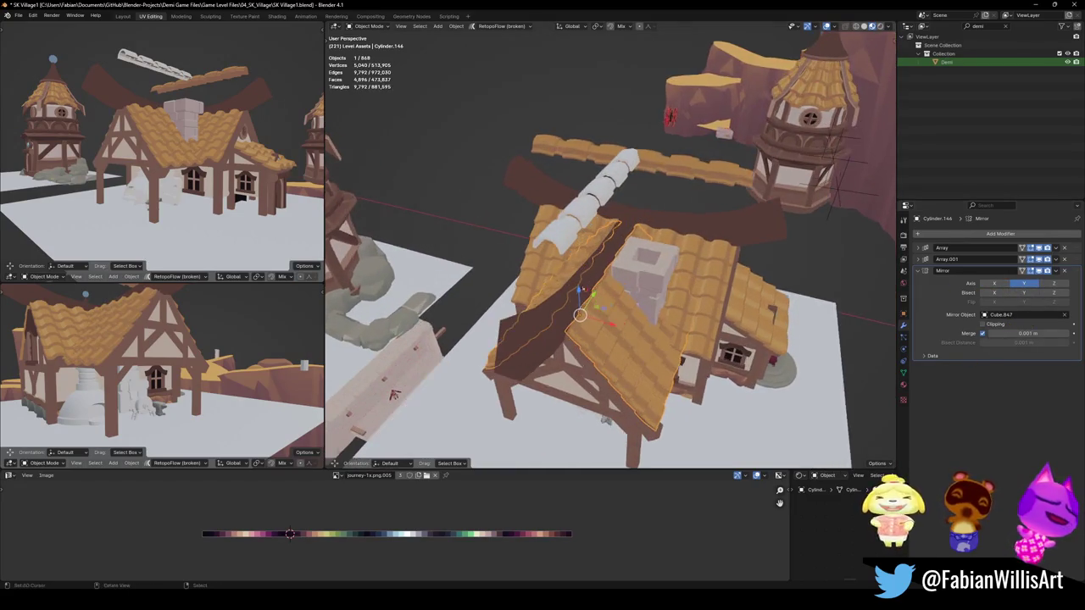
{"action": "middle_click_drag", "start_coordinate": [678, 254], "coordinate": [645, 212]}
{"action": "mouse_move", "coordinate": [611, 282]}
{"action": "middle_mouse_down"}
{"action": "mouse_move", "coordinate": [674, 278]}
{"action": "mouse_move", "coordinate": [689, 304]}
{"action": "mouse_move", "coordinate": [611, 326]}
{"action": "middle_mouse_up"}
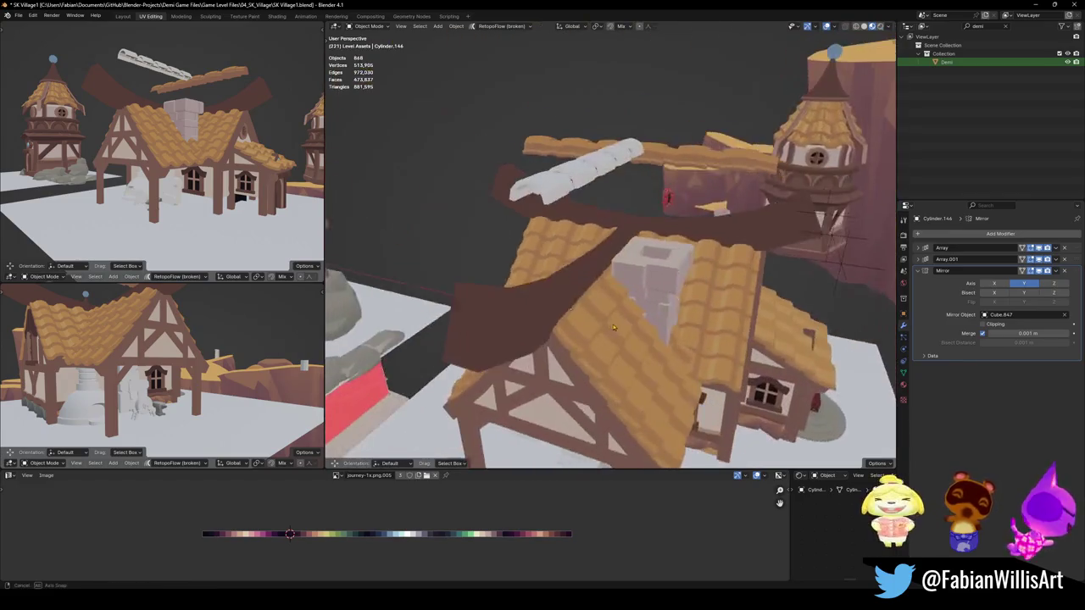
Scale the dark ridge strip wider along X and save the file
{"action": "mouse_move", "coordinate": [610, 326]}
{"action": "middle_mouse_down"}
{"action": "mouse_move", "coordinate": [651, 323]}
{"action": "mouse_move", "coordinate": [545, 316]}
{"action": "mouse_move", "coordinate": [678, 263]}
{"action": "mouse_move", "coordinate": [652, 293]}
{"action": "mouse_move", "coordinate": [651, 276]}
{"action": "mouse_move", "coordinate": [656, 290]}
{"action": "mouse_move", "coordinate": [744, 319]}
{"action": "mouse_move", "coordinate": [630, 327]}
{"action": "mouse_move", "coordinate": [712, 303]}
{"action": "mouse_move", "coordinate": [617, 276]}
{"action": "middle_mouse_up"}
{"action": "scroll", "coordinate": [651, 321], "scroll_direction": "down", "scroll_amount": 3}
{"action": "scroll", "coordinate": [687, 296], "scroll_direction": "up", "scroll_amount": 2}
{"action": "scroll", "coordinate": [687, 297], "scroll_direction": "up", "scroll_amount": 2}
{"action": "left_click", "coordinate": [644, 287]}
{"action": "key", "text": "s"}
{"action": "key", "text": "x"}
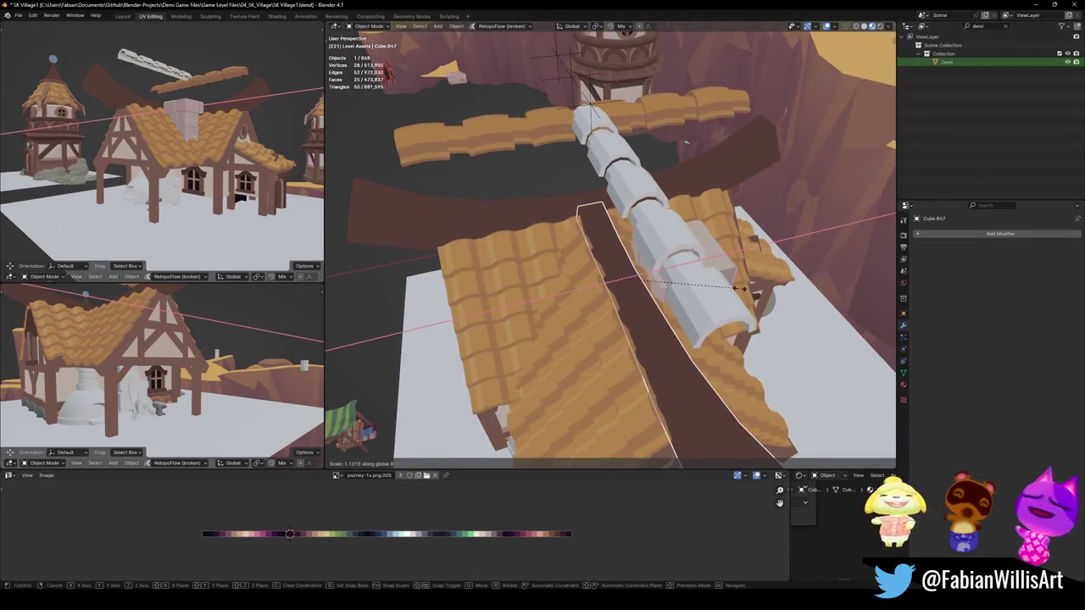
{"action": "key", "text": "Escape"}
{"action": "key", "text": "alt+a"}
{"action": "mouse_move", "coordinate": [743, 291]}
{"action": "middle_mouse_down"}
{"action": "mouse_move", "coordinate": [679, 325]}
{"action": "mouse_move", "coordinate": [689, 301]}
{"action": "mouse_move", "coordinate": [628, 285]}
{"action": "mouse_move", "coordinate": [592, 294]}
{"action": "mouse_move", "coordinate": [649, 294]}
{"action": "mouse_move", "coordinate": [680, 258]}
{"action": "middle_mouse_up"}
{"action": "key", "text": "s"}
{"action": "key", "text": "x"}
{"action": "left_click", "coordinate": [669, 307]}
{"action": "key", "text": "ctrl+s"}
Shift all of the curved roof beam's UVs to a new spot on the colour palette
{"action": "left_click", "coordinate": [693, 241]}
{"action": "key", "text": "Tab"}
{"action": "key", "text": "a"}
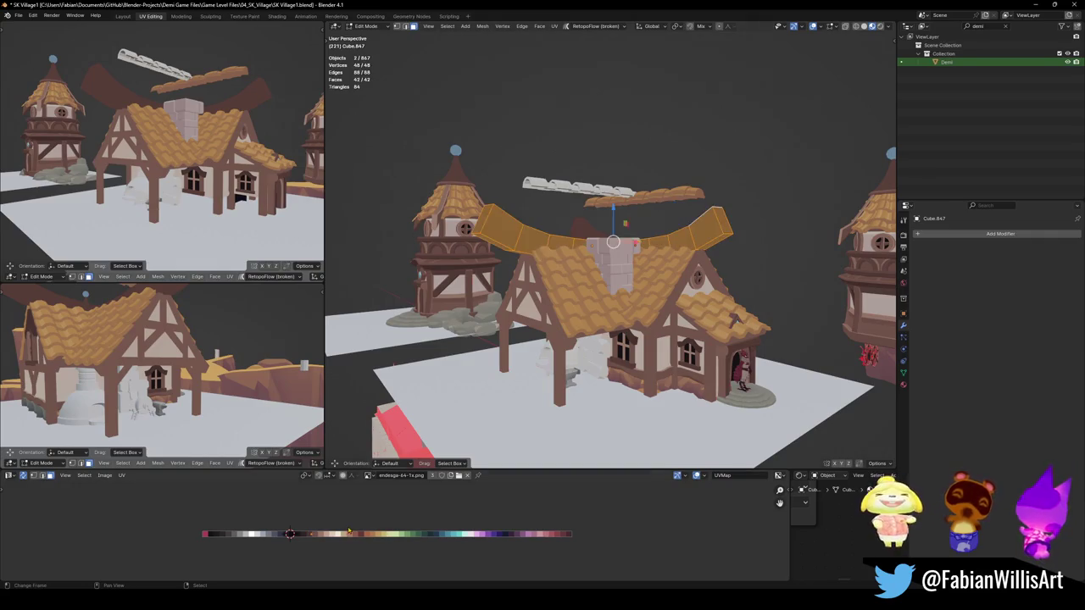
{"action": "middle_click_drag", "start_coordinate": [212, 381], "coordinate": [323, 343]}
{"action": "middle_click_drag", "start_coordinate": [280, 382], "coordinate": [318, 394]}
{"action": "key", "text": "g"}
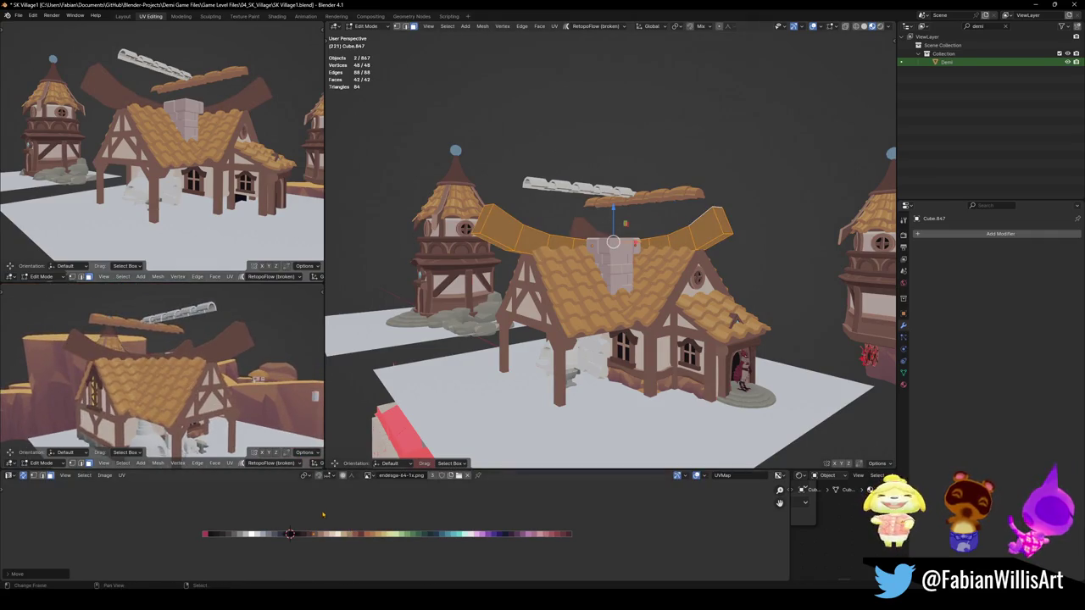
{"action": "left_click", "coordinate": [343, 534]}
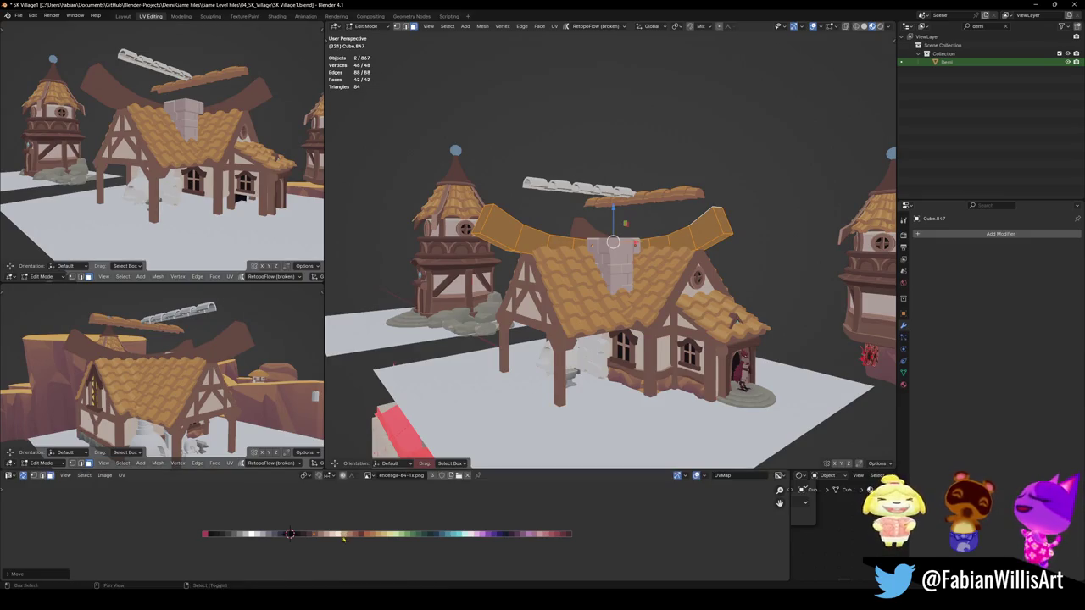
{"action": "scroll", "coordinate": [583, 314], "scroll_direction": "down", "scroll_amount": 1}
{"action": "scroll", "coordinate": [583, 314], "scroll_direction": "up", "scroll_amount": 3}
{"action": "mouse_move", "coordinate": [583, 313]}
{"action": "middle_mouse_down"}
{"action": "mouse_move", "coordinate": [591, 387]}
{"action": "mouse_move", "coordinate": [593, 356]}
{"action": "middle_mouse_up"}
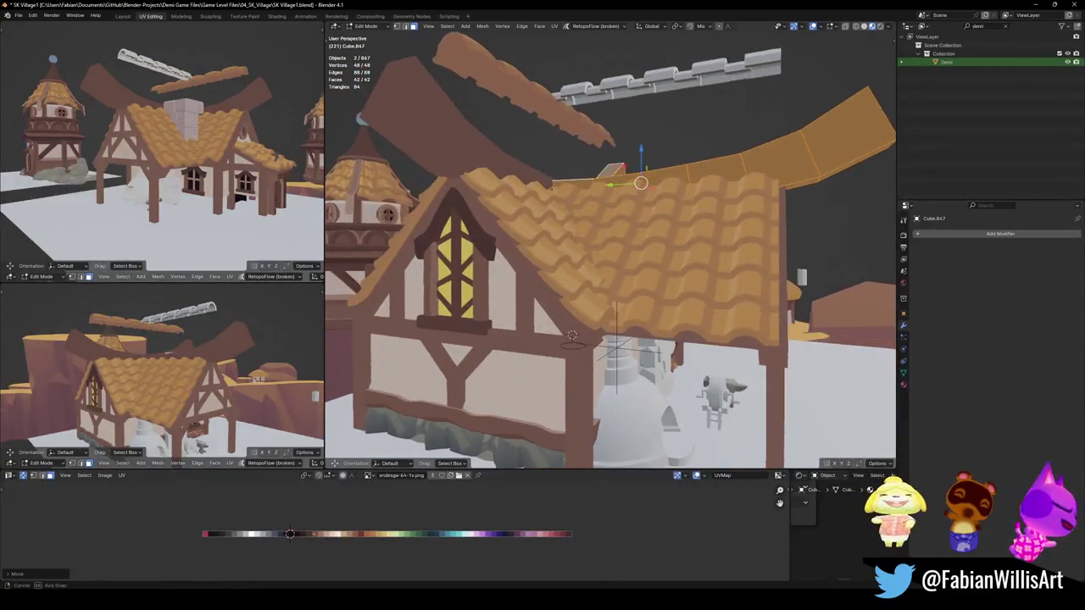
{"action": "key", "text": "Tab"}
{"action": "scroll", "coordinate": [572, 335], "scroll_direction": "down", "scroll_amount": 3}
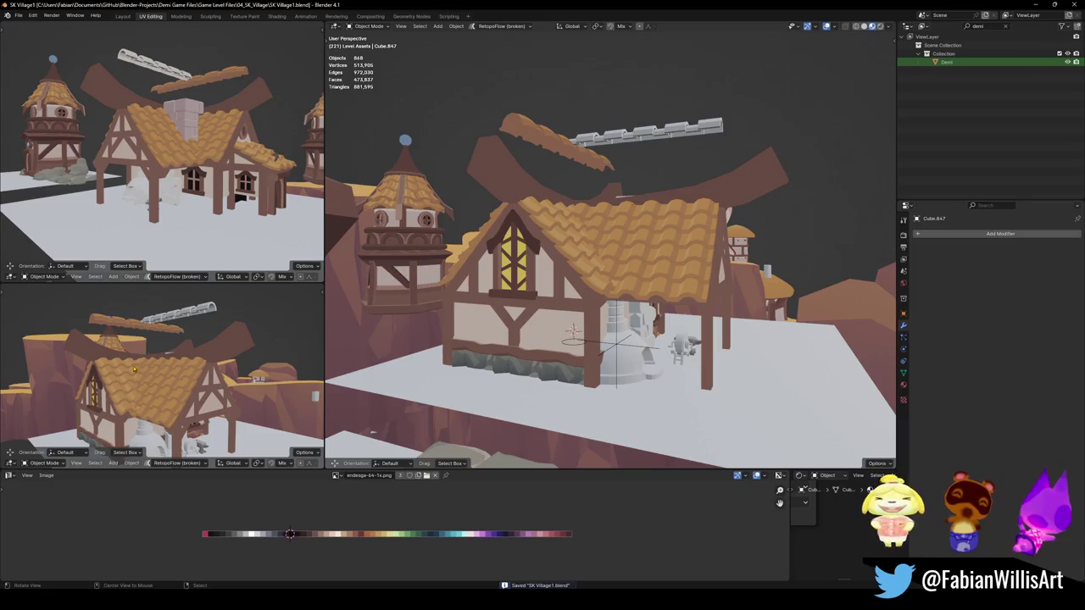
Select the stone piece and slide it on the ground plane beside the house
{"action": "middle_click_drag", "start_coordinate": [134, 369], "coordinate": [169, 405]}
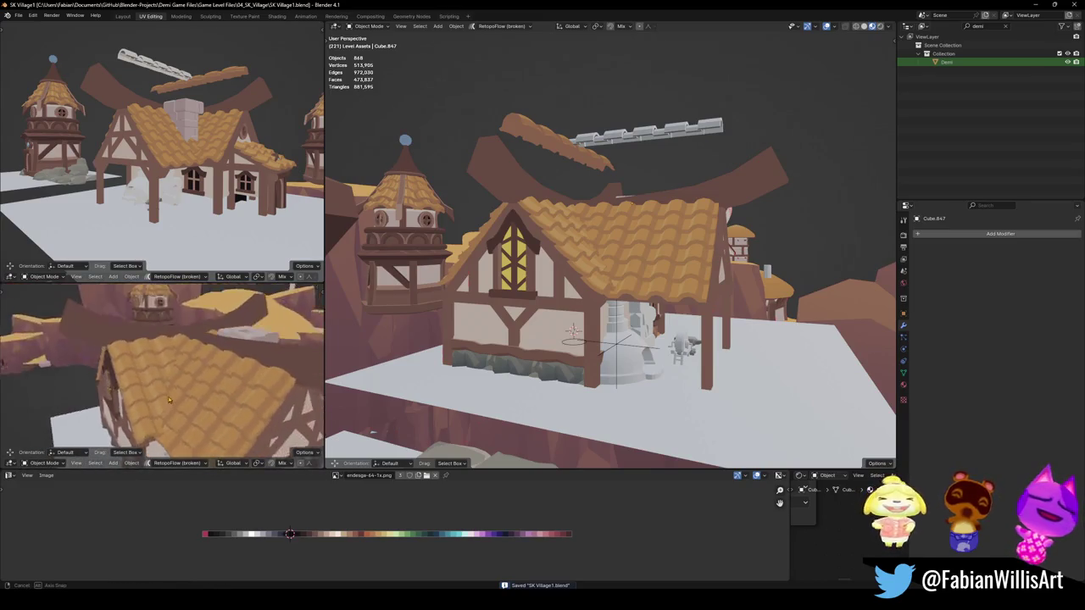
{"action": "middle_click_drag", "start_coordinate": [169, 402], "coordinate": [264, 360]}
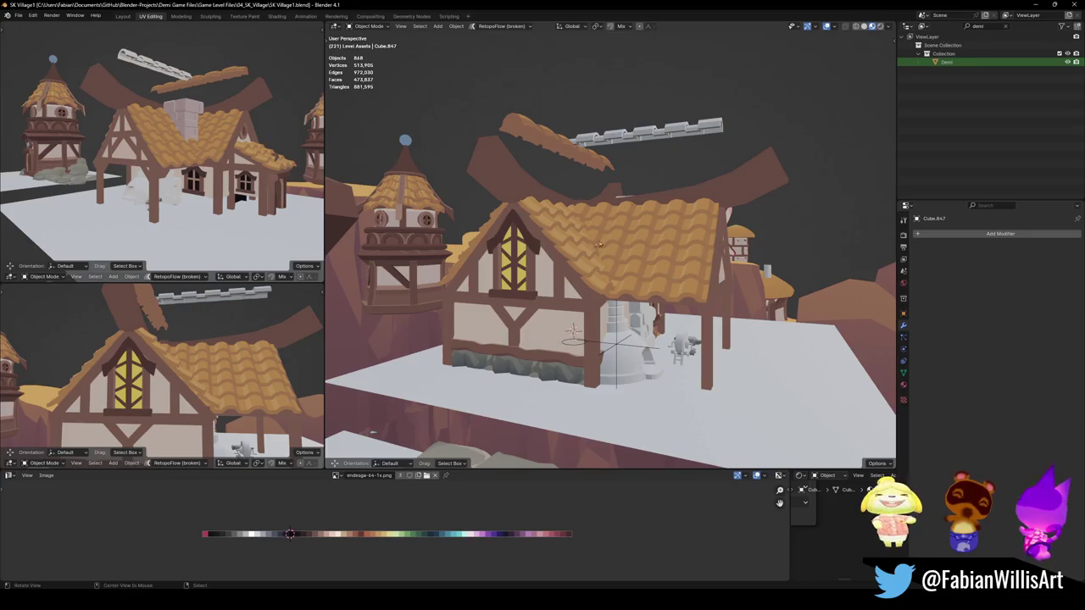
{"action": "middle_click_drag", "start_coordinate": [603, 219], "coordinate": [592, 285]}
{"action": "scroll", "coordinate": [599, 241], "scroll_direction": "up", "scroll_amount": 3}
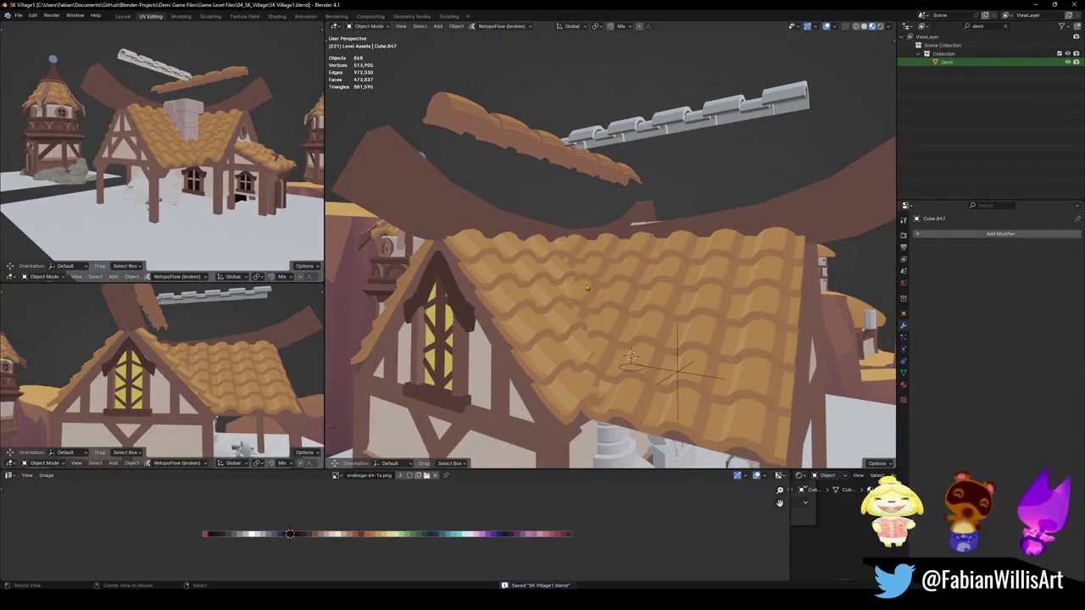
{"action": "scroll", "coordinate": [617, 263], "scroll_direction": "down", "scroll_amount": 4}
{"action": "mouse_move", "coordinate": [595, 286]}
{"action": "middle_mouse_down"}
{"action": "mouse_move", "coordinate": [616, 261]}
{"action": "mouse_move", "coordinate": [656, 266]}
{"action": "mouse_move", "coordinate": [523, 291]}
{"action": "mouse_move", "coordinate": [620, 255]}
{"action": "middle_mouse_up"}
{"action": "scroll", "coordinate": [617, 263], "scroll_direction": "down", "scroll_amount": 4}
{"action": "scroll", "coordinate": [489, 278], "scroll_direction": "up", "scroll_amount": 5}
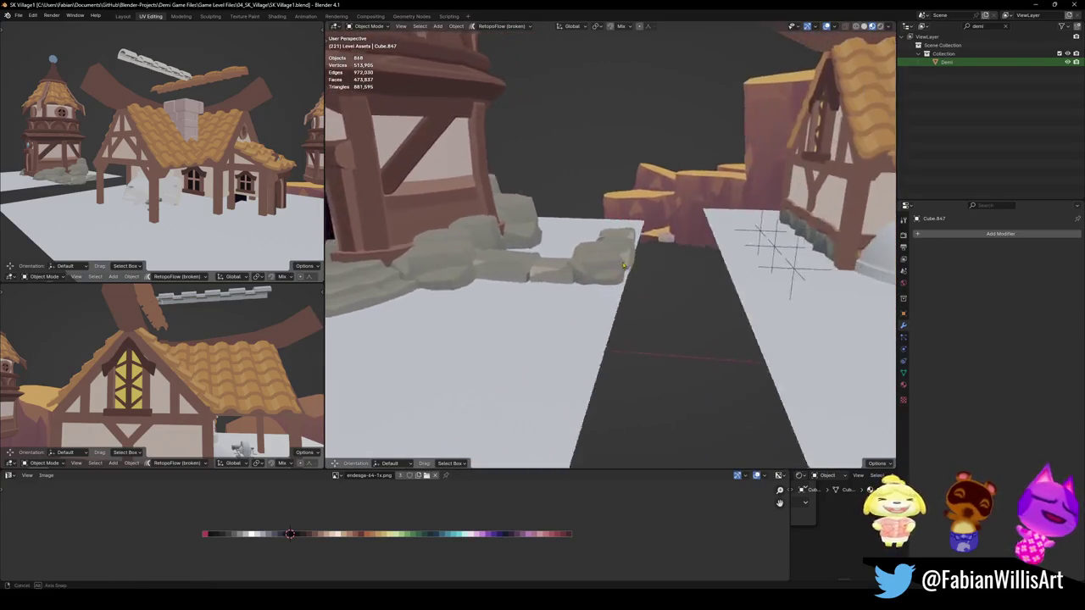
{"action": "left_click", "coordinate": [620, 254]}
{"action": "scroll", "coordinate": [617, 246], "scroll_direction": "down", "scroll_amount": 3}
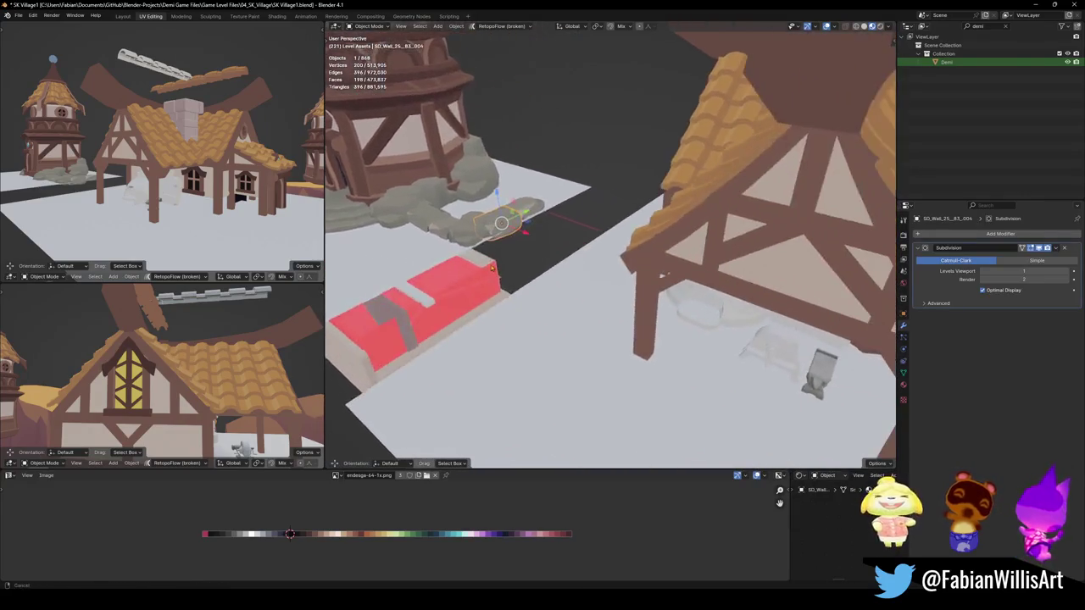
{"action": "mouse_move", "coordinate": [594, 254]}
{"action": "middle_mouse_down"}
{"action": "mouse_move", "coordinate": [523, 273]}
{"action": "mouse_move", "coordinate": [554, 285]}
{"action": "middle_mouse_up"}
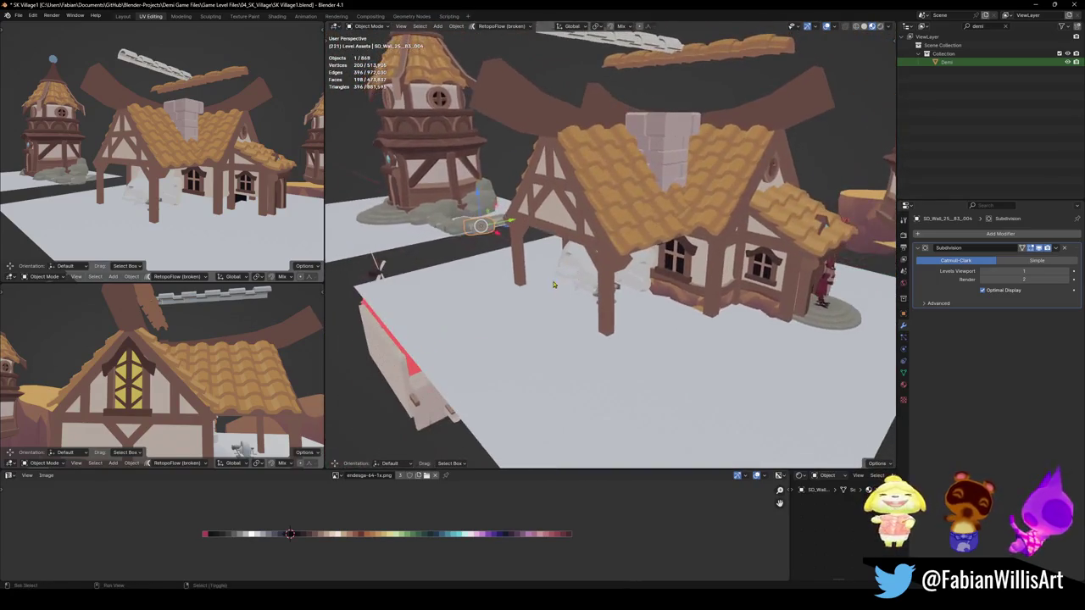
{"action": "middle_click_drag", "start_coordinate": [501, 241], "coordinate": [471, 247]}
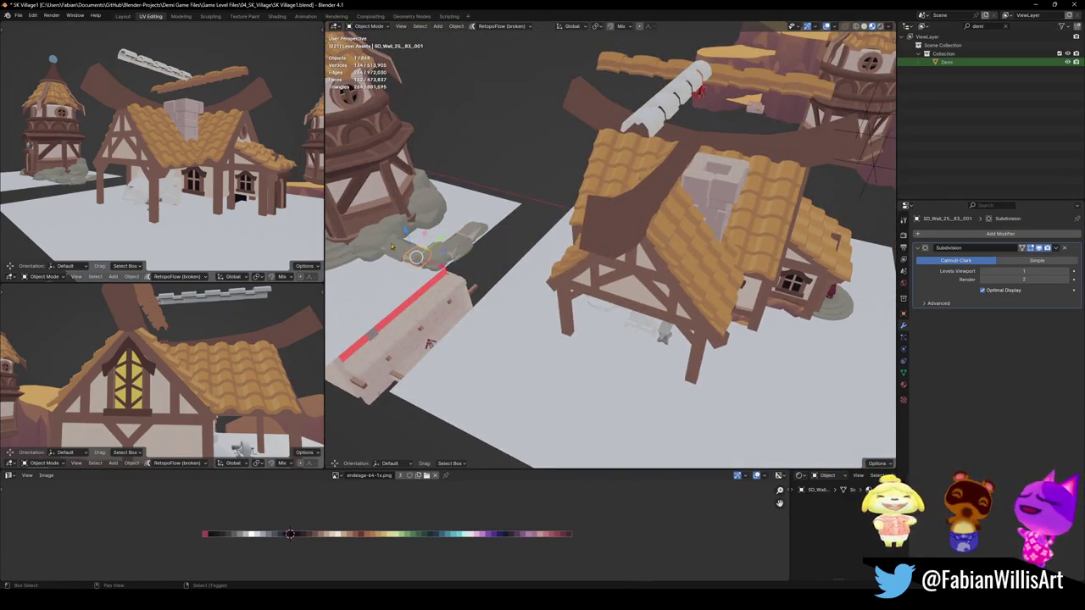
{"action": "key", "text": "g"}
{"action": "key", "text": "shift+z"}
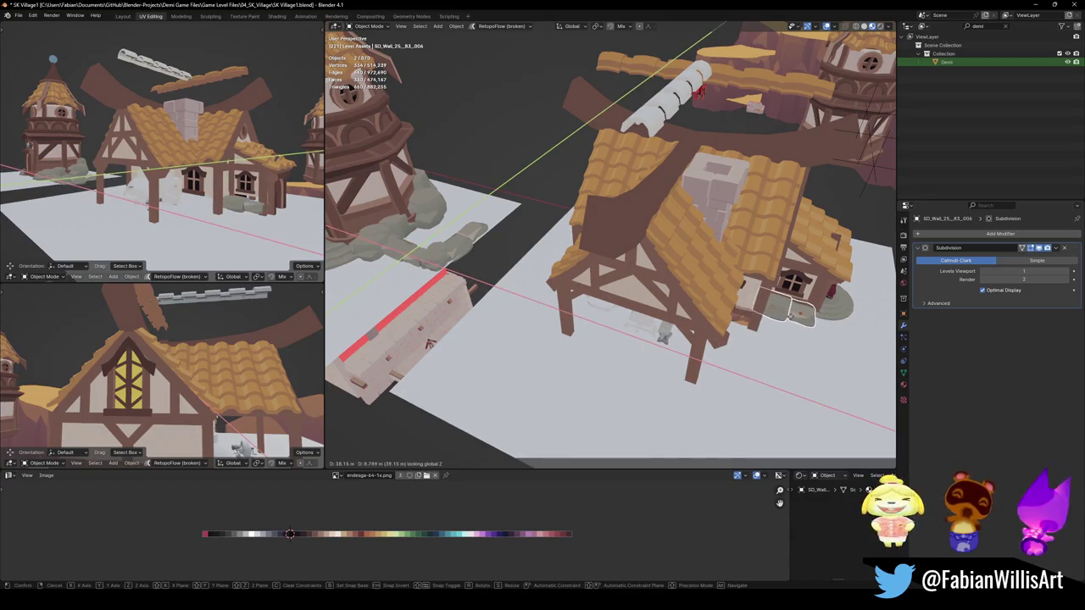
{"action": "left_click", "coordinate": [788, 314]}
Lower the stone blocks vertically about 1.04 m into the ground
{"action": "key", "text": "KP_Decimal"}
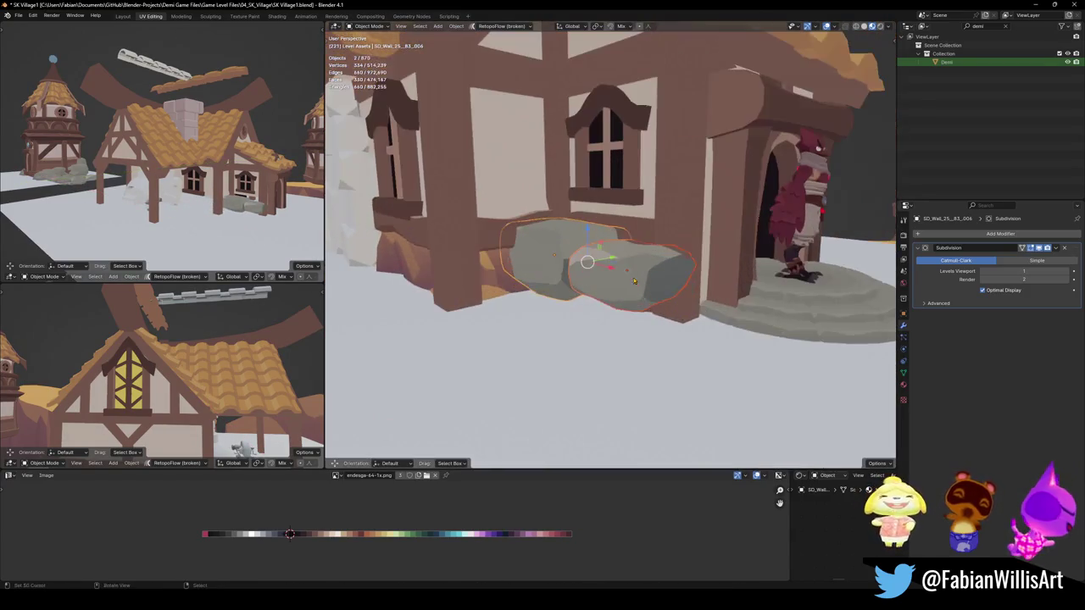
{"action": "key", "text": "g"}
{"action": "key", "text": "z"}
{"action": "left_click", "coordinate": [611, 291]}
{"action": "key", "text": "g"}
{"action": "key", "text": "z"}
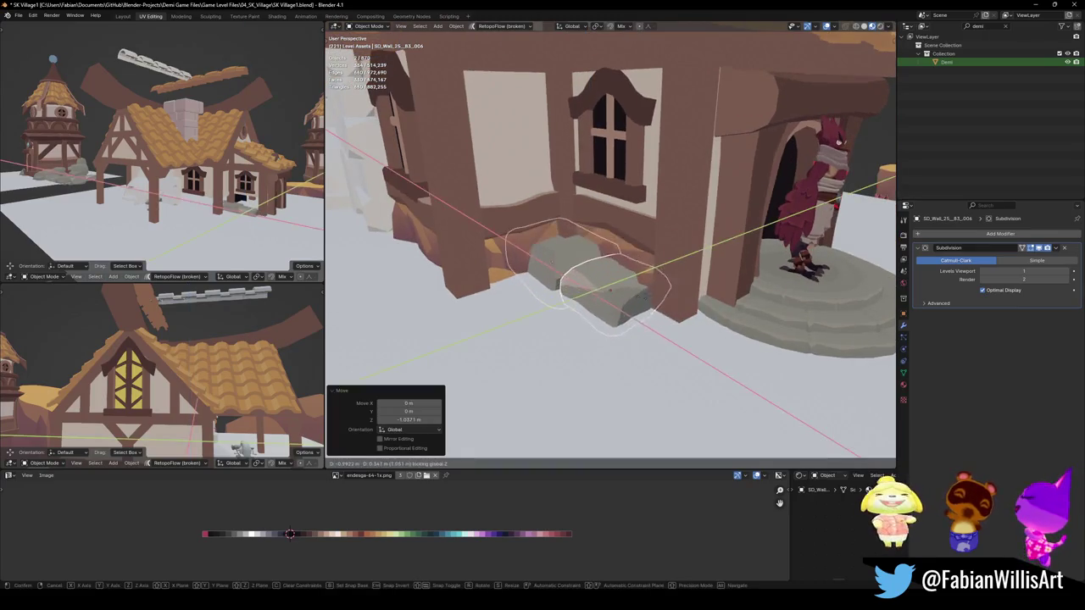
{"action": "left_click", "coordinate": [632, 301]}
{"action": "mouse_move", "coordinate": [631, 301]}
{"action": "middle_mouse_down"}
{"action": "mouse_move", "coordinate": [591, 297]}
{"action": "mouse_move", "coordinate": [627, 296]}
{"action": "middle_mouse_up"}
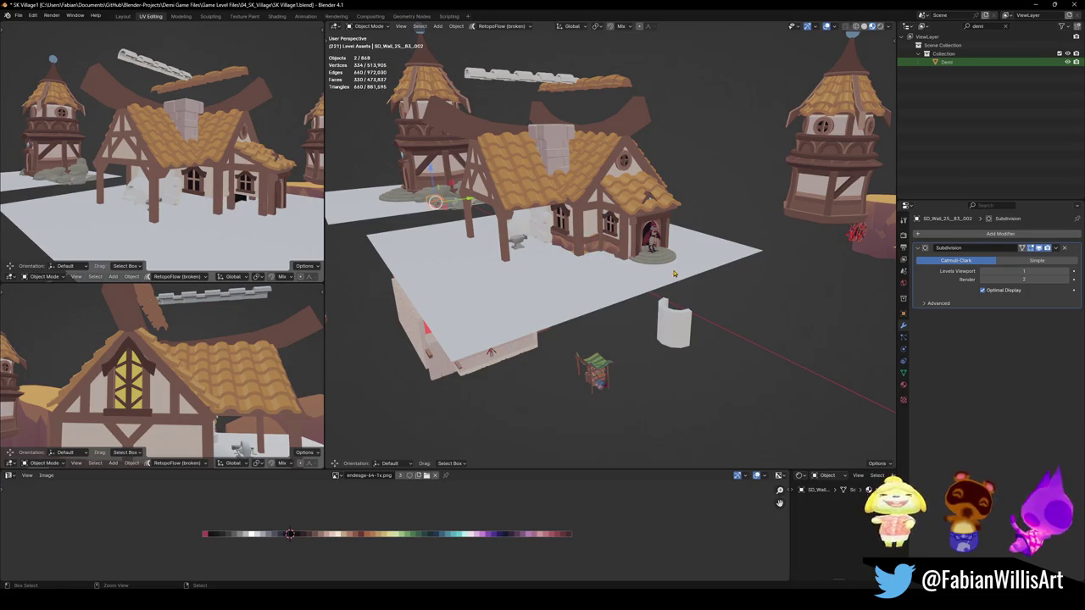
Raise the diamond window above the porch and shift it sideways along X
{"action": "scroll", "coordinate": [673, 272], "scroll_direction": "up", "scroll_amount": 3}
{"action": "scroll", "coordinate": [674, 273], "scroll_direction": "up", "scroll_amount": 2}
{"action": "left_click", "coordinate": [704, 165]}
{"action": "key", "text": "g"}
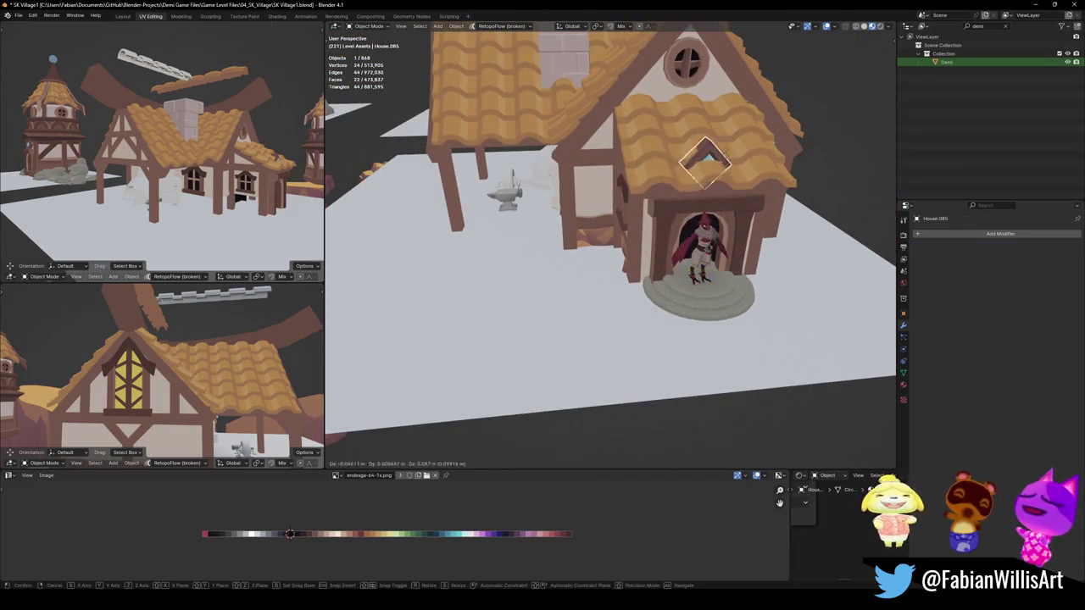
{"action": "key", "text": "z"}
{"action": "left_click", "coordinate": [703, 140]}
{"action": "mouse_move", "coordinate": [704, 140]}
{"action": "middle_mouse_down"}
{"action": "mouse_move", "coordinate": [765, 168]}
{"action": "mouse_move", "coordinate": [695, 164]}
{"action": "mouse_move", "coordinate": [661, 216]}
{"action": "middle_mouse_up"}
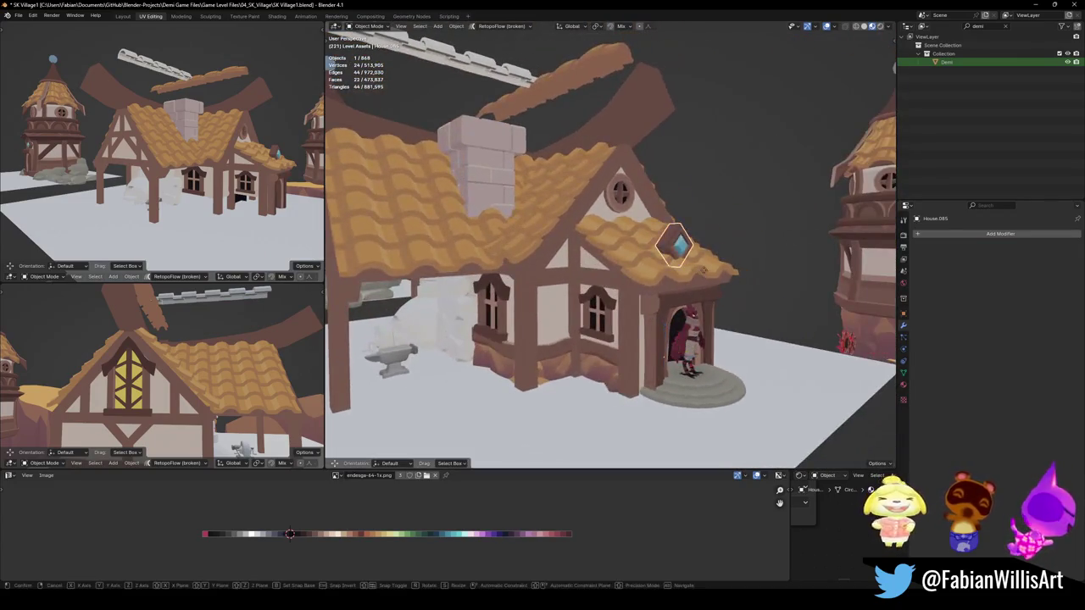
{"action": "key", "text": "g"}
{"action": "key", "text": "y"}
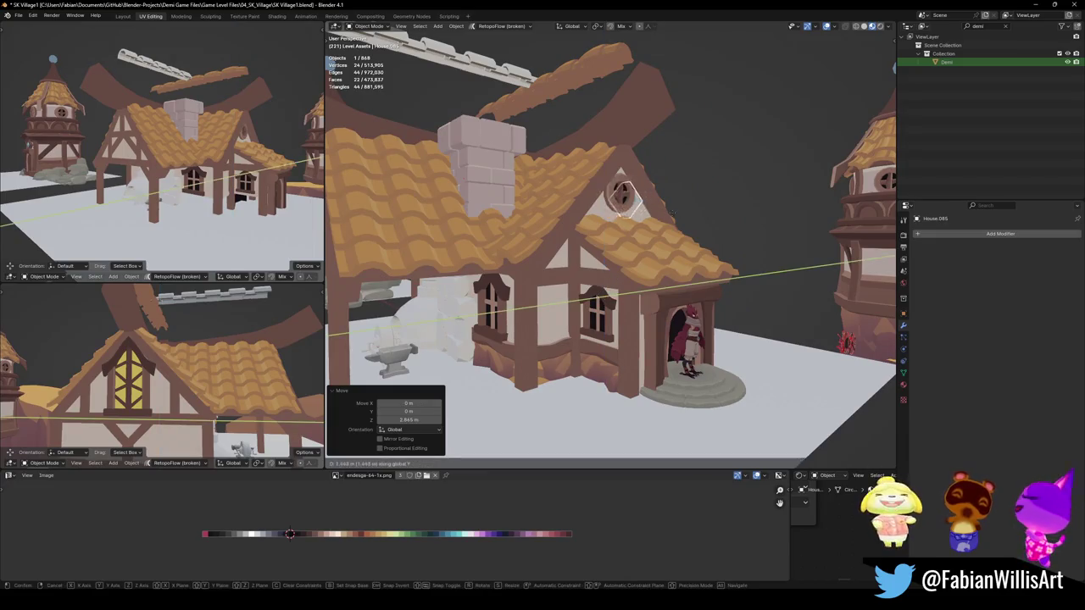
{"action": "key", "text": "x"}
{"action": "left_click", "coordinate": [685, 213]}
{"action": "mouse_move", "coordinate": [685, 212]}
{"action": "middle_mouse_down"}
{"action": "mouse_move", "coordinate": [717, 230]}
{"action": "mouse_move", "coordinate": [661, 195]}
{"action": "mouse_move", "coordinate": [744, 206]}
{"action": "middle_mouse_up"}
Set the diamond window's origin to its geometry
{"action": "right_click", "coordinate": [645, 182]}
{"action": "left_click", "coordinate": [746, 272]}
{"action": "scroll", "coordinate": [682, 206], "scroll_direction": "up", "scroll_amount": 1}
Move the window's frame piece along X and enlarge it to 1.387
{"action": "left_click", "coordinate": [683, 179]}
{"action": "key", "text": "g"}
{"action": "key", "text": "x"}
{"action": "left_click", "coordinate": [690, 213]}
{"action": "key", "text": "s"}
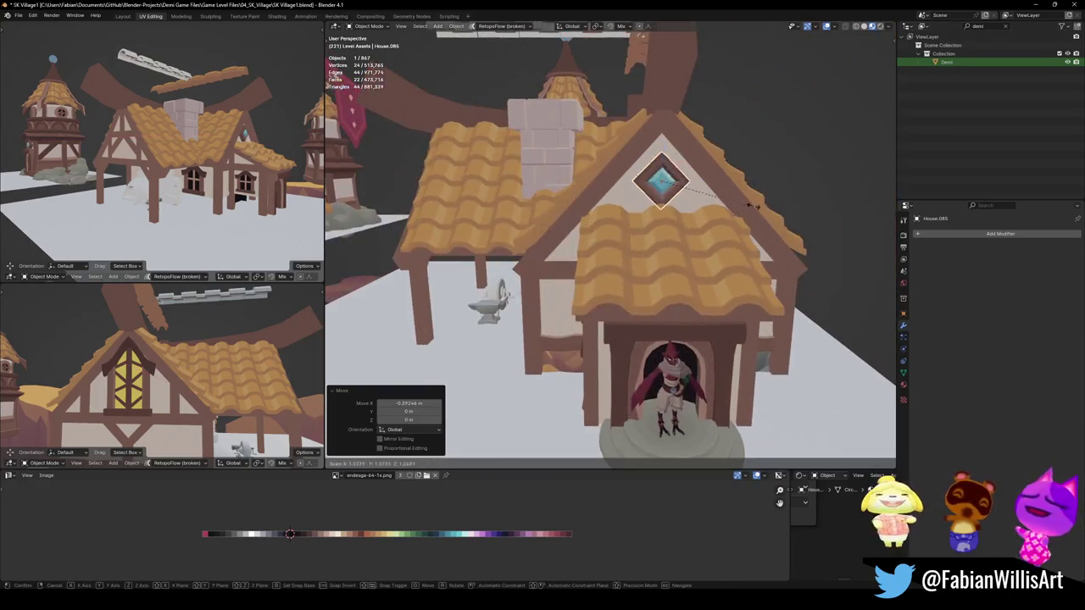
{"action": "left_click", "coordinate": [763, 204]}
{"action": "key", "text": "g"}
{"action": "key", "text": "z"}
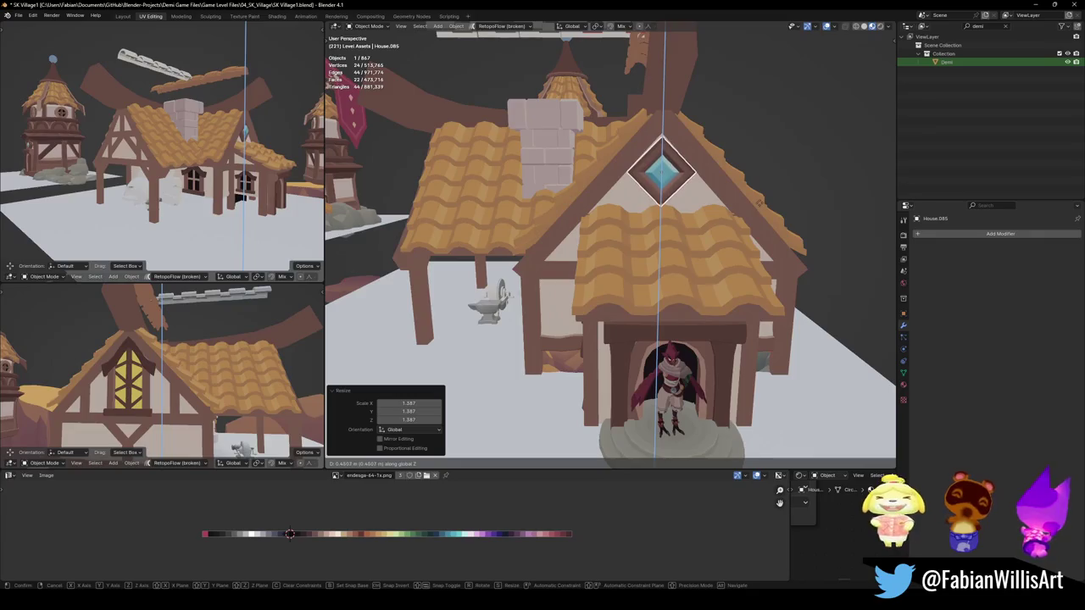
{"action": "right_click", "coordinate": [760, 204]}
Zoom out over the village and save SK Village1.blend
{"action": "mouse_move", "coordinate": [761, 204]}
{"action": "middle_mouse_down"}
{"action": "mouse_move", "coordinate": [670, 251]}
{"action": "mouse_move", "coordinate": [644, 191]}
{"action": "mouse_move", "coordinate": [722, 284]}
{"action": "mouse_move", "coordinate": [728, 278]}
{"action": "mouse_move", "coordinate": [694, 266]}
{"action": "middle_mouse_up"}
{"action": "left_click", "coordinate": [644, 190]}
{"action": "key", "text": "g"}
{"action": "key", "text": "Escape"}
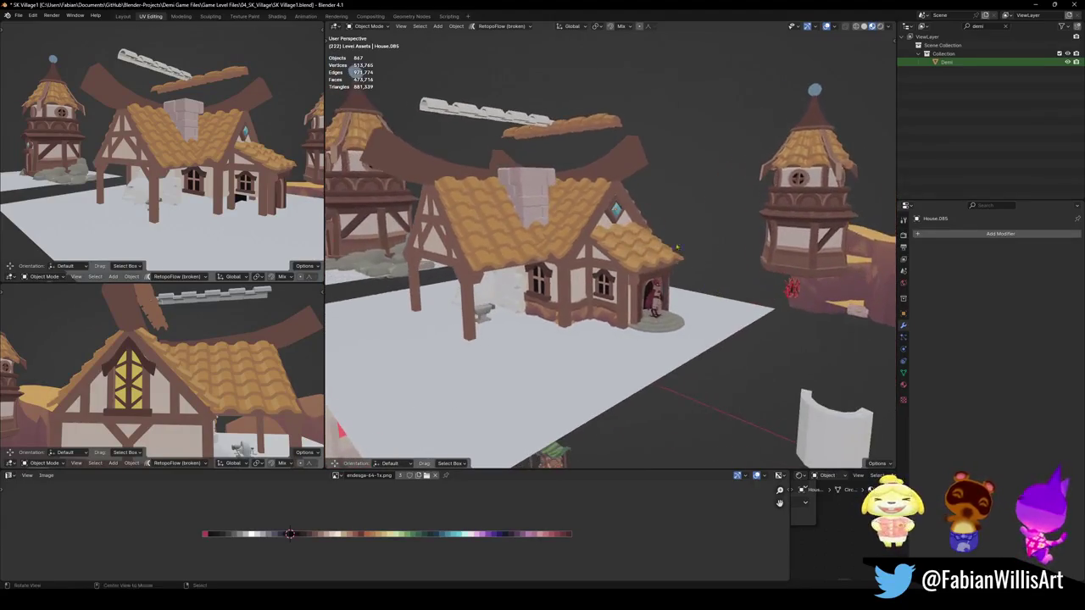
{"action": "right_click", "coordinate": [580, 126]}
{"action": "mouse_move", "coordinate": [581, 126]}
{"action": "middle_mouse_down", "text": "ctrl"}
{"action": "mouse_move", "coordinate": [574, 195]}
{"action": "mouse_move", "coordinate": [586, 224]}
{"action": "mouse_move", "coordinate": [625, 212]}
{"action": "middle_mouse_up", "text": "ctrl"}
{"action": "key", "text": "ctrl+s"}
Scale the blue diamond window to 1.95 and reposition it along X in the gable
{"action": "left_click", "coordinate": [624, 212]}
{"action": "type", "text": "s1.95"}
{"action": "key", "text": "Return"}
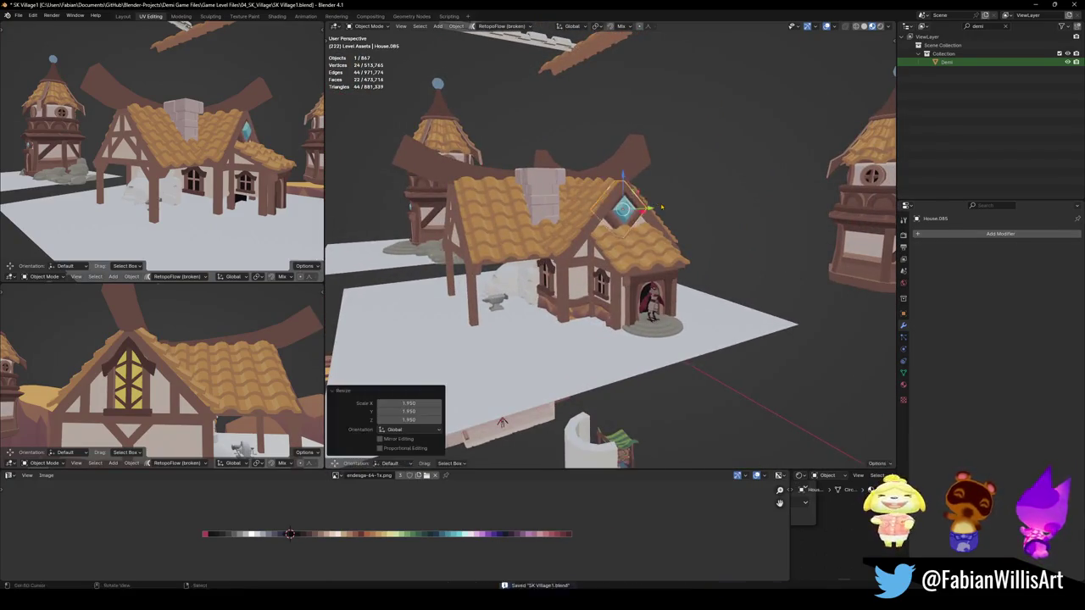
{"action": "key", "text": "g"}
{"action": "key", "text": "z"}
{"action": "key", "text": "y"}
{"action": "key", "text": "x"}
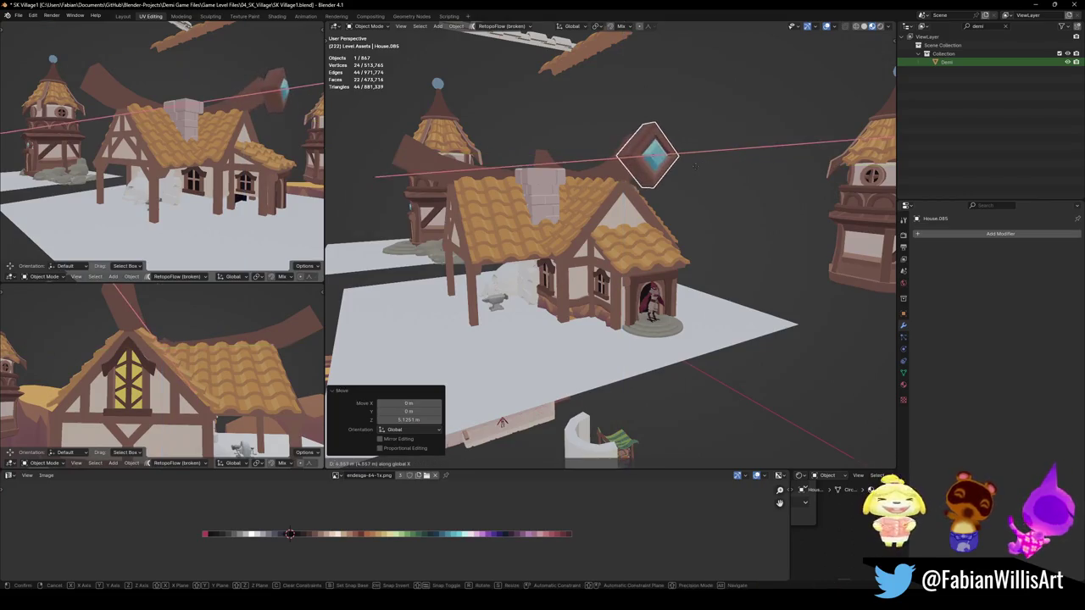
{"action": "left_click", "coordinate": [697, 180]}
{"action": "middle_click_drag", "start_coordinate": [697, 181], "coordinate": [735, 188]}
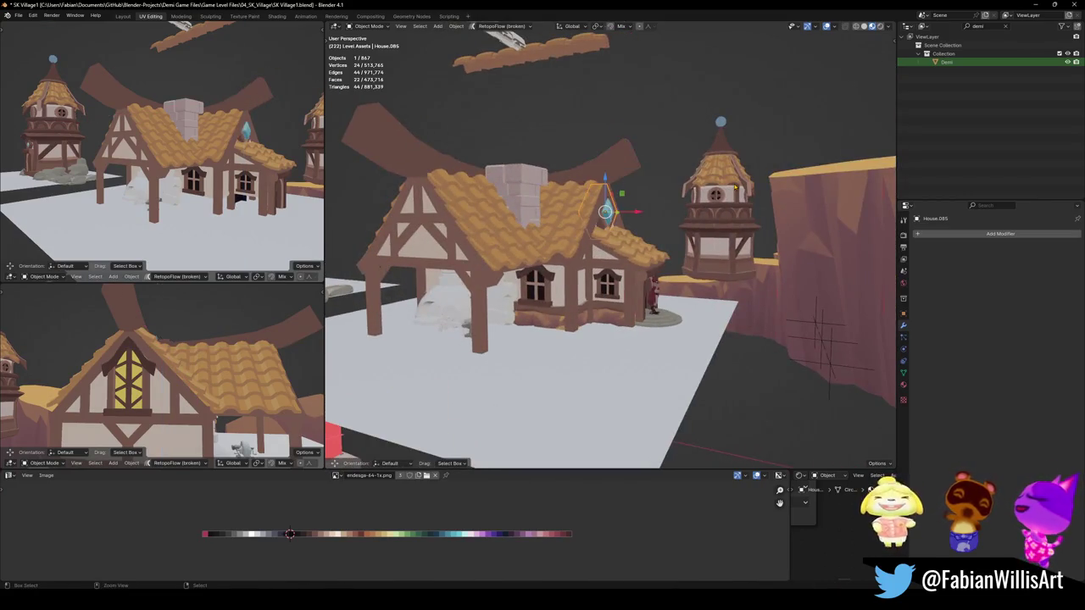
{"action": "scroll", "coordinate": [726, 188], "scroll_direction": "down", "scroll_amount": 3}
{"action": "scroll", "coordinate": [727, 188], "scroll_direction": "down", "scroll_amount": 2}
{"action": "scroll", "coordinate": [726, 188], "scroll_direction": "up", "scroll_amount": 2}
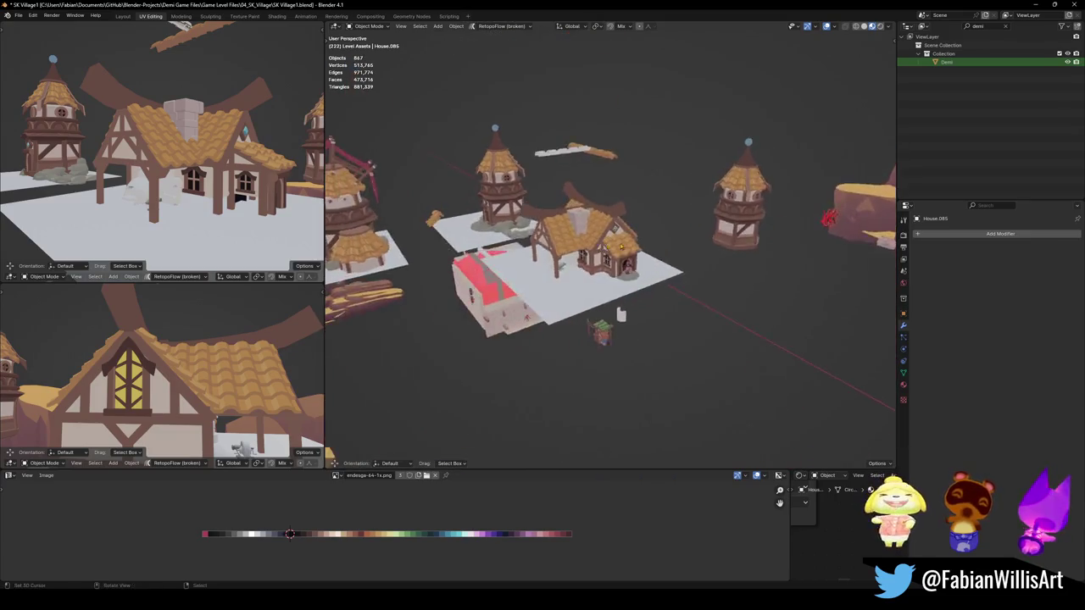
{"action": "scroll", "coordinate": [727, 188], "scroll_direction": "up", "scroll_amount": 4}
Save the file and shift the roof ridge planks across the ground plane
{"action": "left_click", "coordinate": [751, 398]}
{"action": "mouse_move", "coordinate": [752, 398]}
{"action": "middle_mouse_down"}
{"action": "mouse_move", "coordinate": [652, 260]}
{"action": "mouse_move", "coordinate": [678, 374]}
{"action": "mouse_move", "coordinate": [695, 394]}
{"action": "middle_mouse_up"}
{"action": "key", "text": "ctrl+s"}
{"action": "left_click", "coordinate": [560, 148]}
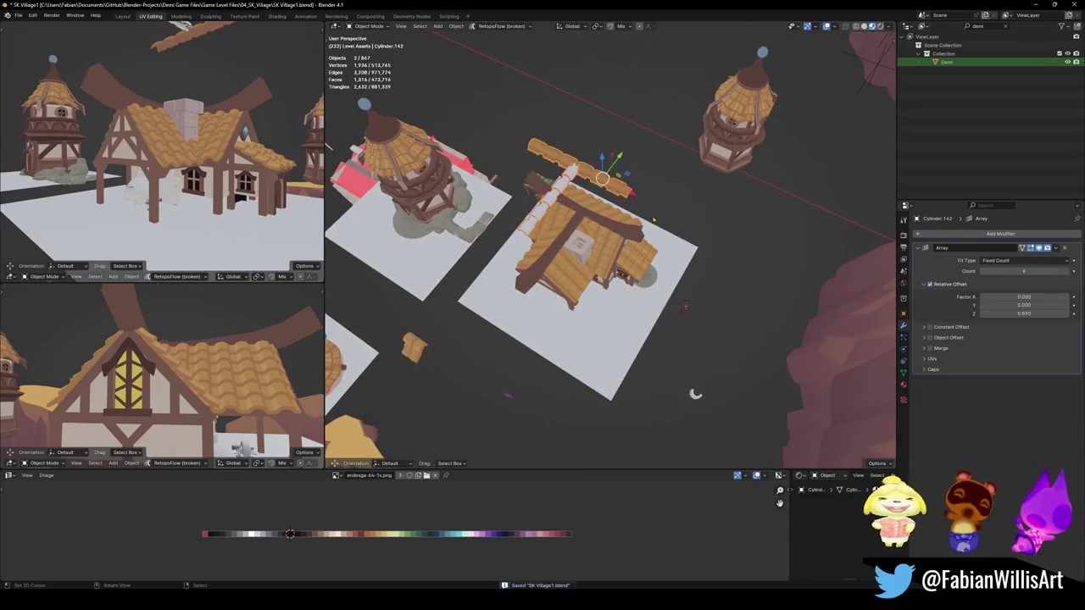
{"action": "key", "text": "g"}
{"action": "key", "text": "shift+z"}
{"action": "left_click", "coordinate": [695, 394]}
{"action": "left_click", "coordinate": [695, 393]}
Circle-select the timber-framed house and place a duplicate farther back in the village
{"action": "middle_click_drag", "start_coordinate": [695, 393], "coordinate": [717, 339]}
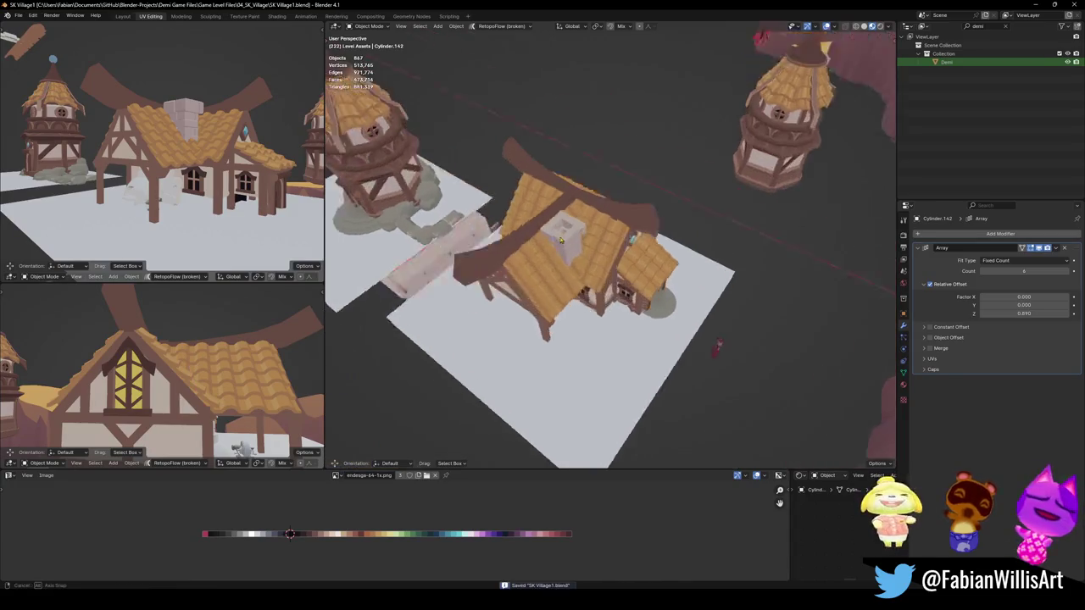
{"action": "mouse_move", "coordinate": [555, 201]}
{"action": "middle_mouse_down"}
{"action": "mouse_move", "coordinate": [594, 255]}
{"action": "mouse_move", "coordinate": [876, 345]}
{"action": "middle_mouse_up"}
{"action": "key", "text": "c"}
{"action": "key", "text": "Escape"}
{"action": "key", "text": "g"}
{"action": "key", "text": "Escape"}
{"action": "key", "text": "c"}
{"action": "key", "text": "Escape"}
{"action": "mouse_move", "coordinate": [592, 339]}
{"action": "middle_mouse_down"}
{"action": "mouse_move", "coordinate": [608, 331]}
{"action": "mouse_move", "coordinate": [651, 365]}
{"action": "mouse_move", "coordinate": [611, 326]}
{"action": "middle_mouse_up"}
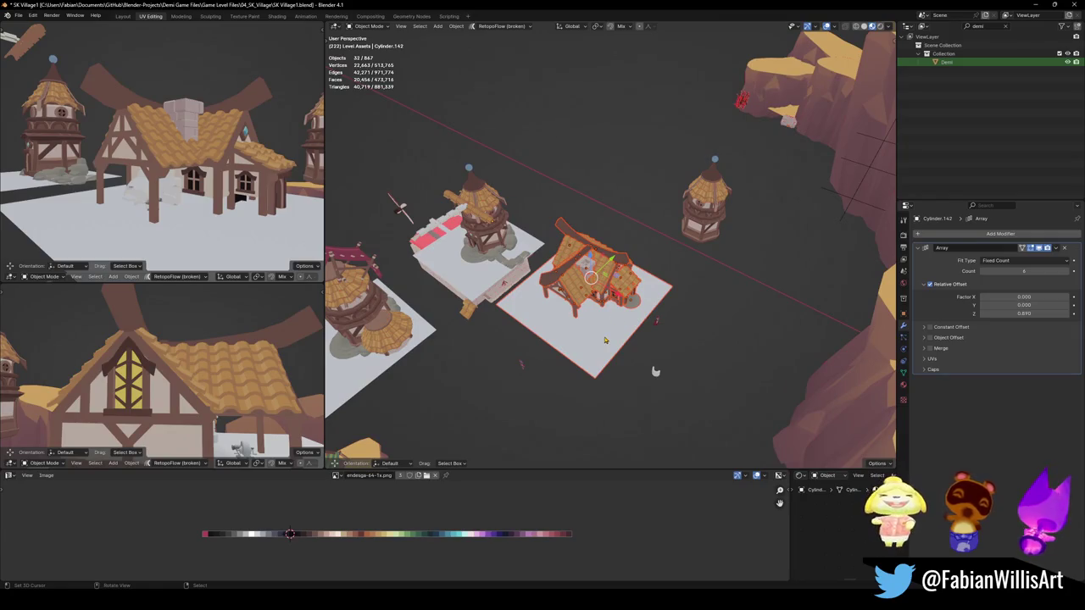
{"action": "key", "text": "shift+d"}
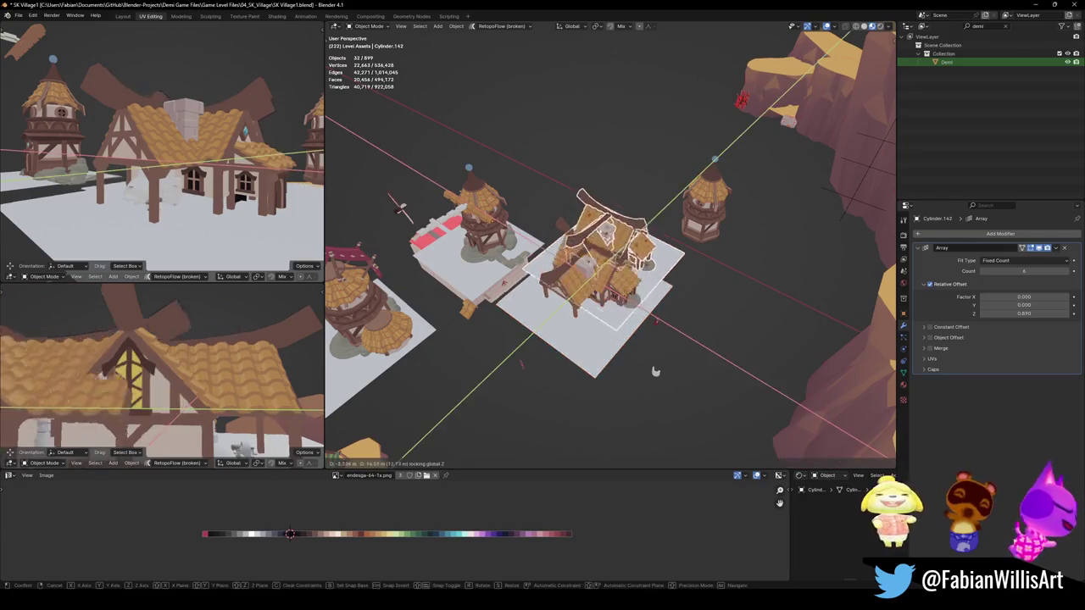
{"action": "left_click", "coordinate": [625, 238]}
Unhide the hidden village objects with Alt+H and clear the selection
{"action": "key", "text": "alt+a"}
{"action": "middle_click_drag", "start_coordinate": [625, 238], "coordinate": [627, 279]}
{"action": "scroll", "coordinate": [650, 412], "scroll_direction": "up", "scroll_amount": 5}
{"action": "key", "text": "alt+h"}
{"action": "scroll", "coordinate": [649, 412], "scroll_direction": "down", "scroll_amount": 5}
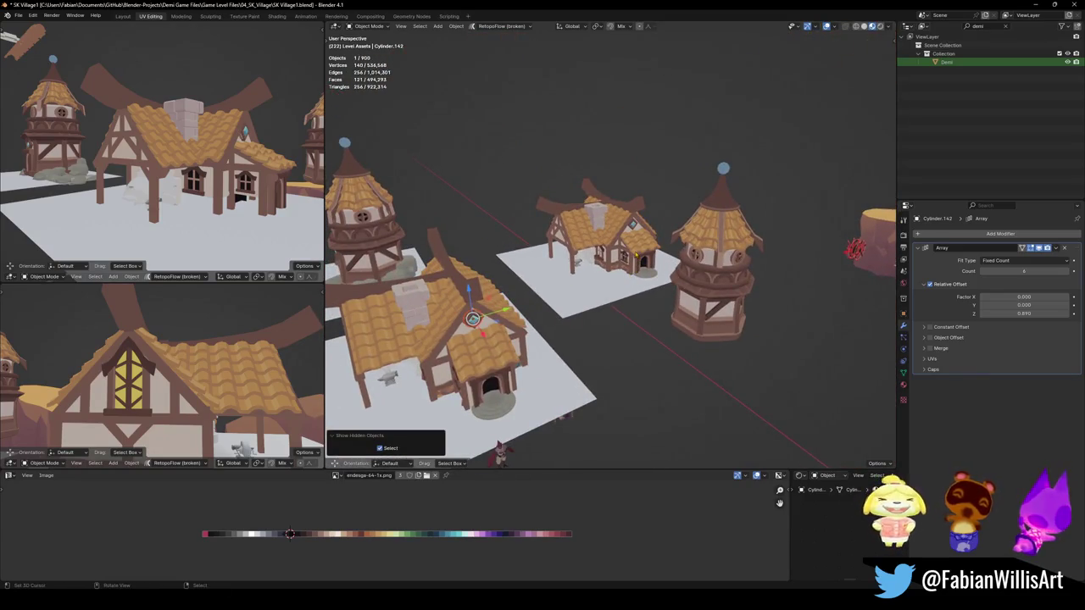
{"action": "key", "text": "alt+a"}
{"action": "scroll", "coordinate": [639, 252], "scroll_direction": "up", "scroll_amount": 5}
{"action": "scroll", "coordinate": [652, 223], "scroll_direction": "up", "scroll_amount": 3}
{"action": "mouse_move", "coordinate": [652, 223]}
{"action": "middle_mouse_down"}
{"action": "mouse_move", "coordinate": [653, 273]}
{"action": "mouse_move", "coordinate": [687, 271]}
{"action": "mouse_move", "coordinate": [621, 287]}
{"action": "middle_mouse_up"}
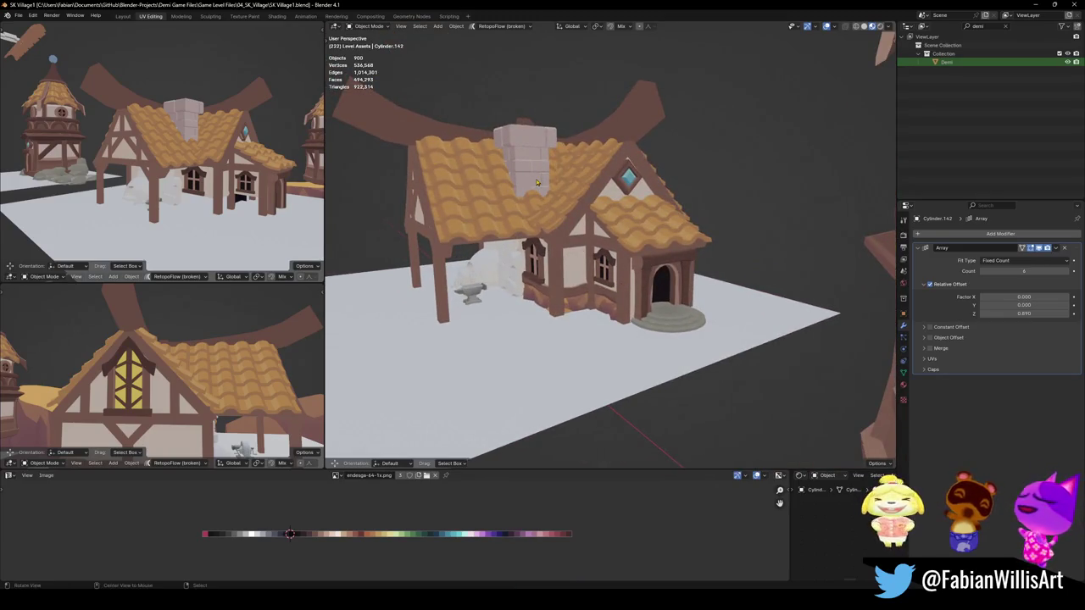
Delete the extra chimney on the timber house
{"action": "scroll", "coordinate": [536, 182], "scroll_direction": "up", "scroll_amount": 5}
{"action": "key", "text": "Delete"}
{"action": "scroll", "coordinate": [542, 195], "scroll_direction": "down", "scroll_amount": 5}
{"action": "mouse_move", "coordinate": [542, 195]}
{"action": "middle_mouse_down"}
{"action": "mouse_move", "coordinate": [587, 274]}
{"action": "mouse_move", "coordinate": [626, 266]}
{"action": "middle_mouse_up"}
{"action": "scroll", "coordinate": [651, 252], "scroll_direction": "up", "scroll_amount": 5}
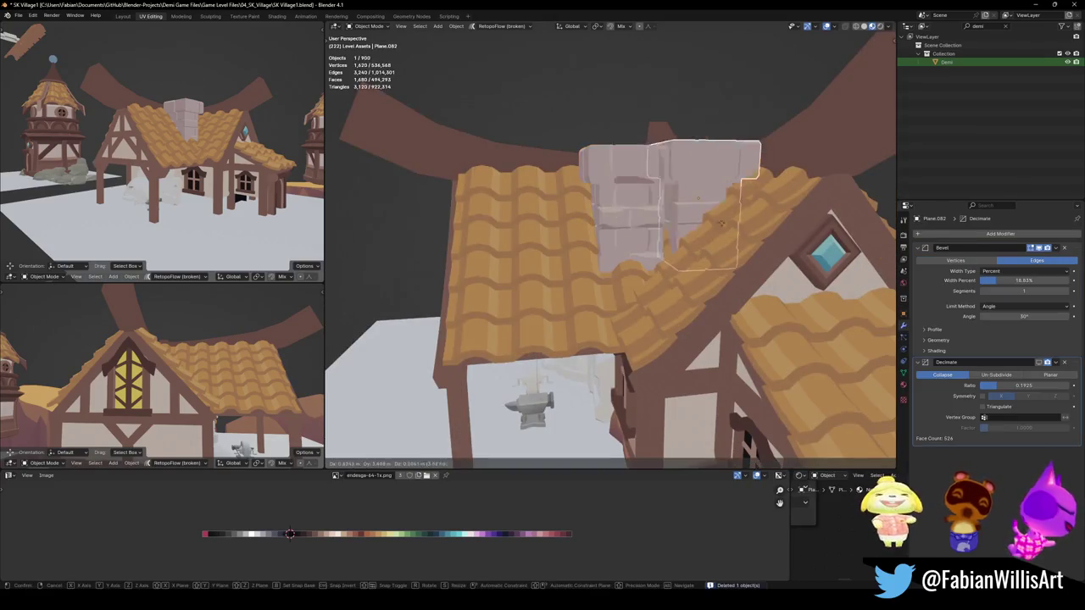
{"action": "scroll", "coordinate": [654, 225], "scroll_direction": "down", "scroll_amount": 4}
{"action": "scroll", "coordinate": [652, 223], "scroll_direction": "down", "scroll_amount": 4}
Delete the other house's extra chimney and save SK Village1.blend
{"action": "middle_click_drag", "start_coordinate": [653, 223], "coordinate": [596, 252]}
{"action": "scroll", "coordinate": [596, 252], "scroll_direction": "up", "scroll_amount": 3}
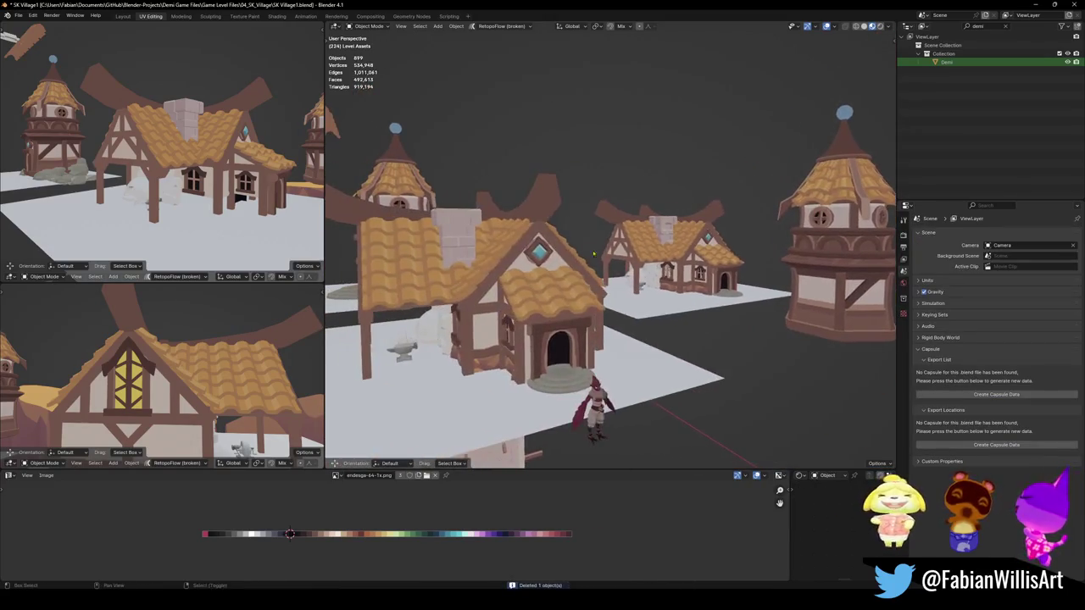
{"action": "left_click", "coordinate": [465, 227]}
{"action": "key", "text": "KP_Decimal"}
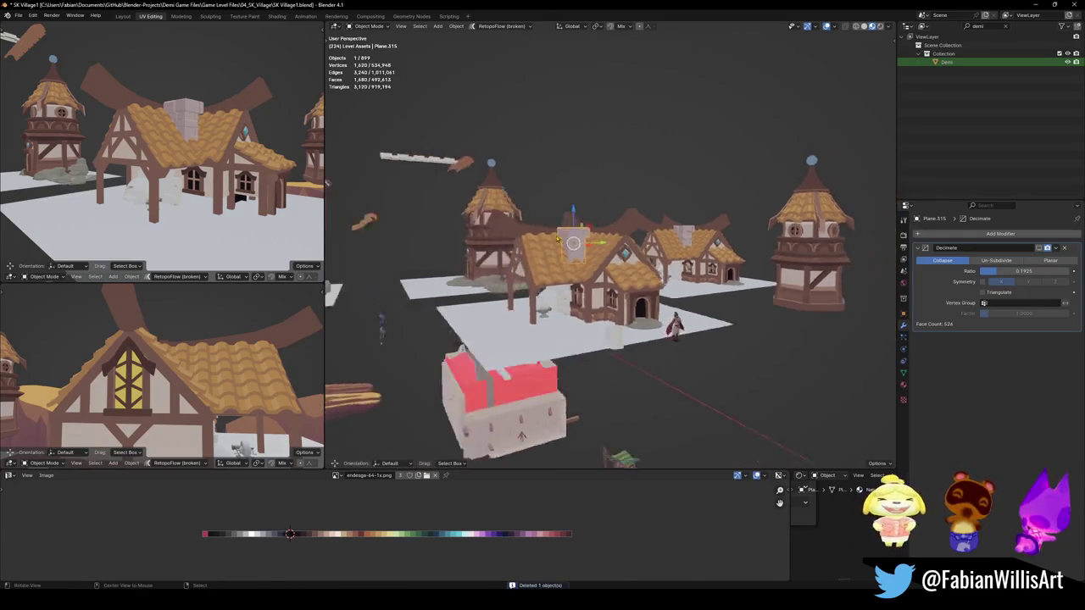
{"action": "key", "text": "x"}
{"action": "left_click", "coordinate": [593, 254]}
{"action": "mouse_move", "coordinate": [593, 254]}
{"action": "middle_mouse_down"}
{"action": "mouse_move", "coordinate": [698, 247]}
{"action": "mouse_move", "coordinate": [626, 252]}
{"action": "mouse_move", "coordinate": [687, 271]}
{"action": "middle_mouse_up"}
{"action": "key", "text": "ctrl+s"}
{"action": "scroll", "coordinate": [699, 247], "scroll_direction": "up", "scroll_amount": 3}
{"action": "scroll", "coordinate": [689, 255], "scroll_direction": "down", "scroll_amount": 3}
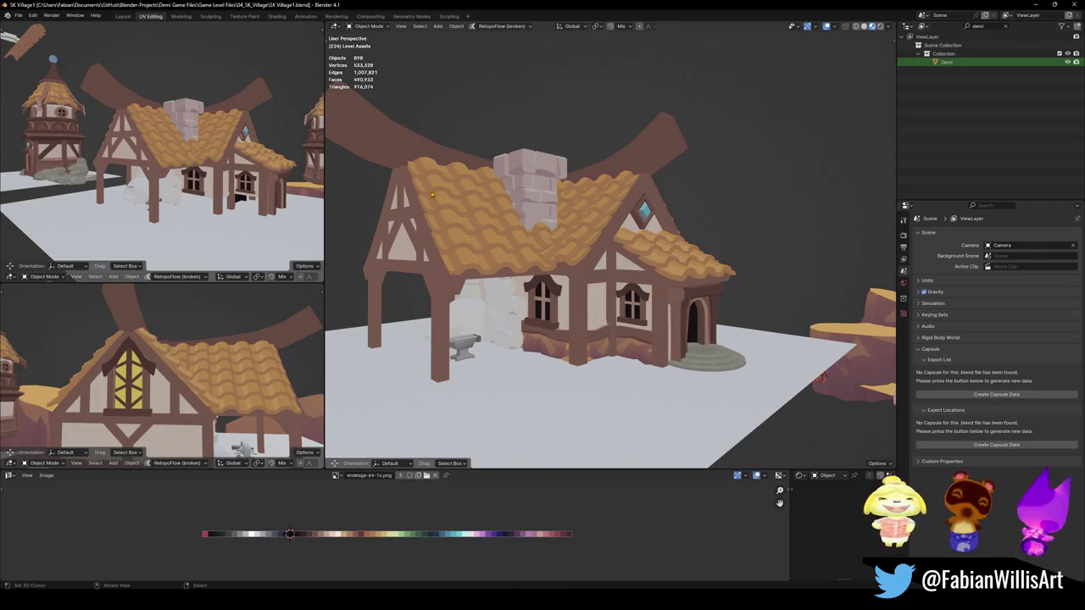
{"action": "scroll", "coordinate": [414, 197], "scroll_direction": "down", "scroll_amount": 3}
{"action": "mouse_move", "coordinate": [413, 196]}
{"action": "middle_mouse_down"}
{"action": "mouse_move", "coordinate": [429, 252]}
{"action": "mouse_move", "coordinate": [477, 239]}
{"action": "middle_mouse_up"}
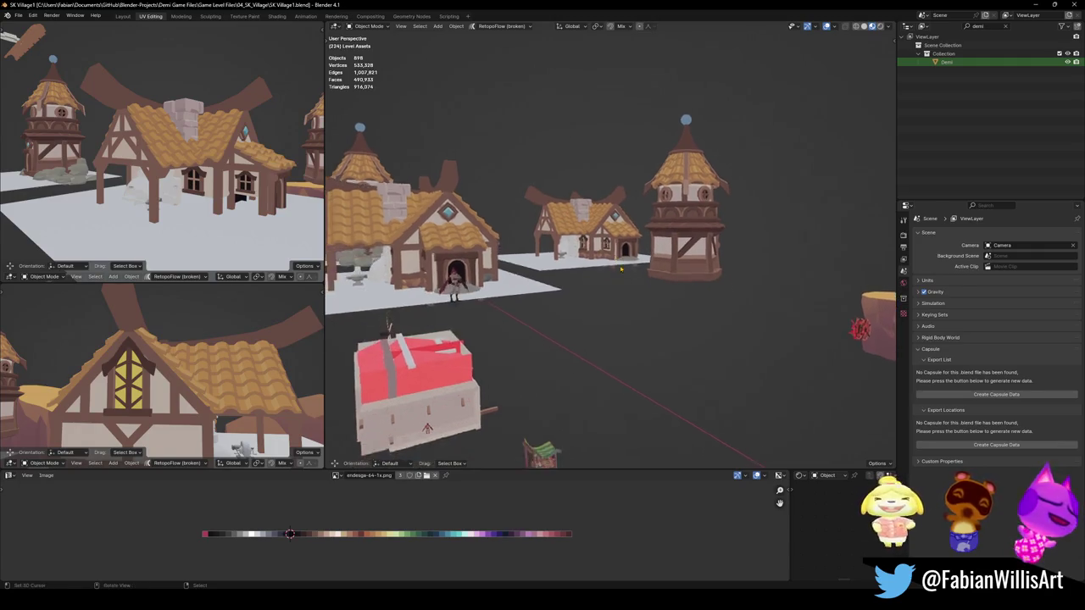
{"action": "scroll", "coordinate": [478, 239], "scroll_direction": "up", "scroll_amount": 5}
{"action": "middle_click_drag", "start_coordinate": [477, 239], "coordinate": [509, 246]}
{"action": "middle_click_drag", "start_coordinate": [643, 277], "coordinate": [631, 277]}
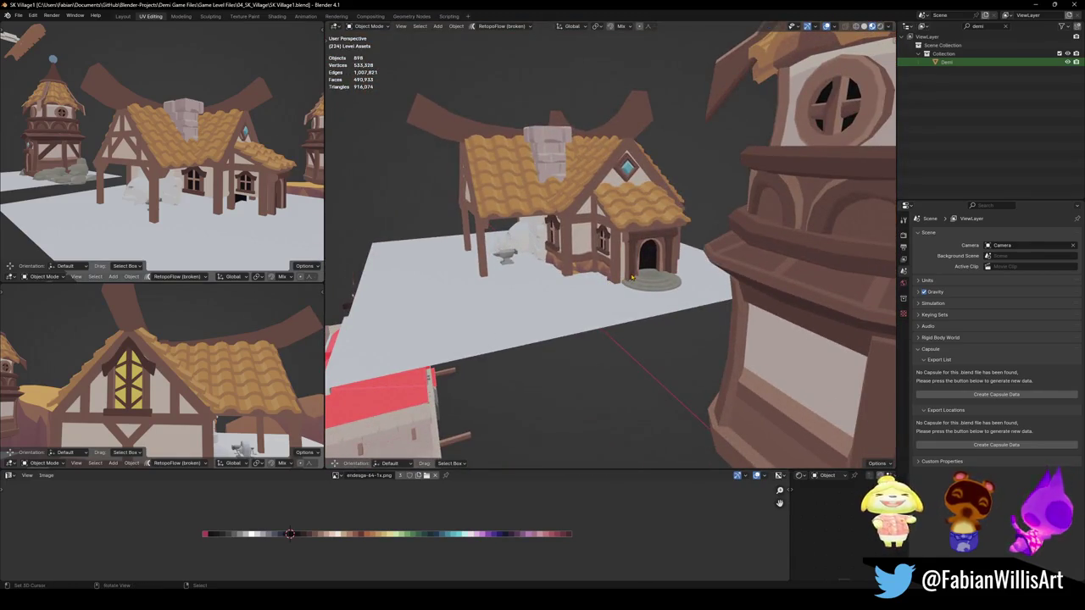
{"action": "scroll", "coordinate": [625, 275], "scroll_direction": "up", "scroll_amount": 3}
{"action": "scroll", "coordinate": [626, 276], "scroll_direction": "up", "scroll_amount": 2}
{"action": "middle_click_drag", "start_coordinate": [626, 275], "coordinate": [600, 271]}
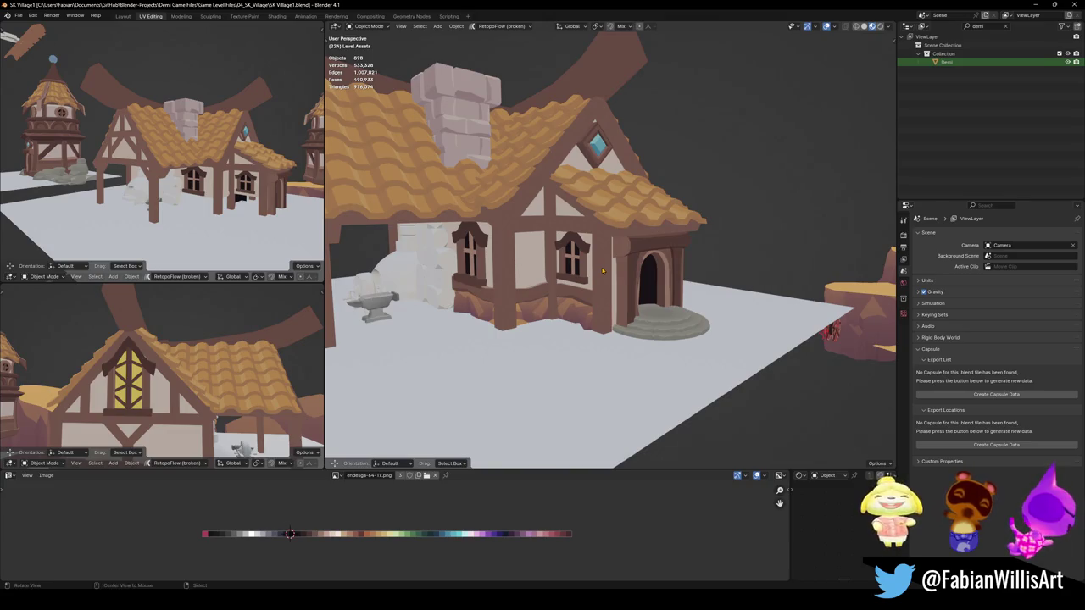
{"action": "mouse_move", "coordinate": [616, 259]}
{"action": "middle_mouse_down"}
{"action": "mouse_move", "coordinate": [614, 271]}
{"action": "mouse_move", "coordinate": [661, 261]}
{"action": "mouse_move", "coordinate": [648, 255]}
{"action": "middle_mouse_up"}
{"action": "scroll", "coordinate": [613, 271], "scroll_direction": "down", "scroll_amount": 5}
{"action": "scroll", "coordinate": [614, 271], "scroll_direction": "up", "scroll_amount": 5}
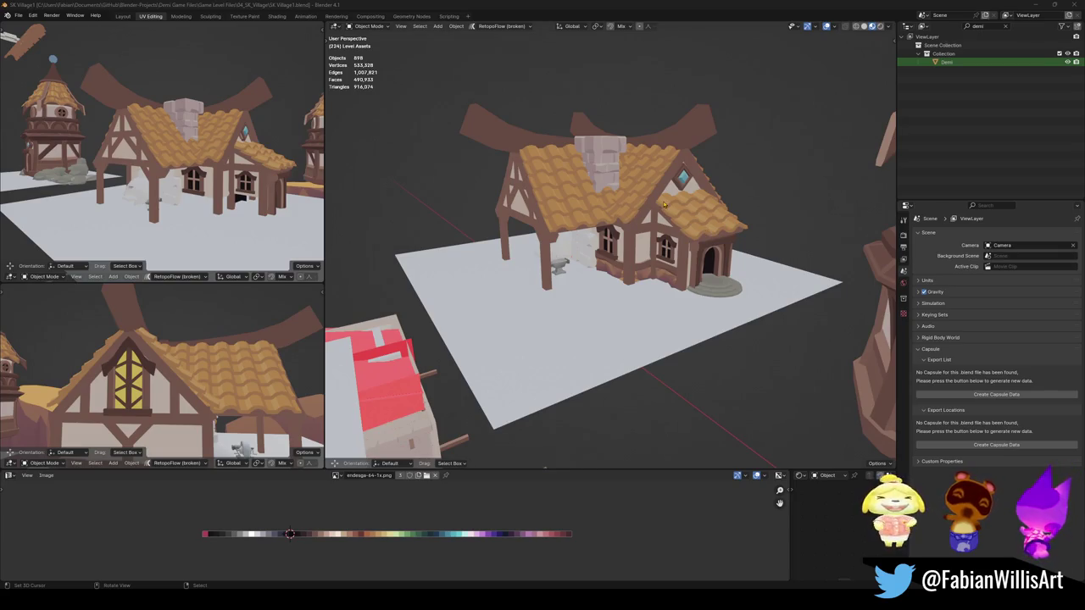
Delete the diamond window from the house
{"action": "middle_click_drag", "start_coordinate": [650, 245], "coordinate": [672, 264], "text": "ctrl"}
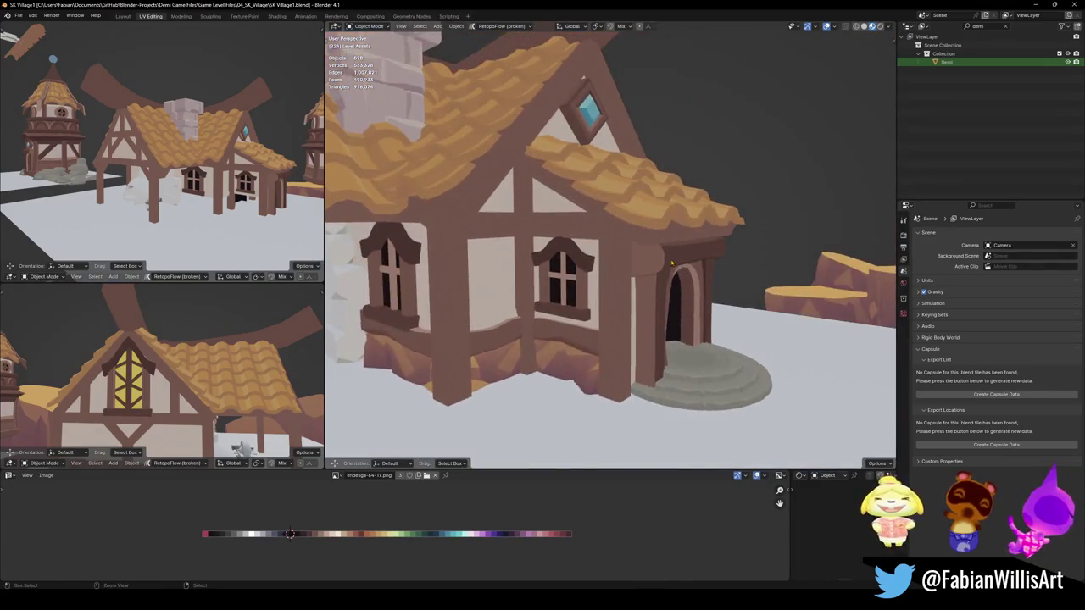
{"action": "mouse_move", "coordinate": [575, 268]}
{"action": "middle_mouse_down"}
{"action": "mouse_move", "coordinate": [601, 150]}
{"action": "mouse_move", "coordinate": [565, 214]}
{"action": "mouse_move", "coordinate": [600, 249]}
{"action": "middle_mouse_up"}
{"action": "left_click", "coordinate": [600, 149]}
{"action": "key", "text": "Delete"}
Select the porch roof, its other pieces and its arrayed roof together
{"action": "left_click", "coordinate": [599, 248]}
{"action": "left_click", "coordinate": [572, 266]}
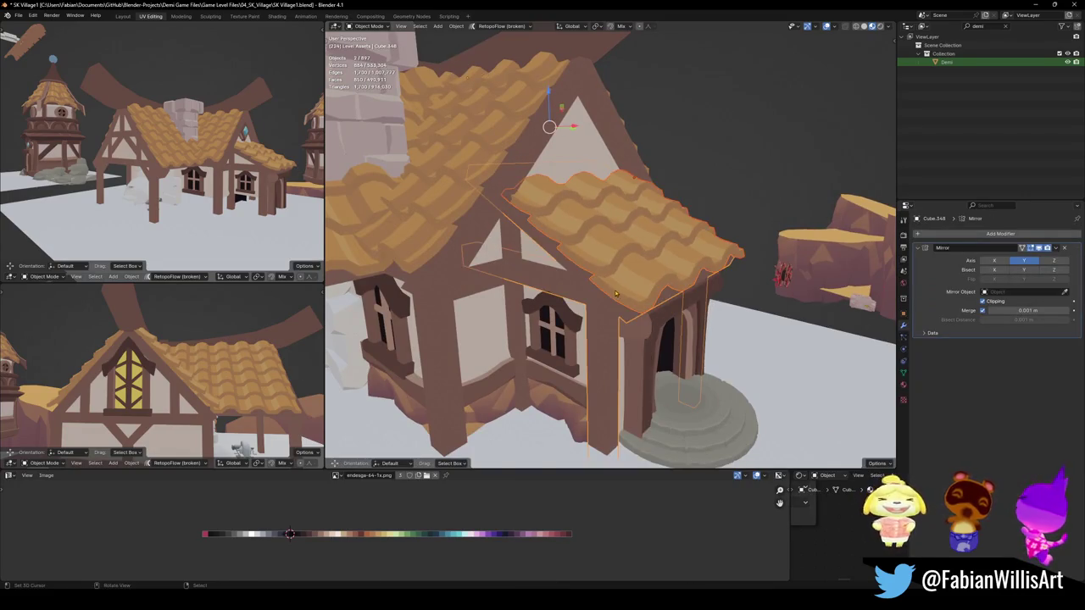
{"action": "left_click", "coordinate": [570, 401], "text": "shift"}
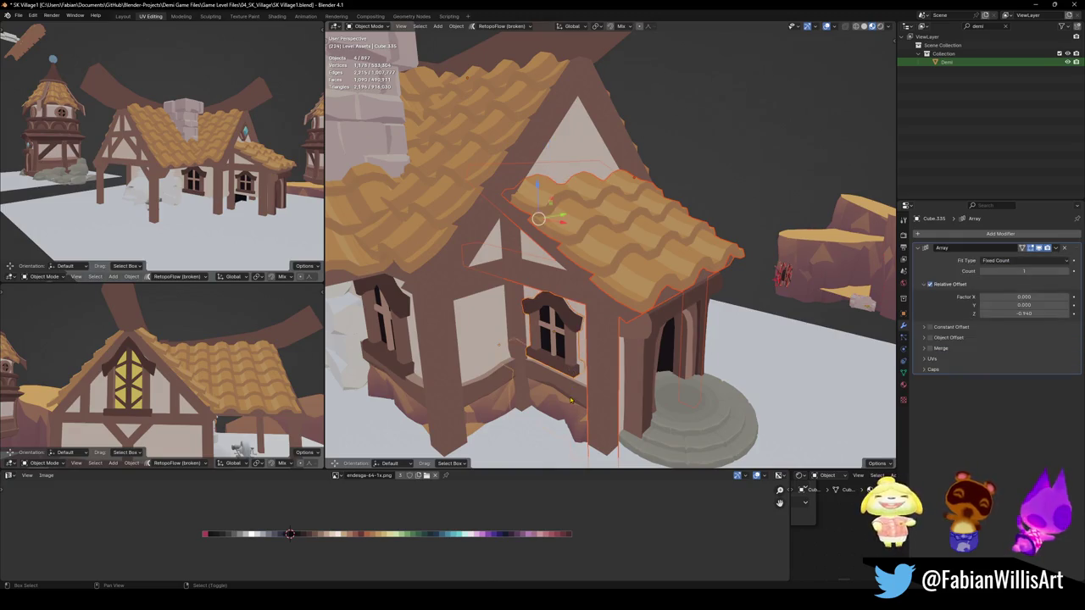
{"action": "left_click", "coordinate": [586, 352], "text": "shift"}
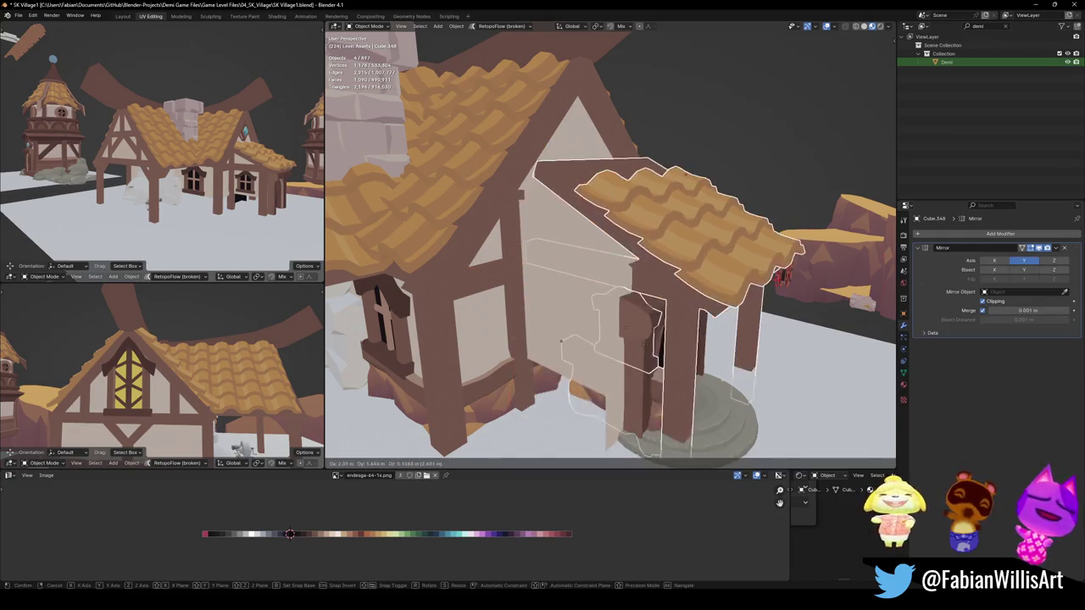
{"action": "left_click", "coordinate": [633, 353], "text": "shift"}
{"action": "middle_click_drag", "start_coordinate": [567, 266], "coordinate": [593, 314]}
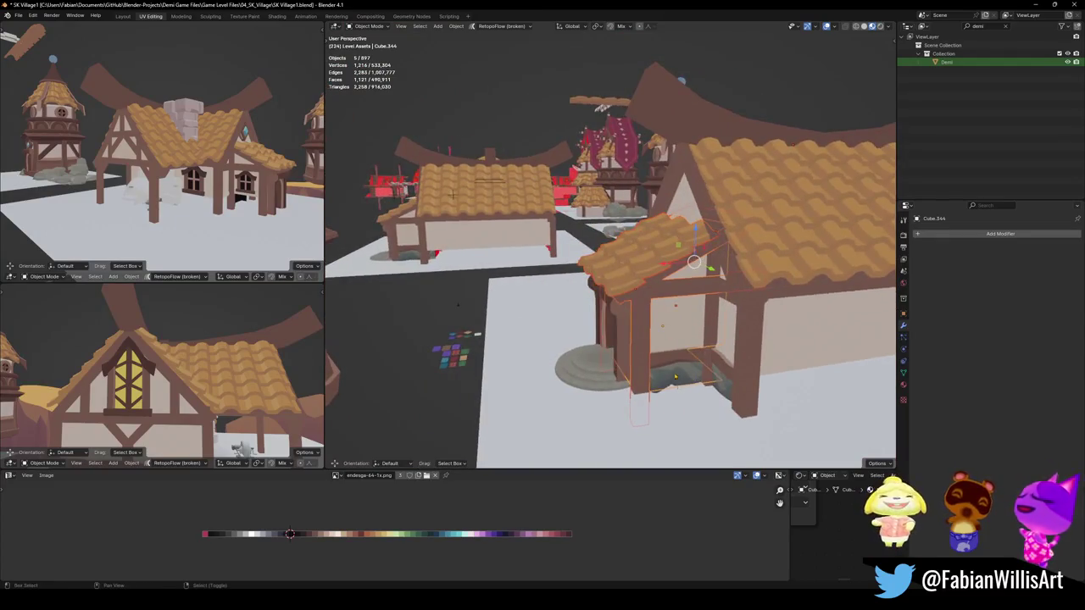
{"action": "left_click", "coordinate": [645, 280], "text": "shift"}
Rotate the selected porch pieces -90° around the Z axis
{"action": "key", "text": "g"}
{"action": "key", "text": "KP_Decimal"}
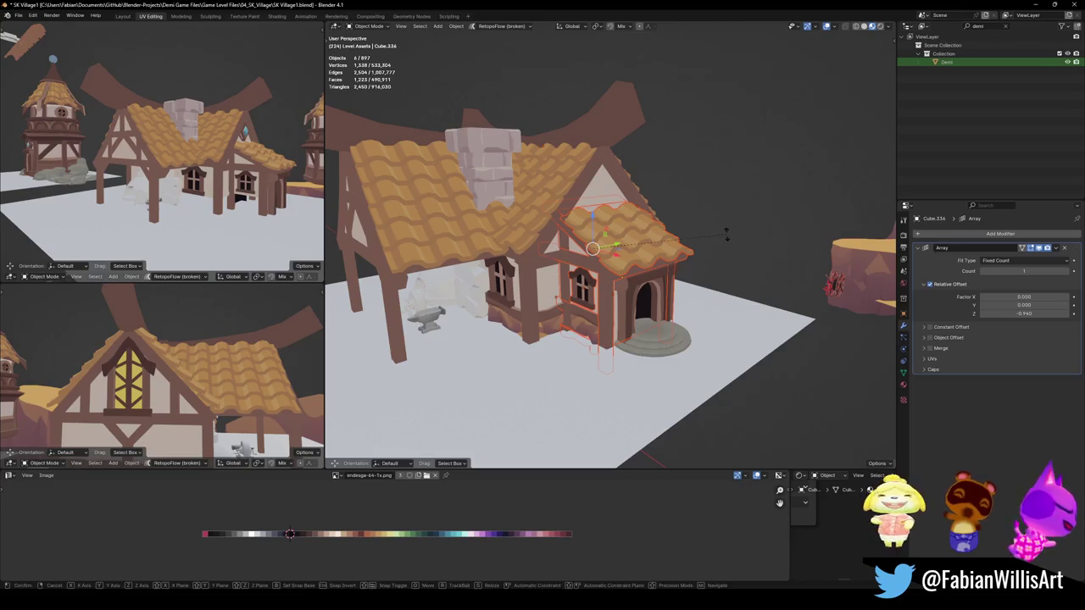
{"action": "key", "text": "z"}
{"action": "key", "text": "9"}
{"action": "key", "text": "Return"}
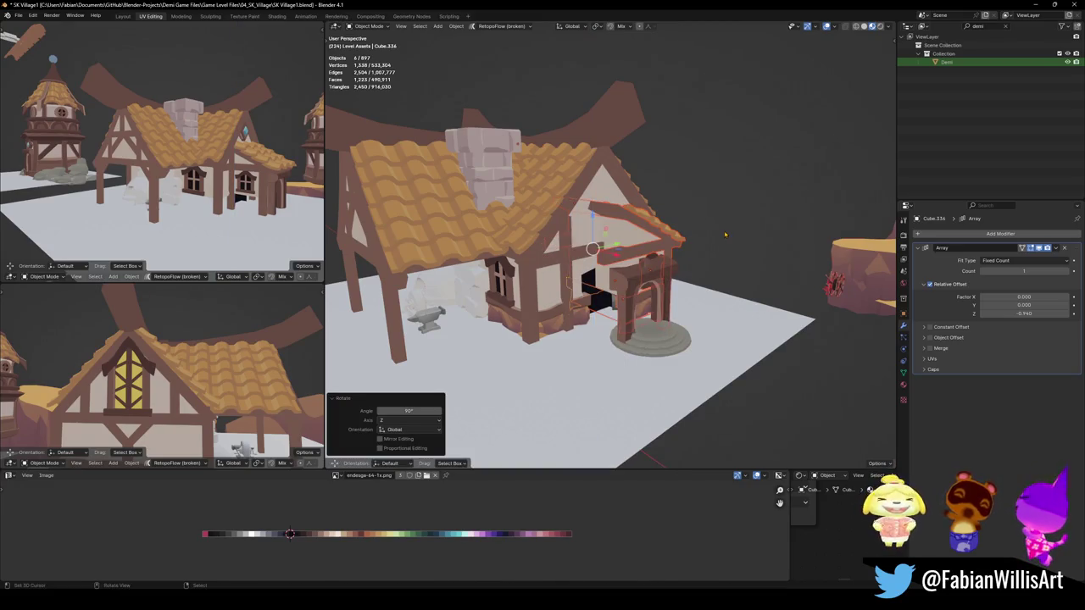
{"action": "key", "text": "ctrl+z"}
{"action": "key", "text": "r"}
{"action": "key", "text": "z"}
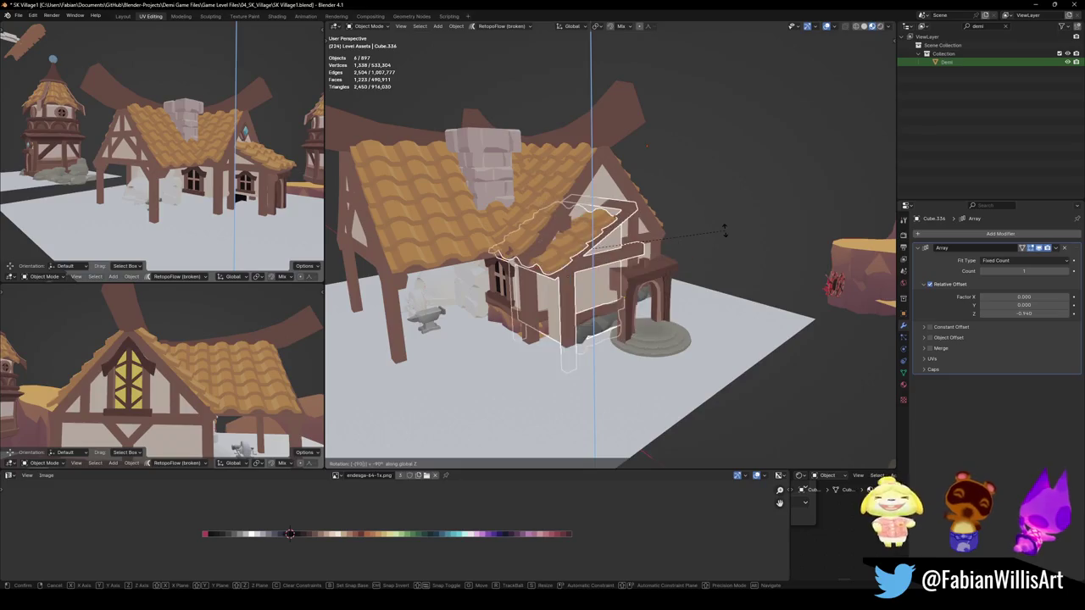
{"action": "key", "text": "Return"}
Slide the porch along Y and then X so it sits against the side wall
{"action": "scroll", "coordinate": [688, 227], "scroll_direction": "up", "scroll_amount": 3}
{"action": "key", "text": "g"}
{"action": "key", "text": "shift+z"}
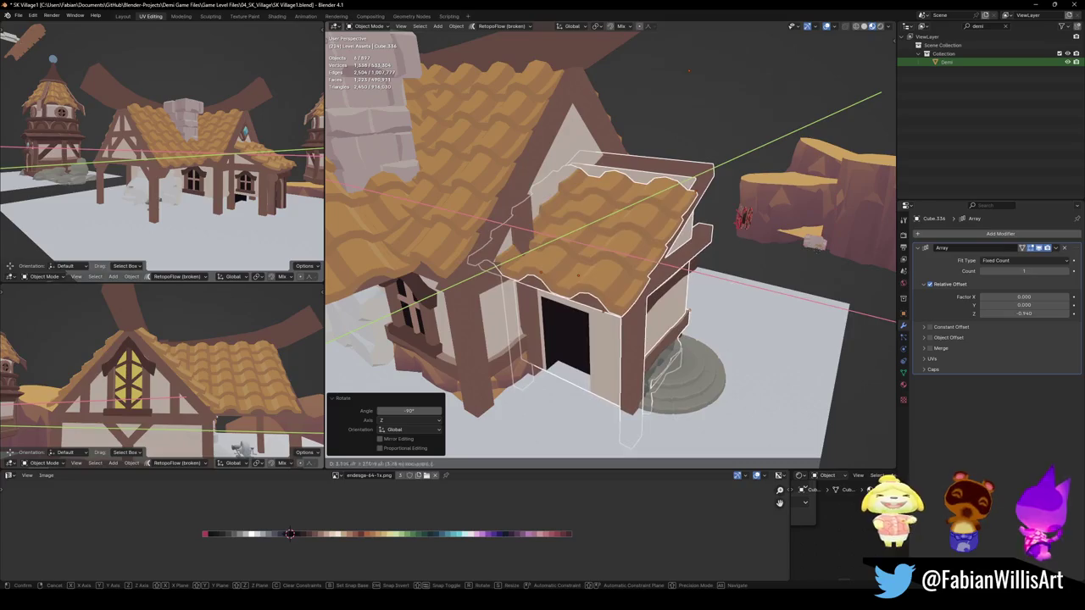
{"action": "key", "text": "Escape"}
{"action": "mouse_move", "coordinate": [593, 246]}
{"action": "middle_mouse_down"}
{"action": "mouse_move", "coordinate": [652, 237]}
{"action": "mouse_move", "coordinate": [621, 259]}
{"action": "mouse_move", "coordinate": [608, 252]}
{"action": "middle_mouse_up"}
{"action": "key", "text": "g"}
{"action": "key", "text": "y"}
{"action": "left_click", "coordinate": [628, 259]}
{"action": "key", "text": "g"}
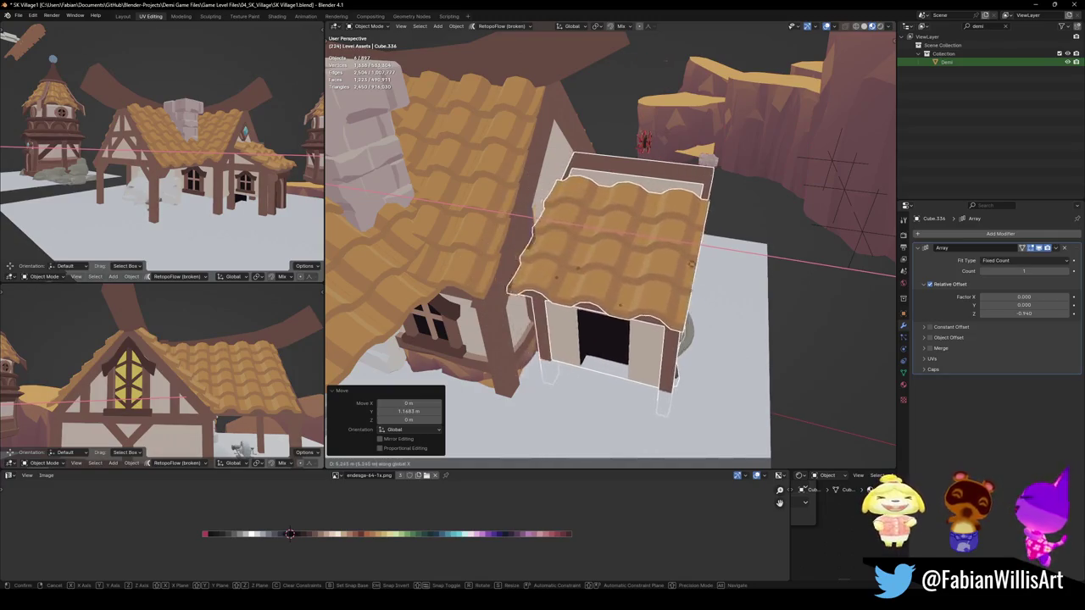
{"action": "left_click", "coordinate": [680, 263]}
{"action": "scroll", "coordinate": [680, 263], "scroll_direction": "down", "scroll_amount": 3}
{"action": "mouse_move", "coordinate": [680, 262]}
{"action": "middle_mouse_down"}
{"action": "mouse_move", "coordinate": [650, 254]}
{"action": "mouse_move", "coordinate": [651, 273]}
{"action": "mouse_move", "coordinate": [669, 258]}
{"action": "mouse_move", "coordinate": [574, 274]}
{"action": "mouse_move", "coordinate": [547, 293]}
{"action": "mouse_move", "coordinate": [764, 267]}
{"action": "mouse_move", "coordinate": [689, 269]}
{"action": "mouse_move", "coordinate": [650, 249]}
{"action": "mouse_move", "coordinate": [608, 288]}
{"action": "mouse_move", "coordinate": [669, 271]}
{"action": "mouse_move", "coordinate": [701, 276]}
{"action": "mouse_move", "coordinate": [704, 256]}
{"action": "middle_mouse_up"}
{"action": "scroll", "coordinate": [650, 256], "scroll_direction": "up", "scroll_amount": 5}
{"action": "scroll", "coordinate": [680, 249], "scroll_direction": "up", "scroll_amount": 3}
{"action": "scroll", "coordinate": [709, 260], "scroll_direction": "up", "scroll_amount": 2}
{"action": "scroll", "coordinate": [695, 266], "scroll_direction": "up", "scroll_amount": 3}
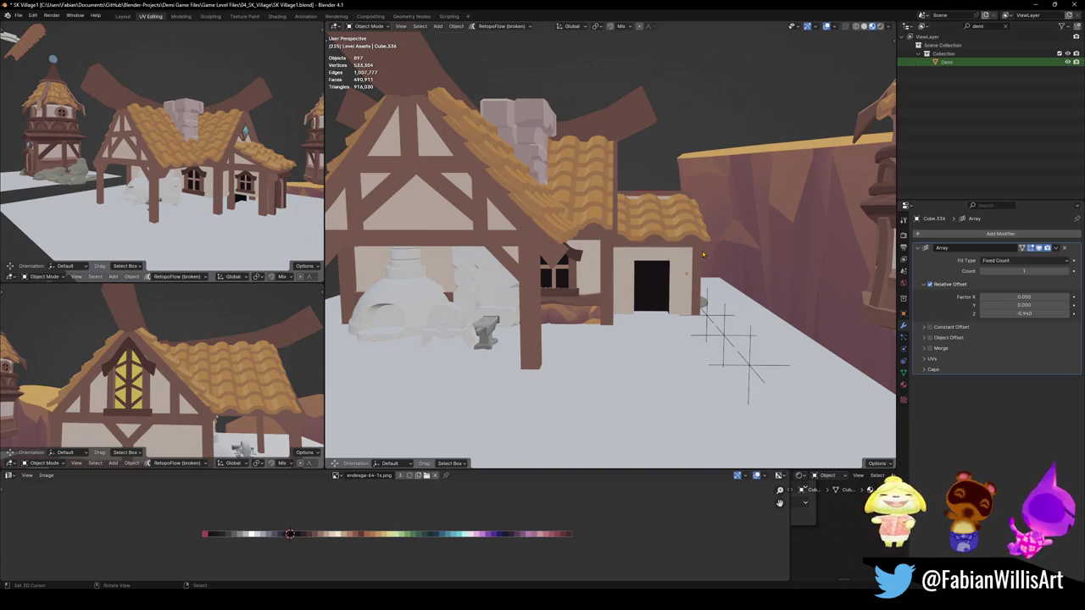
{"action": "mouse_move", "coordinate": [616, 228]}
{"action": "middle_mouse_down"}
{"action": "mouse_move", "coordinate": [596, 254]}
{"action": "mouse_move", "coordinate": [607, 236]}
{"action": "mouse_move", "coordinate": [668, 292]}
{"action": "mouse_move", "coordinate": [792, 290]}
{"action": "mouse_move", "coordinate": [585, 293]}
{"action": "mouse_move", "coordinate": [687, 293]}
{"action": "mouse_move", "coordinate": [671, 311]}
{"action": "mouse_move", "coordinate": [677, 302]}
{"action": "mouse_move", "coordinate": [640, 310]}
{"action": "middle_mouse_up"}
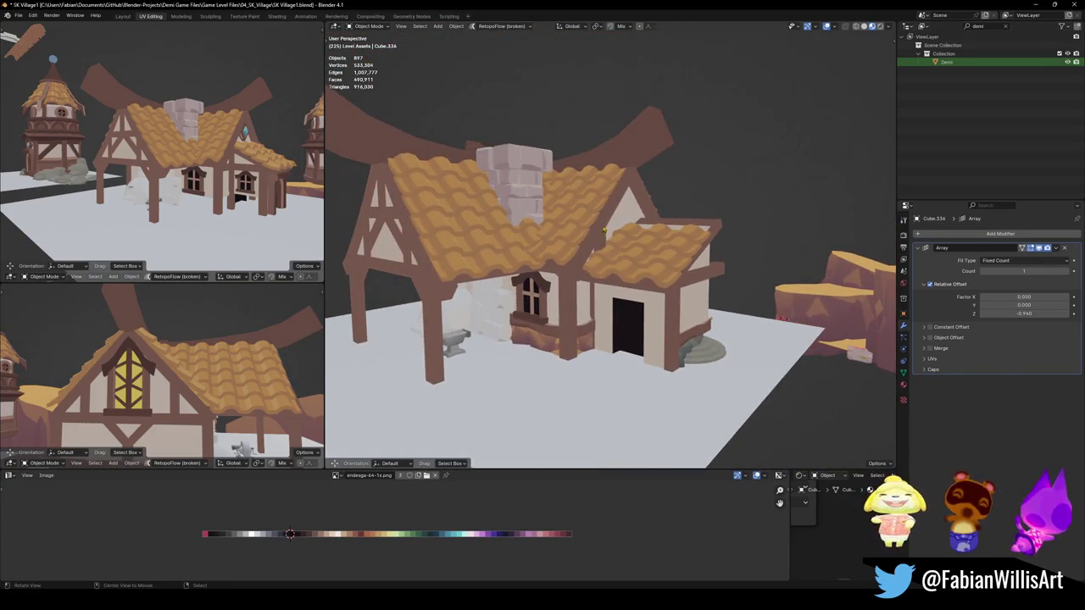
Select the mirrored timber beam Cube.348 beside the small porch roof
{"action": "middle_click_drag", "start_coordinate": [635, 254], "coordinate": [702, 314]}
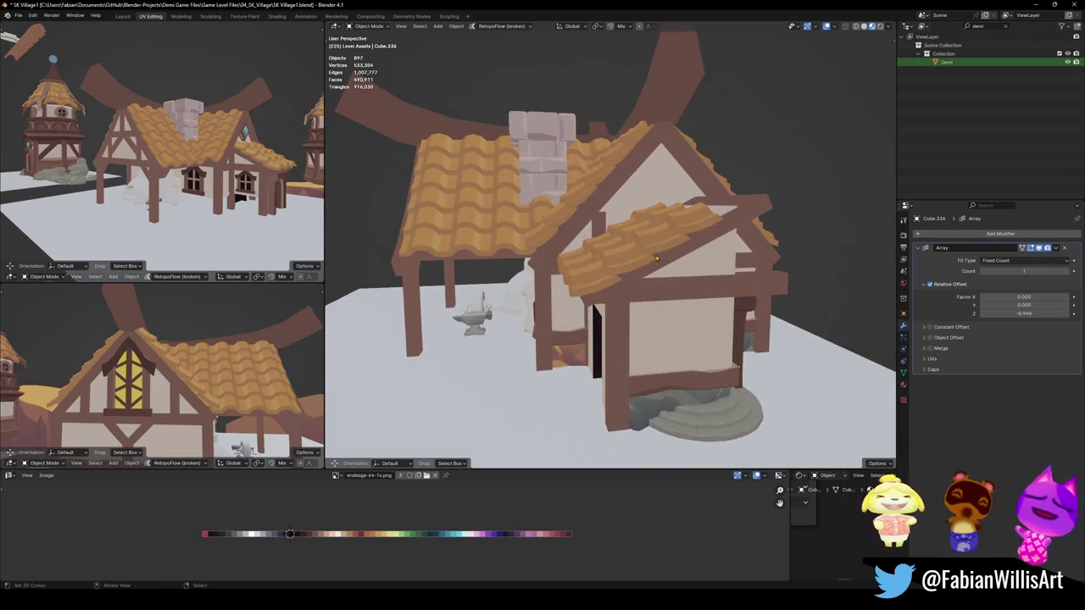
{"action": "left_click", "coordinate": [656, 260]}
{"action": "middle_click_drag", "start_coordinate": [655, 259], "coordinate": [614, 285]}
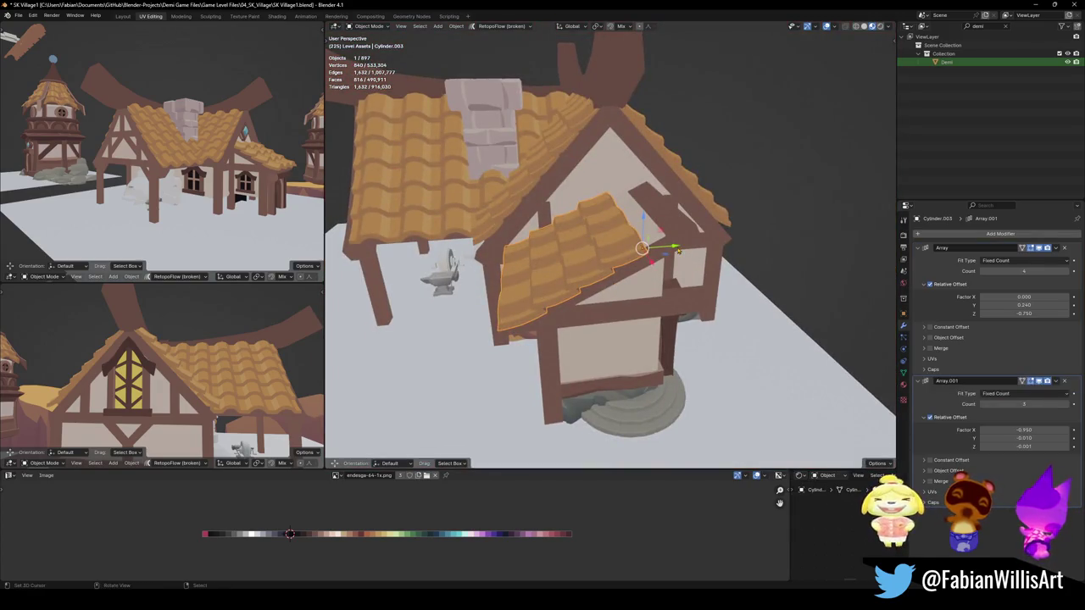
{"action": "left_click", "coordinate": [678, 251]}
{"action": "mouse_move", "coordinate": [679, 251]}
{"action": "middle_mouse_down"}
{"action": "mouse_move", "coordinate": [661, 274]}
{"action": "mouse_move", "coordinate": [718, 217]}
{"action": "mouse_move", "coordinate": [703, 223]}
{"action": "middle_mouse_up"}
Enter Edit Mode on the beam and set the transform orientation to Normal
{"action": "key", "text": "Tab"}
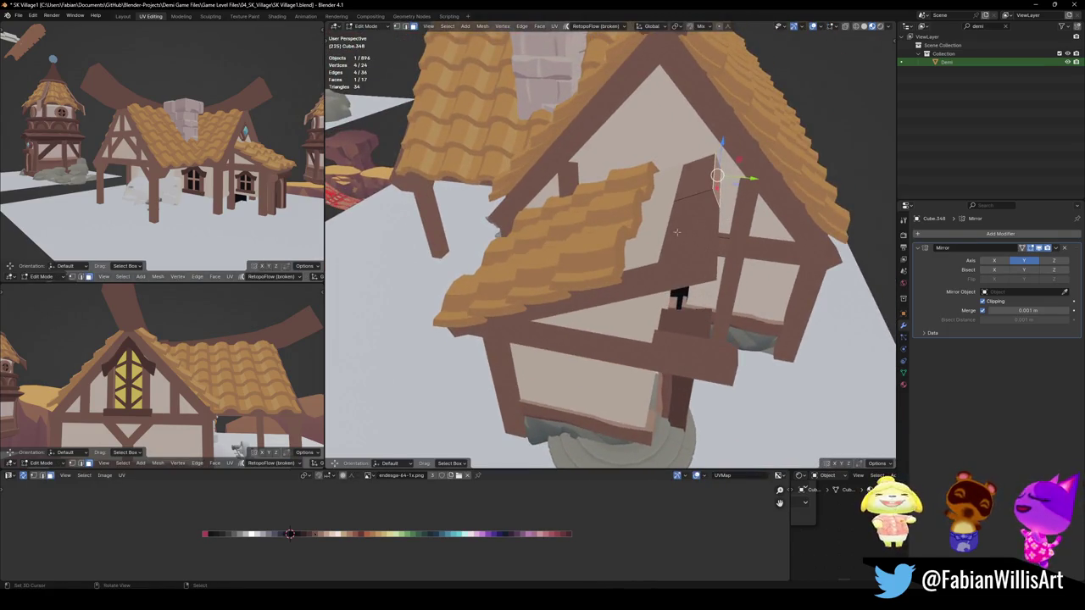
{"action": "key", "text": "comma"}
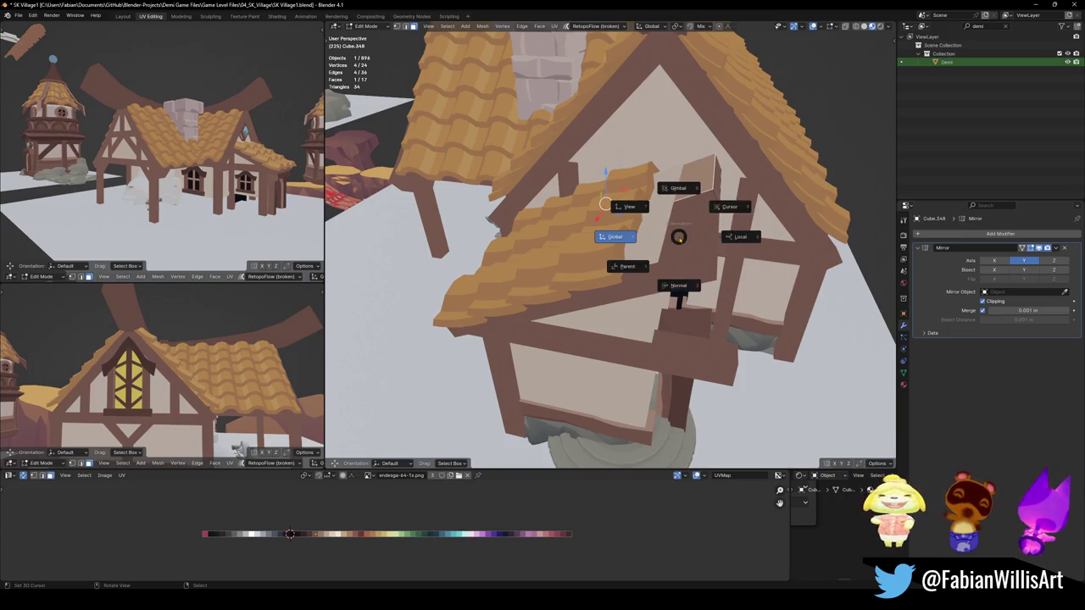
{"action": "left_click", "coordinate": [677, 295]}
{"action": "key", "text": "g"}
{"action": "key", "text": "z"}
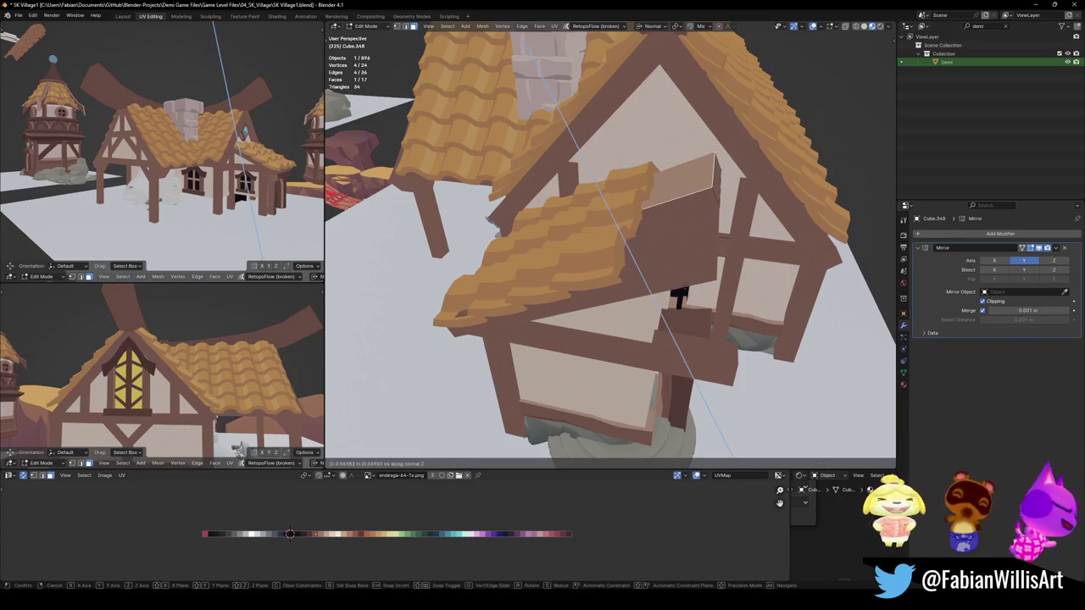
{"action": "key", "text": "Escape"}
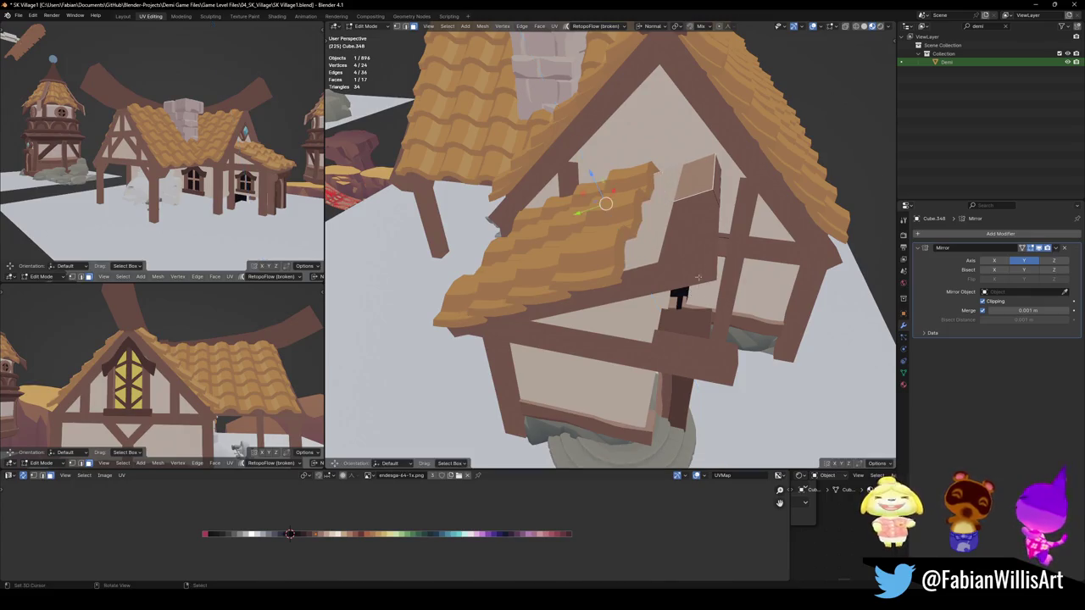
Move the beam face along its normal Z to the roof edge, then view in wireframe
{"action": "mouse_move", "coordinate": [742, 223]}
{"action": "middle_mouse_down"}
{"action": "mouse_move", "coordinate": [721, 237]}
{"action": "mouse_move", "coordinate": [732, 226]}
{"action": "middle_mouse_up"}
{"action": "key", "text": "g"}
{"action": "key", "text": "z"}
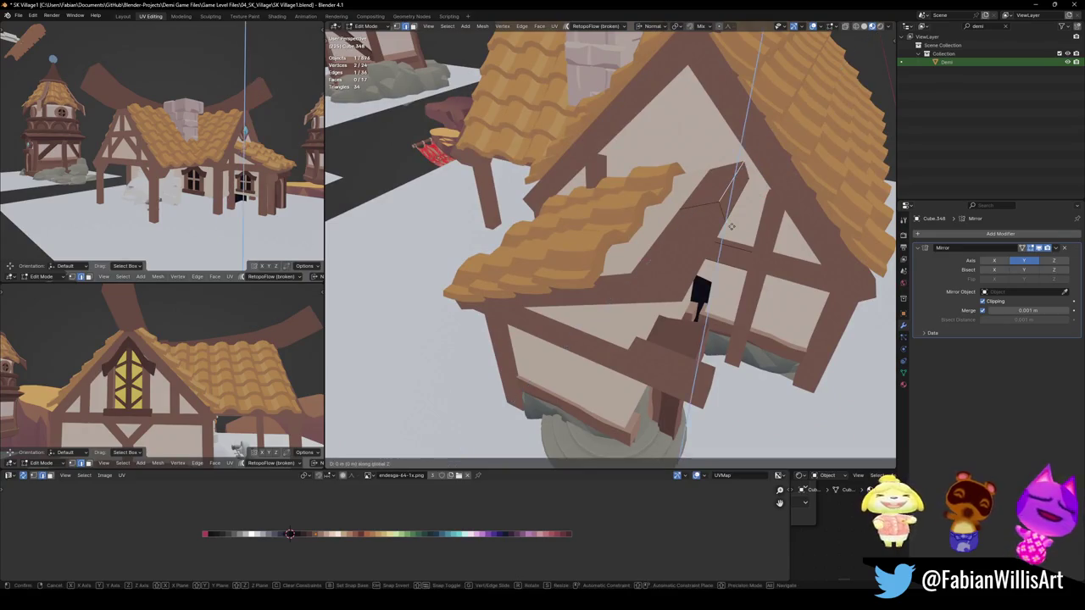
{"action": "left_click", "coordinate": [731, 234]}
{"action": "middle_click_drag", "start_coordinate": [730, 234], "coordinate": [645, 174]}
{"action": "key", "text": "g"}
{"action": "key", "text": "z"}
{"action": "key", "text": "z"}
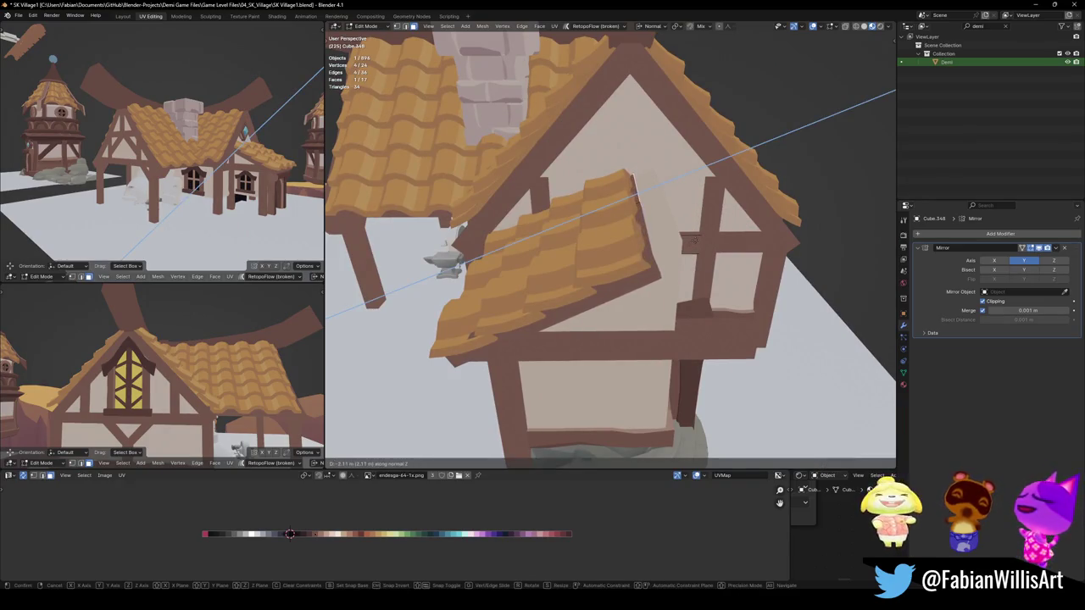
{"action": "left_click", "coordinate": [693, 241]}
{"action": "mouse_move", "coordinate": [693, 242]}
{"action": "middle_mouse_down"}
{"action": "mouse_move", "coordinate": [739, 239]}
{"action": "mouse_move", "coordinate": [663, 246]}
{"action": "middle_mouse_up"}
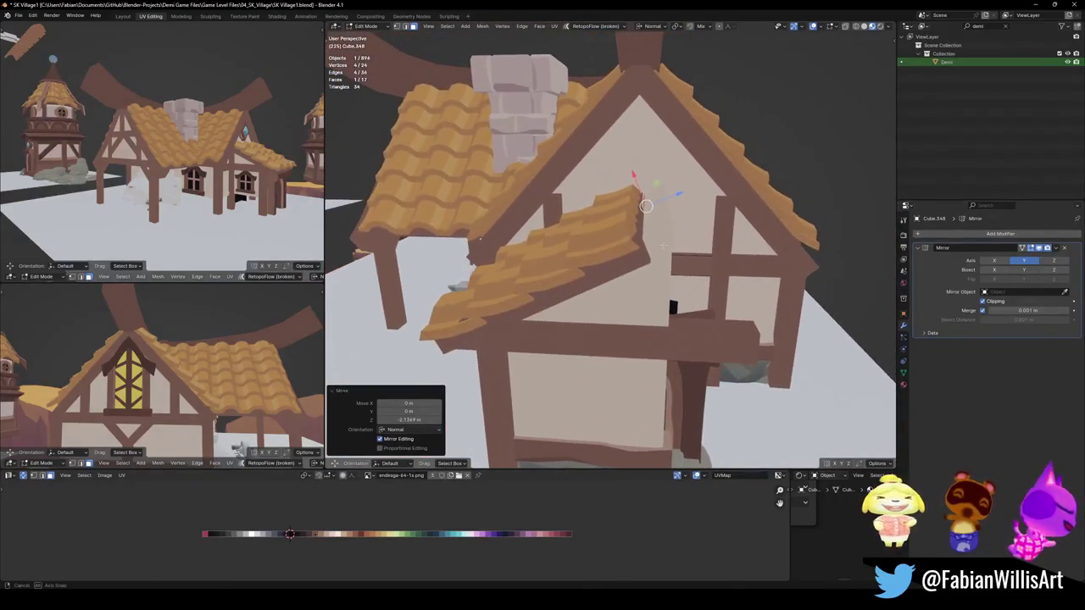
{"action": "left_click", "coordinate": [652, 195]}
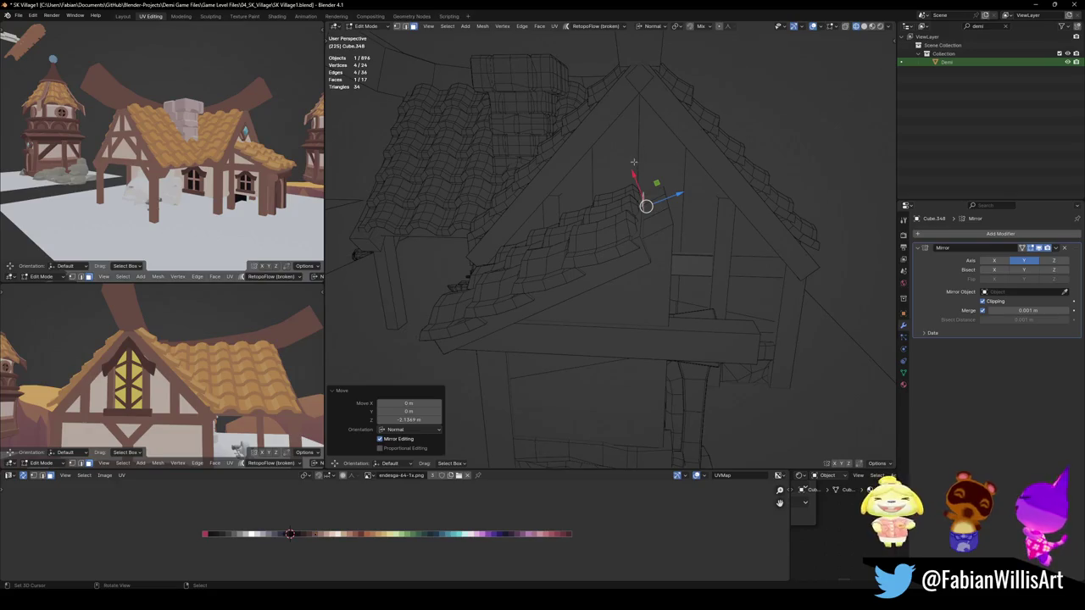
Move the selected beam vertices along the normal Y axis
{"action": "key", "text": "g"}
{"action": "key", "text": "y"}
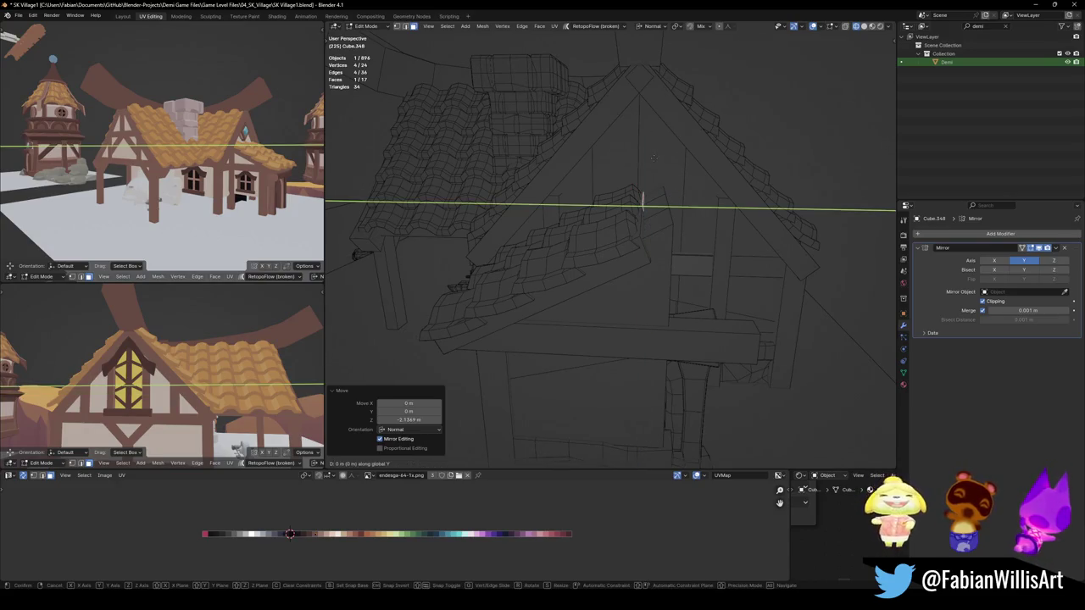
{"action": "left_click", "coordinate": [637, 158]}
{"action": "mouse_move", "coordinate": [642, 203]}
{"action": "middle_mouse_down"}
{"action": "mouse_move", "coordinate": [630, 198]}
{"action": "mouse_move", "coordinate": [646, 192]}
{"action": "mouse_move", "coordinate": [664, 255]}
{"action": "middle_mouse_up"}
Select the porch wall's face strip and move it inward along its normal
{"action": "key", "text": "alt+a"}
{"action": "key", "text": "alt+q"}
{"action": "left_click", "coordinate": [658, 297]}
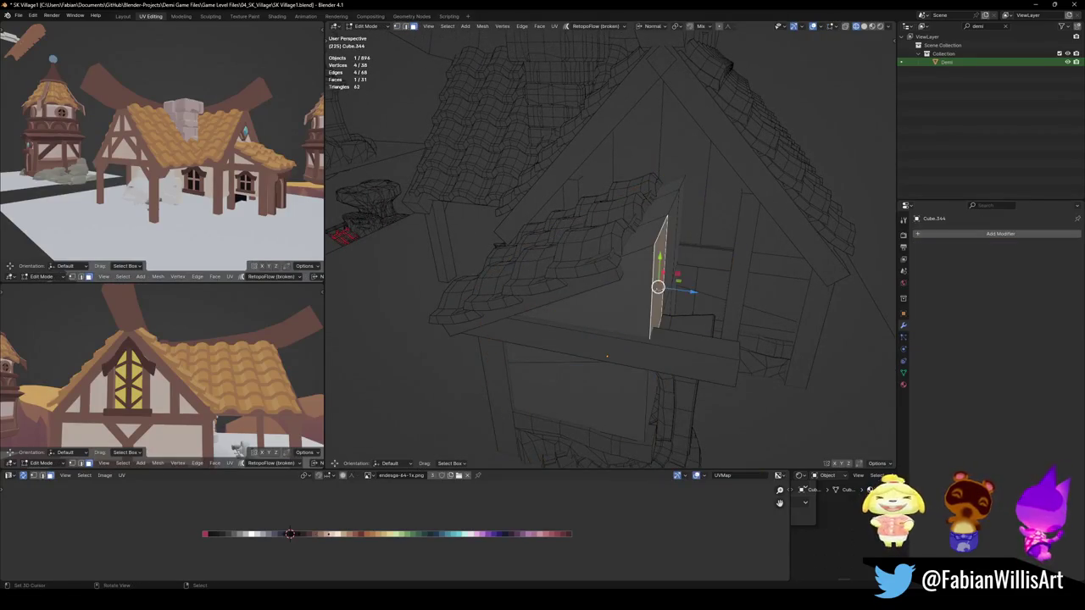
{"action": "middle_click_drag", "start_coordinate": [658, 293], "coordinate": [627, 283]}
{"action": "left_click", "coordinate": [590, 398], "text": "ctrl"}
{"action": "left_click", "coordinate": [738, 356], "text": "ctrl"}
{"action": "left_click", "coordinate": [726, 299], "text": "ctrl"}
{"action": "middle_click_drag", "start_coordinate": [727, 299], "coordinate": [724, 304]}
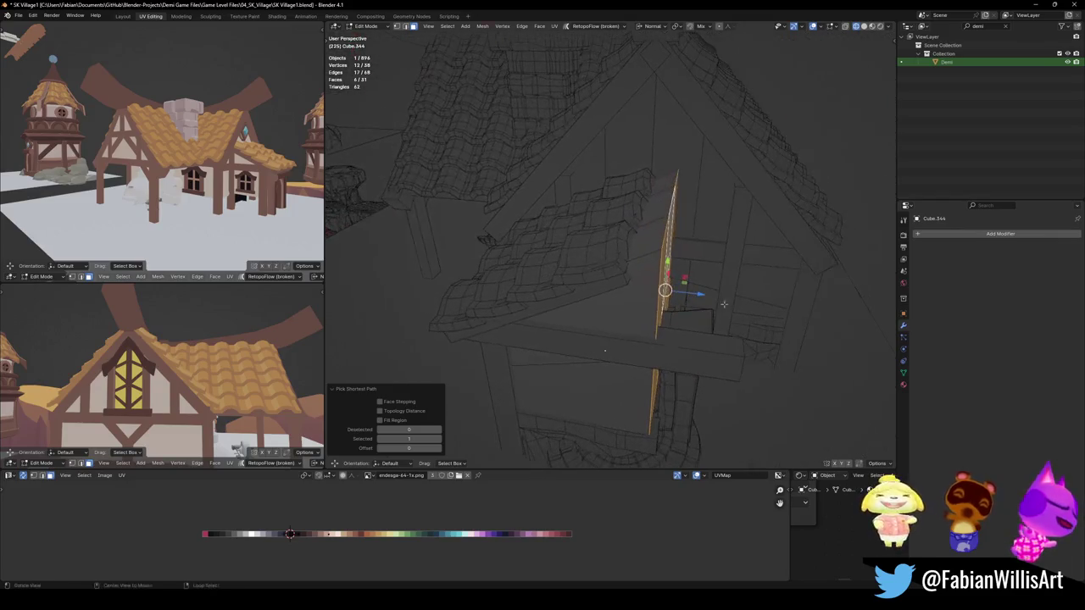
{"action": "key", "text": "z"}
{"action": "left_click", "coordinate": [658, 161]}
{"action": "mouse_move", "coordinate": [658, 161]}
{"action": "middle_mouse_down"}
{"action": "mouse_move", "coordinate": [694, 195]}
{"action": "mouse_move", "coordinate": [631, 213]}
{"action": "mouse_move", "coordinate": [662, 202]}
{"action": "mouse_move", "coordinate": [674, 256]}
{"action": "middle_mouse_up"}
Move four porch wall vertices along the normal and then vertically under the roof
{"action": "key", "text": "alt+a"}
{"action": "left_click", "coordinate": [662, 222], "text": "alt"}
{"action": "key", "text": "alt+z"}
{"action": "key", "text": "alt+z"}
{"action": "key", "text": "g"}
{"action": "key", "text": "z"}
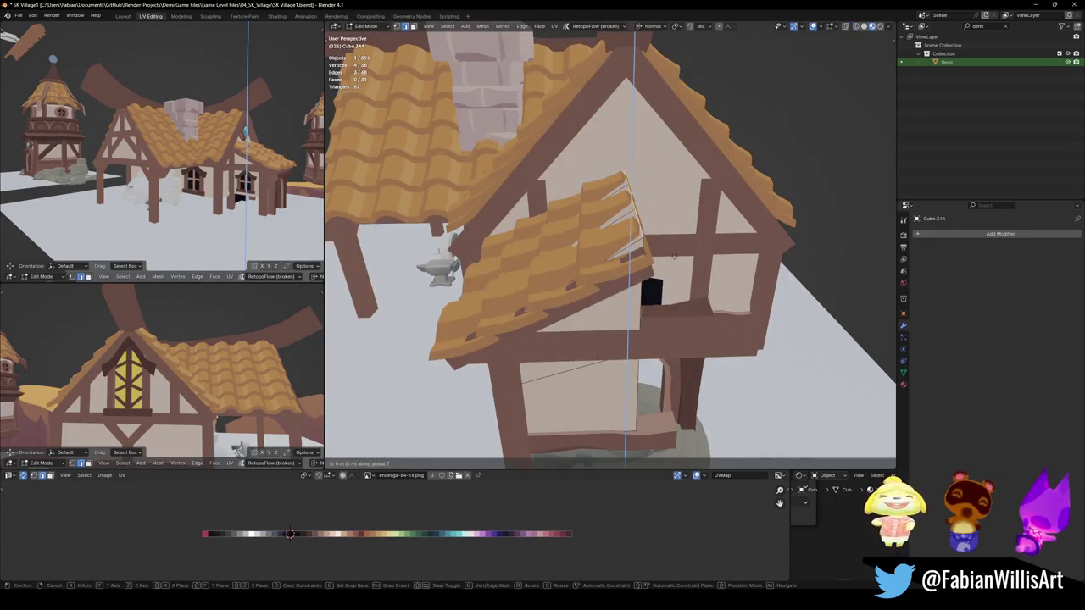
{"action": "left_click", "coordinate": [675, 264]}
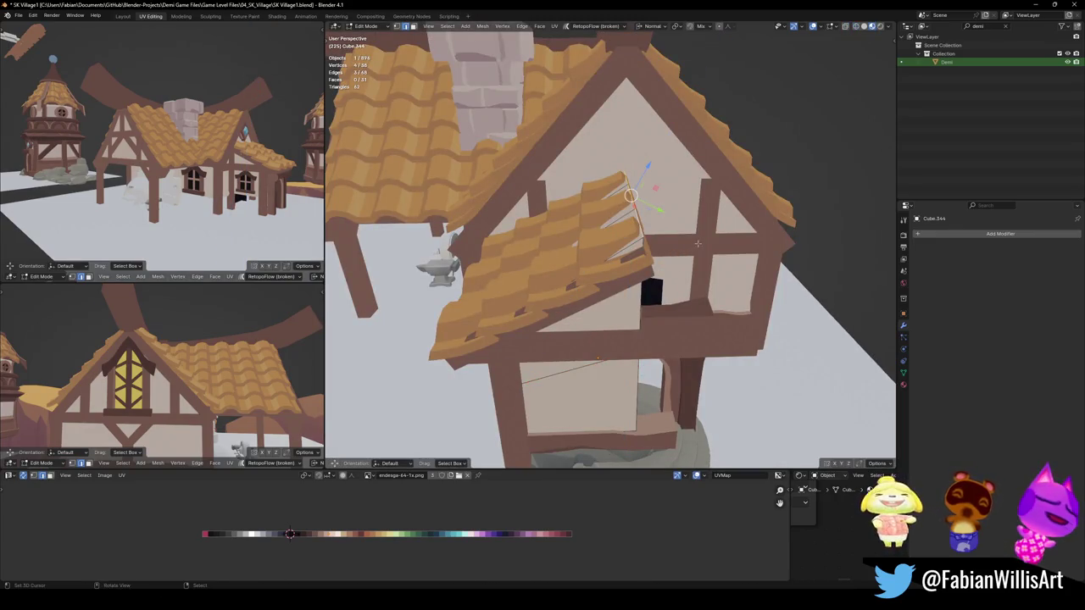
{"action": "key", "text": "g"}
{"action": "key", "text": "z"}
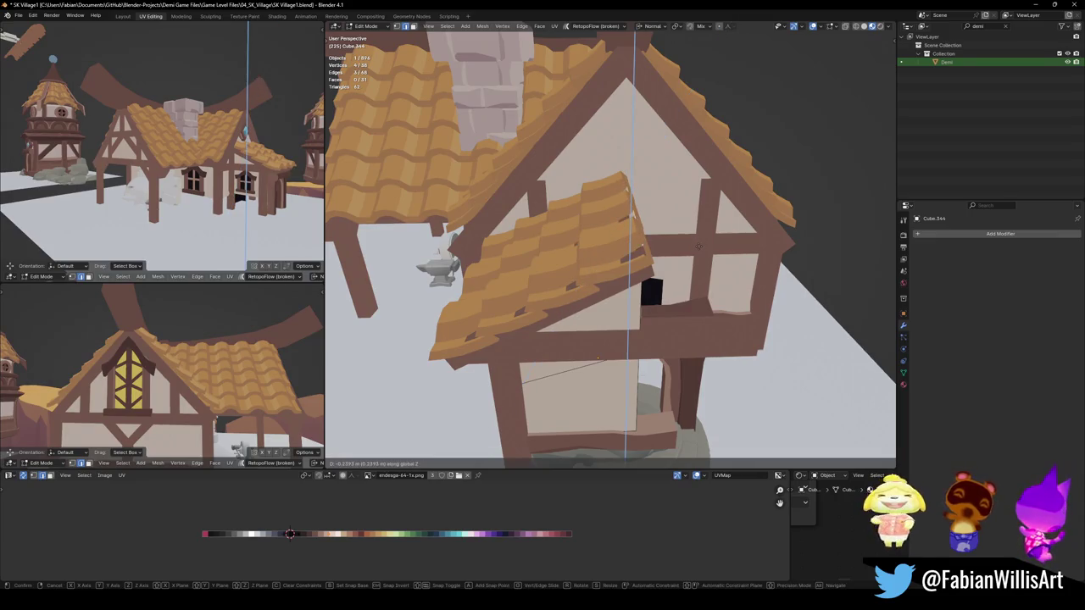
{"action": "left_click", "coordinate": [598, 359]}
{"action": "mouse_move", "coordinate": [598, 358]}
{"action": "middle_mouse_down"}
{"action": "mouse_move", "coordinate": [661, 283]}
{"action": "mouse_move", "coordinate": [703, 288]}
{"action": "middle_mouse_up"}
Lower the timber beam's vertices vertically beneath the porch roof
{"action": "key", "text": "alt+q"}
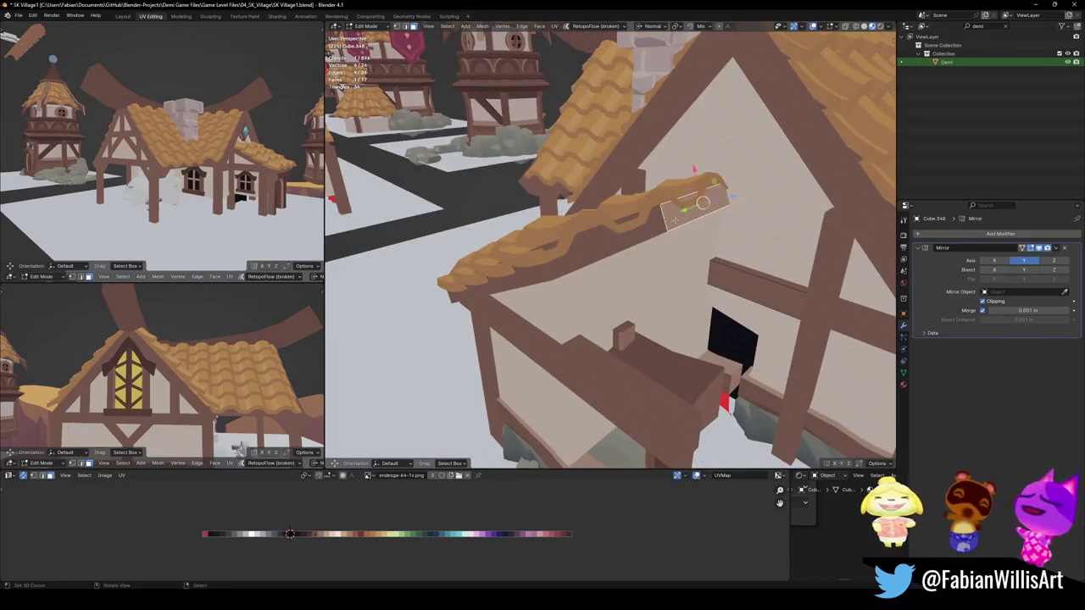
{"action": "middle_click_drag", "start_coordinate": [675, 221], "coordinate": [710, 216]}
{"action": "key", "text": "g"}
{"action": "key", "text": "z"}
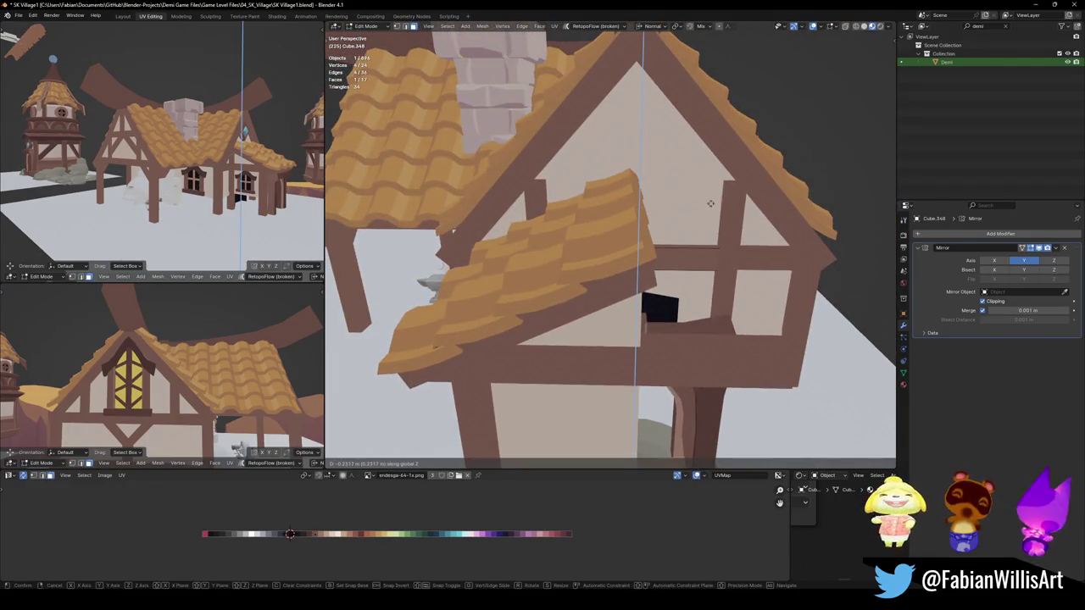
{"action": "left_click", "coordinate": [711, 242]}
{"action": "key", "text": "Tab"}
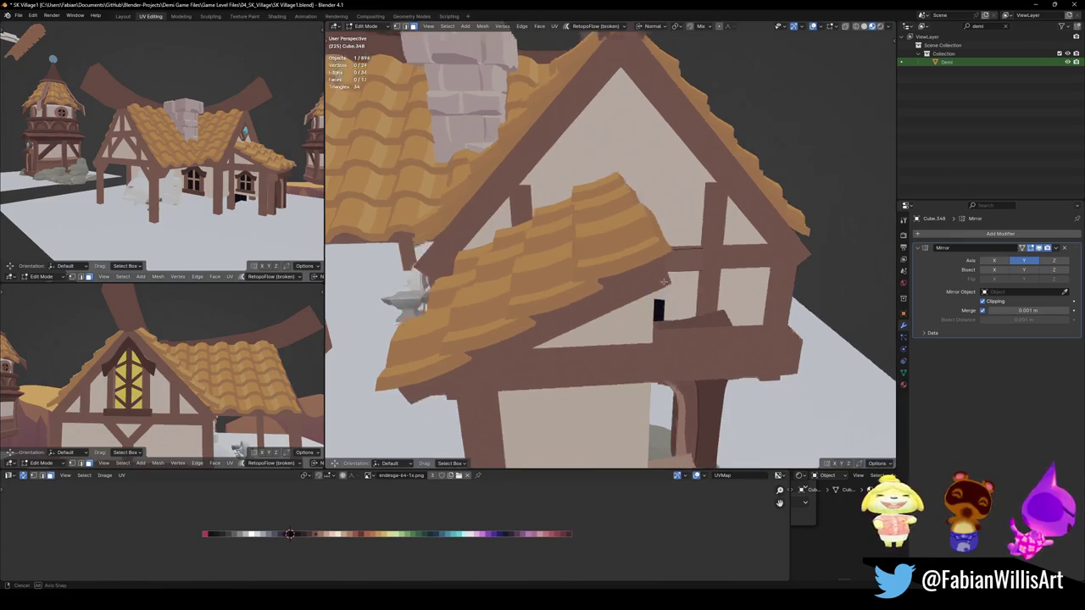
{"action": "scroll", "coordinate": [691, 280], "scroll_direction": "down", "scroll_amount": 3}
{"action": "mouse_move", "coordinate": [691, 280]}
{"action": "middle_mouse_down"}
{"action": "mouse_move", "coordinate": [672, 317]}
{"action": "mouse_move", "coordinate": [629, 346]}
{"action": "middle_mouse_up"}
{"action": "key", "text": "Tab"}
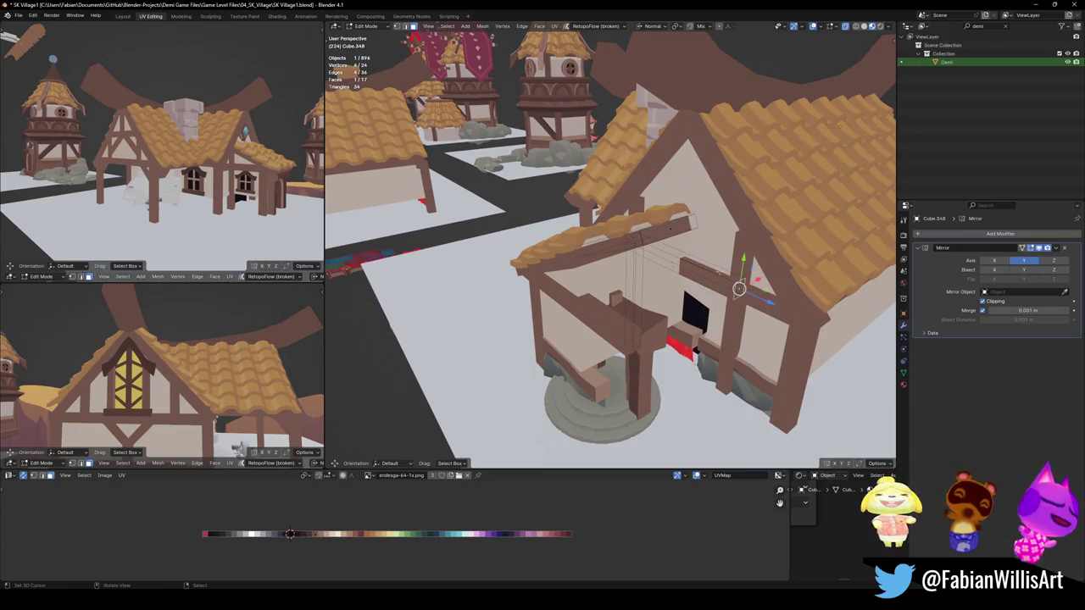
Separate the connected roof piece into its own object
{"action": "key", "text": "l"}
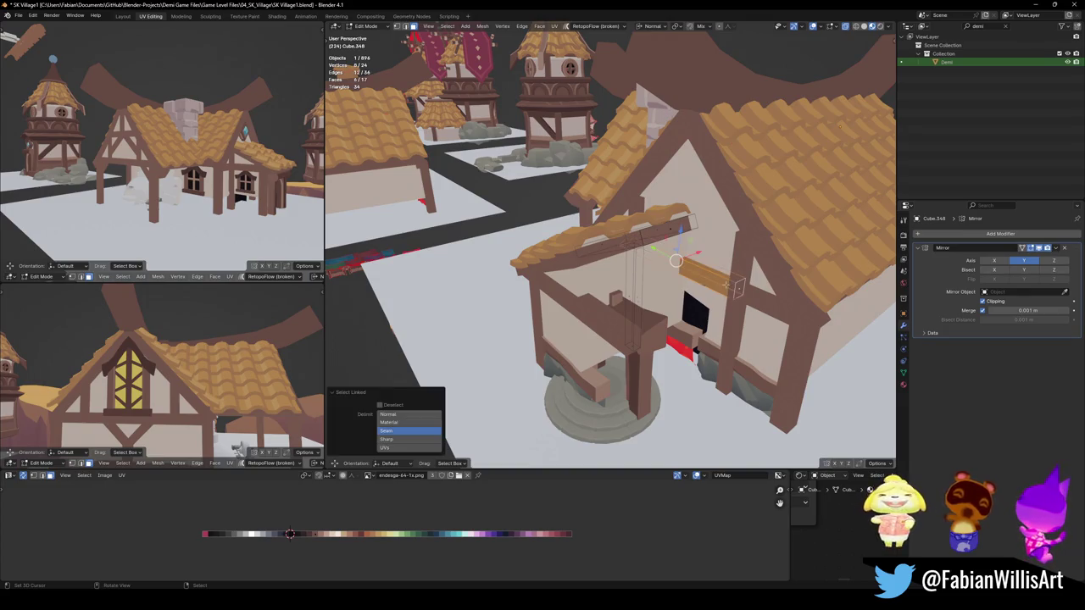
{"action": "middle_click_drag", "start_coordinate": [725, 285], "coordinate": [675, 287]}
{"action": "right_click", "coordinate": [675, 288]}
{"action": "left_click", "coordinate": [653, 339]}
{"action": "mouse_move", "coordinate": [653, 339]}
{"action": "middle_mouse_down"}
{"action": "mouse_move", "coordinate": [576, 319]}
{"action": "mouse_move", "coordinate": [691, 276]}
{"action": "middle_mouse_up"}
{"action": "key", "text": "Tab"}
Move the Cube.348 wall piece vertically along Z into place
{"action": "left_click", "coordinate": [635, 310]}
{"action": "scroll", "coordinate": [636, 311], "scroll_direction": "down", "scroll_amount": 2}
{"action": "scroll", "coordinate": [635, 311], "scroll_direction": "up", "scroll_amount": 2}
{"action": "scroll", "coordinate": [615, 313], "scroll_direction": "up", "scroll_amount": 2}
{"action": "left_click", "coordinate": [691, 276]}
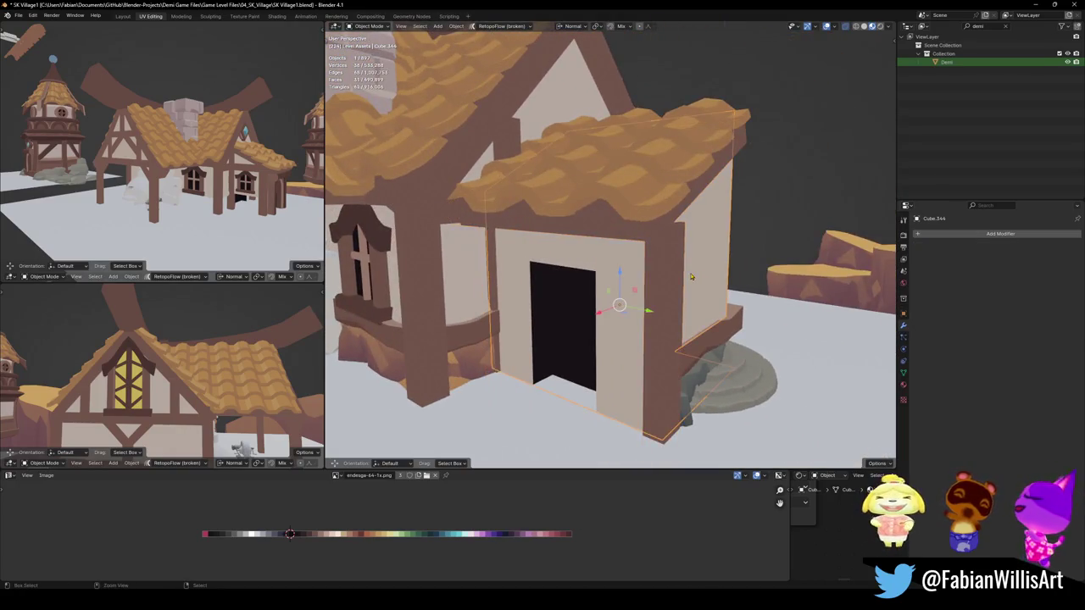
{"action": "left_click", "coordinate": [686, 274]}
{"action": "key", "text": "Tab"}
{"action": "middle_click_drag", "start_coordinate": [677, 273], "coordinate": [748, 238]}
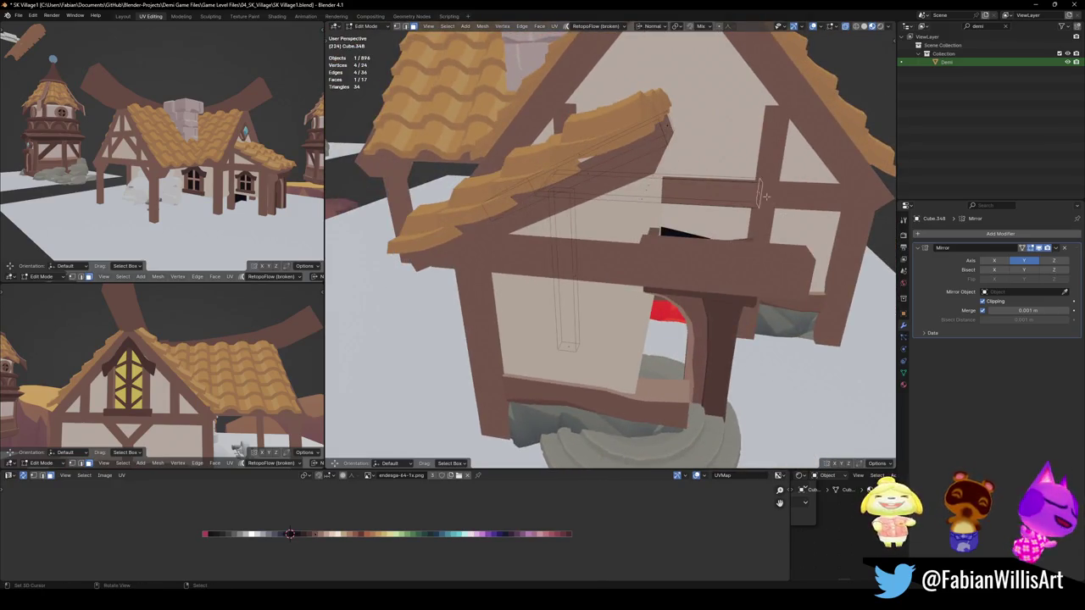
{"action": "key", "text": "g"}
{"action": "key", "text": "z"}
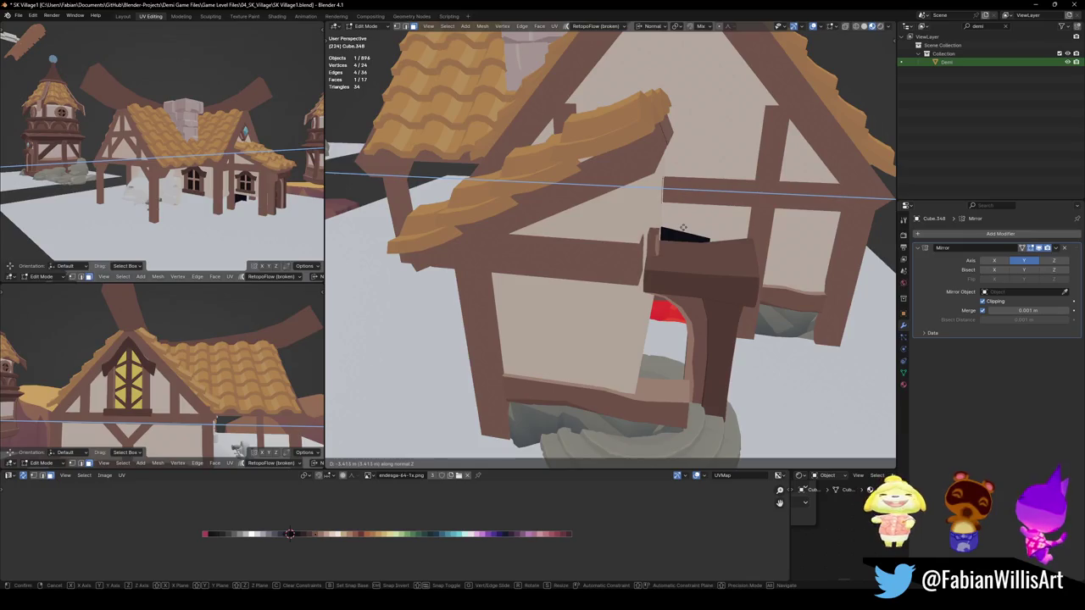
{"action": "left_click", "coordinate": [683, 227]}
Slide the door frame to the left
{"action": "mouse_move", "coordinate": [683, 228]}
{"action": "middle_mouse_down"}
{"action": "mouse_move", "coordinate": [646, 366]}
{"action": "mouse_move", "coordinate": [606, 361]}
{"action": "mouse_move", "coordinate": [630, 348]}
{"action": "mouse_move", "coordinate": [642, 361]}
{"action": "middle_mouse_up"}
{"action": "key", "text": "Tab"}
{"action": "left_click", "coordinate": [670, 274]}
{"action": "key", "text": "g"}
{"action": "left_click", "coordinate": [584, 331]}
Select the front faces of the extension wall Cube.344 in Edit Mode
{"action": "left_click", "coordinate": [630, 348]}
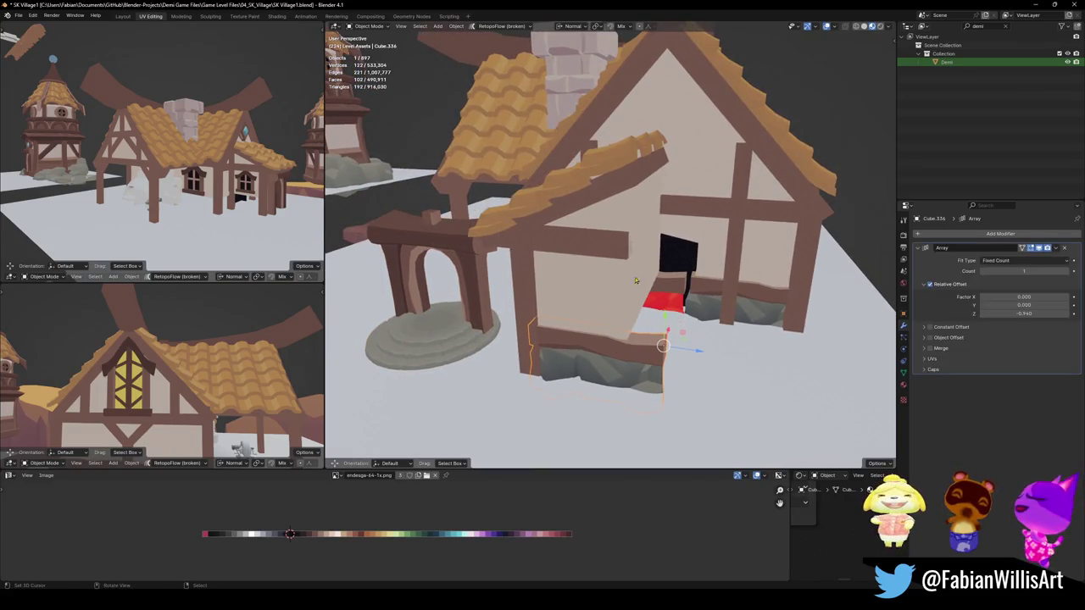
{"action": "left_click", "coordinate": [645, 240]}
{"action": "key", "text": "Tab"}
{"action": "middle_click_drag", "start_coordinate": [644, 241], "coordinate": [600, 290]}
{"action": "left_click", "coordinate": [601, 290]}
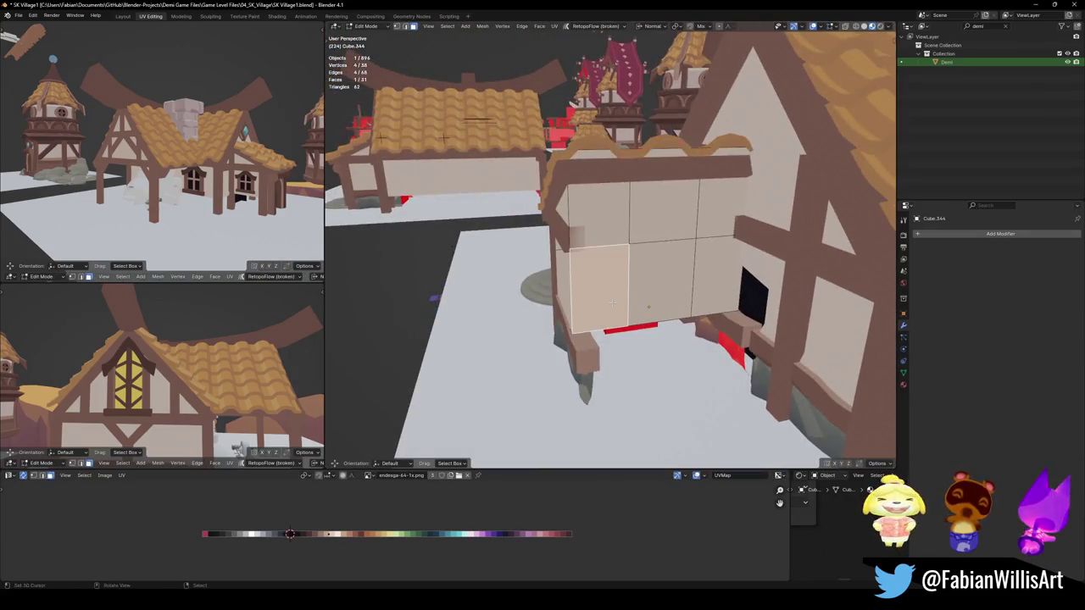
{"action": "left_click", "coordinate": [703, 289], "text": "ctrl"}
Delete the selected faces so only one half of the extension wall remains
{"action": "key", "text": "x"}
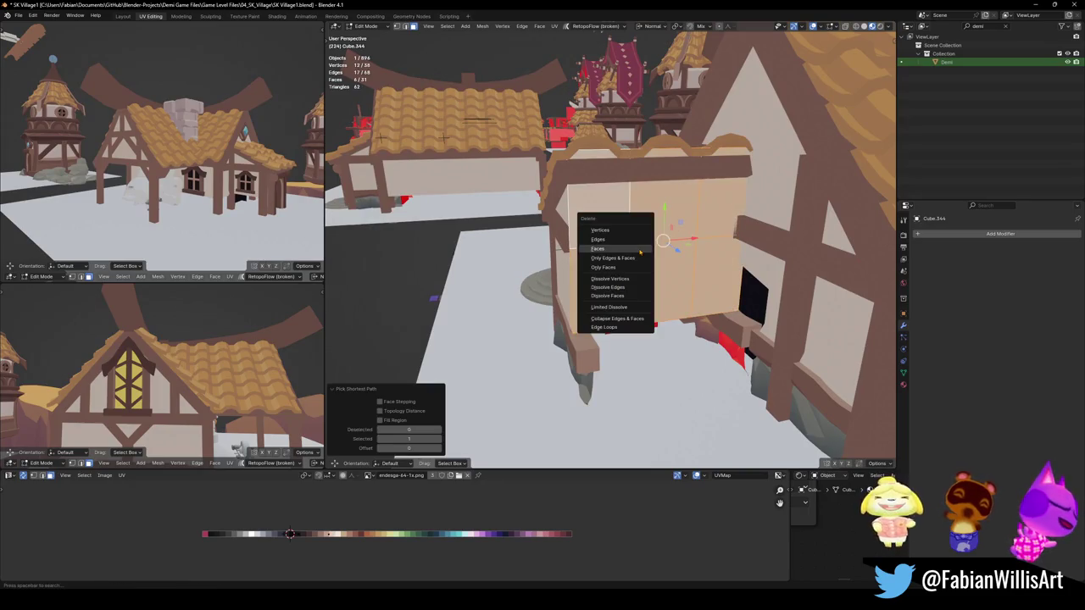
{"action": "left_click", "coordinate": [646, 258]}
{"action": "mouse_move", "coordinate": [647, 257]}
{"action": "middle_mouse_down"}
{"action": "mouse_move", "coordinate": [628, 277]}
{"action": "mouse_move", "coordinate": [676, 191]}
{"action": "middle_mouse_up"}
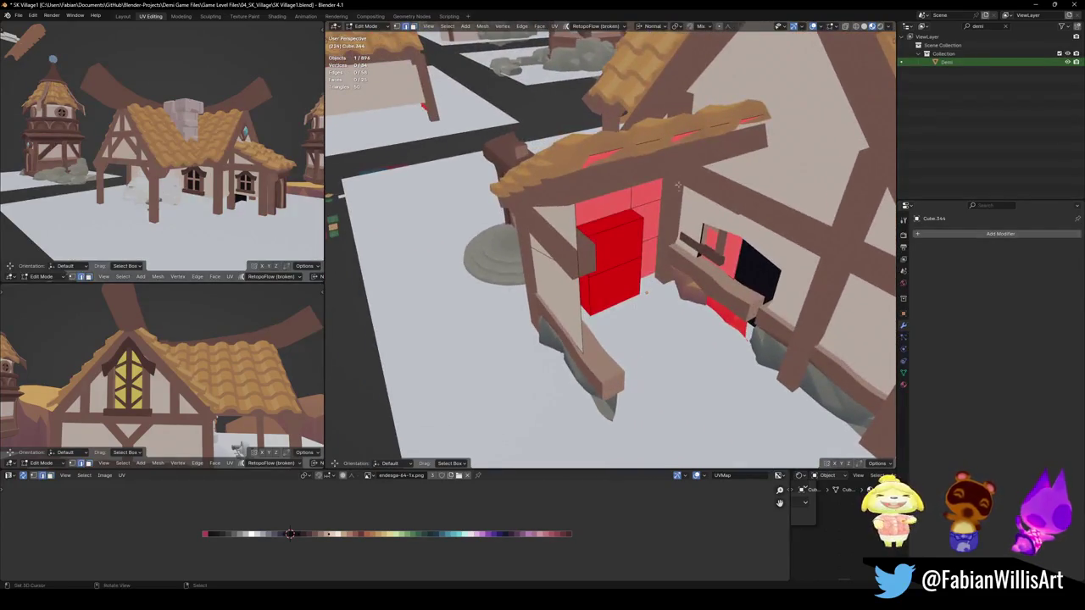
{"action": "middle_click_drag", "start_coordinate": [693, 127], "coordinate": [723, 199]}
Set the wall's origin to the 3D cursor and add a Mirror modifier via Quick Favorites
{"action": "key", "text": "Tab"}
{"action": "key", "text": "q"}
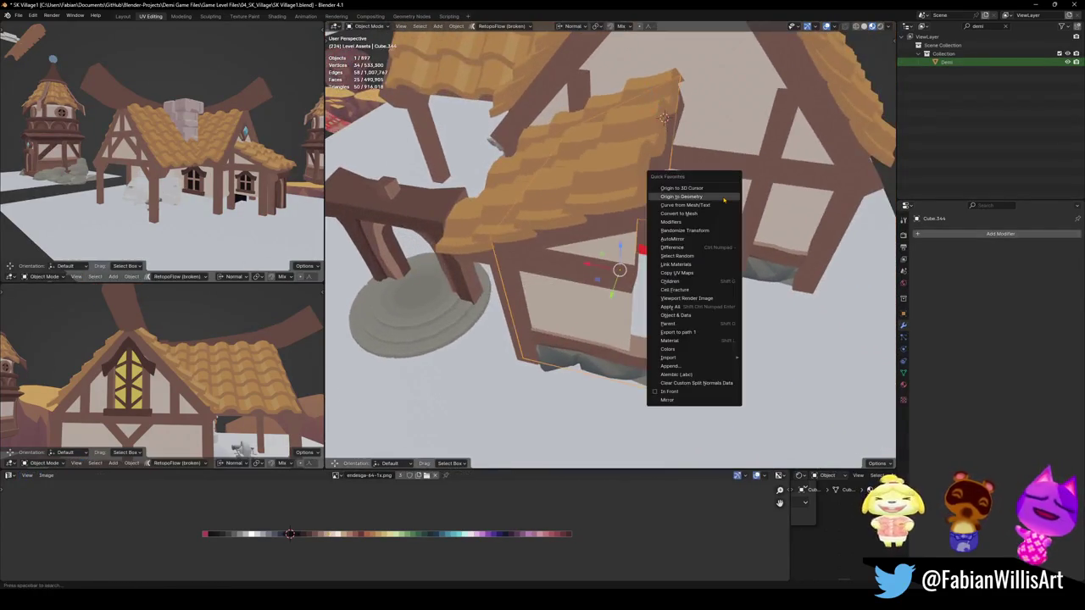
{"action": "left_click", "coordinate": [718, 187]}
{"action": "key", "text": "q"}
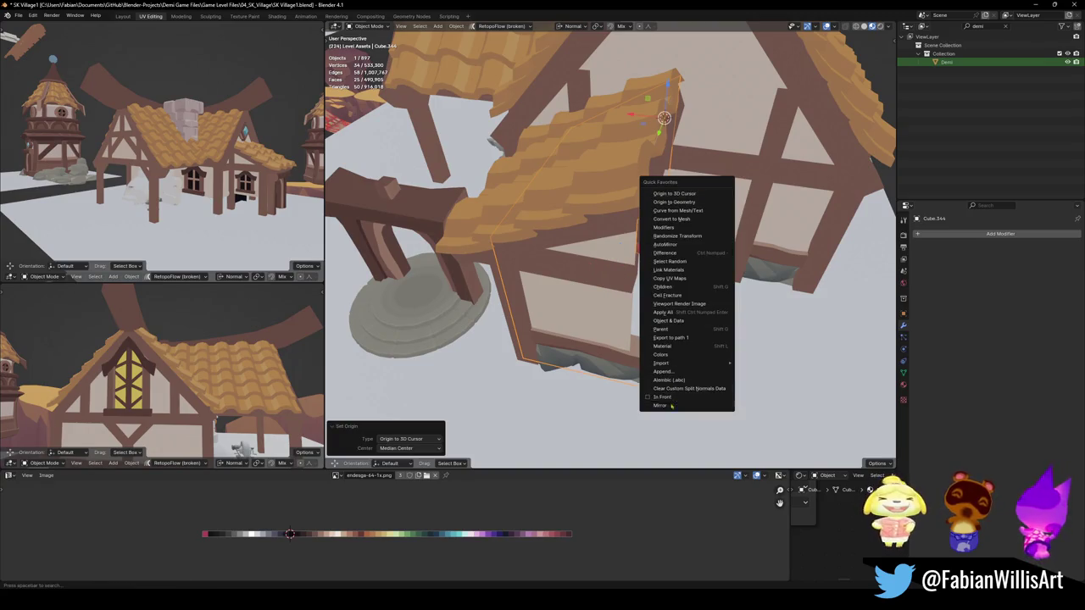
{"action": "left_click", "coordinate": [670, 405]}
{"action": "middle_click_drag", "start_coordinate": [669, 405], "coordinate": [638, 309]}
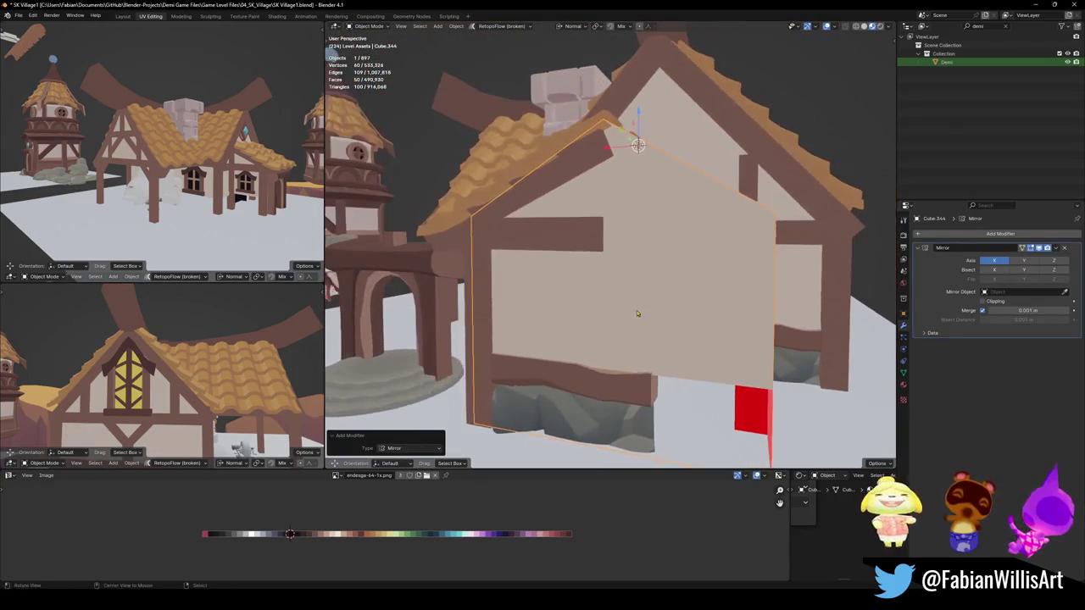
{"action": "middle_click_drag", "start_coordinate": [618, 401], "coordinate": [530, 335]}
Set Cube.348's origin to the 3D cursor, add a Mirror modifier, then undo the extra mirror
{"action": "left_click", "coordinate": [530, 335]}
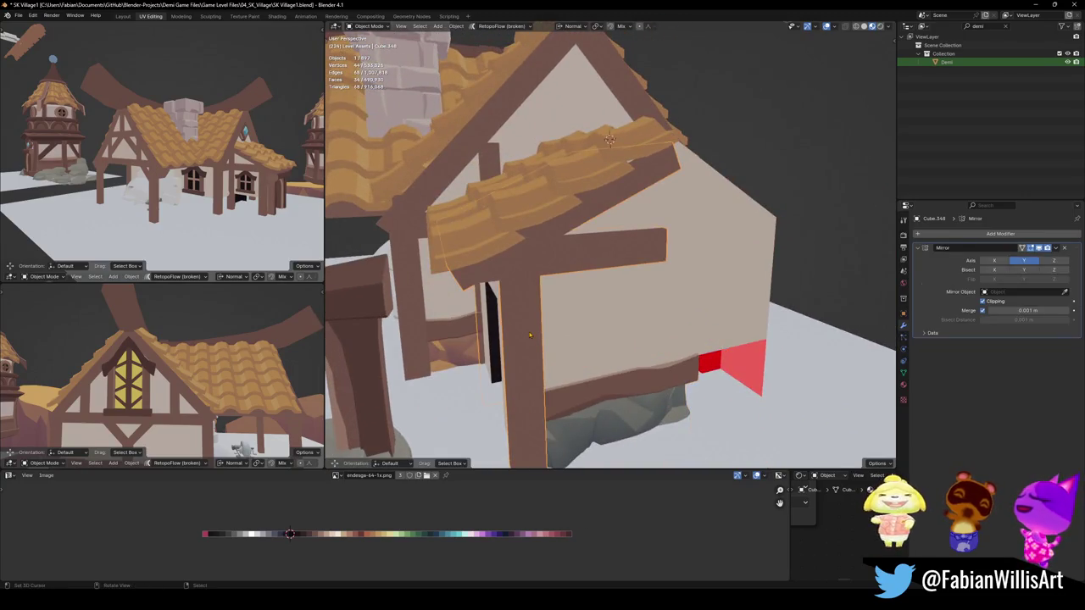
{"action": "middle_click_drag", "start_coordinate": [644, 254], "coordinate": [685, 179]}
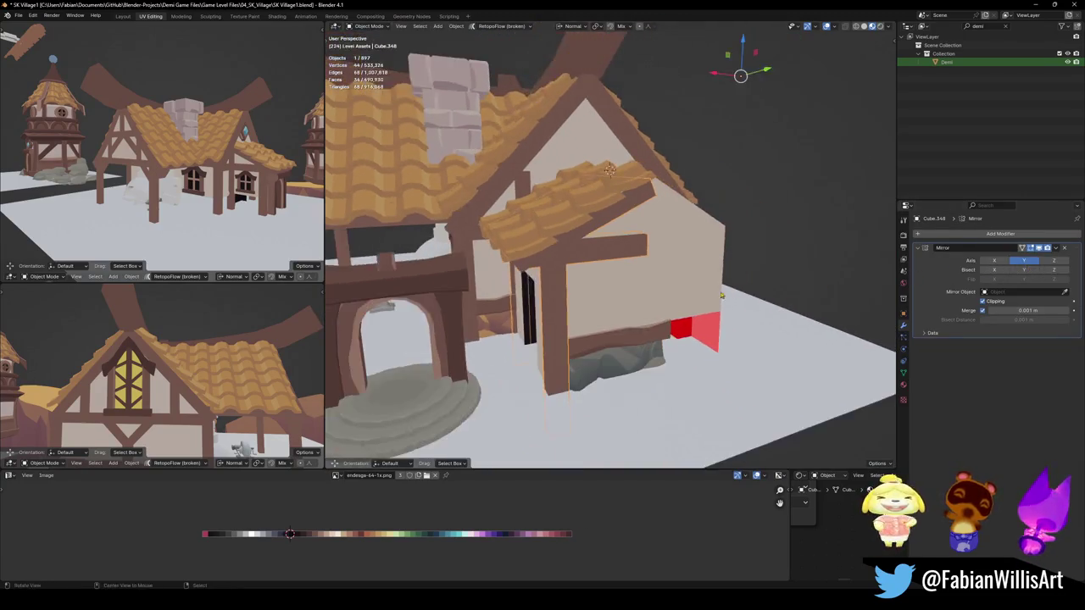
{"action": "key", "text": "q"}
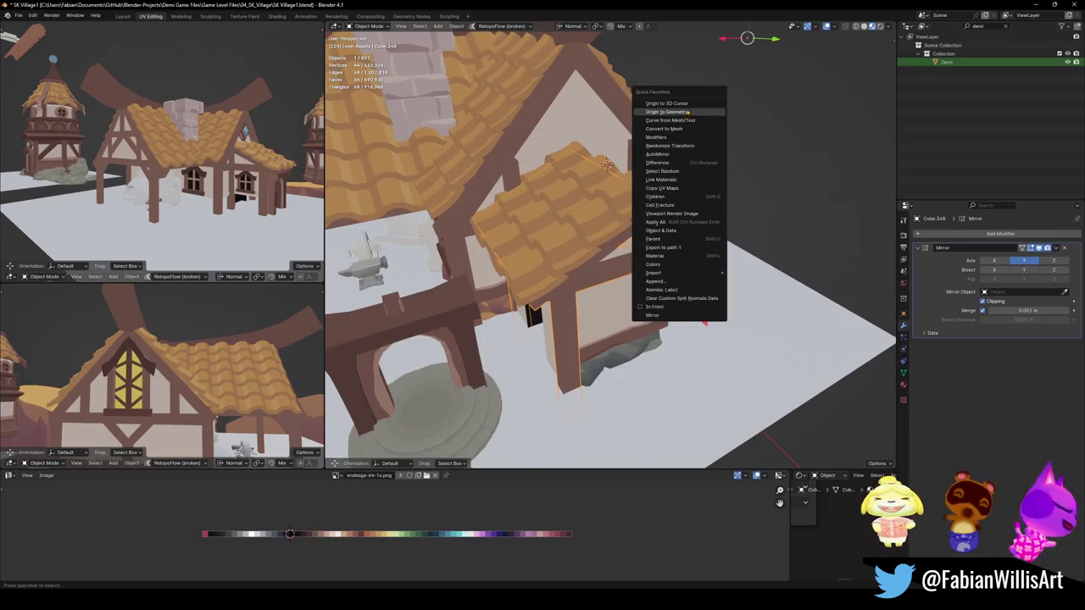
{"action": "left_click", "coordinate": [678, 104]}
{"action": "middle_click_drag", "start_coordinate": [678, 104], "coordinate": [608, 266]}
{"action": "key", "text": "q"}
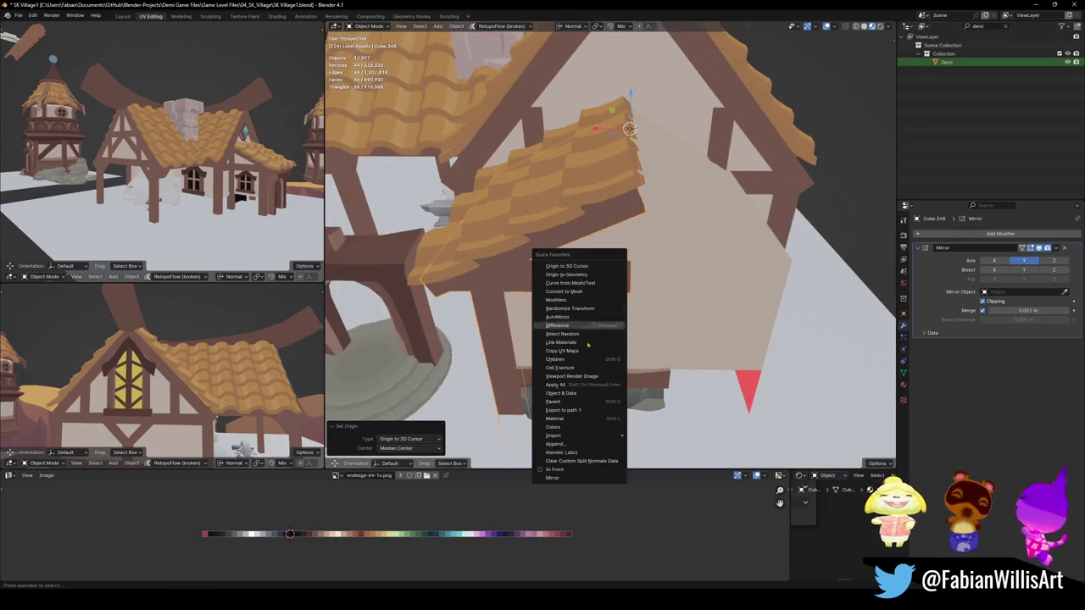
{"action": "left_click", "coordinate": [552, 478]}
{"action": "mouse_move", "coordinate": [575, 482]}
{"action": "middle_mouse_down"}
{"action": "mouse_move", "coordinate": [675, 203]}
{"action": "mouse_move", "coordinate": [582, 326]}
{"action": "middle_mouse_up"}
{"action": "key", "text": "ctrl+z"}
Enter Edit Mode on the piece and clear the current selection
{"action": "key", "text": "Tab"}
{"action": "key", "text": "alt+a"}
{"action": "middle_click_drag", "start_coordinate": [648, 206], "coordinate": [646, 229]}
{"action": "key", "text": "alt+a"}
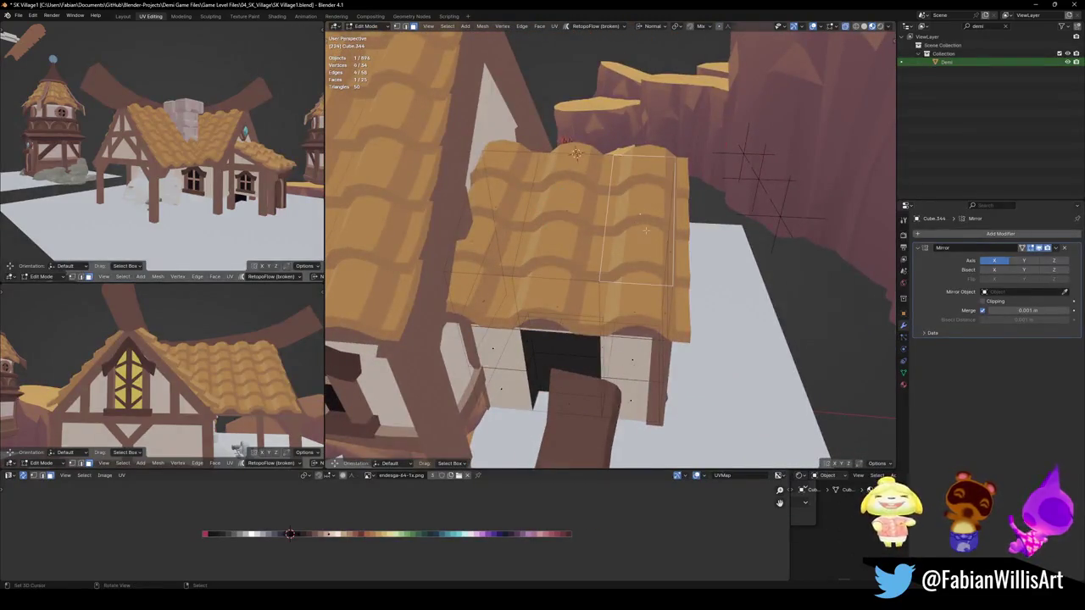
Delete the three chosen faces from the extension's roof piece
{"action": "key", "text": "x"}
{"action": "left_click", "coordinate": [543, 217]}
{"action": "mouse_move", "coordinate": [543, 217]}
{"action": "middle_mouse_down"}
{"action": "mouse_move", "coordinate": [636, 256]}
{"action": "mouse_move", "coordinate": [625, 276]}
{"action": "mouse_move", "coordinate": [634, 242]}
{"action": "middle_mouse_up"}
{"action": "middle_click_drag", "start_coordinate": [579, 183], "coordinate": [601, 184]}
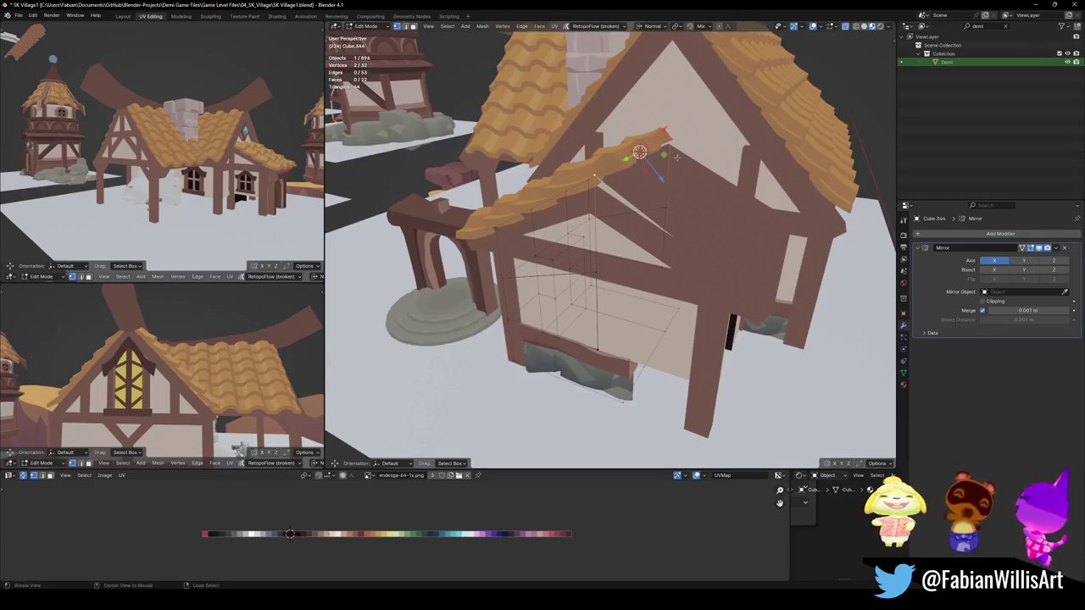
With Global orientation, lower the selected roof vertices along Z and return to Object Mode
{"action": "left_click", "coordinate": [608, 173]}
{"action": "key", "text": "g"}
{"action": "key", "text": "z"}
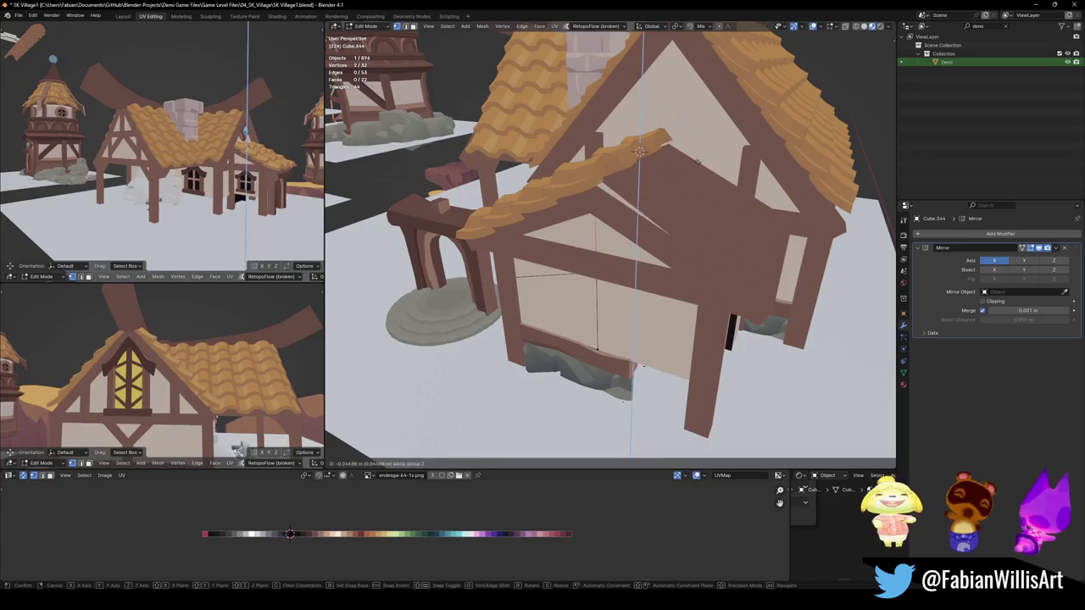
{"action": "left_click", "coordinate": [695, 227]}
{"action": "key", "text": "Tab"}
{"action": "mouse_move", "coordinate": [695, 227]}
{"action": "middle_mouse_down"}
{"action": "mouse_move", "coordinate": [625, 198]}
{"action": "mouse_move", "coordinate": [589, 204]}
{"action": "mouse_move", "coordinate": [638, 335]}
{"action": "middle_mouse_up"}
Slide the stone foundation block 2.4297 m along Y under the extension
{"action": "left_click", "coordinate": [625, 197]}
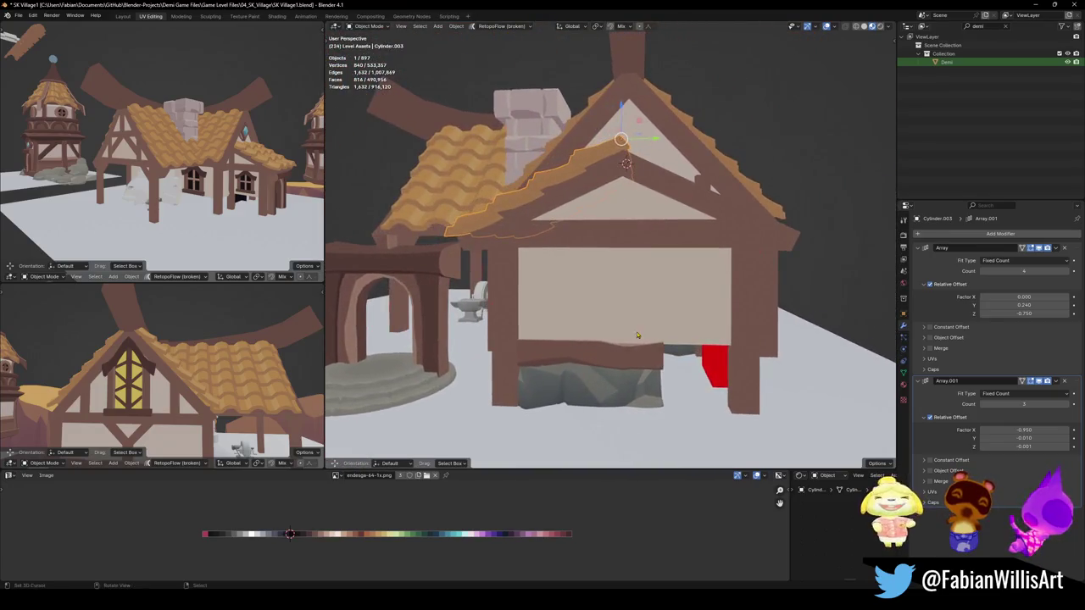
{"action": "left_click", "coordinate": [635, 357]}
{"action": "key", "text": "g"}
{"action": "key", "text": "y"}
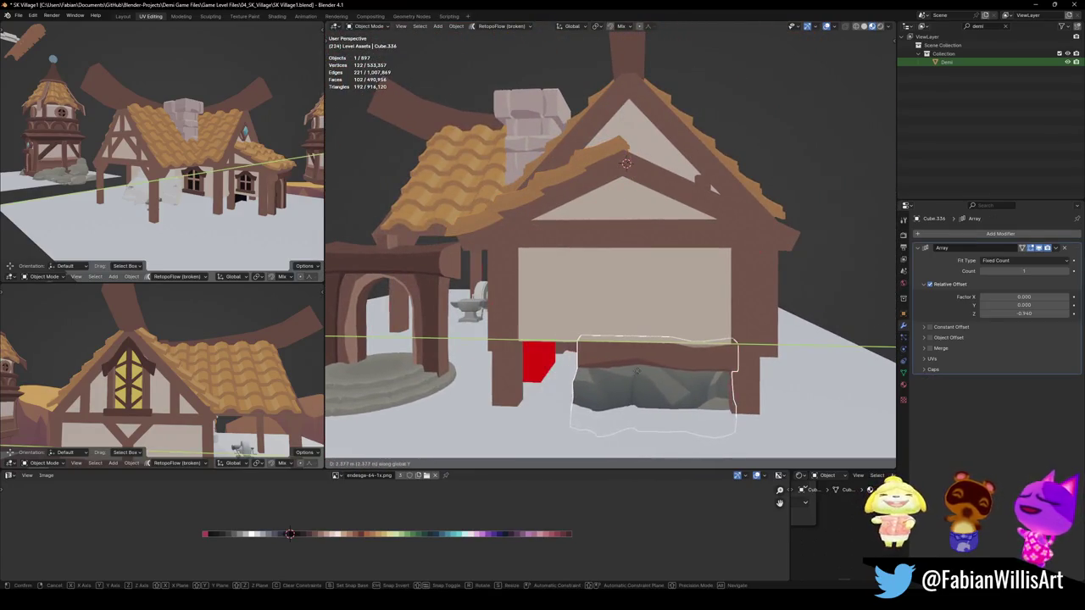
{"action": "left_click", "coordinate": [607, 354]}
{"action": "key", "text": "y"}
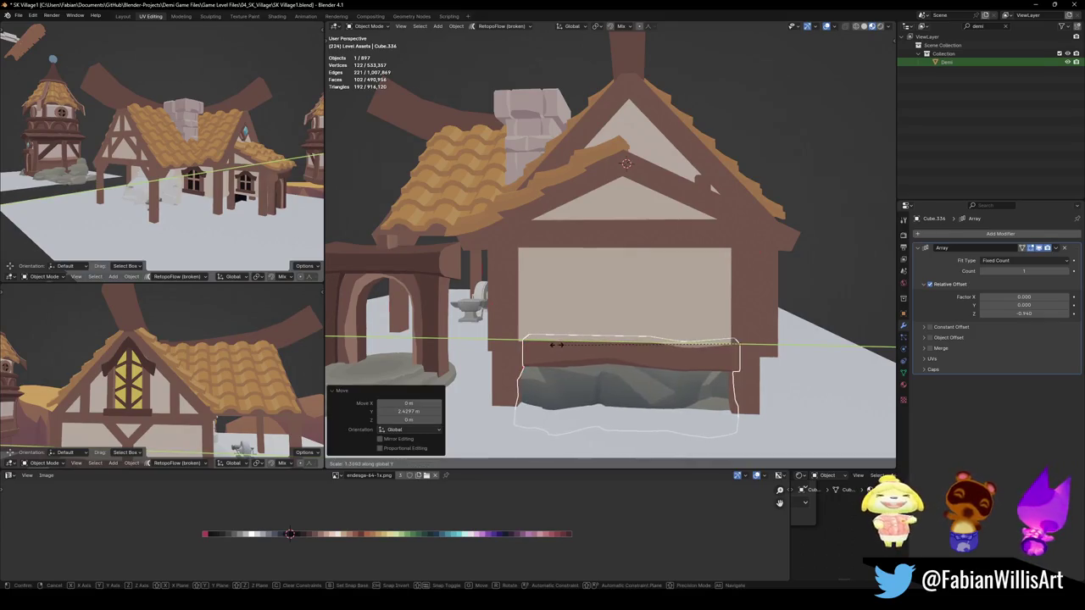
{"action": "key", "text": "Escape"}
{"action": "key", "text": "ctrl+z"}
{"action": "mouse_move", "coordinate": [562, 358]}
{"action": "middle_mouse_down"}
{"action": "mouse_move", "coordinate": [626, 371]}
{"action": "mouse_move", "coordinate": [559, 296]}
{"action": "middle_mouse_up"}
Lower the geometry of small roof piece Cube.337 along Z
{"action": "left_click", "coordinate": [462, 187]}
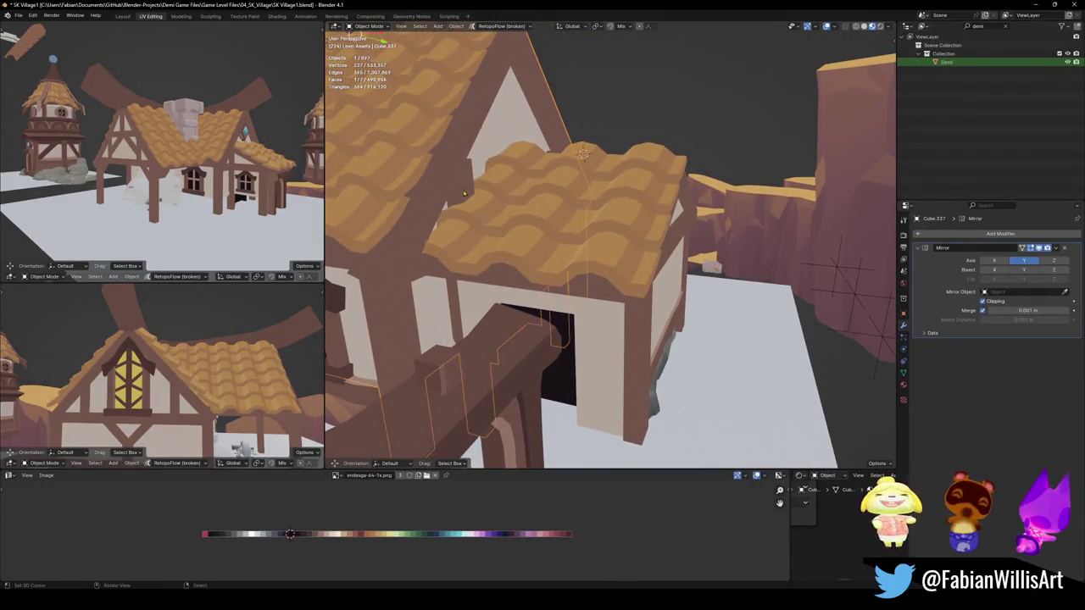
{"action": "middle_click_drag", "start_coordinate": [462, 187], "coordinate": [478, 180]}
{"action": "key", "text": "Tab"}
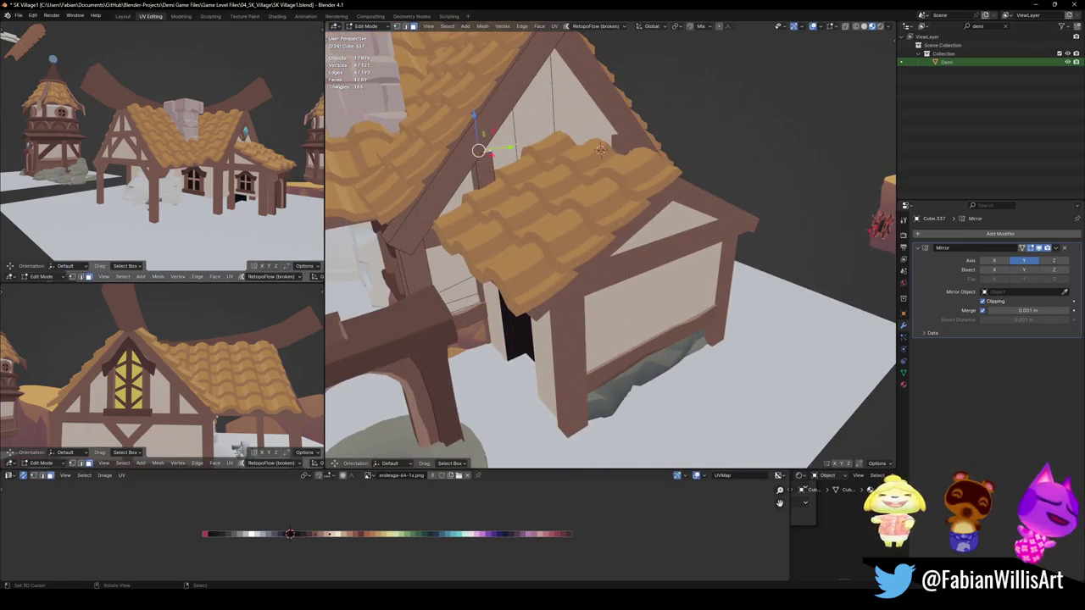
{"action": "key", "text": "g"}
{"action": "key", "text": "z"}
{"action": "left_click", "coordinate": [524, 180]}
{"action": "key", "text": "Tab"}
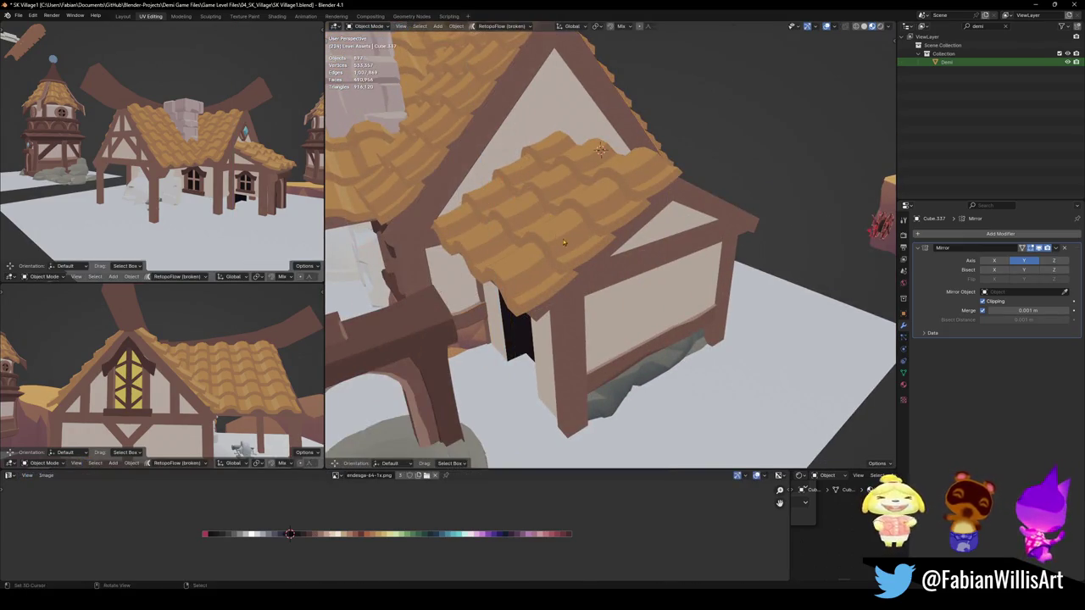
Save SK Village1.blend and select the stone-stepped archway House.001
{"action": "key", "text": "ctrl+s"}
{"action": "left_click", "coordinate": [586, 229]}
{"action": "mouse_move", "coordinate": [586, 229]}
{"action": "middle_mouse_down"}
{"action": "mouse_move", "coordinate": [658, 266]}
{"action": "mouse_move", "coordinate": [637, 261]}
{"action": "mouse_move", "coordinate": [631, 280]}
{"action": "middle_mouse_up"}
{"action": "left_click", "coordinate": [594, 382]}
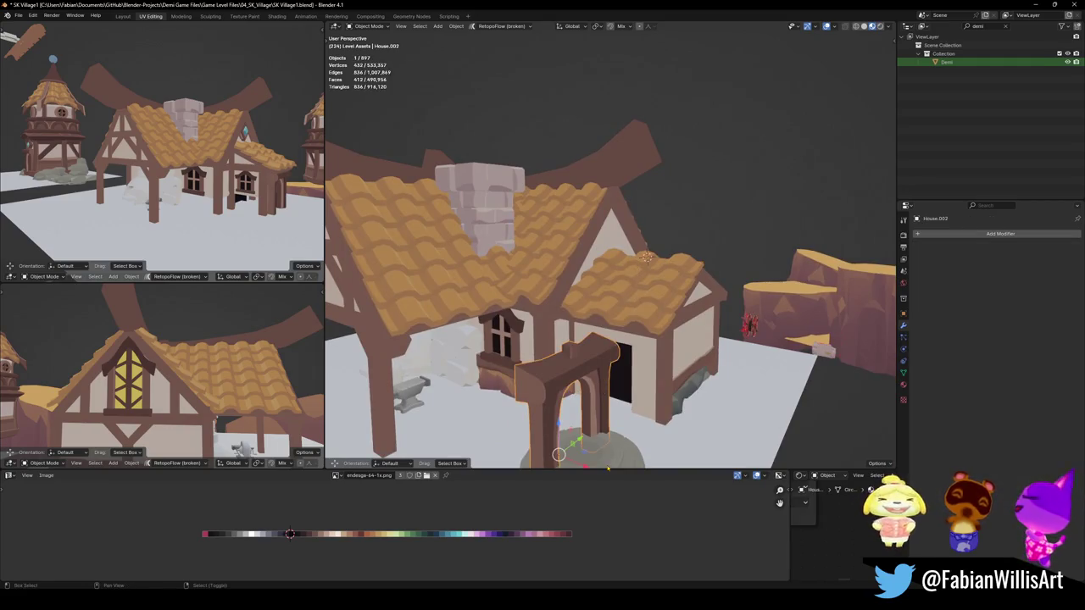
Rotate the archway -90° about Z and move it horizontally into the extension doorway
{"action": "middle_click_drag", "start_coordinate": [593, 381], "coordinate": [642, 373]}
{"action": "type", "text": "z"}
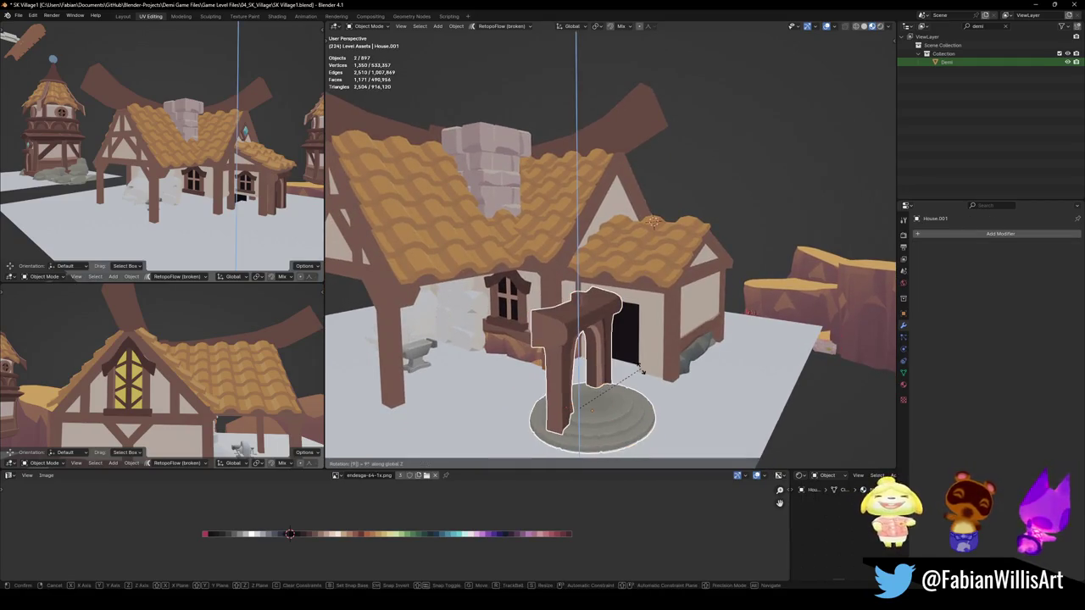
{"action": "type", "text": "-90"}
{"action": "type", "text": "-"}
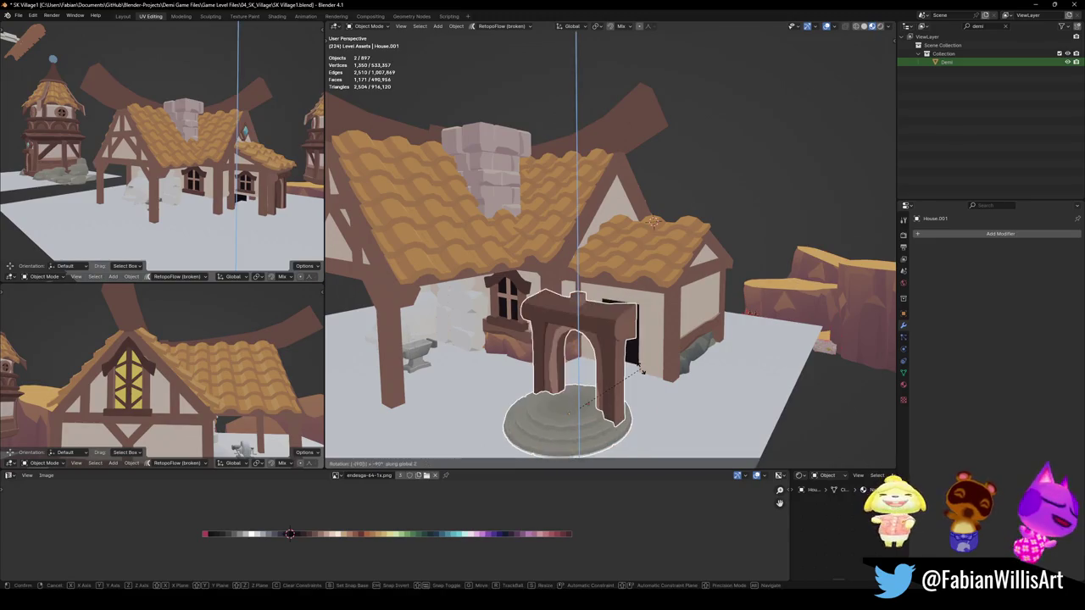
{"action": "key", "text": "Return"}
{"action": "middle_click_drag", "start_coordinate": [578, 409], "coordinate": [593, 398]}
{"action": "key", "text": "g"}
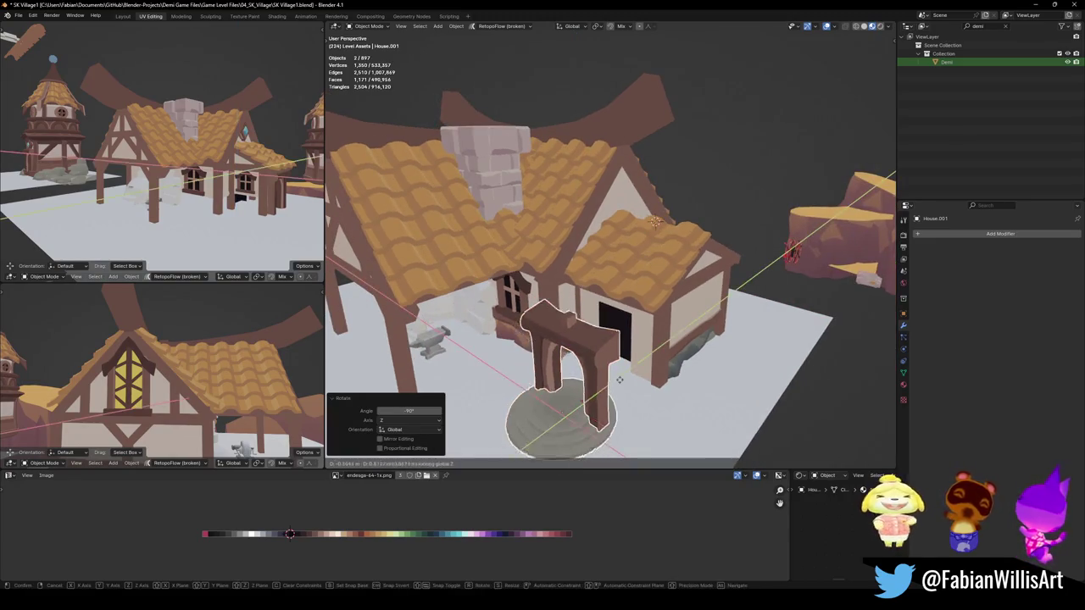
{"action": "key", "text": "shift+z"}
{"action": "key", "text": "Return"}
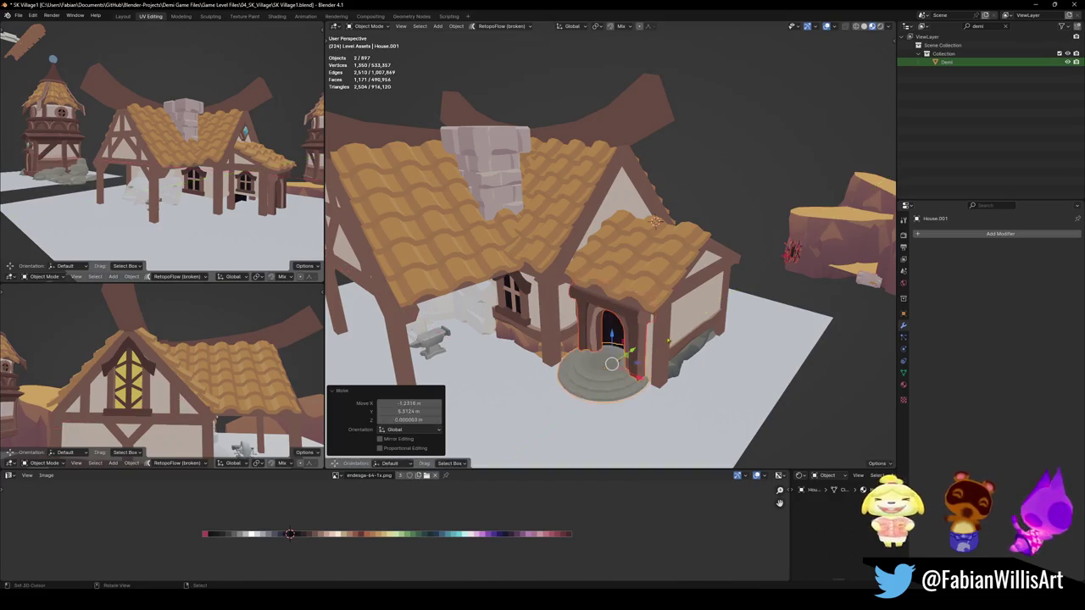
Reposition the door arch House.003 at the doorway
{"action": "scroll", "coordinate": [659, 313], "scroll_direction": "up", "scroll_amount": 5}
{"action": "mouse_move", "coordinate": [644, 322]}
{"action": "middle_mouse_down"}
{"action": "mouse_move", "coordinate": [660, 312]}
{"action": "mouse_move", "coordinate": [595, 284]}
{"action": "mouse_move", "coordinate": [595, 315]}
{"action": "middle_mouse_up"}
{"action": "left_click", "coordinate": [596, 284]}
{"action": "key", "text": "g"}
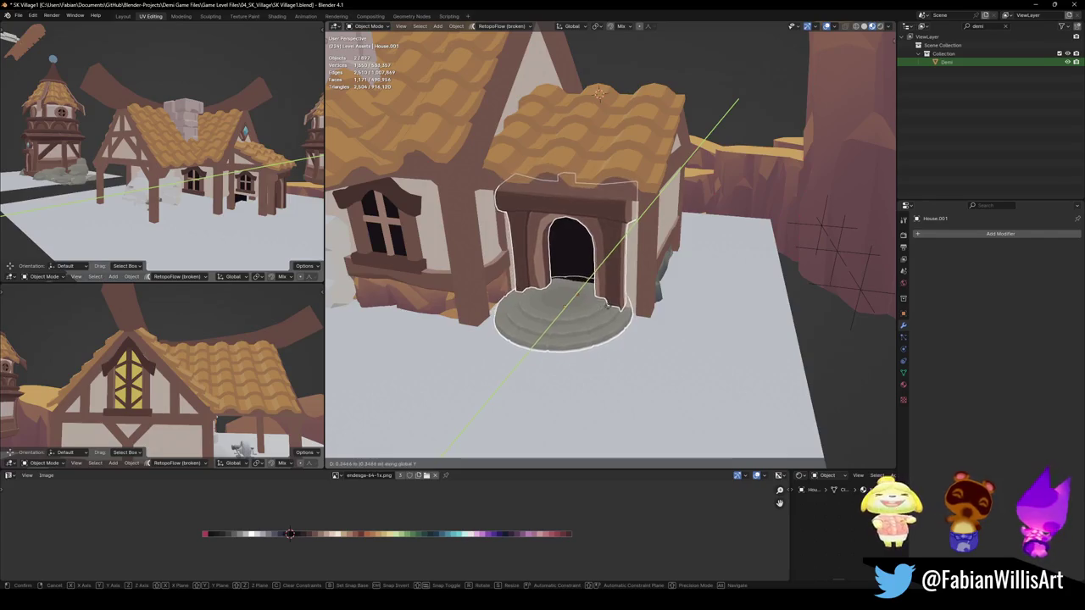
{"action": "key", "text": "Return"}
Rotate the round tower −63.1° beside the timber house, cancelling a vertical move
{"action": "scroll", "coordinate": [597, 305], "scroll_direction": "down", "scroll_amount": 4}
{"action": "mouse_move", "coordinate": [597, 305]}
{"action": "middle_mouse_down"}
{"action": "mouse_move", "coordinate": [614, 314]}
{"action": "mouse_move", "coordinate": [646, 283]}
{"action": "mouse_move", "coordinate": [670, 299]}
{"action": "mouse_move", "coordinate": [623, 295]}
{"action": "mouse_move", "coordinate": [679, 288]}
{"action": "mouse_move", "coordinate": [551, 284]}
{"action": "middle_mouse_up"}
{"action": "scroll", "coordinate": [597, 305], "scroll_direction": "down", "scroll_amount": 3}
{"action": "scroll", "coordinate": [658, 297], "scroll_direction": "up", "scroll_amount": 2}
{"action": "scroll", "coordinate": [658, 297], "scroll_direction": "down", "scroll_amount": 2}
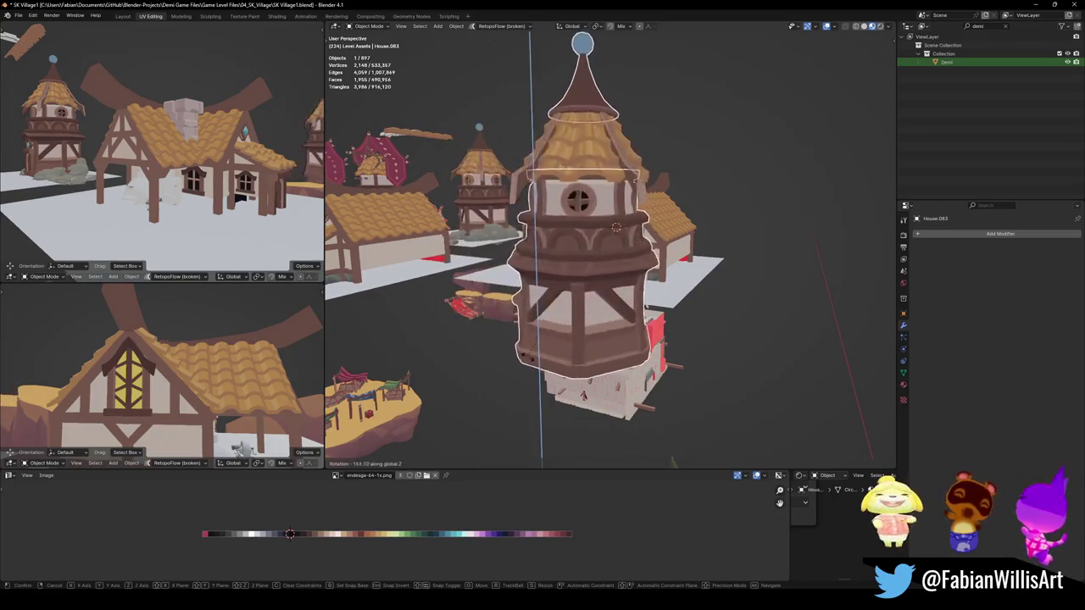
{"action": "left_click", "coordinate": [556, 331]}
{"action": "key", "text": "g"}
{"action": "key", "text": "z"}
{"action": "mouse_move", "coordinate": [555, 330]}
{"action": "middle_mouse_down"}
{"action": "mouse_move", "coordinate": [630, 228]}
{"action": "mouse_move", "coordinate": [591, 223]}
{"action": "middle_mouse_up"}
{"action": "right_click", "coordinate": [630, 227]}
Deselect, save the file, and select roof beam Cube.343 and the small front roof
{"action": "scroll", "coordinate": [630, 227], "scroll_direction": "up", "scroll_amount": 5}
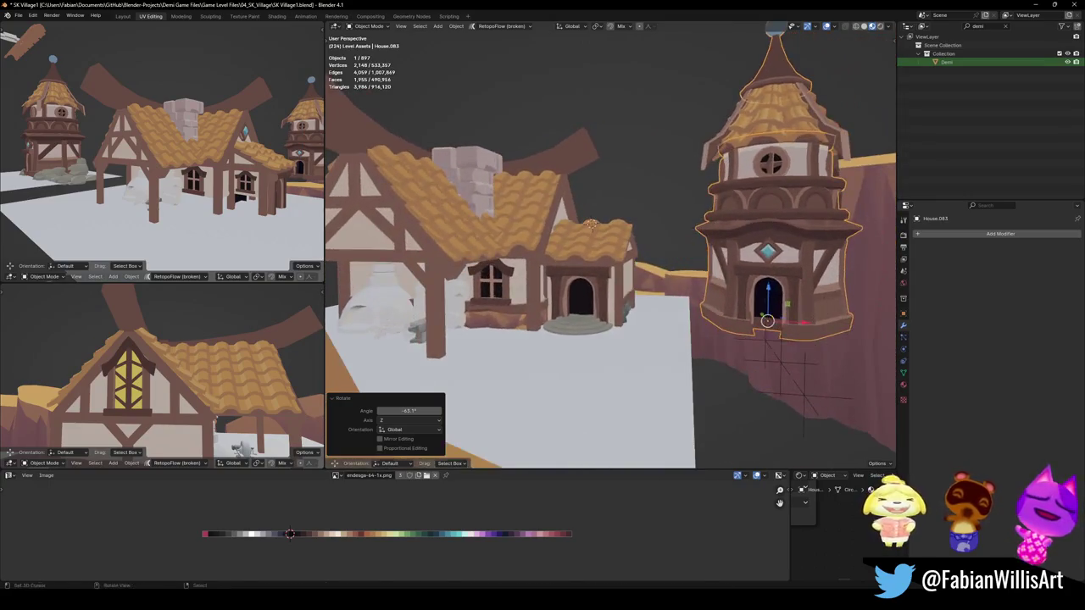
{"action": "key", "text": "alt+a"}
{"action": "key", "text": "ctrl+s"}
{"action": "mouse_move", "coordinate": [776, 315]}
{"action": "middle_mouse_down"}
{"action": "mouse_move", "coordinate": [670, 310]}
{"action": "mouse_move", "coordinate": [601, 291]}
{"action": "mouse_move", "coordinate": [651, 272]}
{"action": "mouse_move", "coordinate": [601, 146]}
{"action": "middle_mouse_up"}
{"action": "left_click", "coordinate": [601, 145]}
{"action": "left_click", "coordinate": [662, 280]}
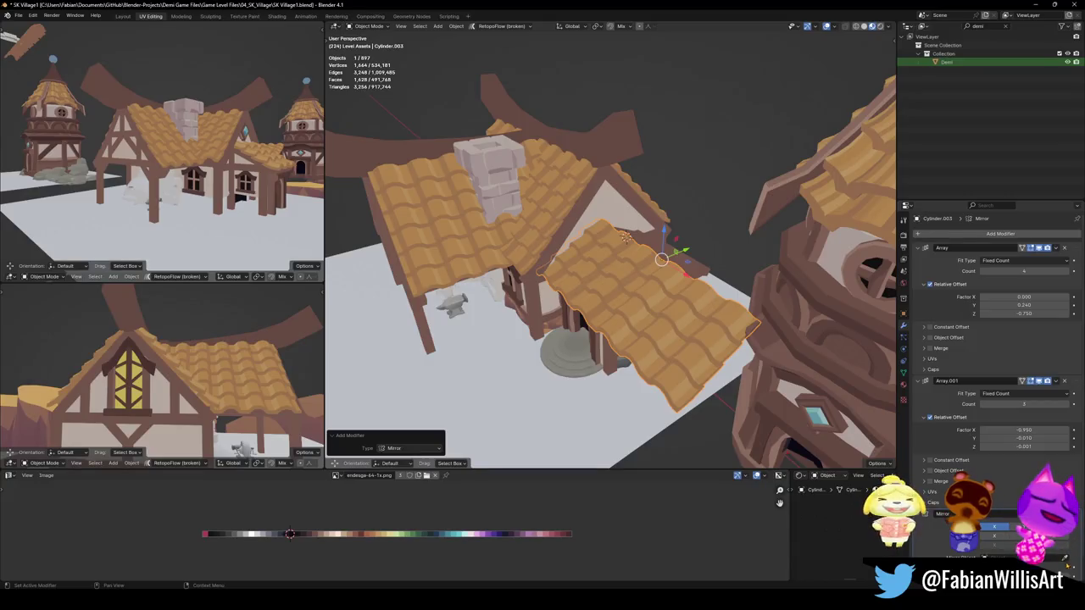
Save, then duplicate the curved roof beam along X and snap the copy to the 3D cursor
{"action": "middle_click_drag", "start_coordinate": [598, 142], "coordinate": [888, 393]}
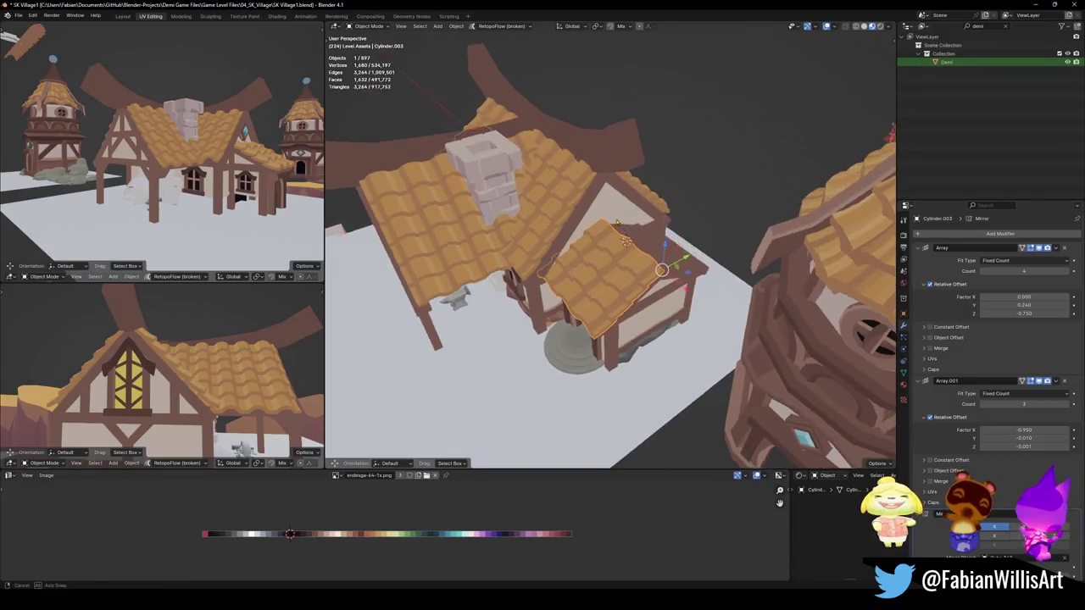
{"action": "mouse_move", "coordinate": [799, 343]}
{"action": "middle_mouse_down"}
{"action": "mouse_move", "coordinate": [726, 267]}
{"action": "mouse_move", "coordinate": [661, 246]}
{"action": "mouse_move", "coordinate": [598, 162]}
{"action": "mouse_move", "coordinate": [644, 195]}
{"action": "middle_mouse_up"}
{"action": "key", "text": "ctrl+s"}
{"action": "left_click", "coordinate": [598, 161]}
{"action": "key", "text": "shift+d"}
{"action": "key", "text": "x"}
{"action": "left_click", "coordinate": [721, 239]}
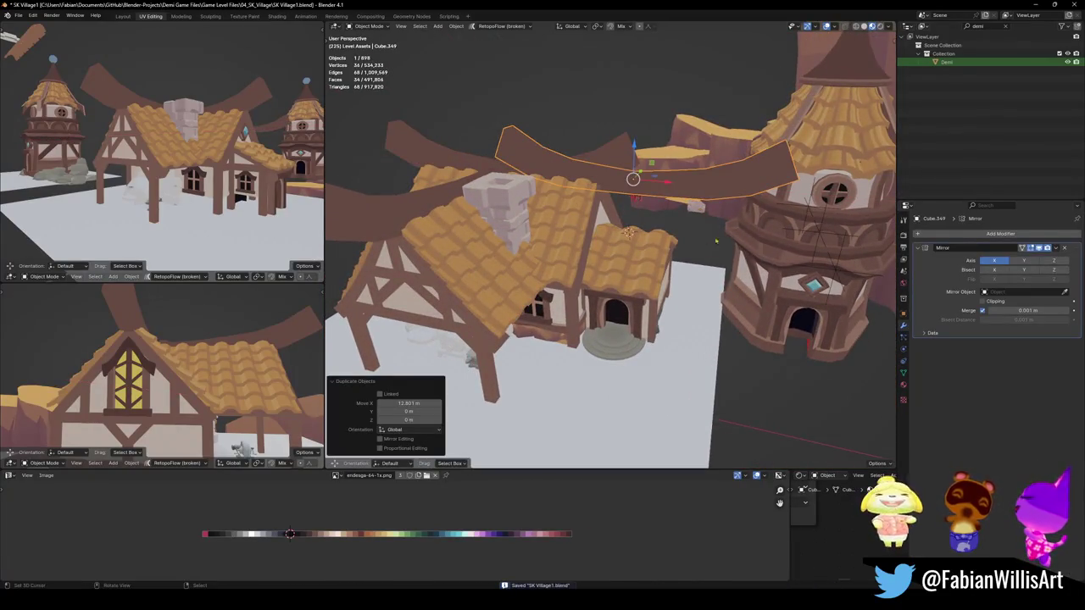
{"action": "left_click", "coordinate": [683, 228]}
{"action": "mouse_move", "coordinate": [682, 229]}
{"action": "middle_mouse_down"}
{"action": "mouse_move", "coordinate": [729, 254]}
{"action": "mouse_move", "coordinate": [669, 256]}
{"action": "middle_mouse_up"}
Shrink the beam copy while keeping its Y length, then raise it along Z
{"action": "key", "text": "s"}
{"action": "key", "text": "shift+y"}
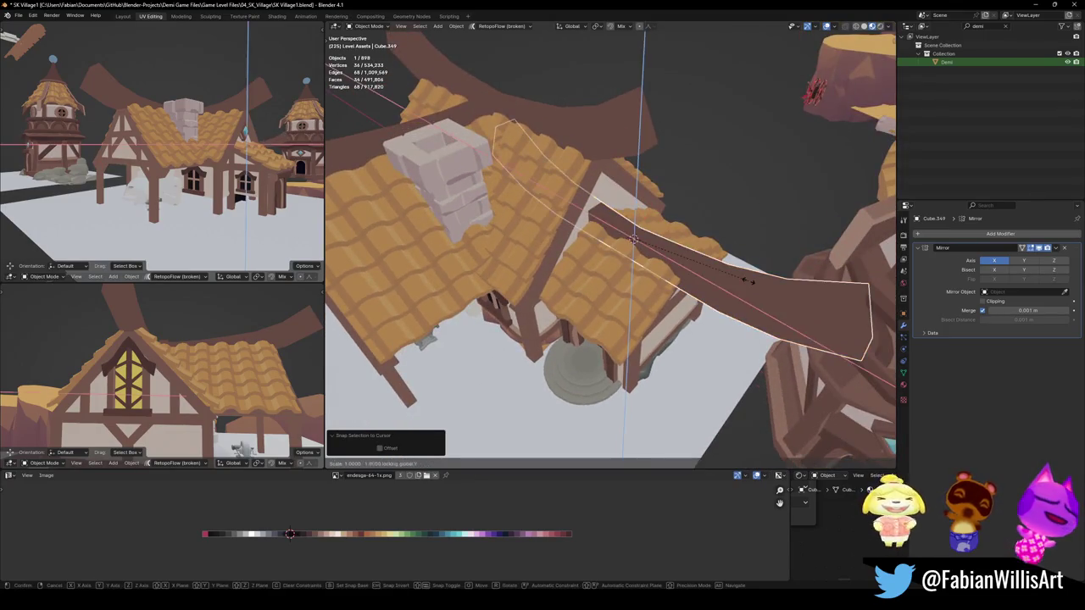
{"action": "left_click", "coordinate": [676, 258]}
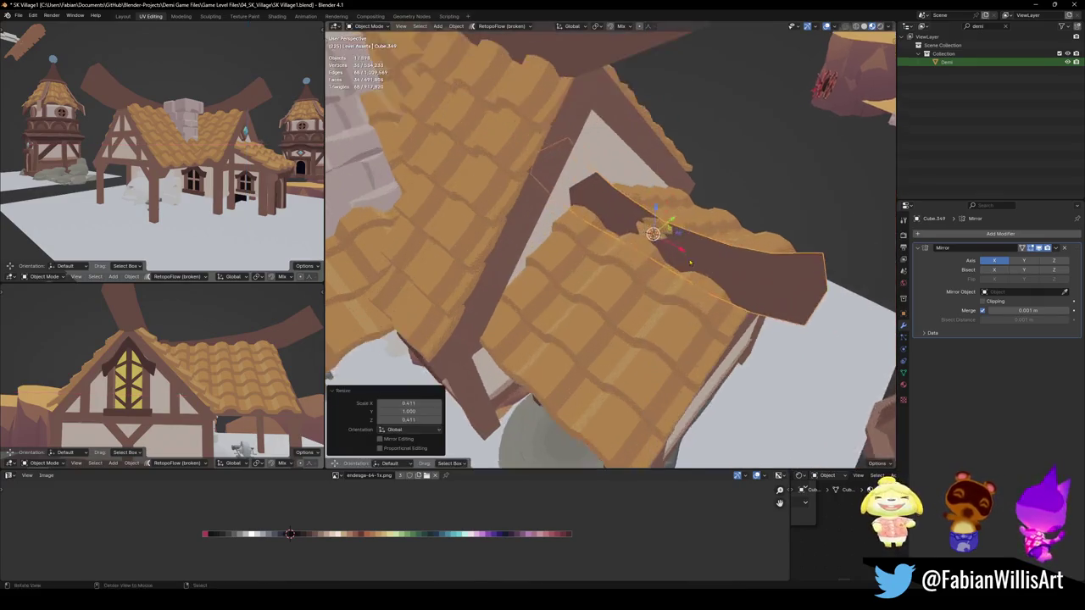
{"action": "middle_click_drag", "start_coordinate": [677, 257], "coordinate": [700, 228]}
{"action": "key", "text": "g"}
{"action": "key", "text": "z"}
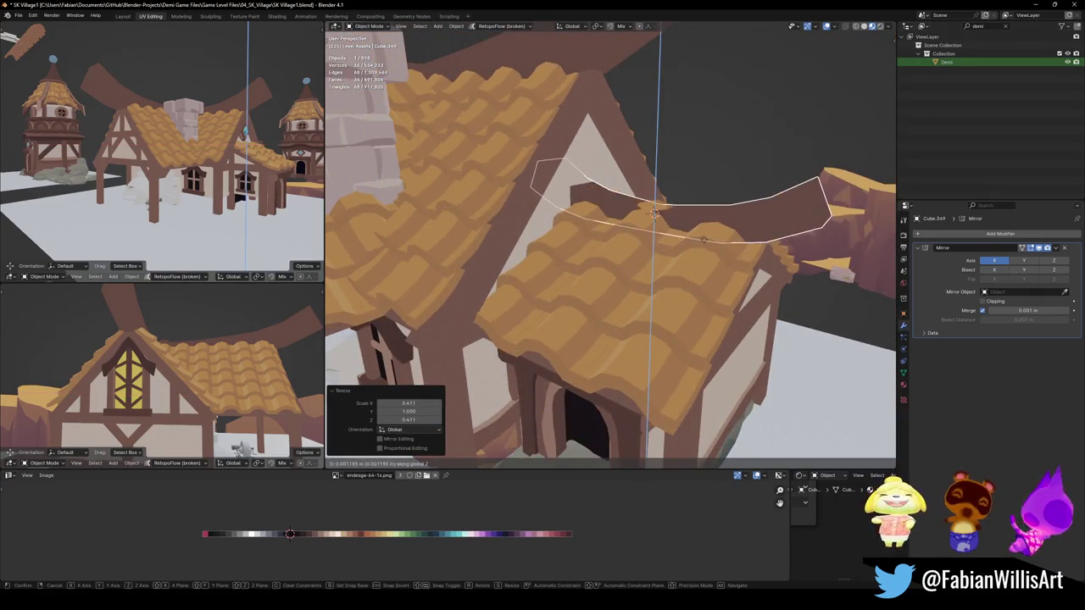
{"action": "left_click", "coordinate": [708, 237]}
{"action": "mouse_move", "coordinate": [707, 237]}
{"action": "middle_mouse_down"}
{"action": "mouse_move", "coordinate": [697, 246]}
{"action": "mouse_move", "coordinate": [745, 232]}
{"action": "mouse_move", "coordinate": [710, 229]}
{"action": "mouse_move", "coordinate": [725, 246]}
{"action": "middle_mouse_up"}
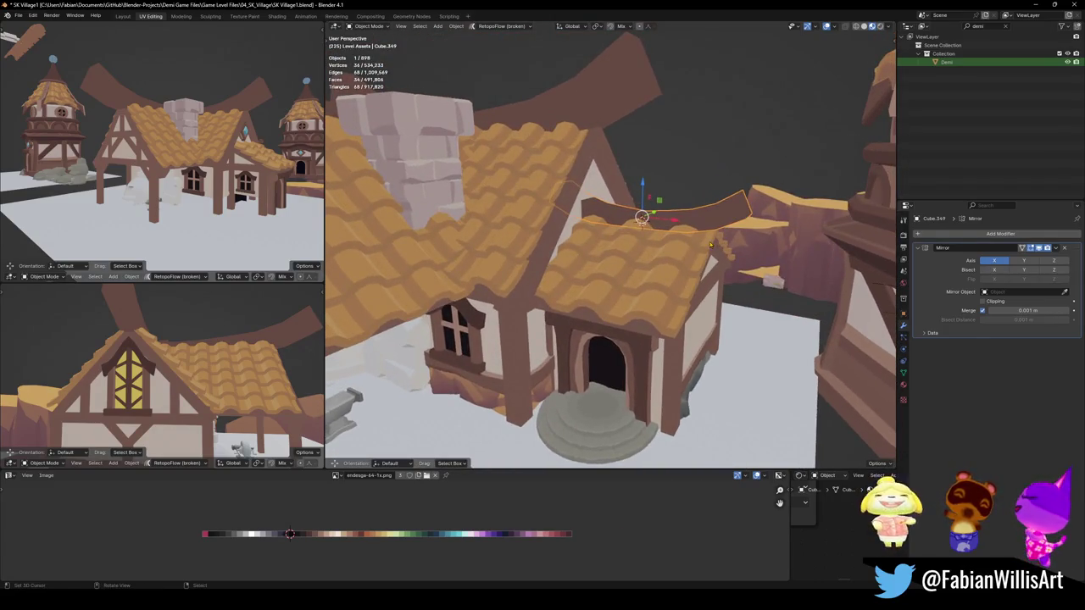
Scale beam Cube.349 to 1.307 along X and 1.694 along Z, then select the front roof
{"action": "key", "text": "s"}
{"action": "key", "text": "x"}
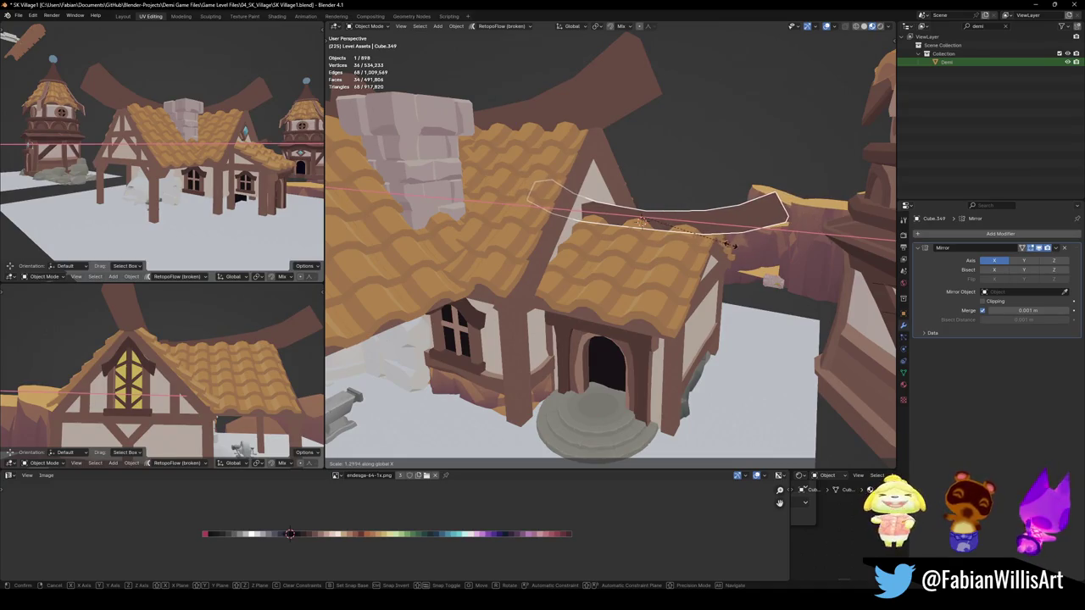
{"action": "left_click", "coordinate": [728, 244]}
{"action": "key", "text": "s"}
{"action": "key", "text": "z"}
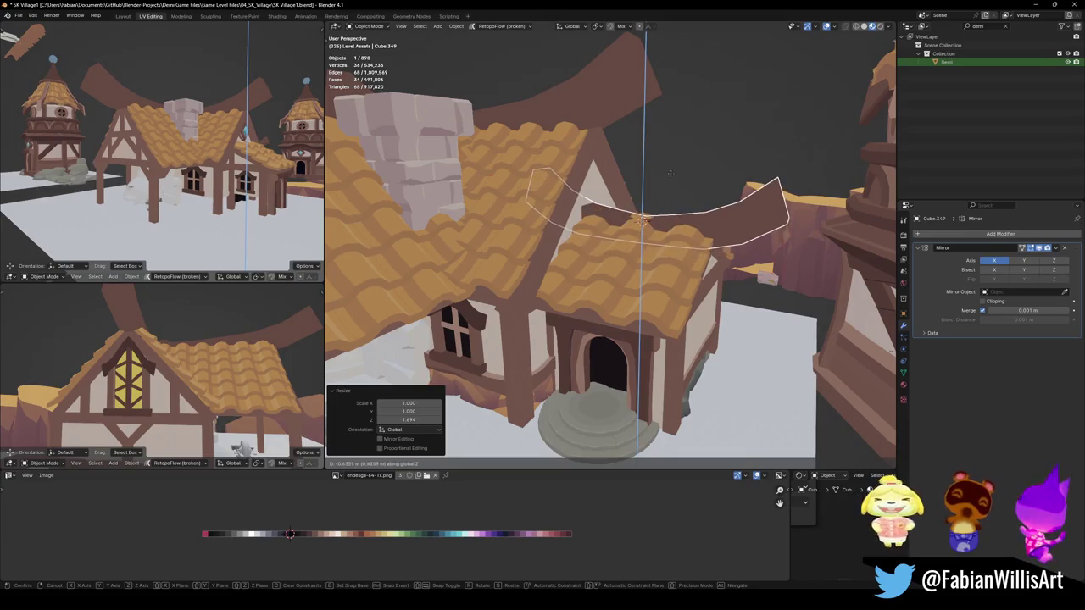
{"action": "left_click", "coordinate": [671, 174]}
{"action": "middle_click_drag", "start_coordinate": [670, 174], "coordinate": [641, 252]}
{"action": "left_click", "coordinate": [641, 252]}
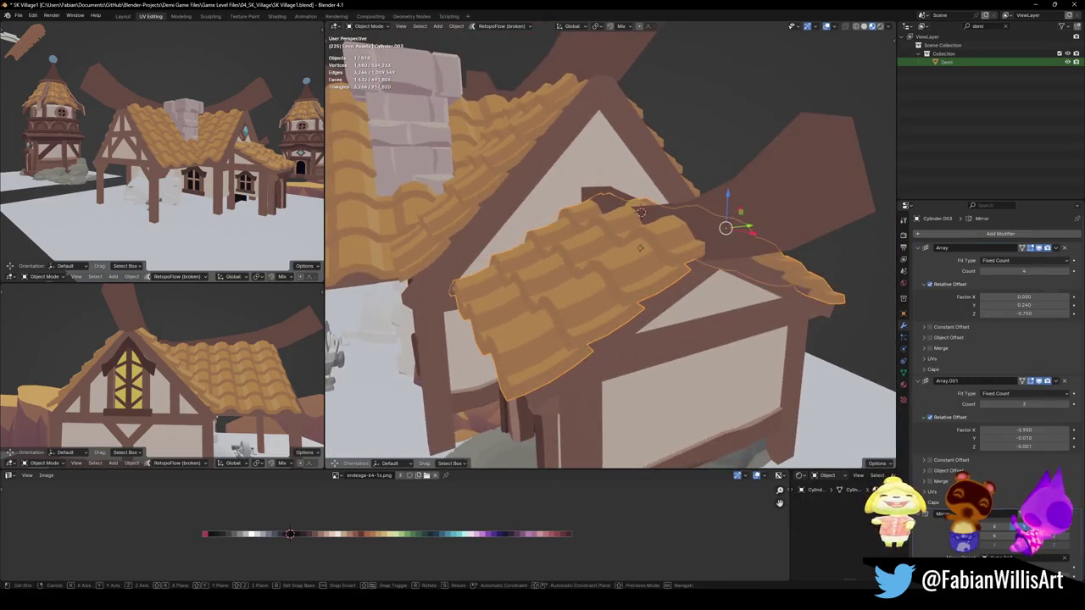
Move the small front roof along Z and Y to lower it under the ridge beam
{"action": "key", "text": "g"}
{"action": "key", "text": "z"}
{"action": "left_click", "coordinate": [641, 263]}
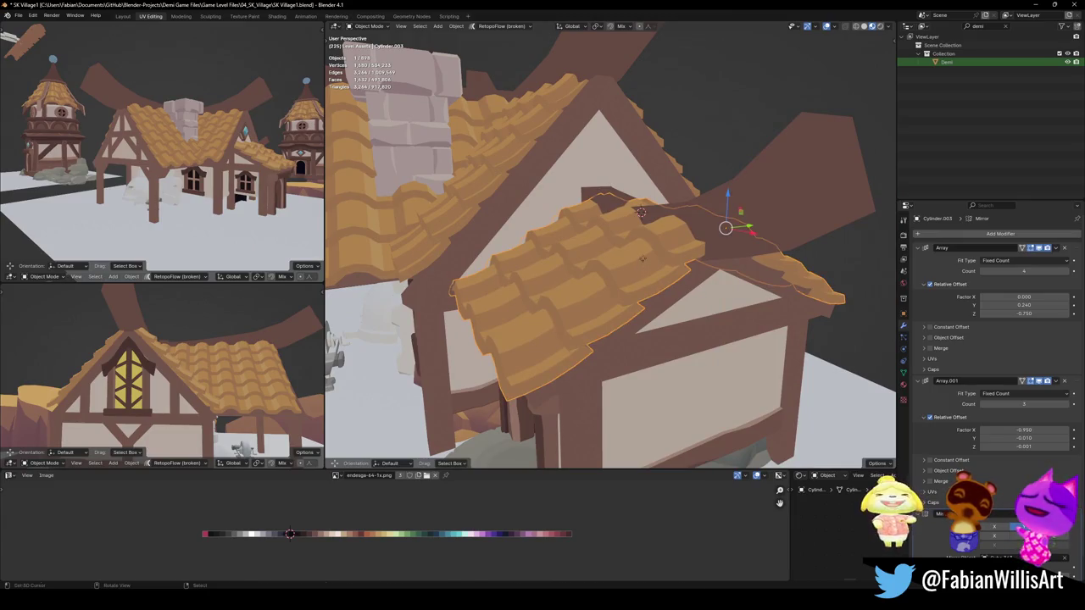
{"action": "key", "text": "g"}
{"action": "key", "text": "y"}
{"action": "left_click", "coordinate": [588, 268]}
{"action": "key", "text": "g"}
{"action": "key", "text": "z"}
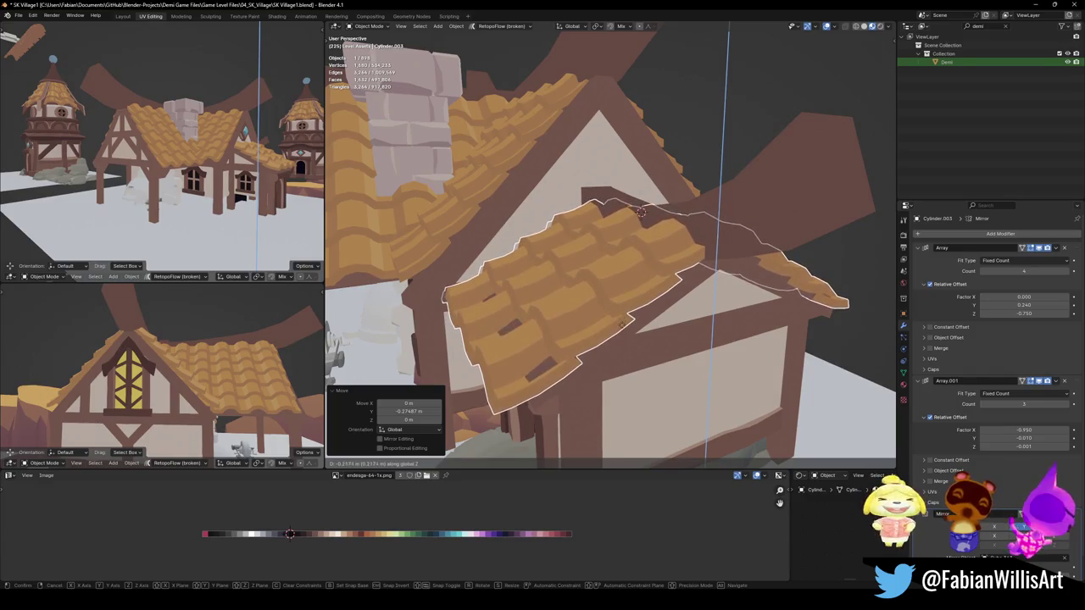
{"action": "left_click", "coordinate": [624, 325]}
Flatten the front roof to 0.9 thickness along its normal
{"action": "key", "text": "x"}
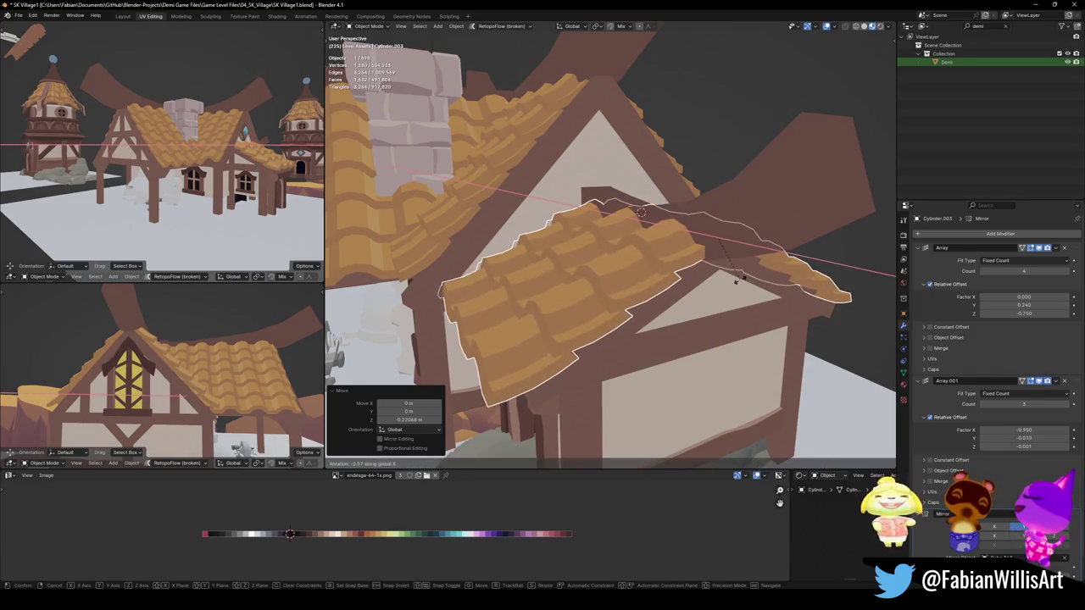
{"action": "mouse_move", "coordinate": [740, 283]}
{"action": "middle_mouse_down"}
{"action": "mouse_move", "coordinate": [688, 260]}
{"action": "mouse_move", "coordinate": [530, 280]}
{"action": "middle_mouse_up"}
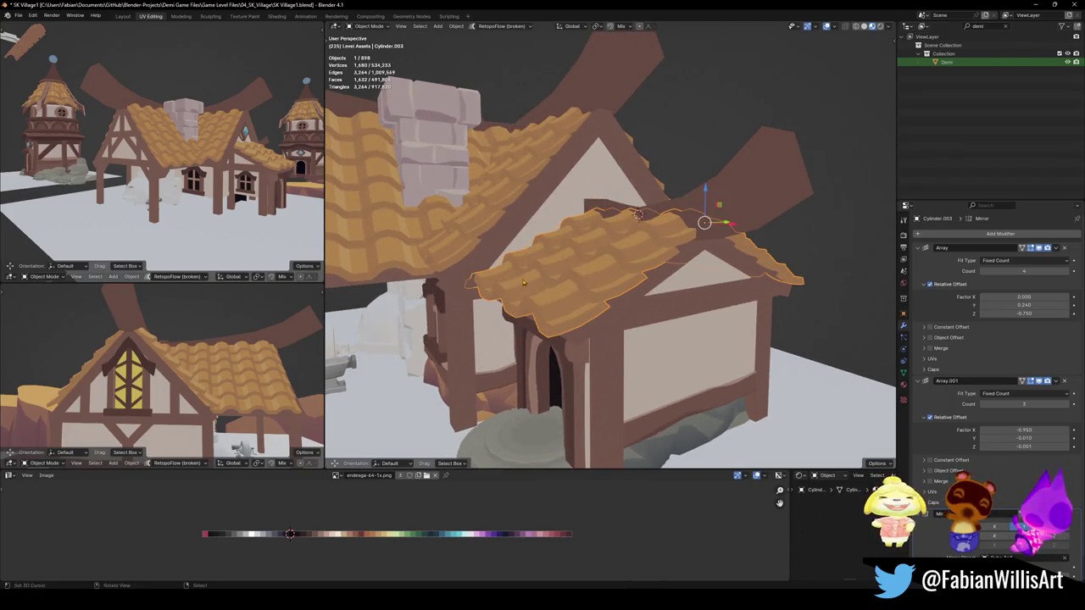
{"action": "middle_click_drag", "start_coordinate": [530, 339], "coordinate": [533, 311]}
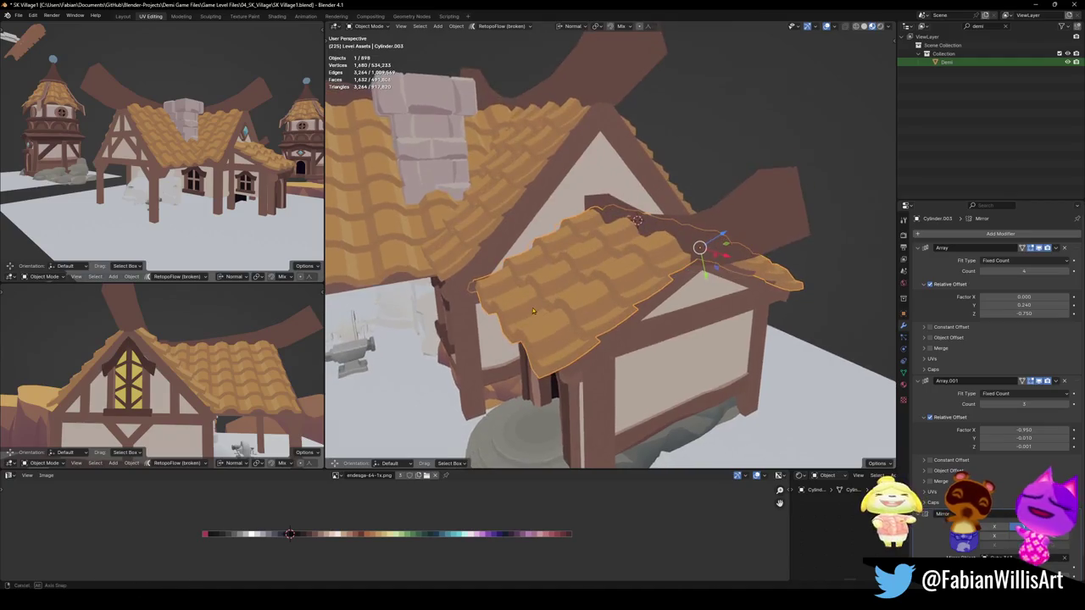
{"action": "key", "text": "g"}
{"action": "key", "text": "z"}
{"action": "key", "text": "z"}
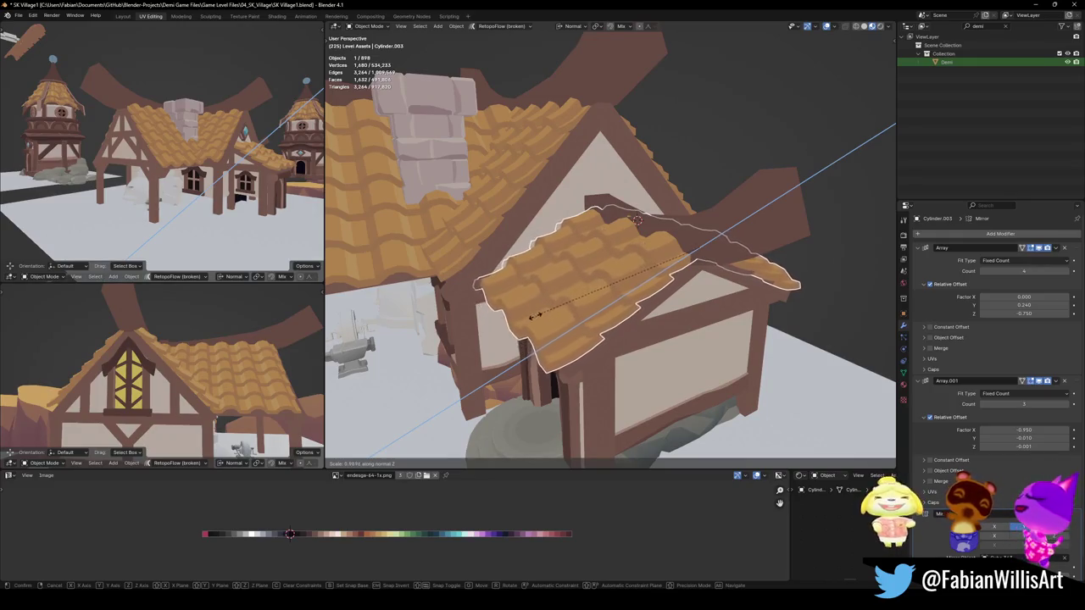
{"action": "left_click", "coordinate": [541, 303]}
{"action": "mouse_move", "coordinate": [541, 303]}
{"action": "middle_mouse_down"}
{"action": "mouse_move", "coordinate": [569, 282]}
{"action": "mouse_move", "coordinate": [622, 285]}
{"action": "mouse_move", "coordinate": [623, 276]}
{"action": "middle_mouse_up"}
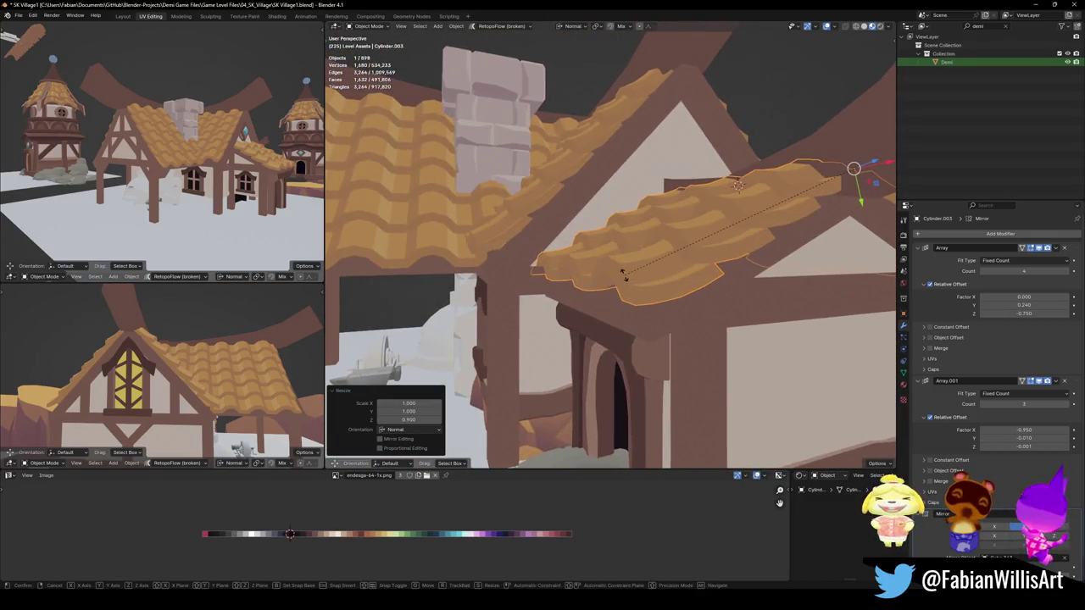
Tilt the front roof around its local X axis
{"action": "key", "text": "r"}
{"action": "key", "text": "x"}
{"action": "key", "text": "x"}
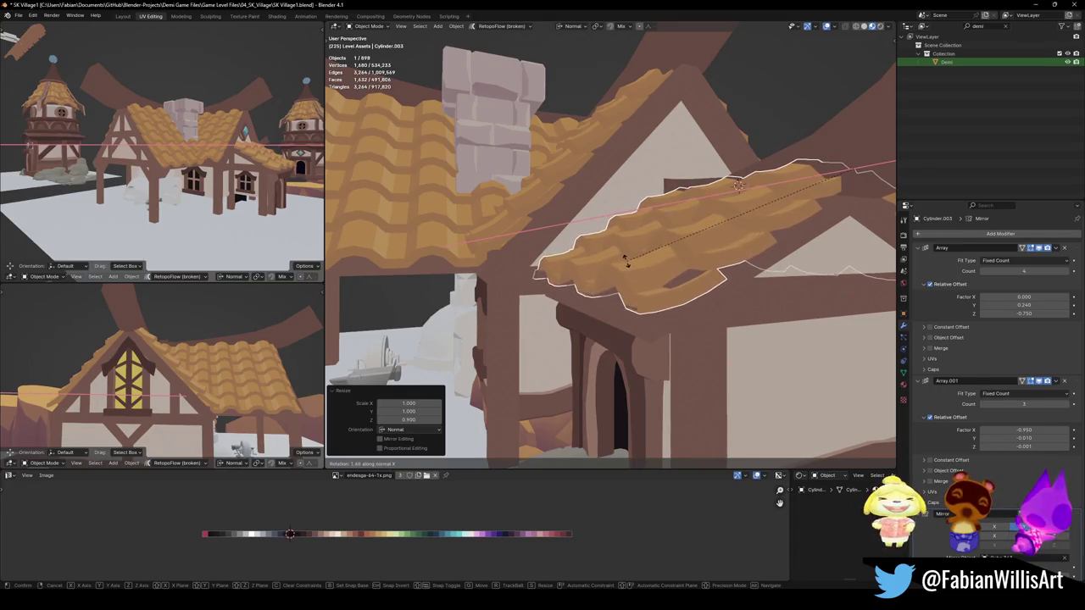
{"action": "left_click", "coordinate": [627, 252]}
{"action": "middle_click_drag", "start_coordinate": [623, 266], "coordinate": [624, 257]}
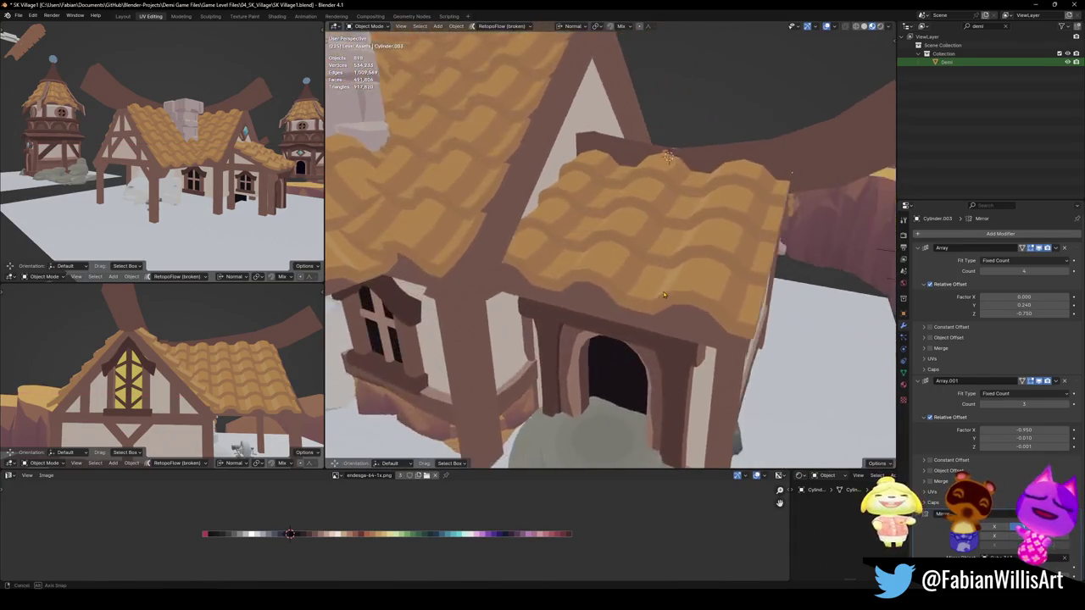
Widen the front roof along its local X axis and save SK Village1.blend
{"action": "key", "text": "s"}
{"action": "key", "text": "x"}
{"action": "key", "text": "x"}
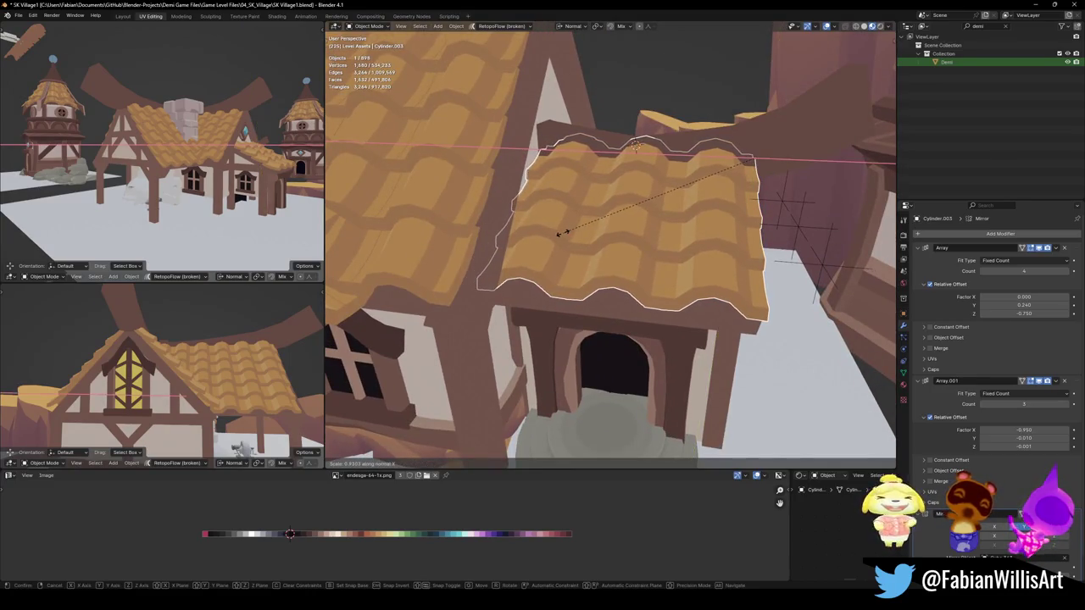
{"action": "left_click", "coordinate": [562, 232]}
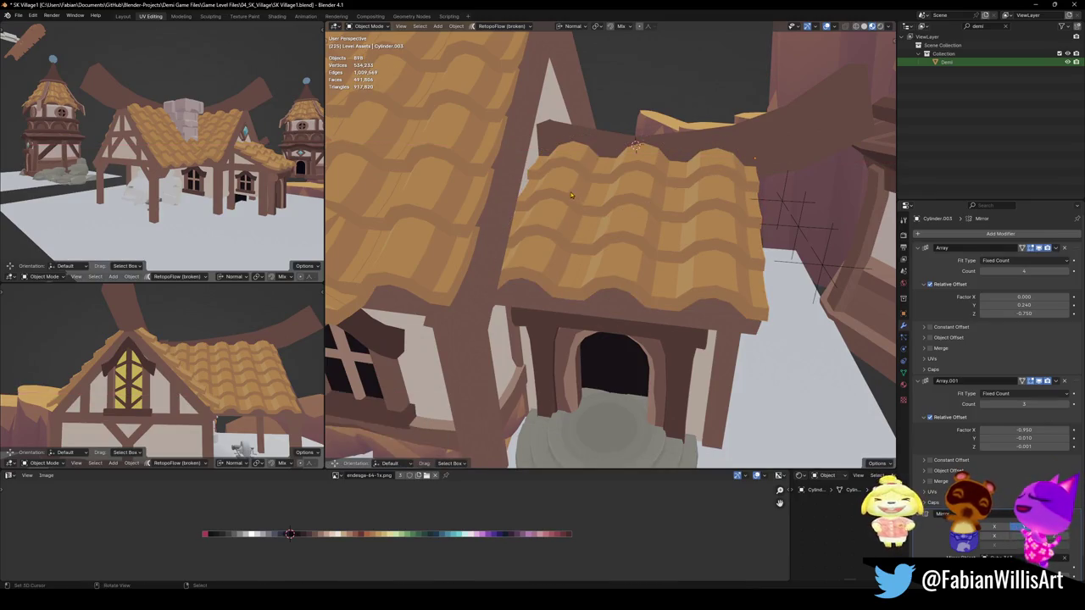
{"action": "mouse_move", "coordinate": [619, 272]}
{"action": "middle_mouse_down"}
{"action": "mouse_move", "coordinate": [616, 225]}
{"action": "mouse_move", "coordinate": [591, 269]}
{"action": "mouse_move", "coordinate": [688, 262]}
{"action": "mouse_move", "coordinate": [591, 265]}
{"action": "middle_mouse_up"}
{"action": "key", "text": "ctrl+s"}
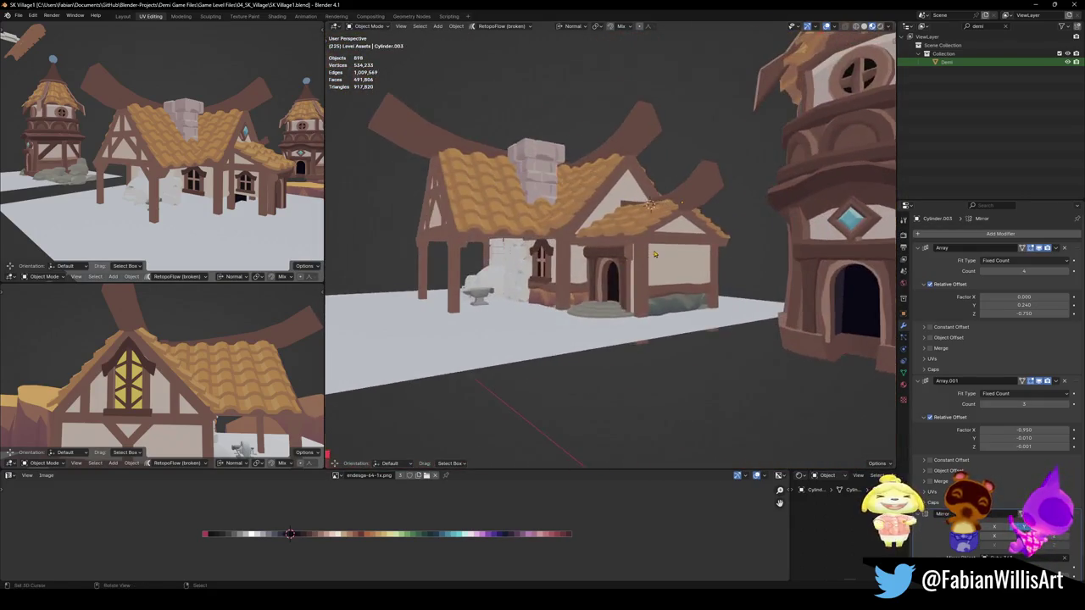
Orbit and zoom both views around the house, doorway and tower, then save SK Village1.blend
{"action": "mouse_move", "coordinate": [592, 265]}
{"action": "middle_mouse_down"}
{"action": "mouse_move", "coordinate": [630, 269]}
{"action": "mouse_move", "coordinate": [640, 244]}
{"action": "middle_mouse_up"}
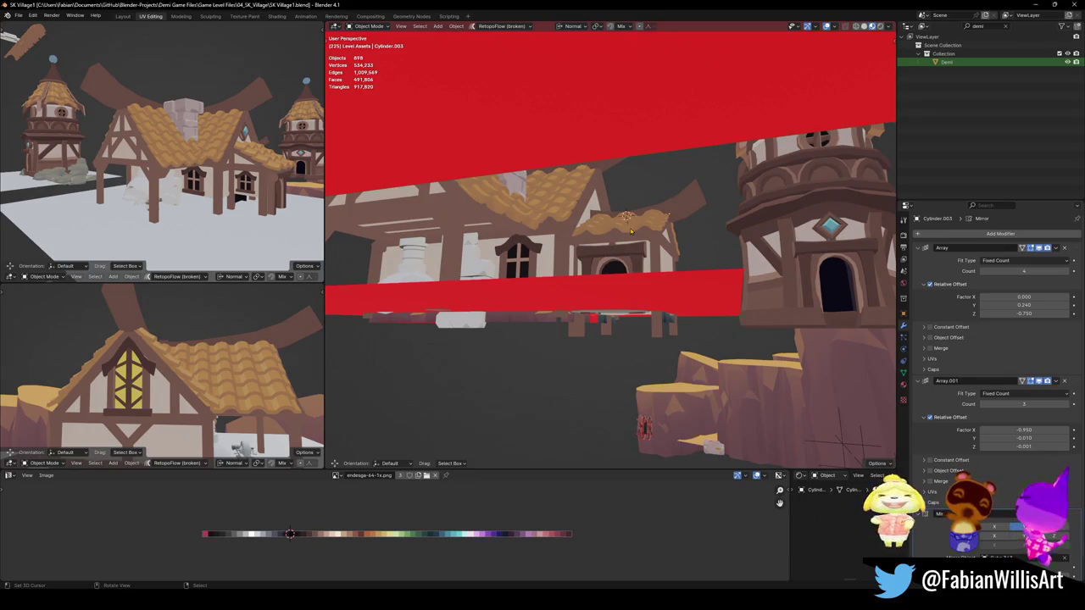
{"action": "middle_click_drag", "start_coordinate": [625, 214], "coordinate": [626, 238]}
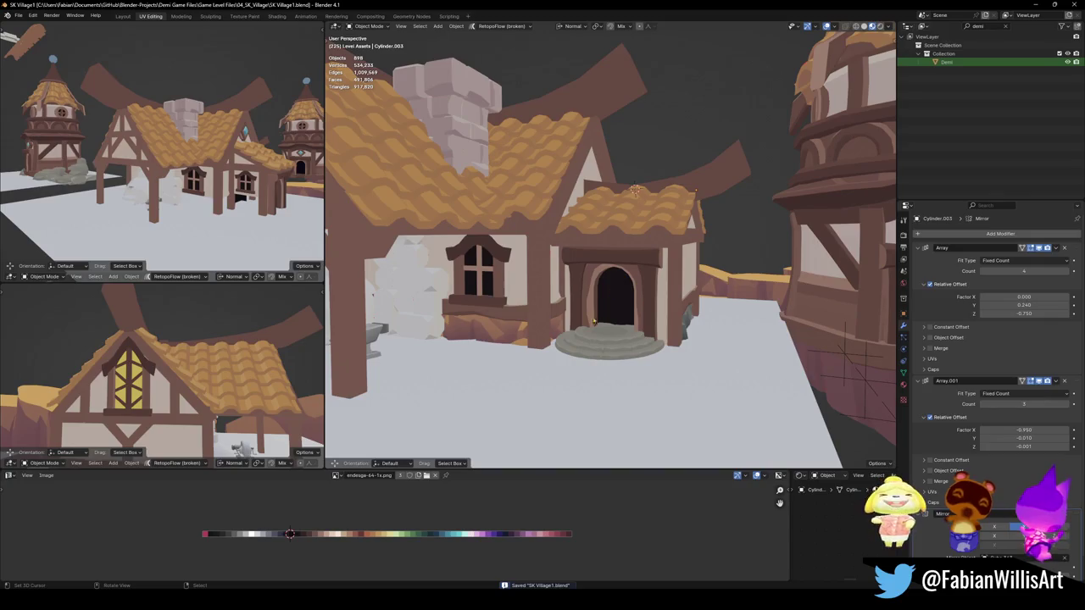
{"action": "middle_click_drag", "start_coordinate": [579, 299], "coordinate": [616, 313]}
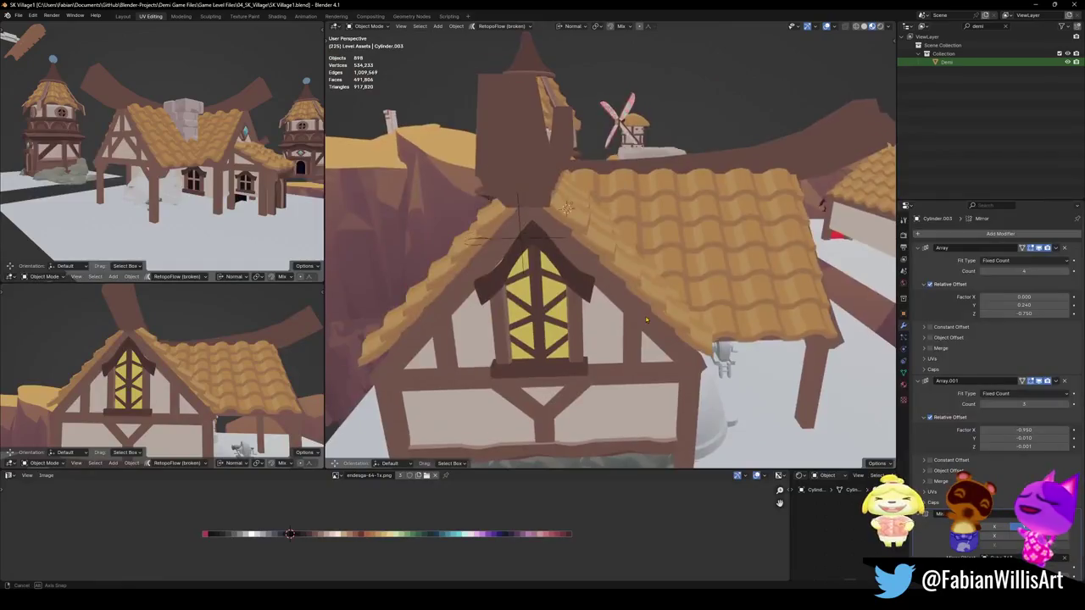
{"action": "scroll", "coordinate": [594, 303], "scroll_direction": "up", "scroll_amount": 3}
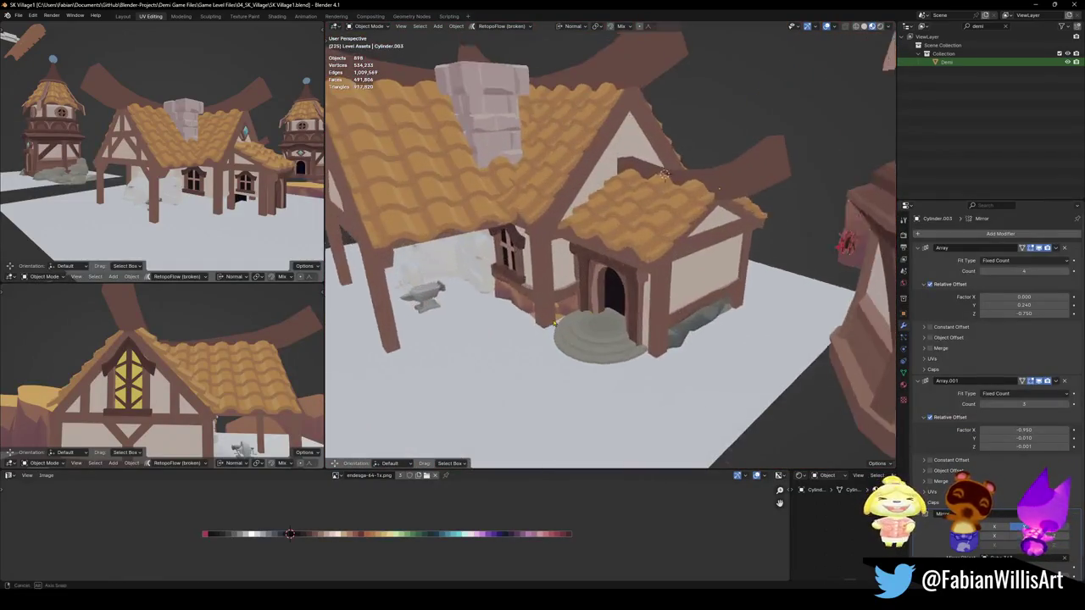
{"action": "scroll", "coordinate": [603, 299], "scroll_direction": "up", "scroll_amount": 2}
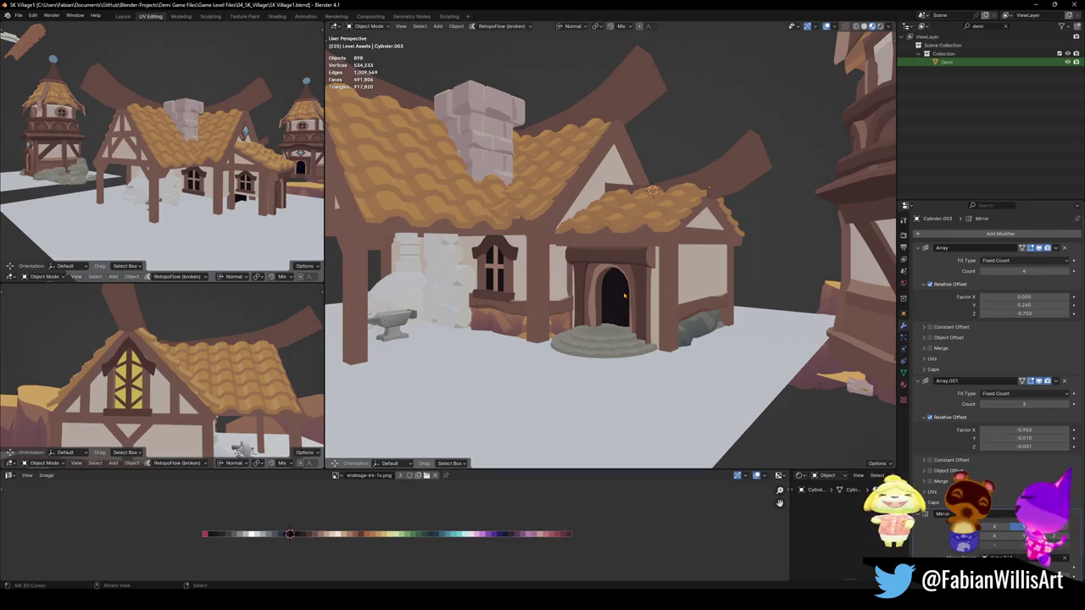
{"action": "middle_click_drag", "start_coordinate": [169, 153], "coordinate": [102, 161]}
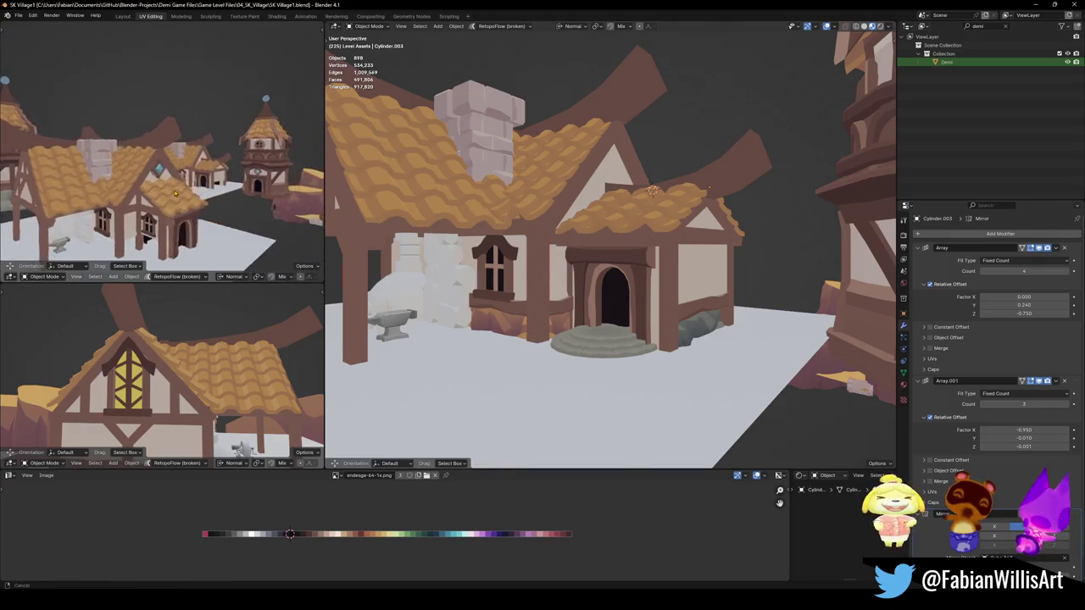
{"action": "mouse_move", "coordinate": [260, 392]}
{"action": "middle_mouse_down"}
{"action": "mouse_move", "coordinate": [195, 397]}
{"action": "mouse_move", "coordinate": [226, 452]}
{"action": "middle_mouse_up"}
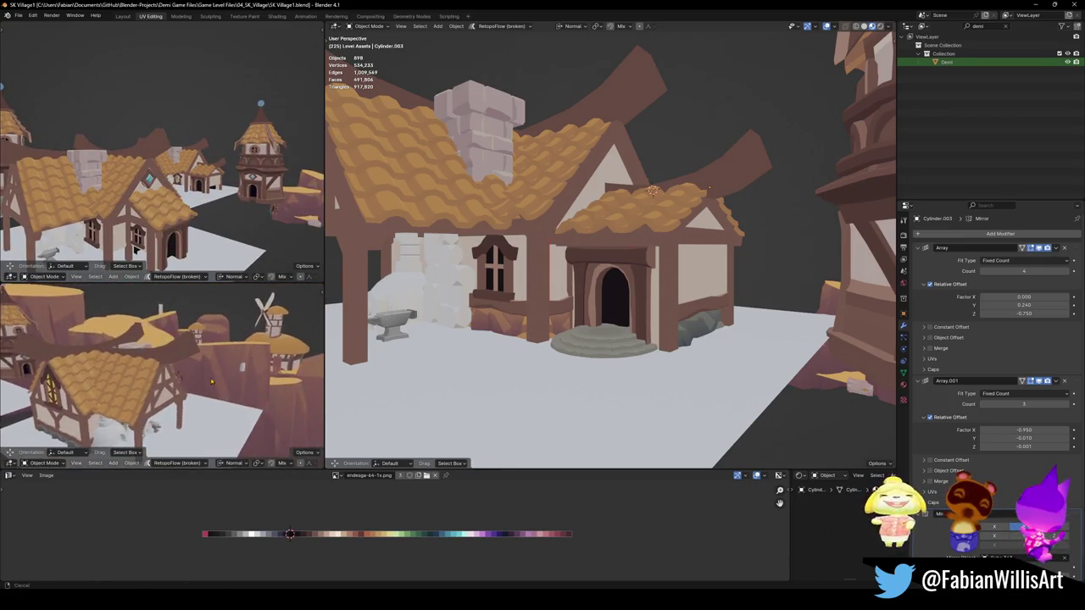
{"action": "middle_click_drag", "start_coordinate": [143, 353], "coordinate": [197, 353]}
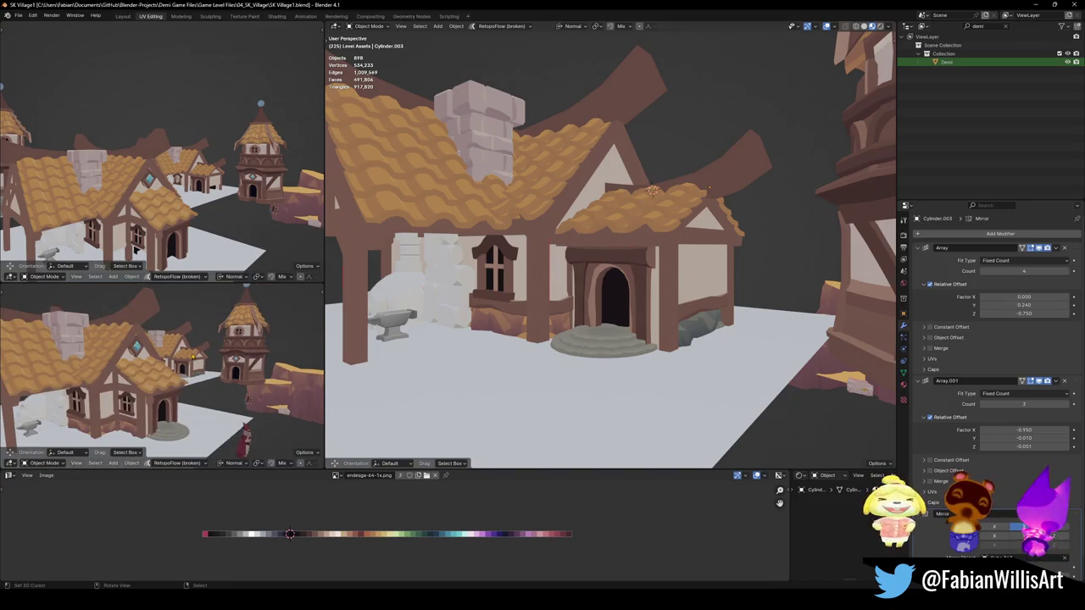
{"action": "middle_click_drag", "start_coordinate": [671, 301], "coordinate": [594, 302]}
{"action": "key", "text": "ctrl+s"}
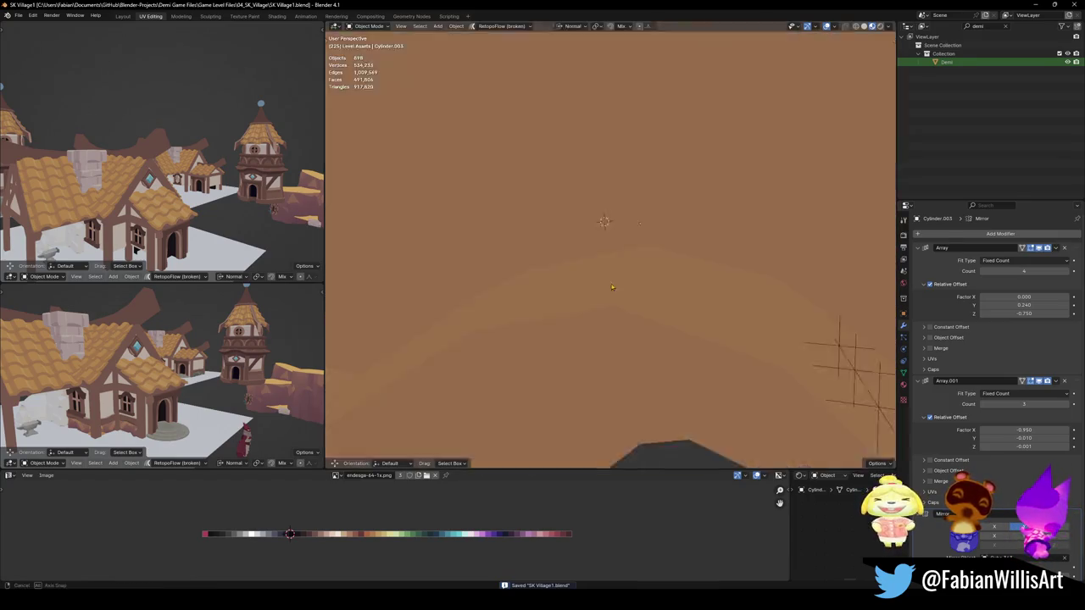
Swing the view toward the house and tower, save again, and select the front-wing door
{"action": "middle_click_drag", "start_coordinate": [582, 289], "coordinate": [644, 287]}
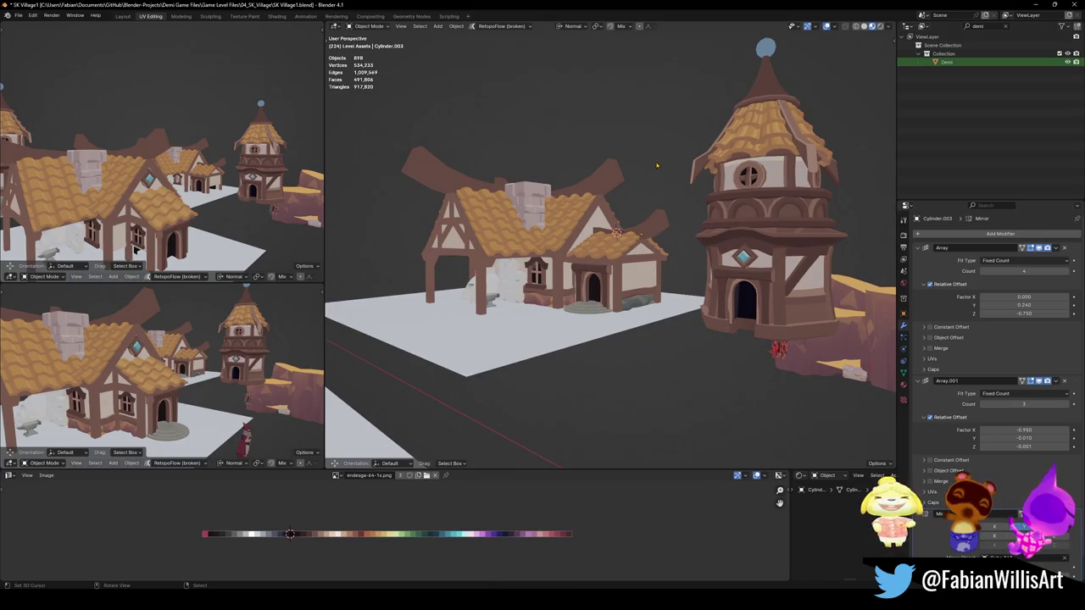
{"action": "mouse_move", "coordinate": [654, 165]}
{"action": "middle_mouse_down"}
{"action": "mouse_move", "coordinate": [694, 209]}
{"action": "mouse_move", "coordinate": [682, 234]}
{"action": "mouse_move", "coordinate": [675, 222]}
{"action": "mouse_move", "coordinate": [671, 231]}
{"action": "middle_mouse_up"}
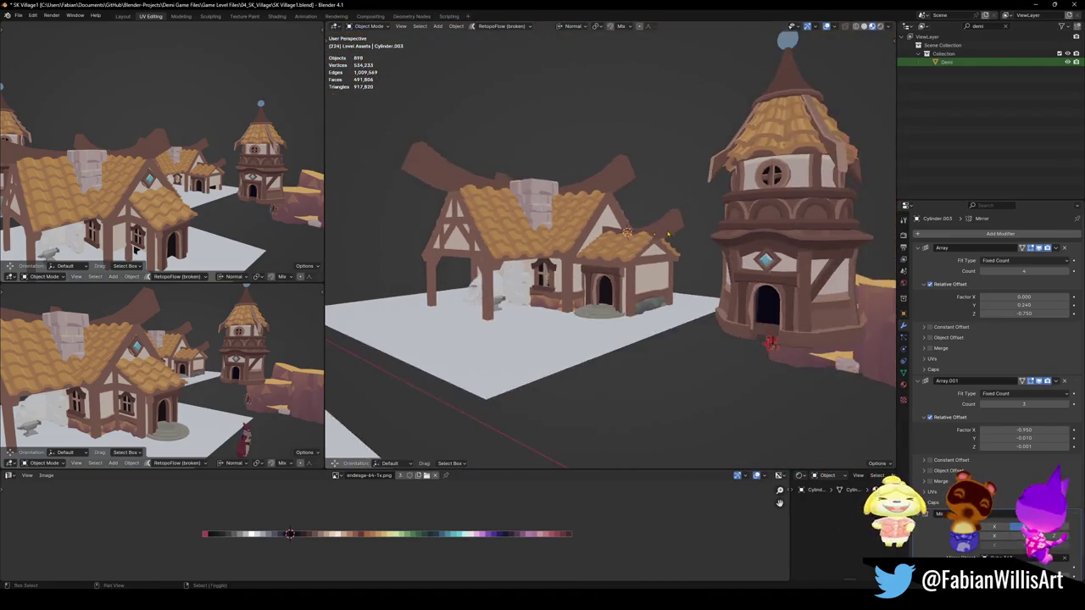
{"action": "key", "text": "ctrl+s"}
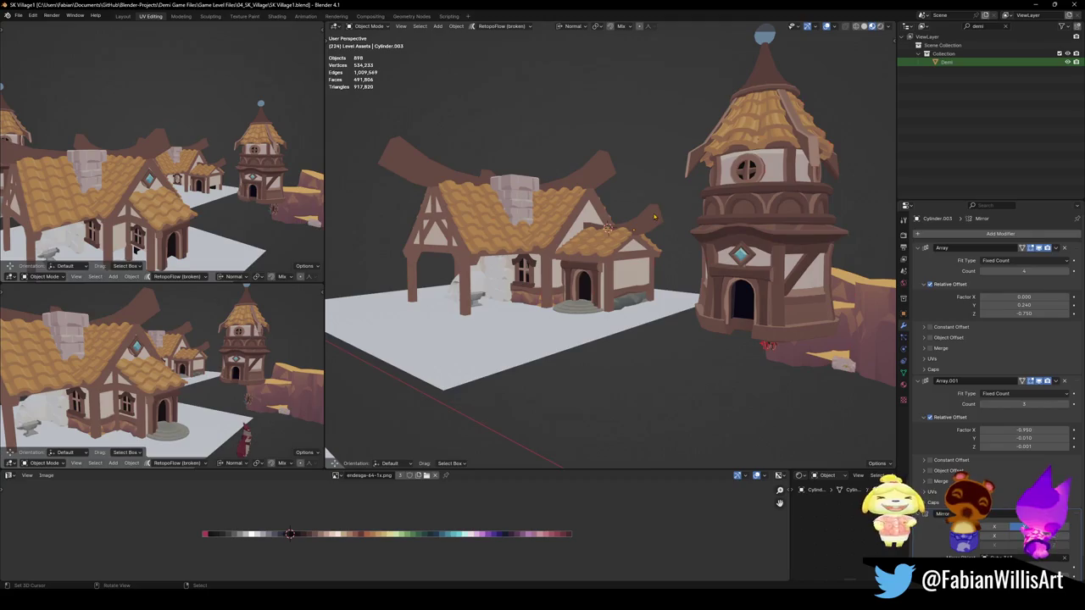
{"action": "scroll", "coordinate": [693, 217], "scroll_direction": "up", "scroll_amount": 2}
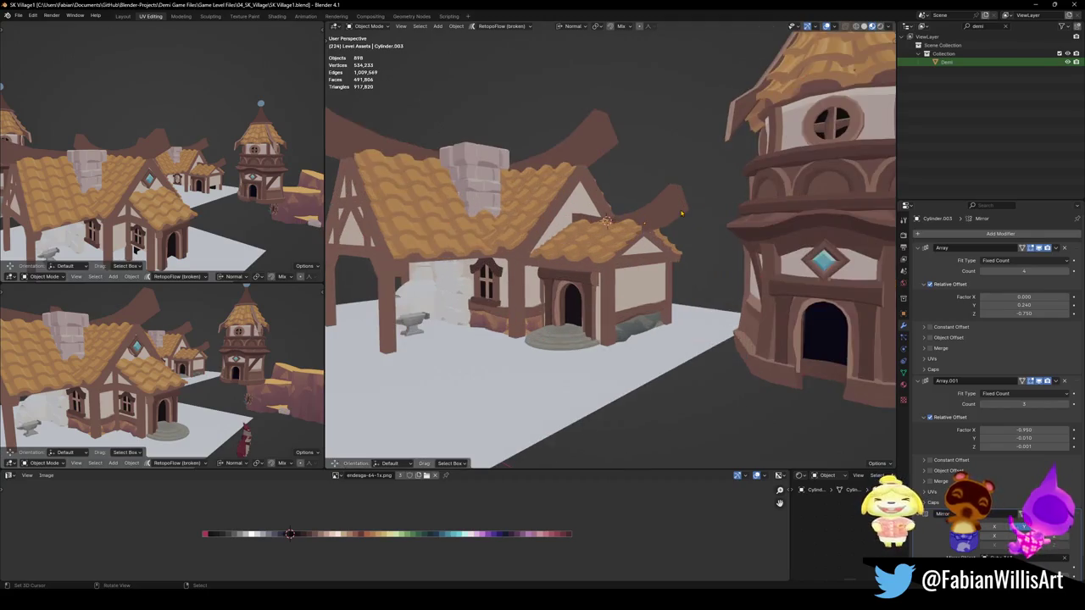
{"action": "left_click", "coordinate": [584, 307]}
Clear the selection and orbit closely around the tower and house to inspect them
{"action": "key", "text": "alt+a"}
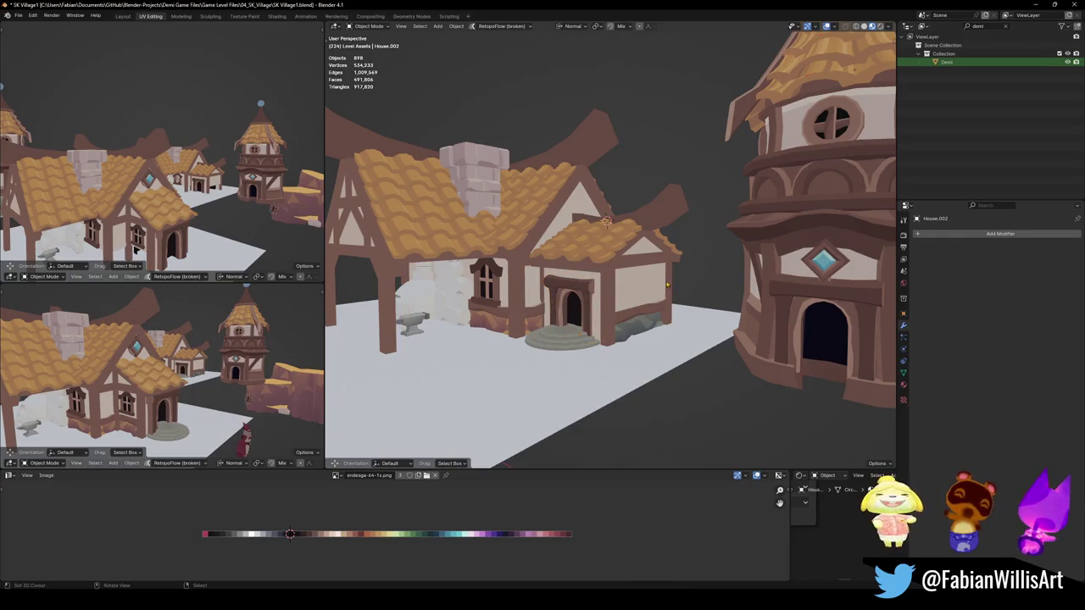
{"action": "scroll", "coordinate": [667, 284], "scroll_direction": "down", "scroll_amount": 3}
{"action": "scroll", "coordinate": [669, 276], "scroll_direction": "up", "scroll_amount": 3}
{"action": "key", "text": "ctrl+z"}
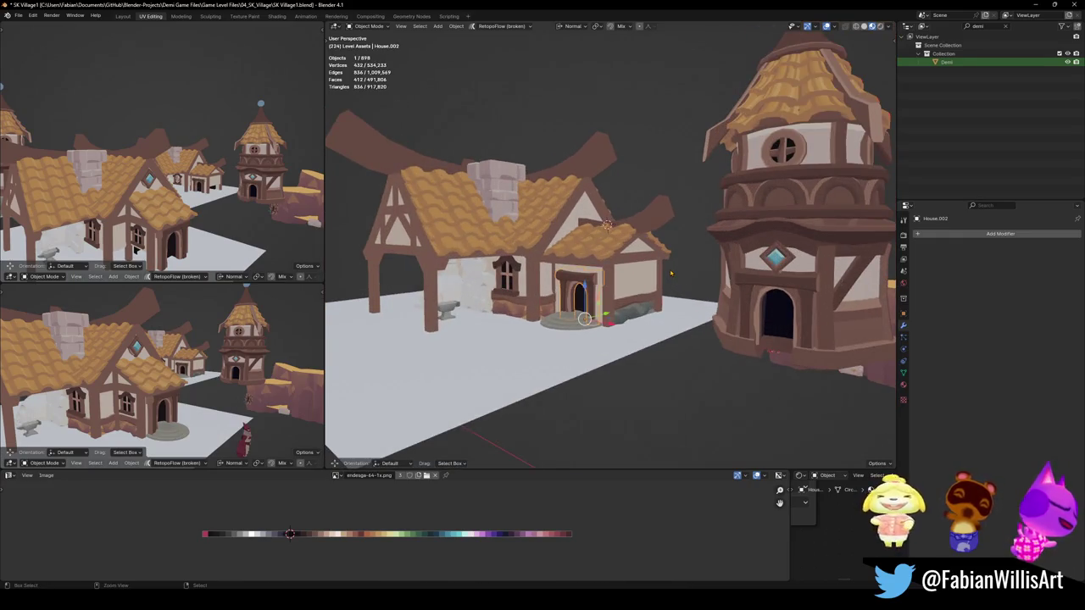
{"action": "scroll", "coordinate": [665, 274], "scroll_direction": "up", "scroll_amount": 2}
{"action": "key", "text": "alt+a"}
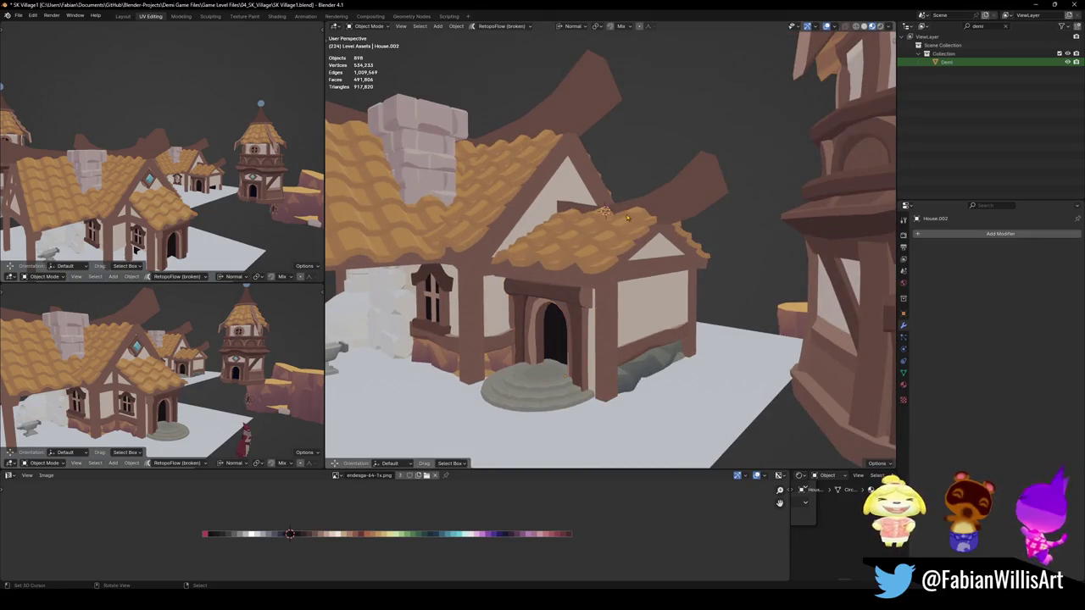
{"action": "scroll", "coordinate": [627, 219], "scroll_direction": "down", "scroll_amount": 2}
{"action": "middle_click_drag", "start_coordinate": [627, 219], "coordinate": [675, 273]}
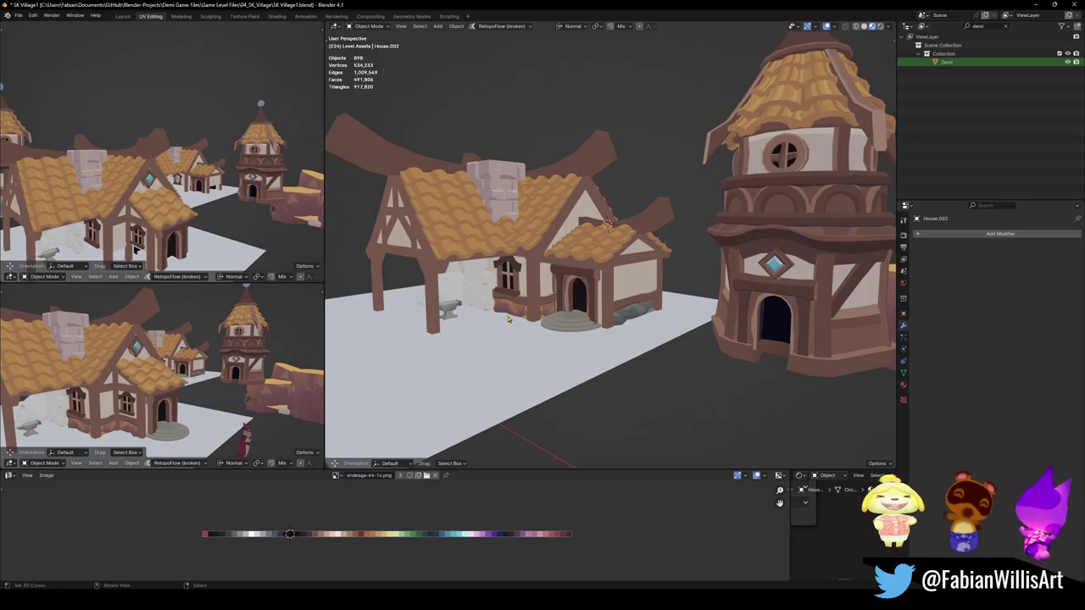
{"action": "left_click", "coordinate": [851, 331]}
{"action": "scroll", "coordinate": [850, 331], "scroll_direction": "up", "scroll_amount": 4}
{"action": "mouse_move", "coordinate": [850, 332]}
{"action": "middle_mouse_down"}
{"action": "mouse_move", "coordinate": [676, 313]}
{"action": "mouse_move", "coordinate": [683, 290]}
{"action": "mouse_move", "coordinate": [565, 261]}
{"action": "middle_mouse_up"}
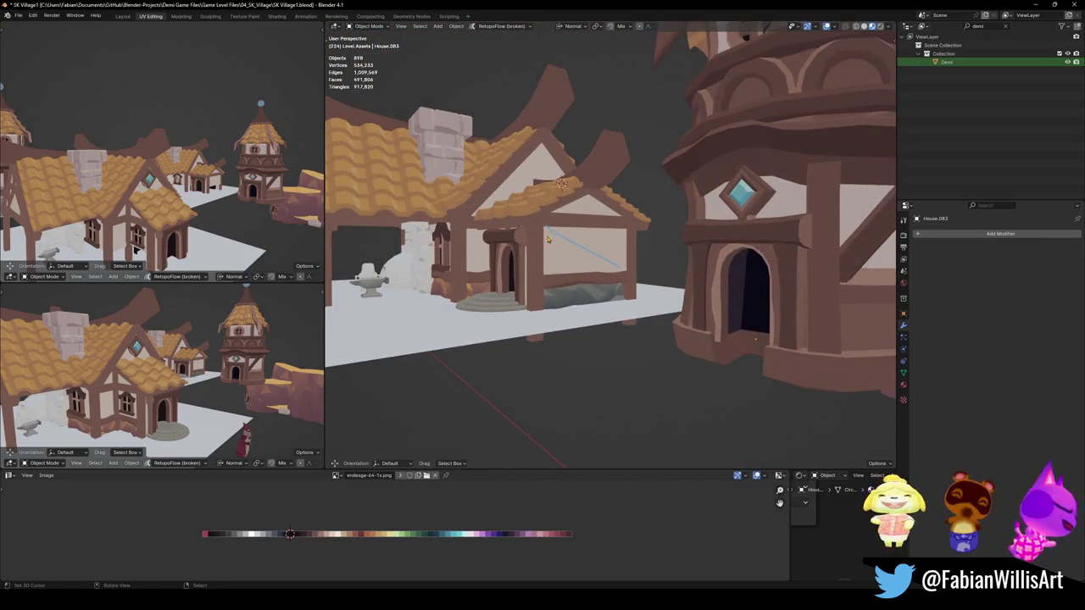
{"action": "mouse_move", "coordinate": [595, 267]}
{"action": "middle_mouse_down"}
{"action": "mouse_move", "coordinate": [621, 265]}
{"action": "mouse_move", "coordinate": [508, 255]}
{"action": "middle_mouse_up"}
{"action": "scroll", "coordinate": [509, 254], "scroll_direction": "up", "scroll_amount": 3}
Duplicate the arched window in place and rotate the copy 90° about Z
{"action": "left_click", "coordinate": [446, 262]}
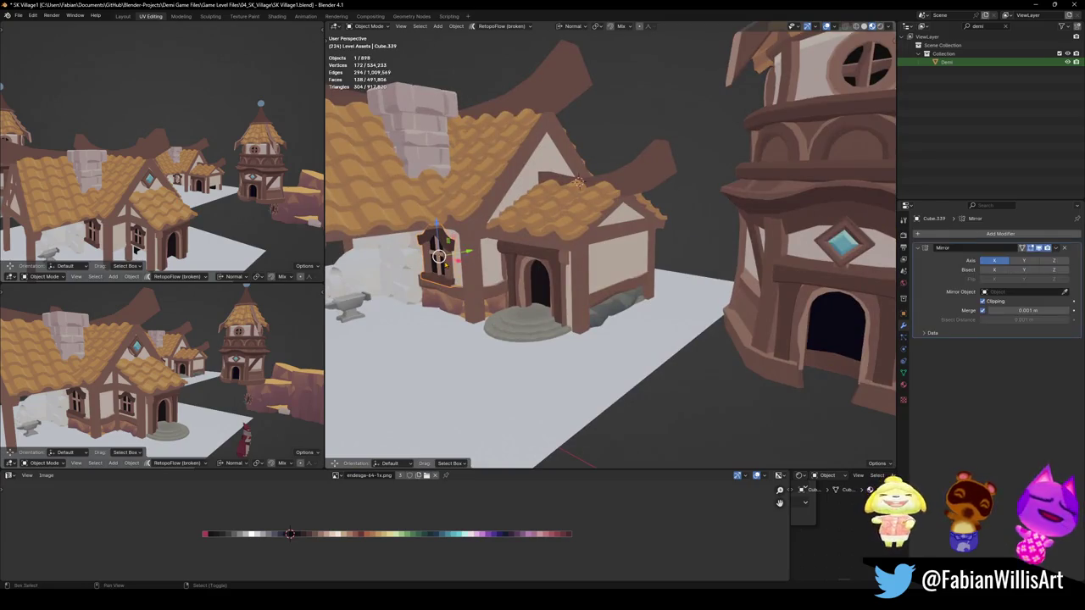
{"action": "key", "text": "shift+d"}
{"action": "right_click", "coordinate": [445, 263]}
{"action": "key", "text": "r"}
{"action": "key", "text": "z"}
{"action": "key", "text": "z"}
{"action": "type", "text": "90"}
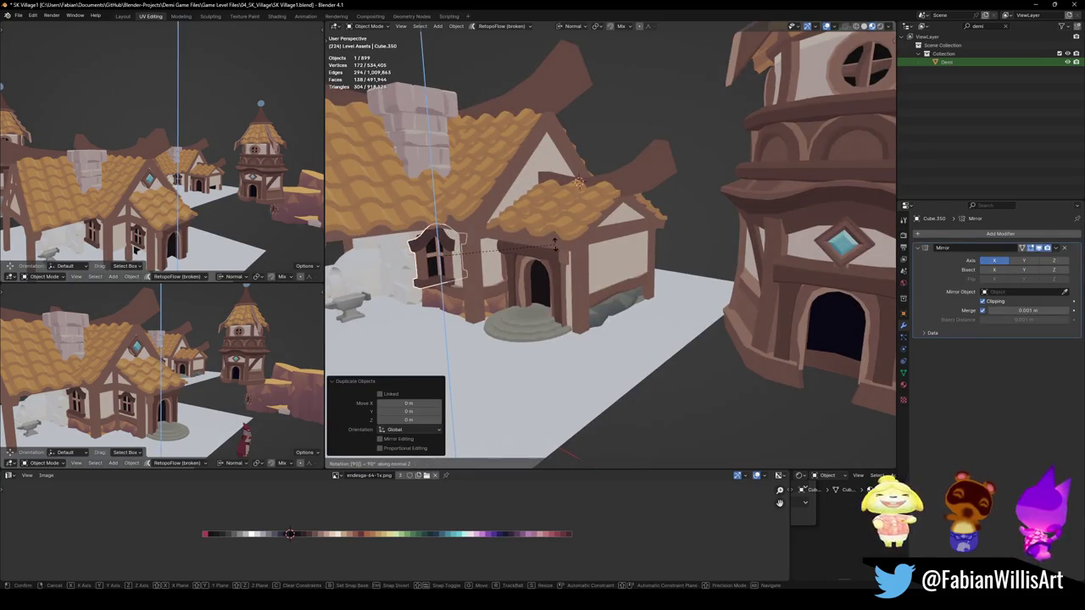
{"action": "key", "text": "Return"}
Move the rotated window copy onto the front wing's side wall beside the door and save
{"action": "key", "text": "g"}
{"action": "key", "text": "shift+z"}
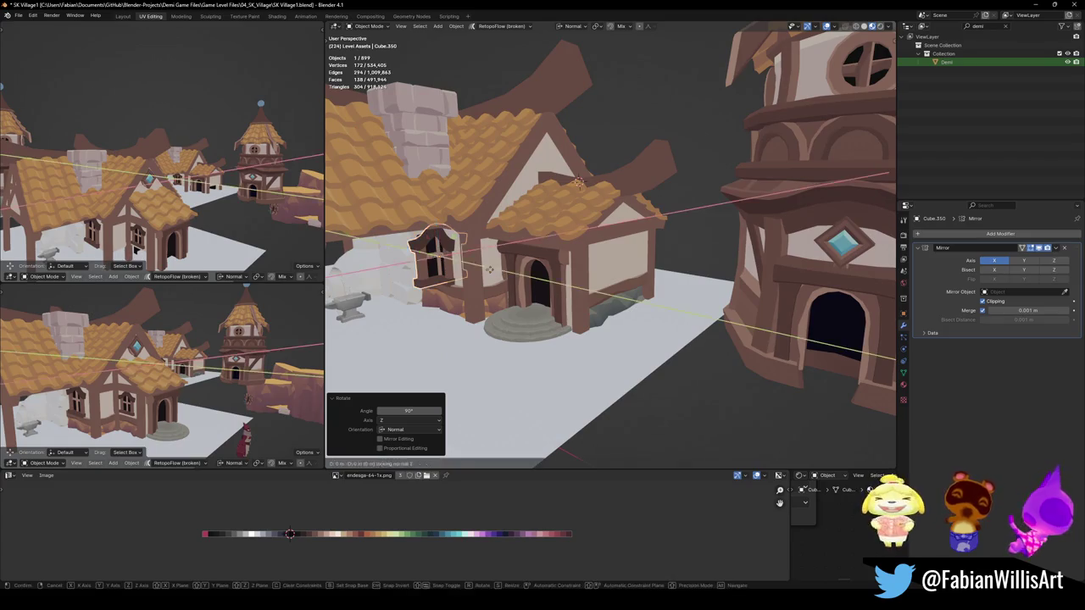
{"action": "left_click", "coordinate": [716, 313]}
{"action": "middle_click_drag", "start_coordinate": [716, 313], "coordinate": [597, 273]}
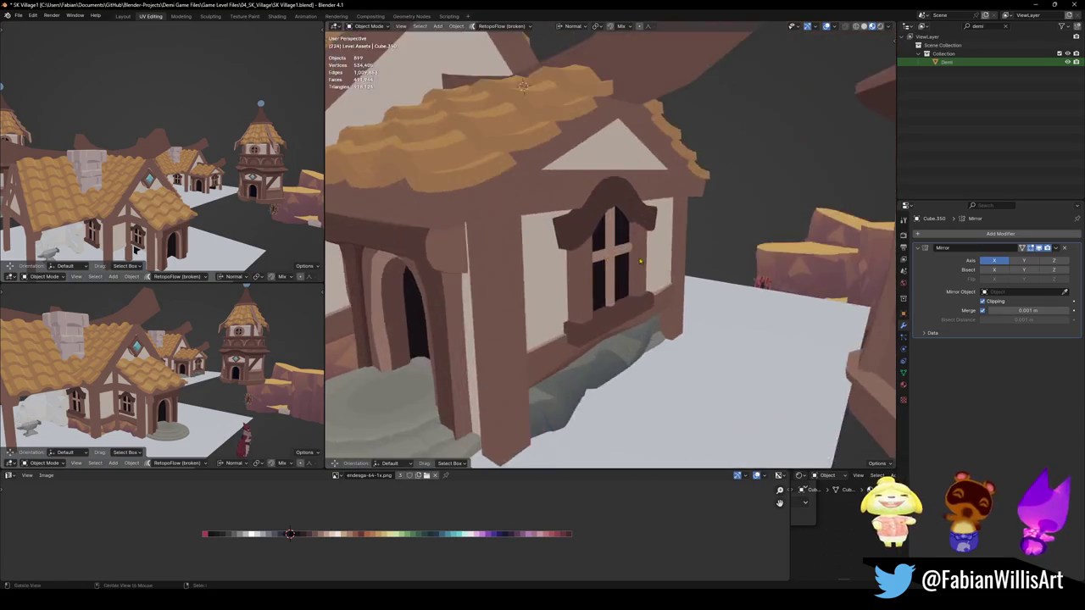
{"action": "key", "text": "g"}
{"action": "key", "text": "x"}
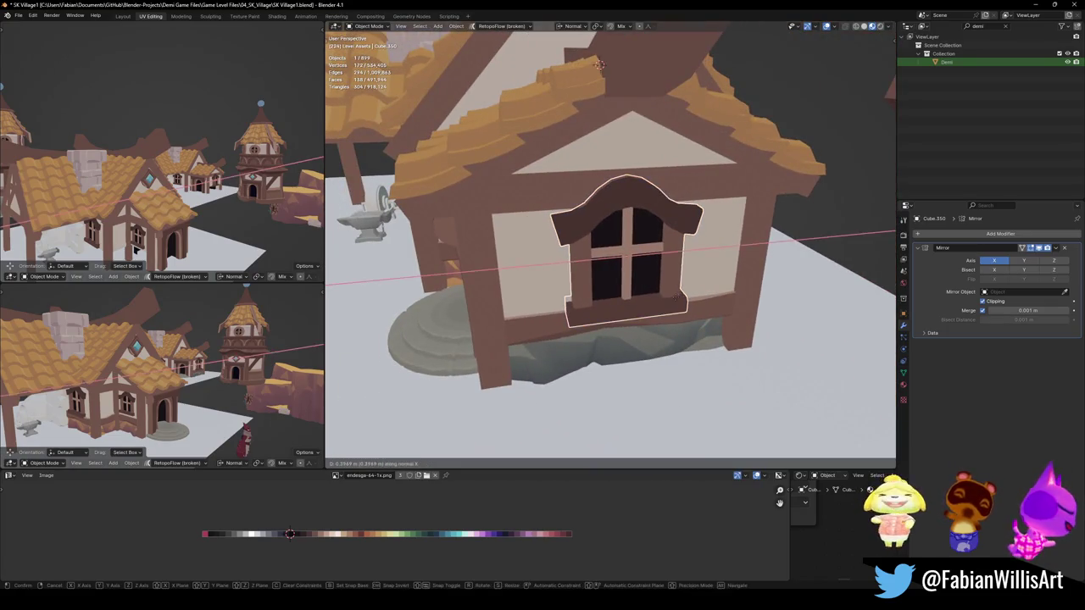
{"action": "left_click", "coordinate": [598, 64]}
{"action": "scroll", "coordinate": [598, 65], "scroll_direction": "down", "scroll_amount": 3}
{"action": "key", "text": "ctrl+s"}
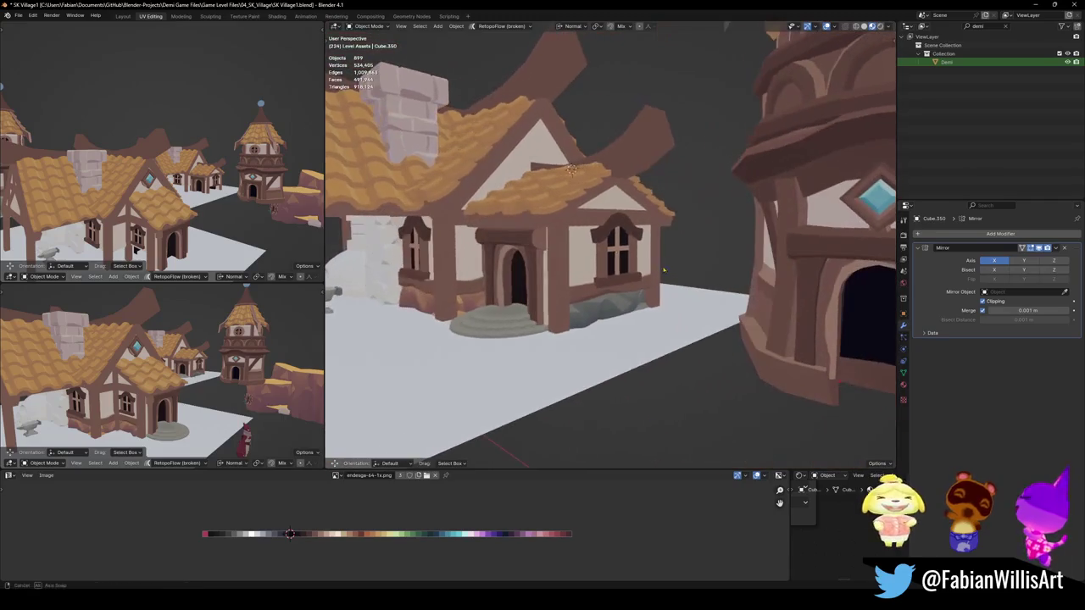
{"action": "mouse_move", "coordinate": [598, 64]}
{"action": "middle_mouse_down"}
{"action": "mouse_move", "coordinate": [575, 197]}
{"action": "mouse_move", "coordinate": [724, 291]}
{"action": "mouse_move", "coordinate": [667, 284]}
{"action": "mouse_move", "coordinate": [733, 292]}
{"action": "mouse_move", "coordinate": [637, 296]}
{"action": "mouse_move", "coordinate": [641, 308]}
{"action": "middle_mouse_up"}
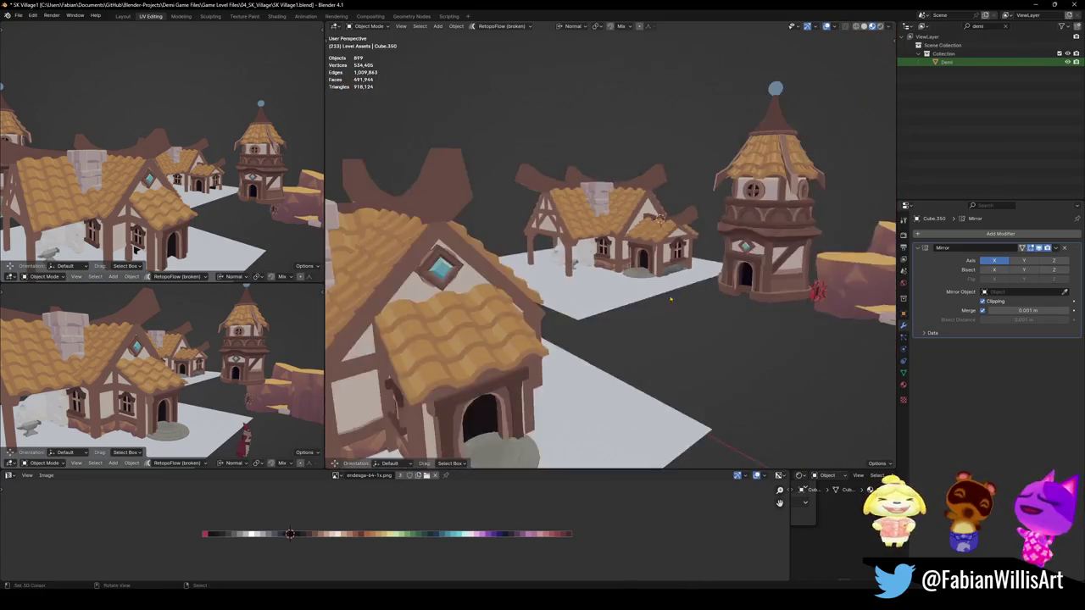
{"action": "middle_click_drag", "start_coordinate": [681, 231], "coordinate": [639, 272]}
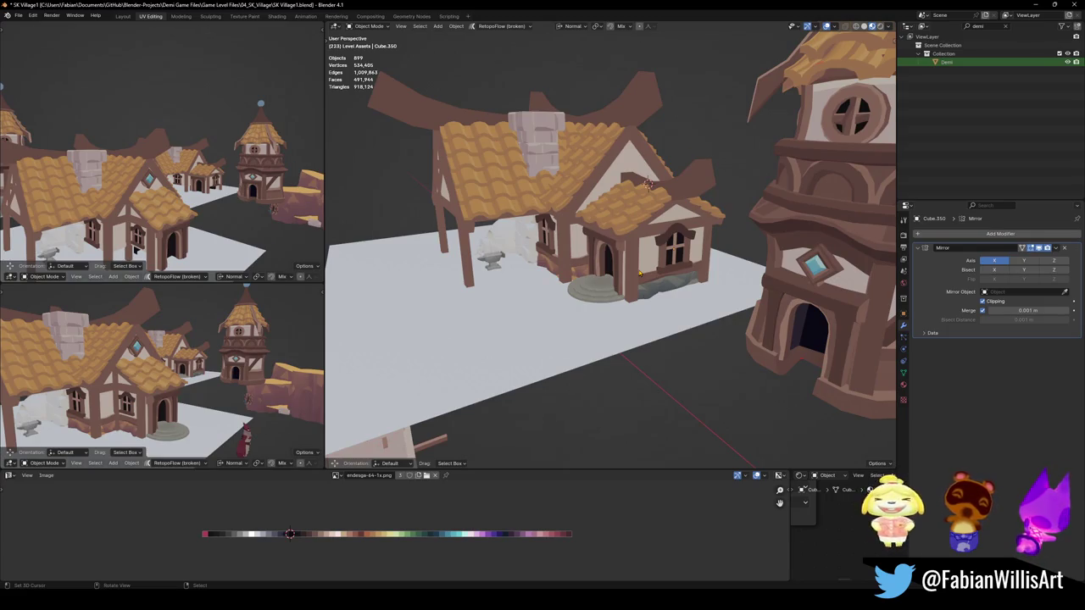
Hide the left lean-to roof, its support posts, the chimney and leftover roof pieces
{"action": "left_click", "coordinate": [496, 201]}
{"action": "key", "text": "h"}
{"action": "left_click", "coordinate": [475, 204]}
{"action": "key", "text": "h"}
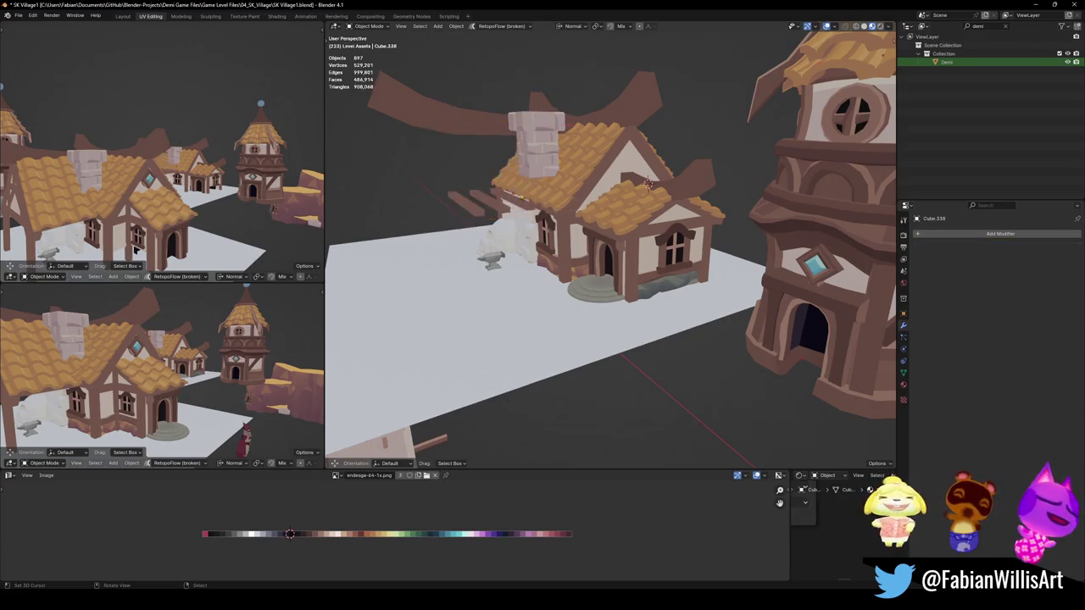
{"action": "left_click", "coordinate": [536, 159]}
{"action": "key", "text": "h"}
{"action": "mouse_move", "coordinate": [536, 158]}
{"action": "middle_mouse_down"}
{"action": "mouse_move", "coordinate": [600, 193]}
{"action": "mouse_move", "coordinate": [521, 256]}
{"action": "mouse_move", "coordinate": [534, 178]}
{"action": "middle_mouse_up"}
{"action": "left_click", "coordinate": [585, 187]}
{"action": "key", "text": "h"}
{"action": "left_click", "coordinate": [534, 178]}
{"action": "key", "text": "h"}
{"action": "scroll", "coordinate": [538, 254], "scroll_direction": "up", "scroll_amount": 3}
{"action": "mouse_move", "coordinate": [539, 254]}
{"action": "middle_mouse_down"}
{"action": "mouse_move", "coordinate": [543, 285]}
{"action": "mouse_move", "coordinate": [519, 299]}
{"action": "middle_mouse_up"}
Delete the anvil and stone-block props beside the house's side wall
{"action": "left_click", "coordinate": [519, 298]}
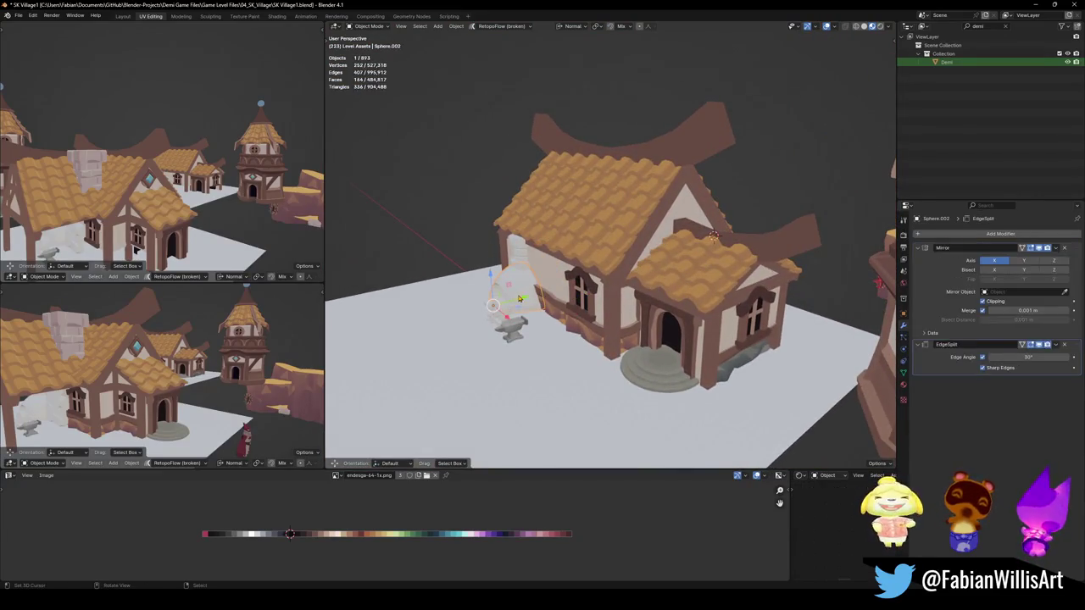
{"action": "key", "text": "Delete"}
{"action": "key", "text": "Delete"}
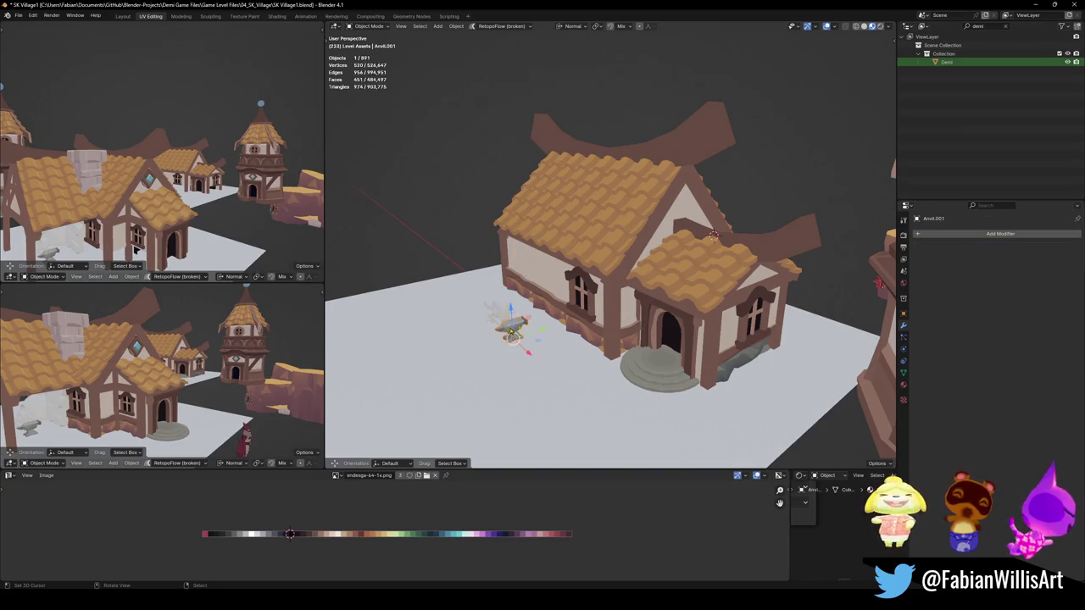
{"action": "left_click", "coordinate": [504, 317]}
{"action": "key", "text": "Delete"}
{"action": "left_click", "coordinate": [498, 312]}
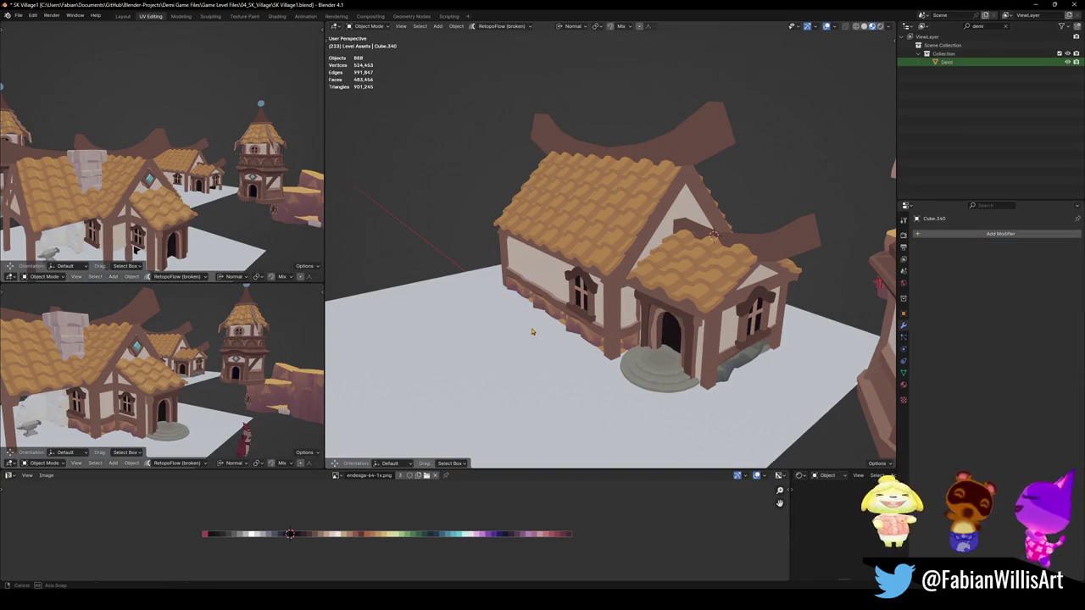
{"action": "middle_click_drag", "start_coordinate": [532, 331], "coordinate": [586, 264]}
{"action": "scroll", "coordinate": [586, 265], "scroll_direction": "up", "scroll_amount": 3}
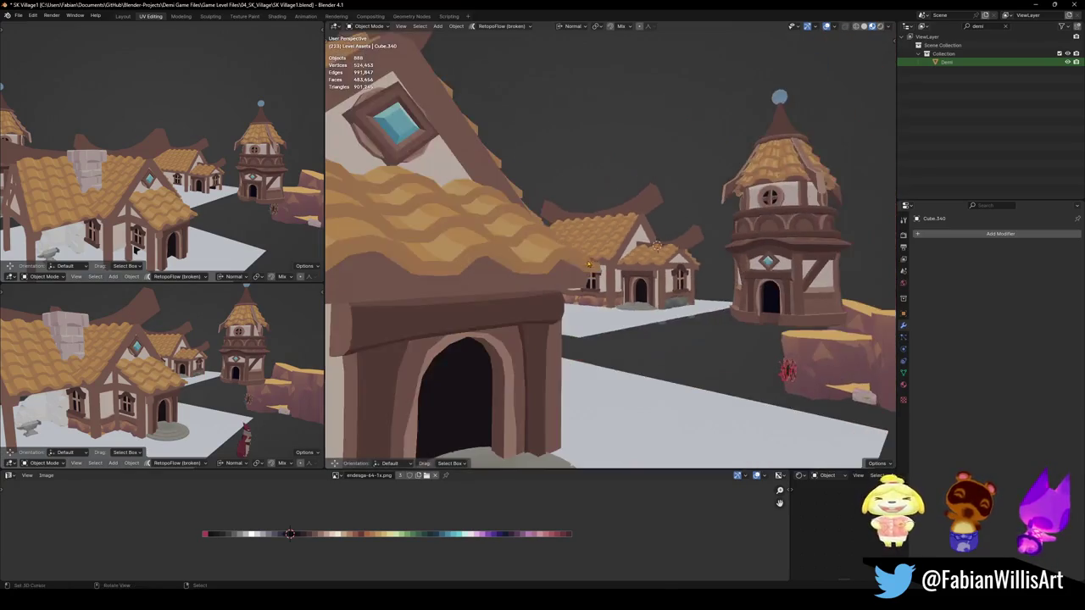
{"action": "scroll", "coordinate": [586, 265], "scroll_direction": "down", "scroll_amount": 5}
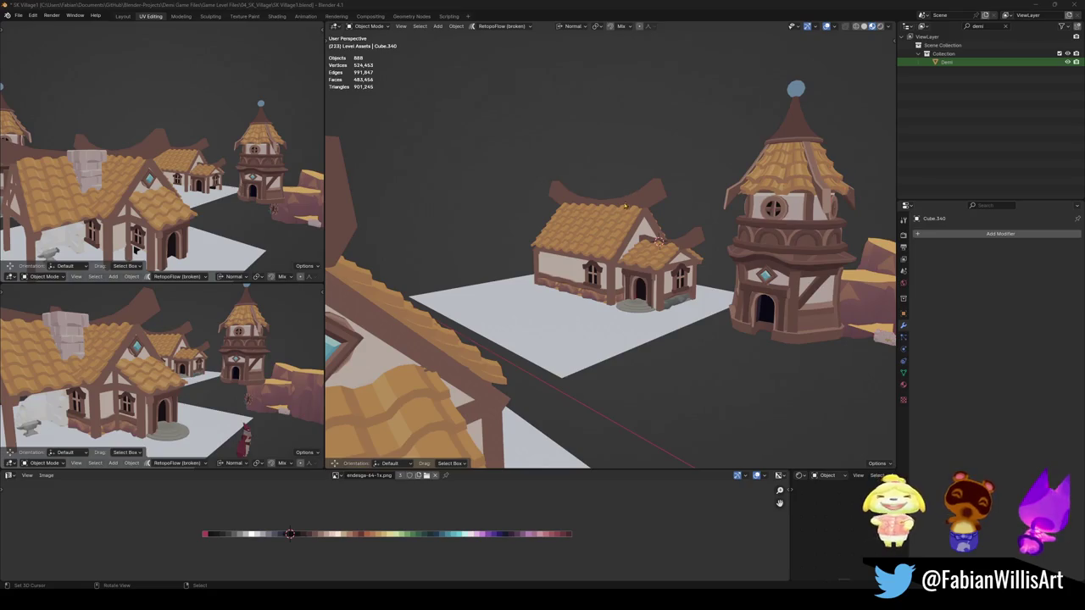
Give the long-wall window an Array modifier making a row of three, then slide it along X
{"action": "middle_click_drag", "start_coordinate": [623, 209], "coordinate": [604, 311], "text": "ctrl"}
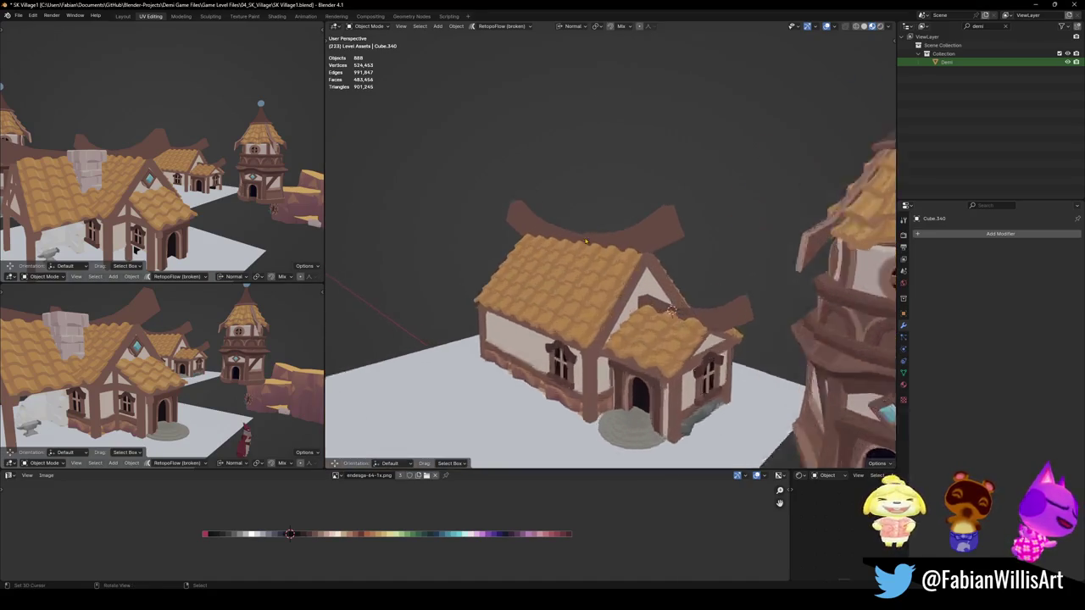
{"action": "left_click", "coordinate": [602, 317]}
{"action": "scroll", "coordinate": [643, 355], "scroll_direction": "up", "scroll_amount": 1}
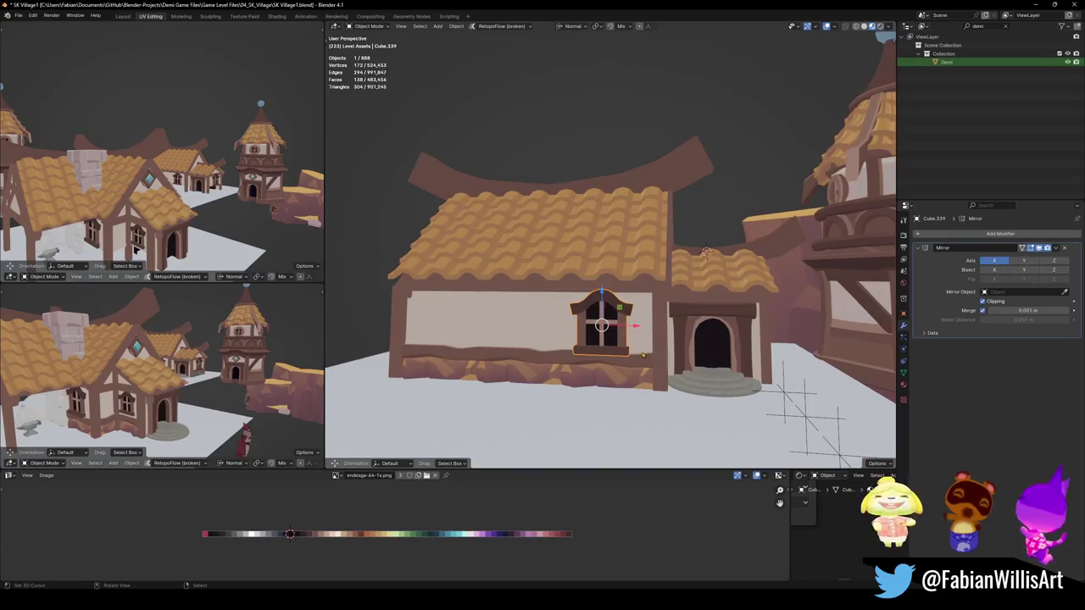
{"action": "key", "text": "shift+a"}
{"action": "type", "text": "array"}
{"action": "key", "text": "Return"}
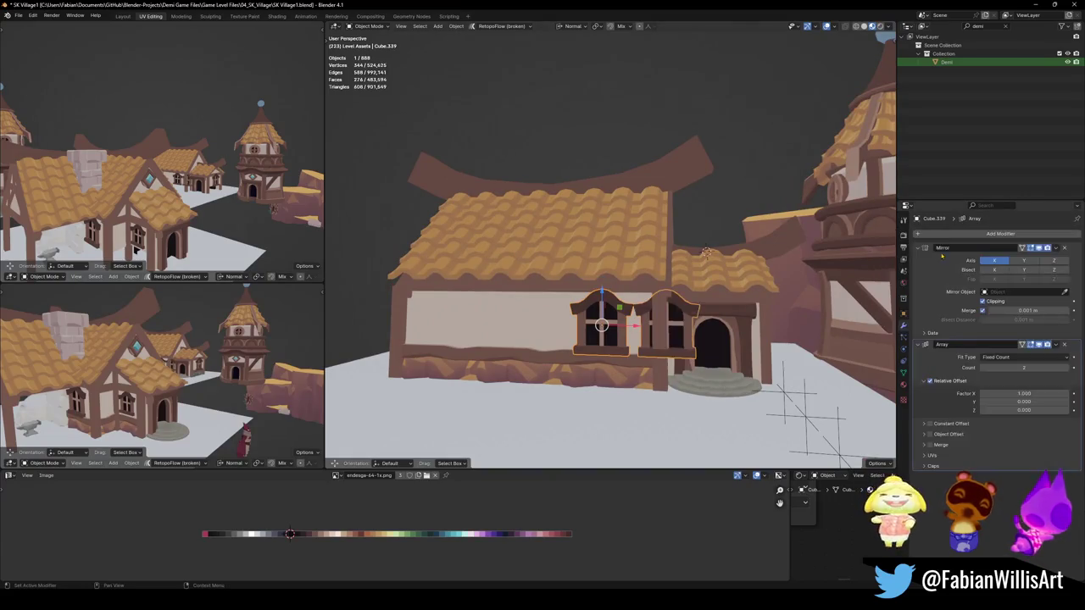
{"action": "left_click_drag", "start_coordinate": [1024, 393], "coordinate": [966, 393]}
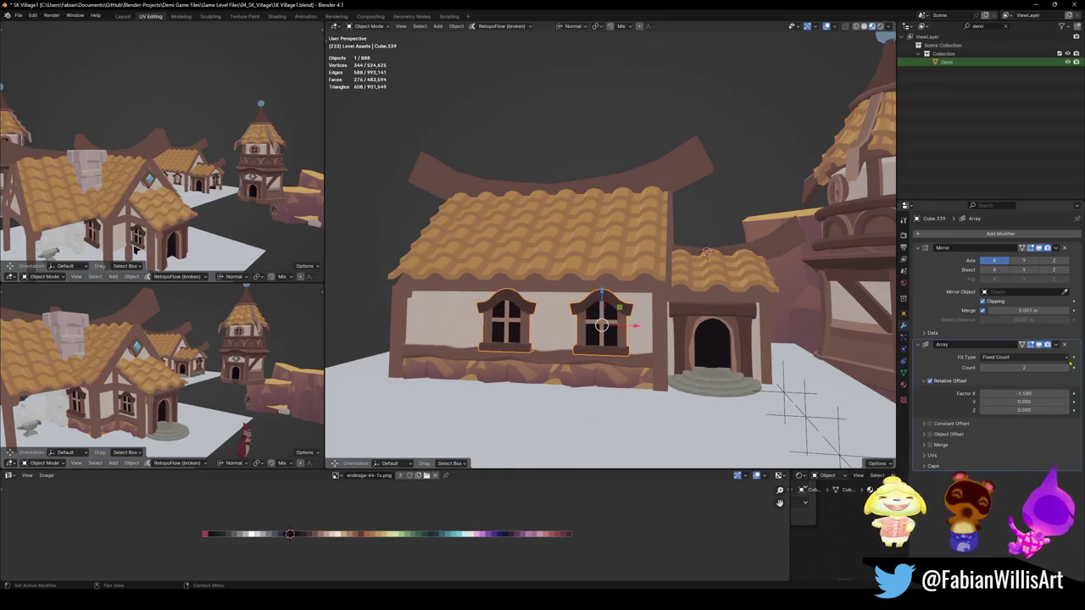
{"action": "left_click_drag", "start_coordinate": [1024, 368], "coordinate": [1039, 368]}
{"action": "key", "text": "g"}
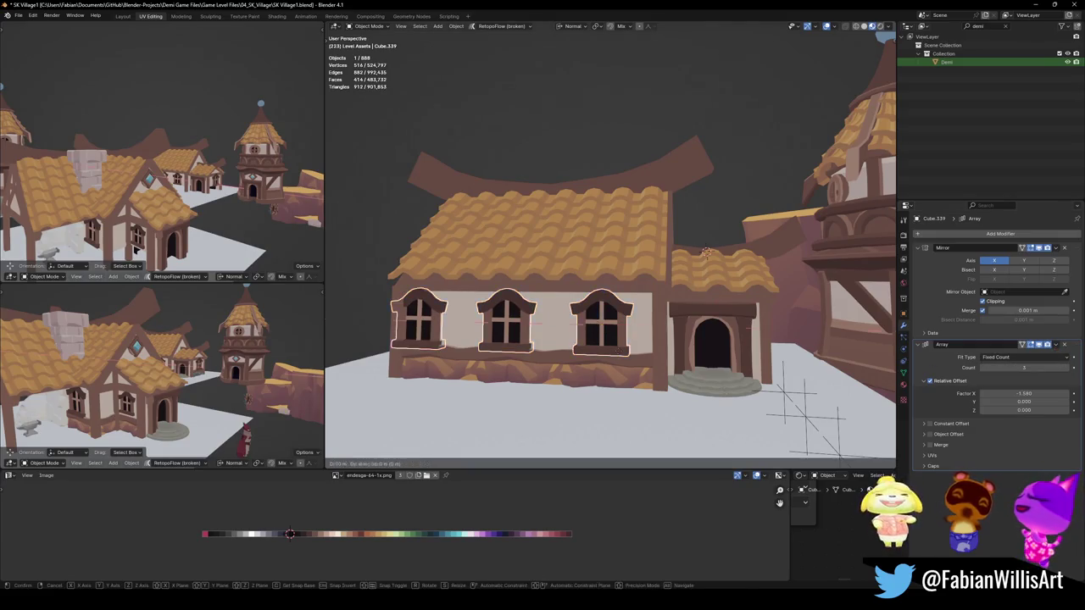
{"action": "key", "text": "x"}
{"action": "key", "text": "Return"}
Deselect all, orbit around the house and tower, and save SK Village1.blend
{"action": "key", "text": "alt+a"}
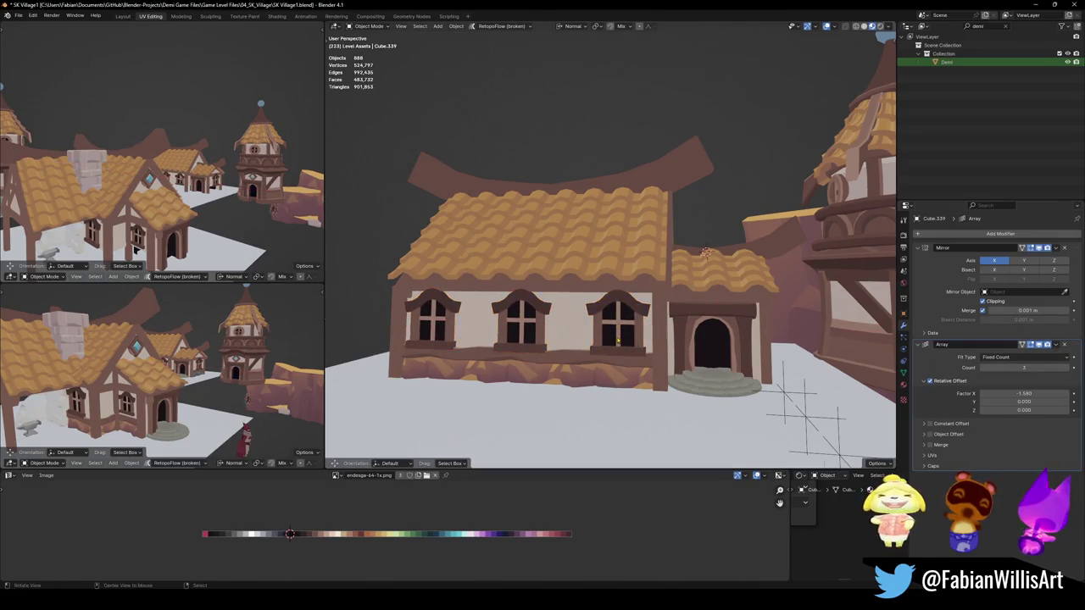
{"action": "middle_click_drag", "start_coordinate": [610, 255], "coordinate": [559, 246]}
{"action": "middle_click", "coordinate": [661, 322], "text": "alt"}
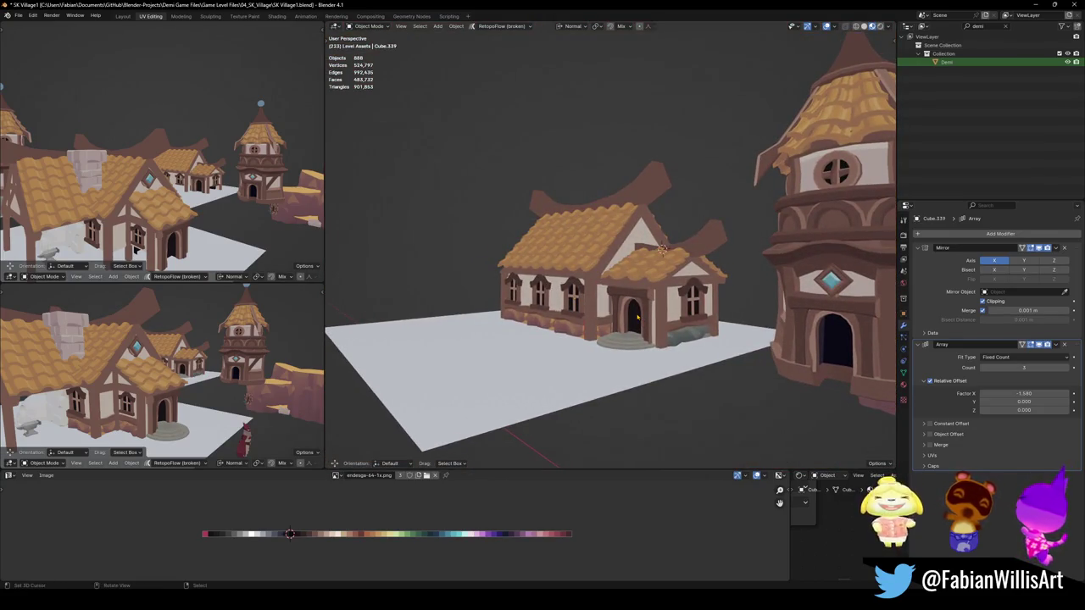
{"action": "mouse_move", "coordinate": [697, 317]}
{"action": "middle_mouse_down"}
{"action": "mouse_move", "coordinate": [712, 328]}
{"action": "mouse_move", "coordinate": [694, 297]}
{"action": "mouse_move", "coordinate": [802, 308]}
{"action": "mouse_move", "coordinate": [679, 305]}
{"action": "mouse_move", "coordinate": [690, 315]}
{"action": "mouse_move", "coordinate": [687, 298]}
{"action": "middle_mouse_up"}
{"action": "middle_click", "coordinate": [693, 297], "text": "alt"}
{"action": "key", "text": "ctrl+s"}
{"action": "scroll", "coordinate": [690, 314], "scroll_direction": "down", "scroll_amount": 3}
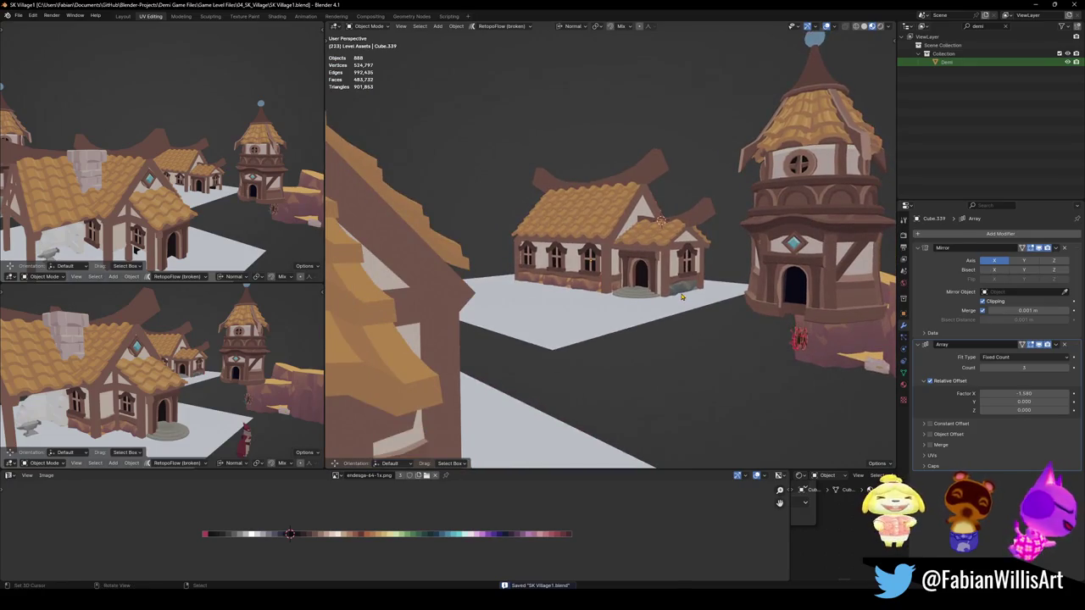
Stretch the house's front roof along X and save the scene
{"action": "scroll", "coordinate": [664, 291], "scroll_direction": "up", "scroll_amount": 5}
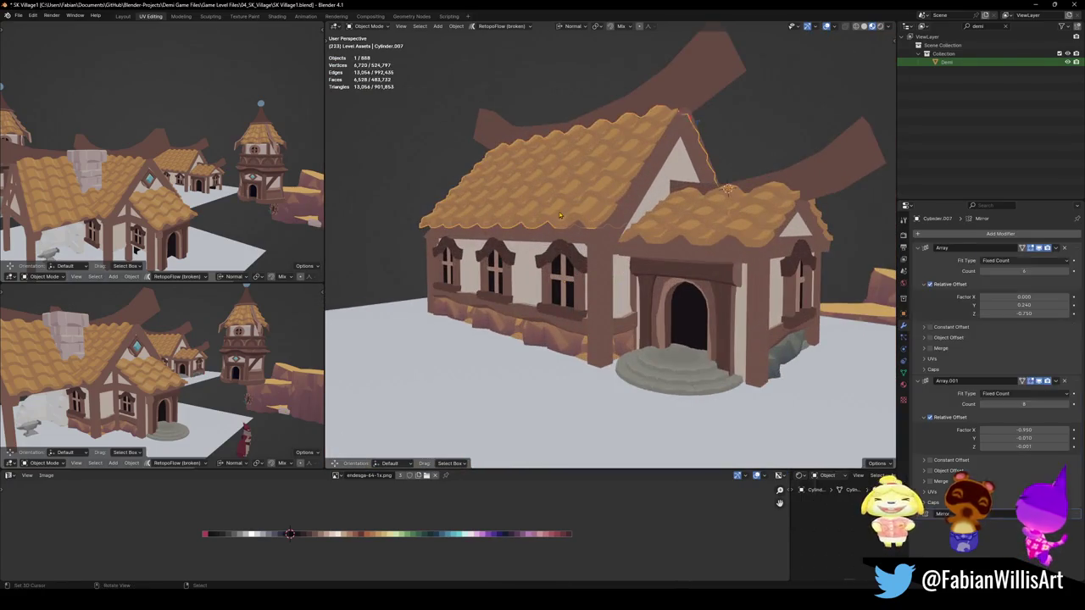
{"action": "left_click", "coordinate": [552, 226]}
{"action": "middle_click_drag", "start_coordinate": [552, 225], "coordinate": [551, 227]}
{"action": "key", "text": "alt+a"}
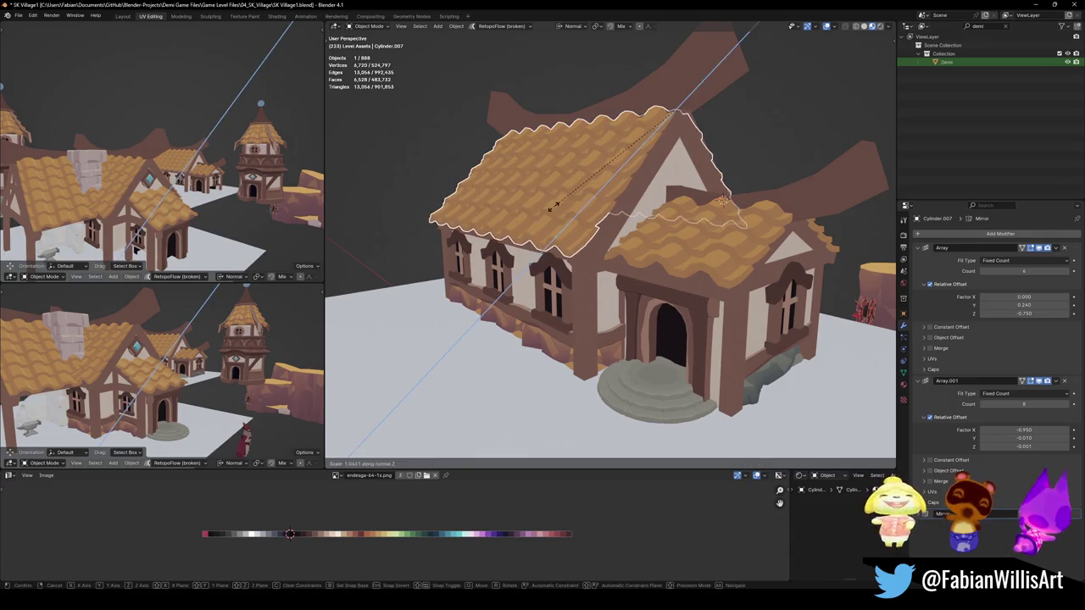
{"action": "middle_click_drag", "start_coordinate": [561, 241], "coordinate": [530, 202]}
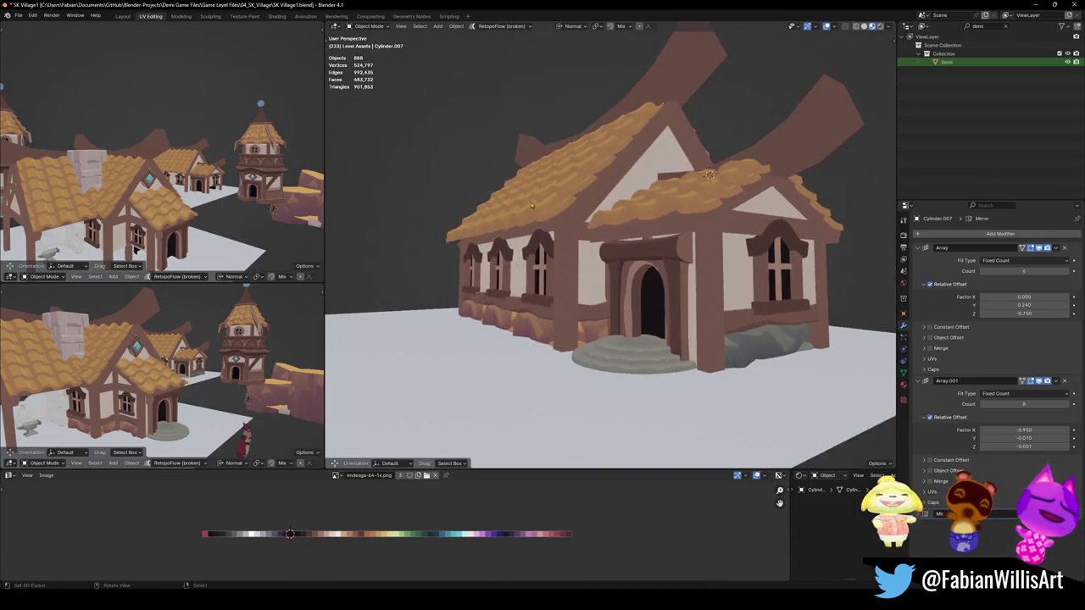
{"action": "left_click", "coordinate": [531, 202]}
{"action": "key", "text": "s"}
{"action": "key", "text": "x"}
{"action": "key", "text": "x"}
{"action": "left_click", "coordinate": [527, 204]}
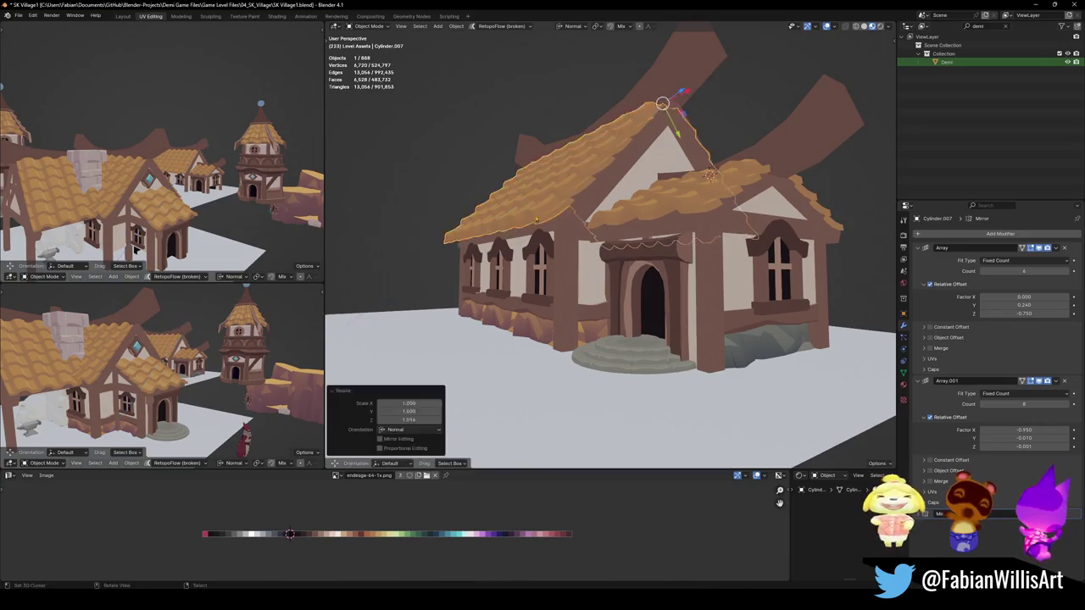
{"action": "scroll", "coordinate": [551, 221], "scroll_direction": "up", "scroll_amount": 3}
{"action": "mouse_move", "coordinate": [551, 220]}
{"action": "middle_mouse_down"}
{"action": "mouse_move", "coordinate": [630, 243]}
{"action": "mouse_move", "coordinate": [708, 237]}
{"action": "mouse_move", "coordinate": [664, 256]}
{"action": "mouse_move", "coordinate": [669, 273]}
{"action": "mouse_move", "coordinate": [657, 266]}
{"action": "middle_mouse_up"}
{"action": "scroll", "coordinate": [630, 243], "scroll_direction": "down", "scroll_amount": 3}
{"action": "key", "text": "ctrl+s"}
Scale the porch roof along Z, then deselect it and view the house and tower
{"action": "left_click", "coordinate": [669, 263]}
{"action": "key", "text": "s"}
{"action": "key", "text": "z"}
{"action": "key", "text": "Escape"}
{"action": "key", "text": "alt+a"}
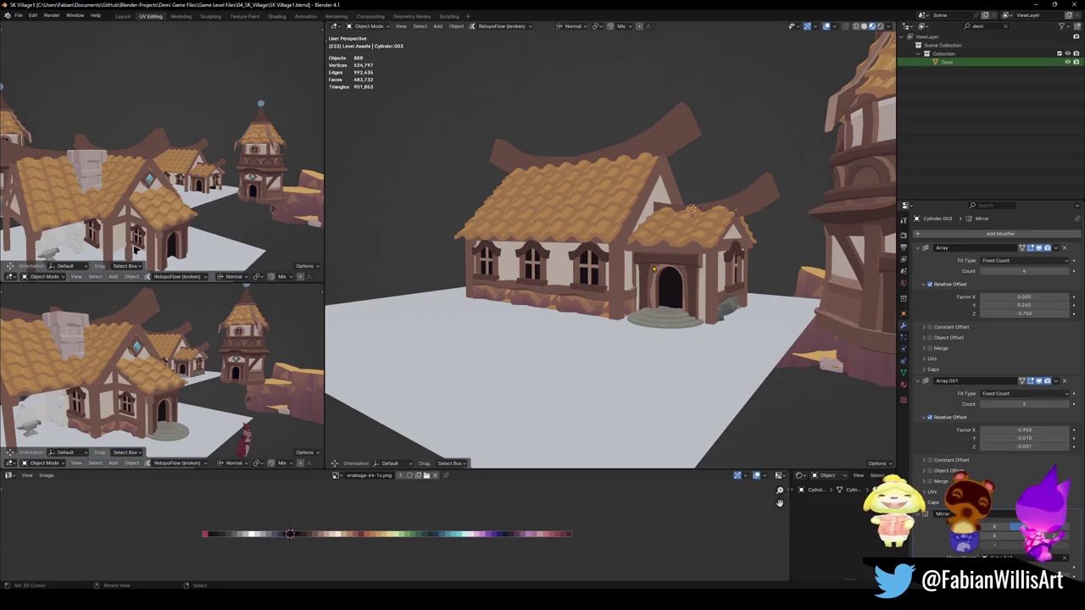
{"action": "middle_click_drag", "start_coordinate": [699, 266], "coordinate": [660, 274]}
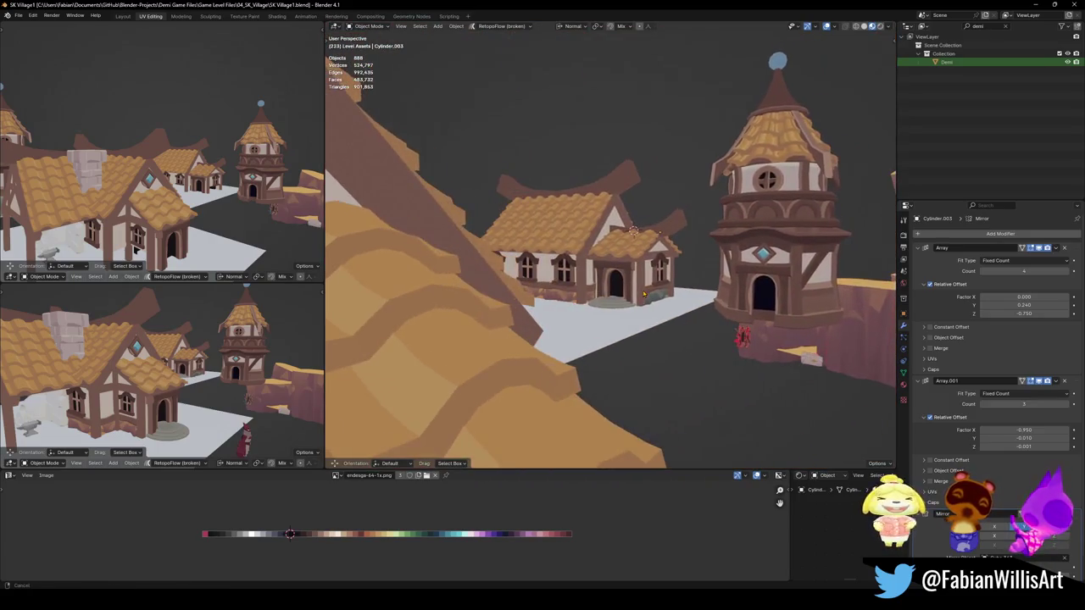
{"action": "scroll", "coordinate": [670, 284], "scroll_direction": "up", "scroll_amount": 2}
{"action": "scroll", "coordinate": [679, 293], "scroll_direction": "up", "scroll_amount": 1}
In Edit Mode on wall Cube.337, pick a vertical post and move it along X
{"action": "scroll", "coordinate": [686, 304], "scroll_direction": "up", "scroll_amount": 2}
{"action": "scroll", "coordinate": [695, 313], "scroll_direction": "up", "scroll_amount": 1}
{"action": "left_click", "coordinate": [695, 313]}
{"action": "key", "text": "Tab"}
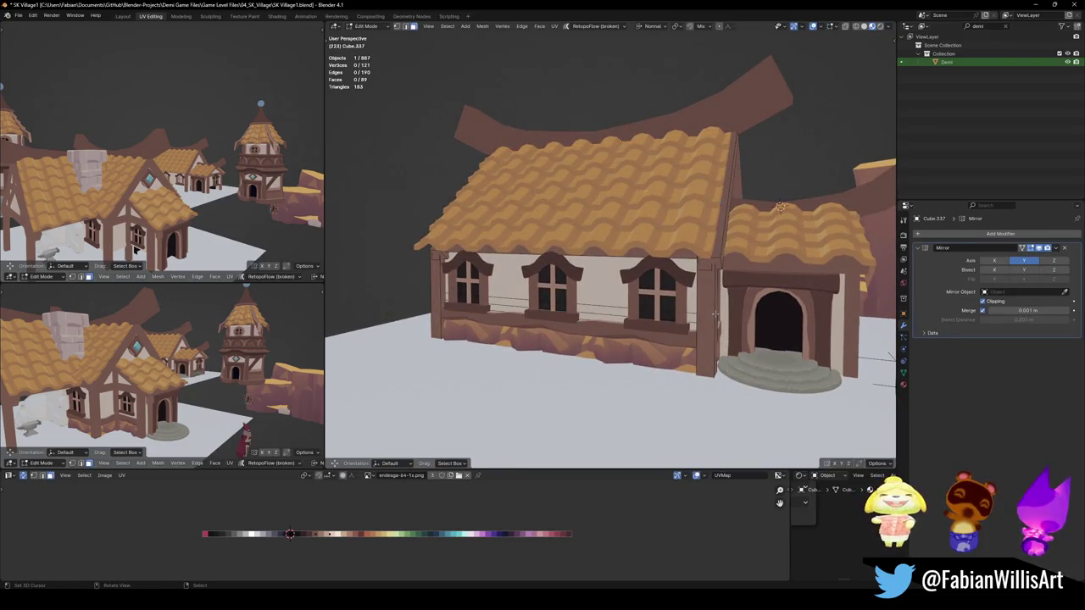
{"action": "key", "text": "l"}
{"action": "key", "text": "g"}
{"action": "key", "text": "x"}
{"action": "key", "text": "x"}
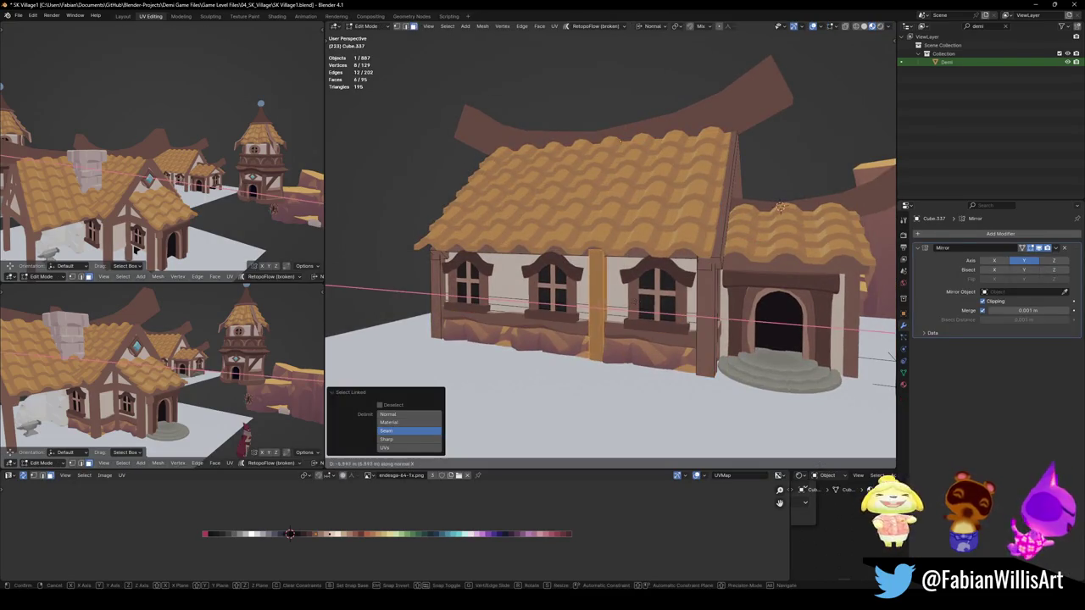
{"action": "left_click", "coordinate": [624, 303]}
Duplicate the post along X between the windows, leave Edit Mode, and reselect the wall
{"action": "key", "text": "shift+d"}
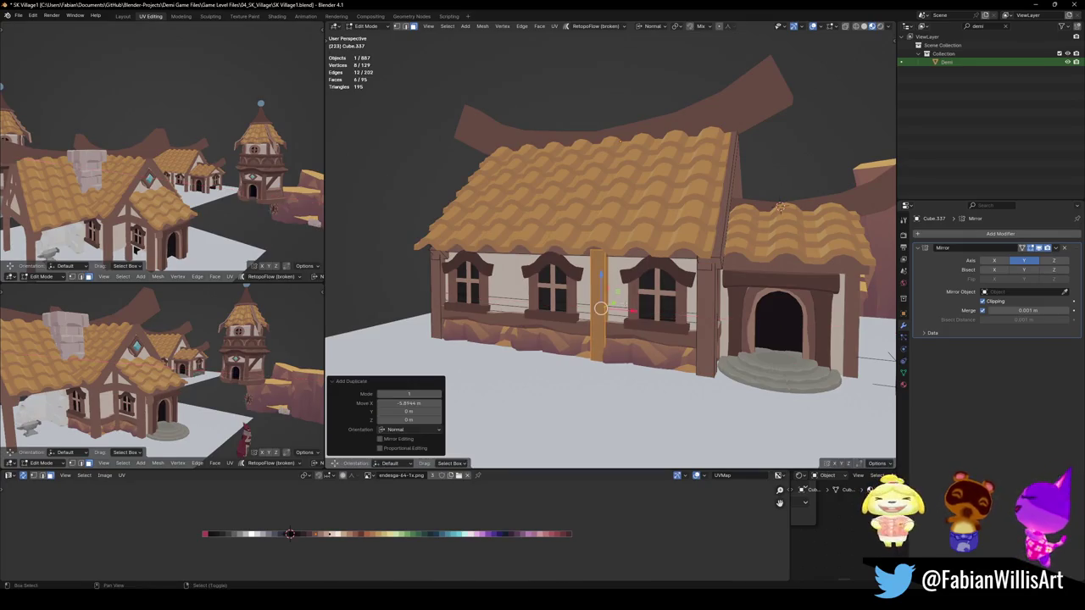
{"action": "middle_click_drag", "start_coordinate": [644, 314], "coordinate": [720, 348]}
{"action": "key", "text": "x"}
{"action": "key", "text": "x"}
{"action": "left_click", "coordinate": [787, 377]}
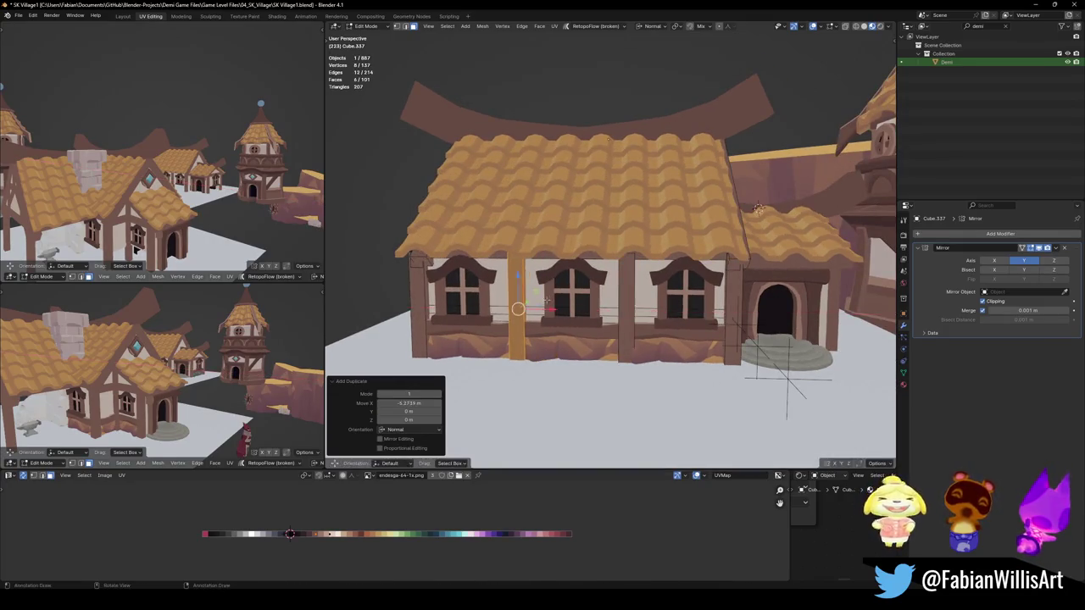
{"action": "middle_click_drag", "start_coordinate": [786, 378], "coordinate": [763, 339]}
{"action": "key", "text": "Tab"}
{"action": "mouse_move", "coordinate": [656, 303]}
{"action": "middle_mouse_down"}
{"action": "mouse_move", "coordinate": [695, 293]}
{"action": "mouse_move", "coordinate": [701, 306]}
{"action": "mouse_move", "coordinate": [584, 252]}
{"action": "middle_mouse_up"}
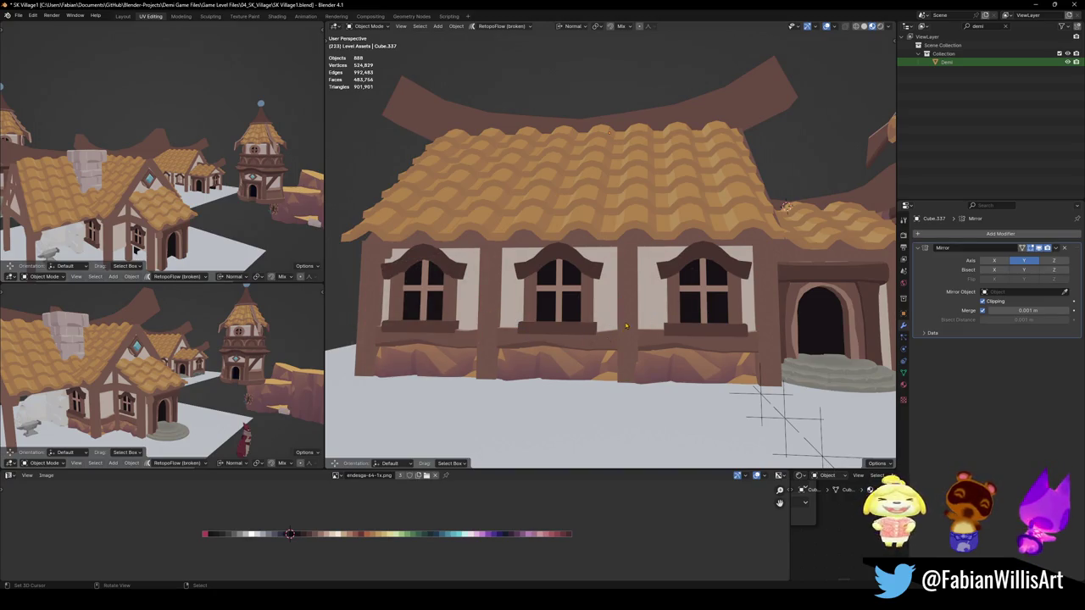
{"action": "left_click", "coordinate": [489, 312]}
Duplicate a wall post in place, tilt it 53.4° around Y, and scale it to 0.699
{"action": "key", "text": "Tab"}
{"action": "key", "text": "a"}
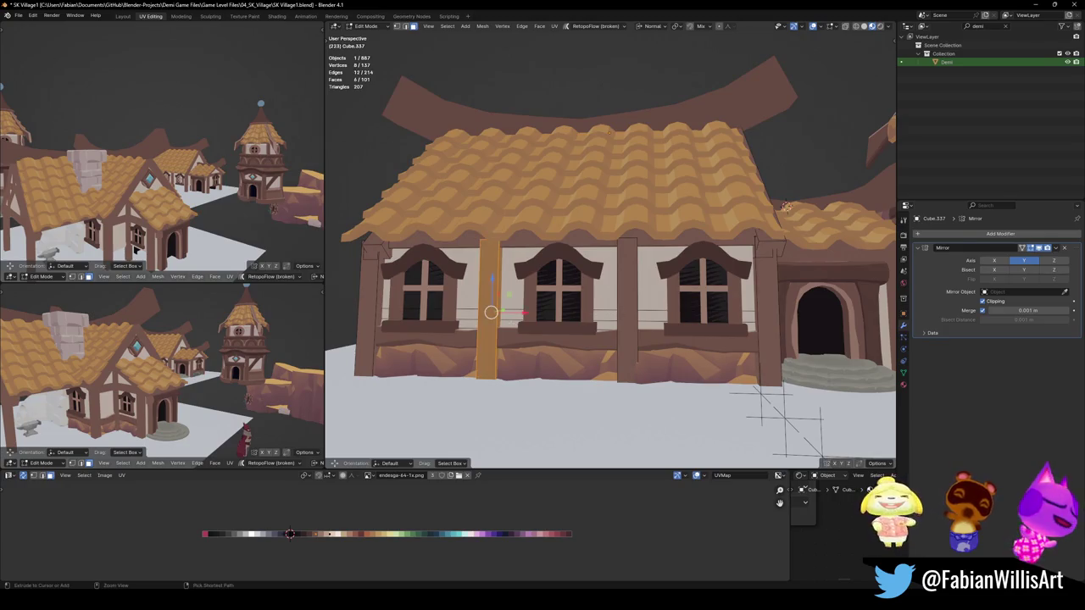
{"action": "key", "text": "shift+d"}
{"action": "key", "text": "y"}
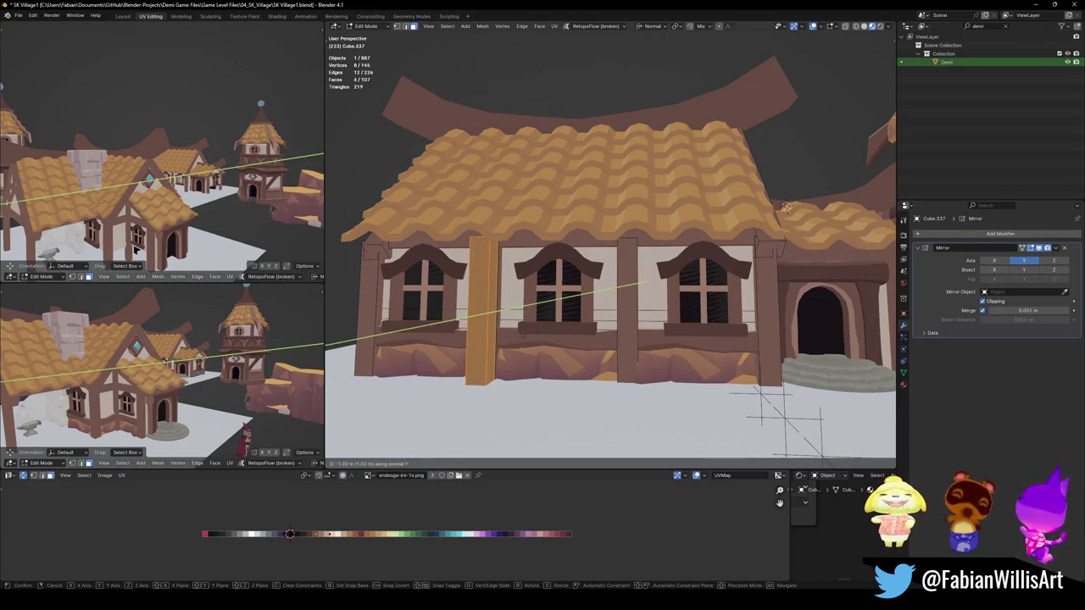
{"action": "right_click", "coordinate": [518, 344]}
{"action": "key", "text": "r"}
{"action": "key", "text": "y"}
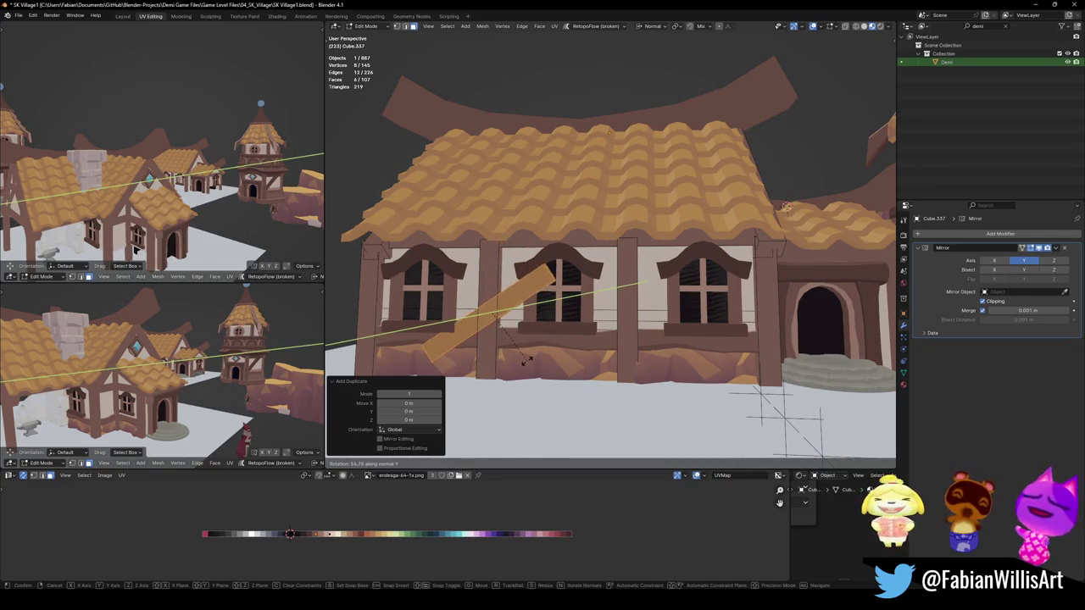
{"action": "left_click", "coordinate": [526, 358]}
{"action": "key", "text": "s"}
{"action": "left_click", "coordinate": [526, 344]}
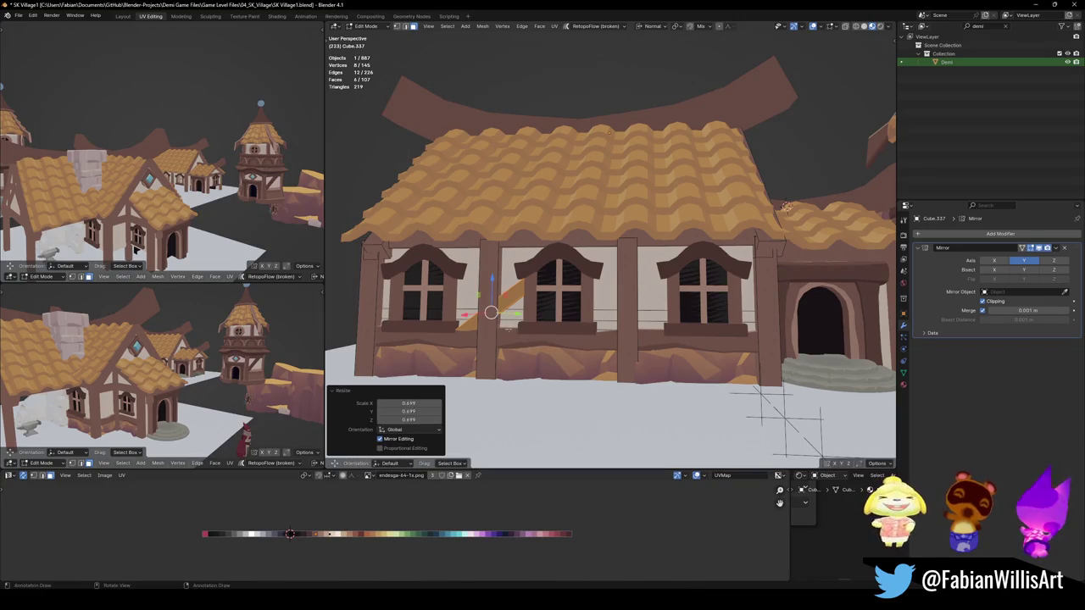
Lengthen the diagonal plank along its Z axis
{"action": "key", "text": "shift+s"}
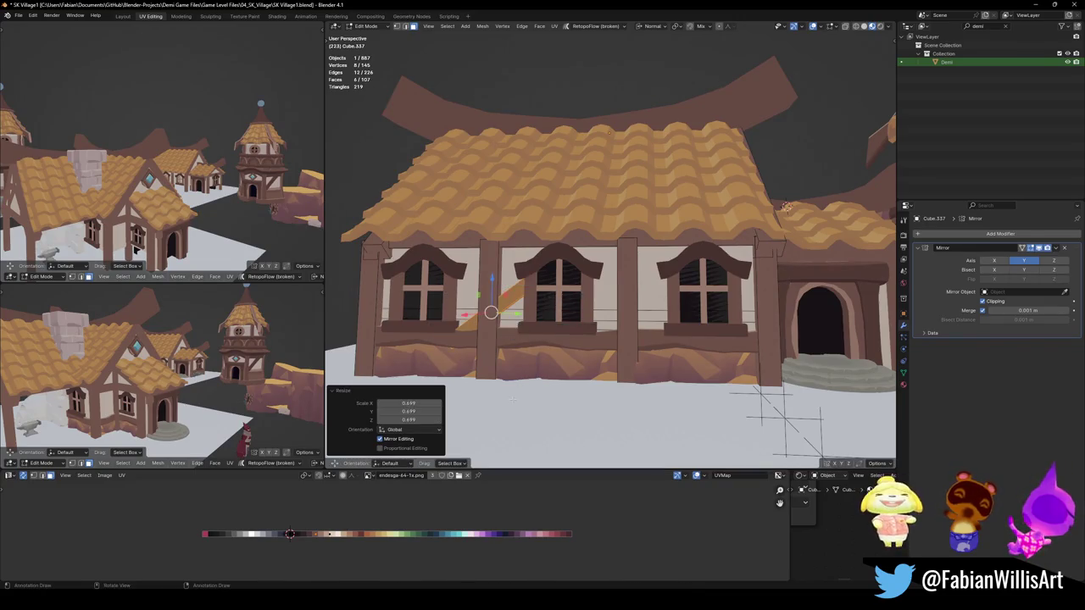
{"action": "middle_click", "coordinate": [499, 303], "text": "alt"}
{"action": "scroll", "coordinate": [602, 254], "scroll_direction": "up", "scroll_amount": 5}
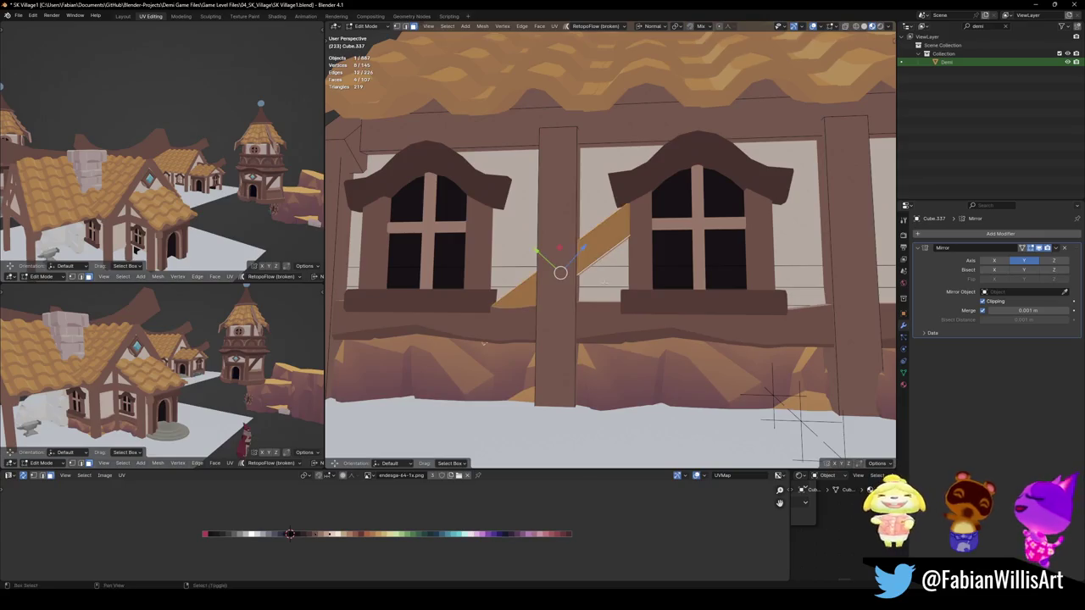
{"action": "middle_click_drag", "start_coordinate": [618, 321], "coordinate": [601, 333]}
{"action": "key", "text": "s"}
{"action": "key", "text": "z"}
{"action": "left_click", "coordinate": [617, 340]}
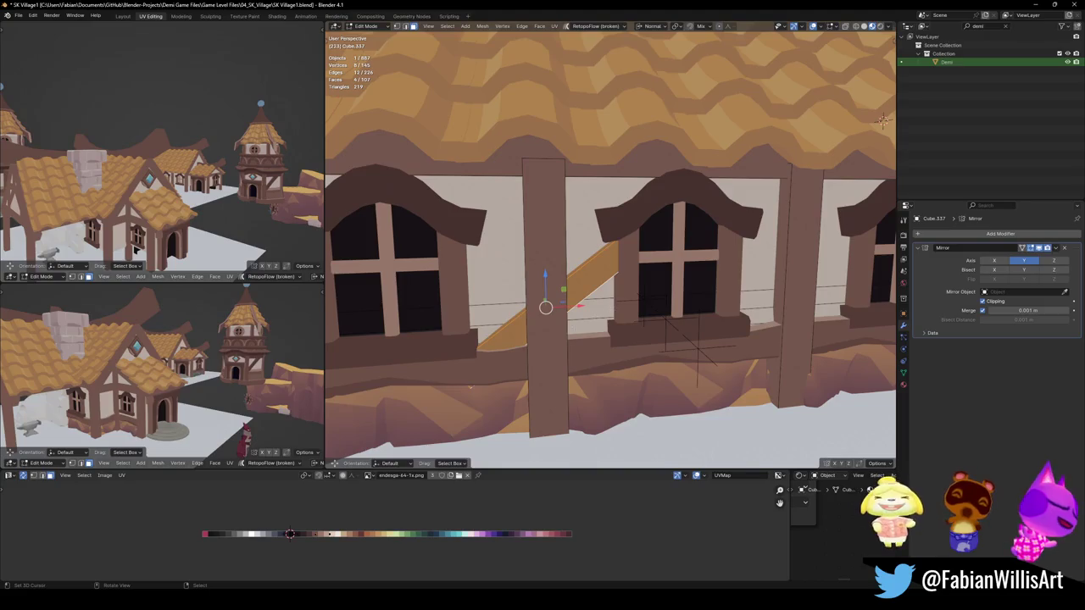
Adjust the plank's end and lower the whole diagonal brace into position on the wall
{"action": "key", "text": "alt+a"}
{"action": "key", "text": "g"}
{"action": "key", "text": "z"}
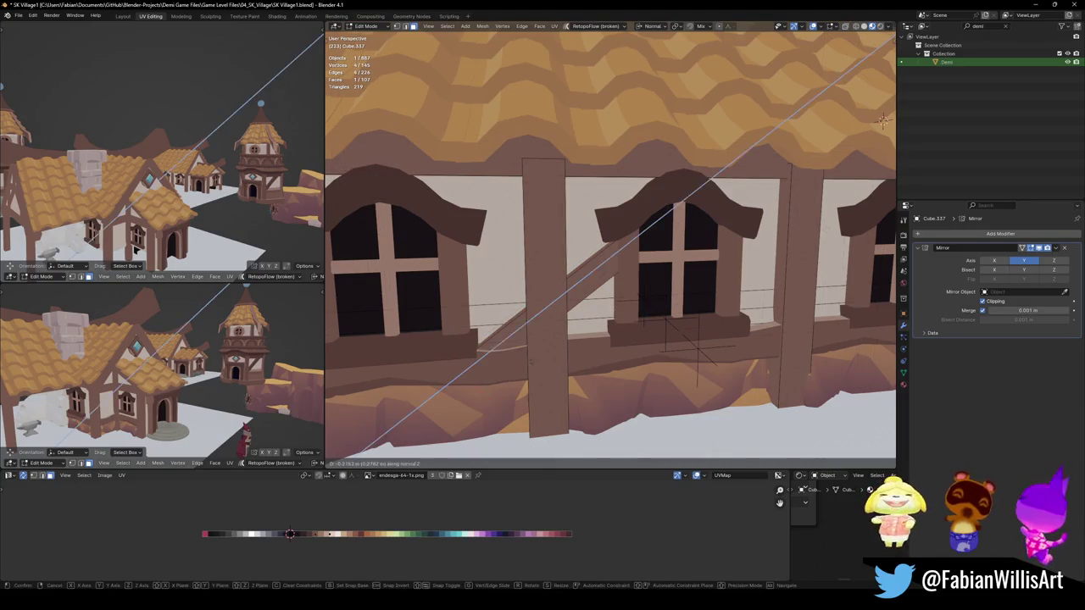
{"action": "left_click", "coordinate": [585, 336]}
{"action": "middle_click_drag", "start_coordinate": [538, 310], "coordinate": [581, 274]}
{"action": "left_click", "coordinate": [582, 274]}
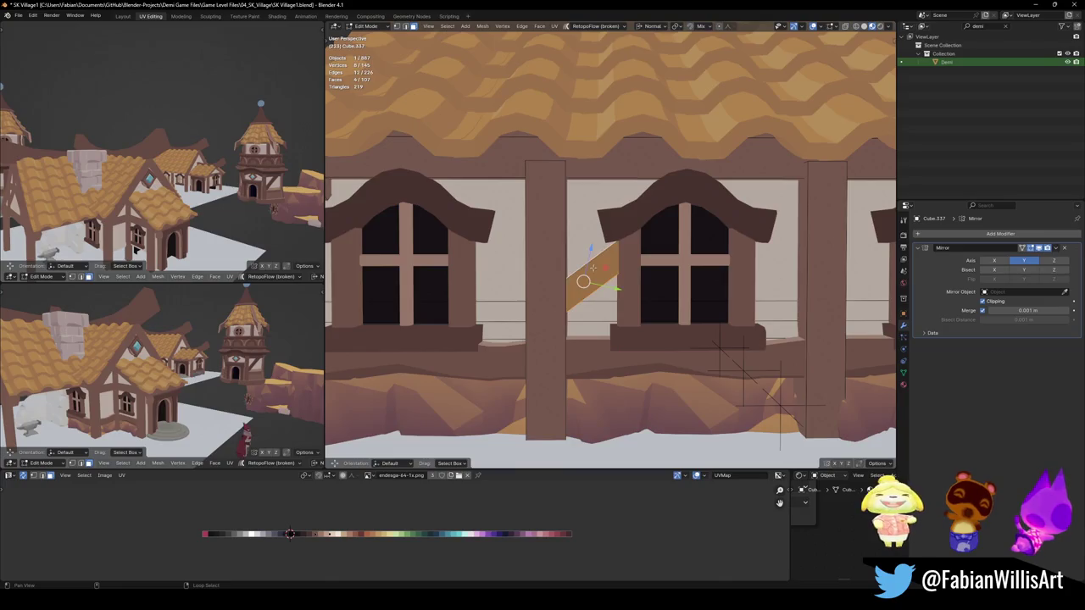
{"action": "key", "text": "z"}
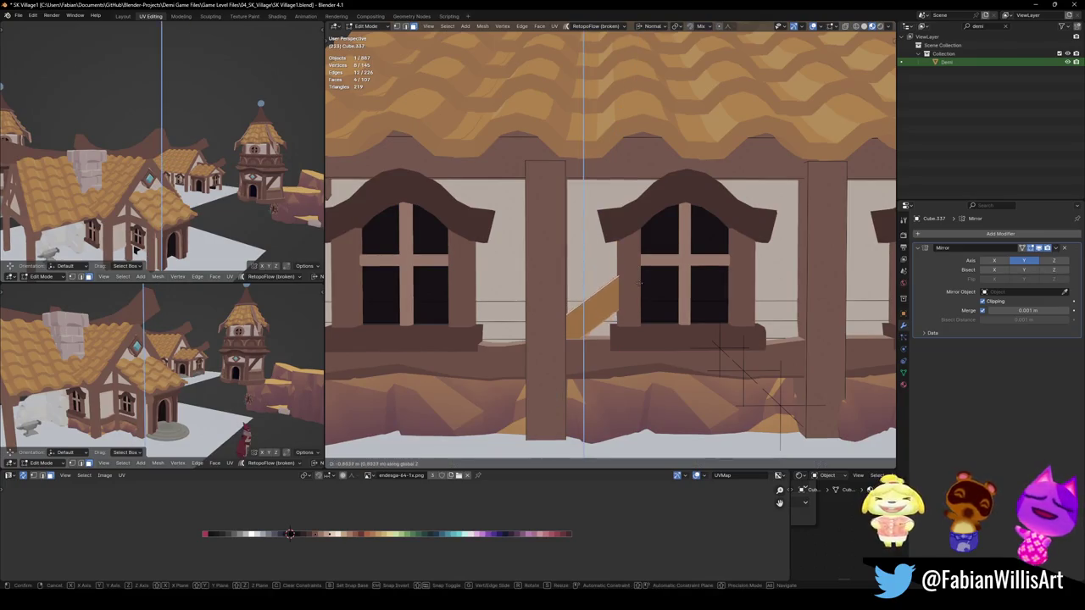
{"action": "left_click", "coordinate": [637, 286]}
{"action": "key", "text": "Tab"}
{"action": "scroll", "coordinate": [602, 307], "scroll_direction": "down", "scroll_amount": 5}
{"action": "scroll", "coordinate": [602, 307], "scroll_direction": "down", "scroll_amount": 3}
{"action": "scroll", "coordinate": [602, 307], "scroll_direction": "up", "scroll_amount": 1}
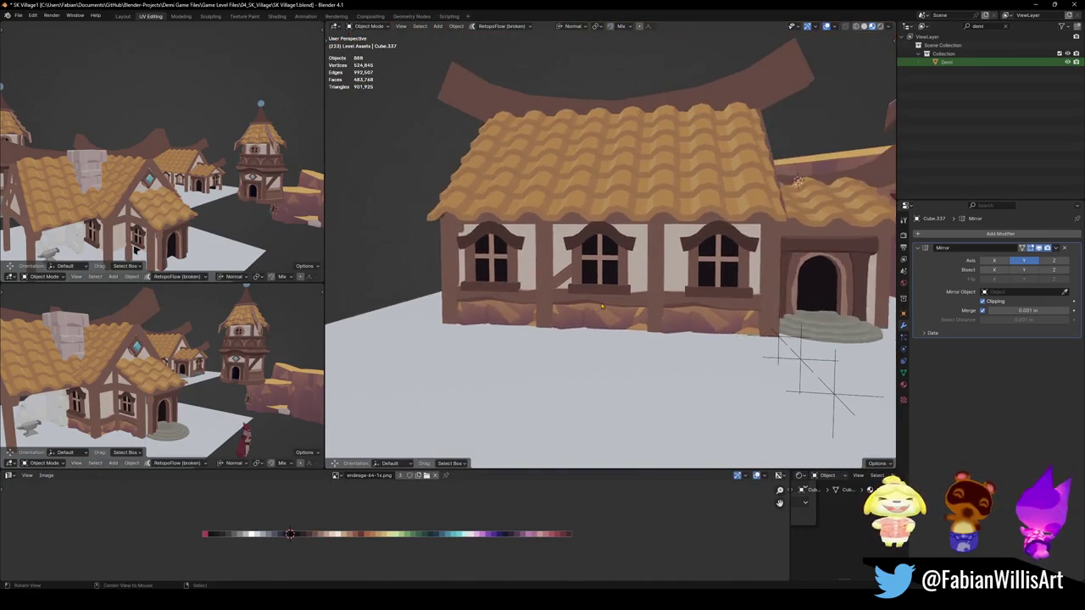
{"action": "middle_click_drag", "start_coordinate": [602, 307], "coordinate": [612, 310]}
{"action": "scroll", "coordinate": [612, 310], "scroll_direction": "down", "scroll_amount": 2}
{"action": "scroll", "coordinate": [614, 312], "scroll_direction": "up", "scroll_amount": 4}
{"action": "scroll", "coordinate": [616, 313], "scroll_direction": "up", "scroll_amount": 2}
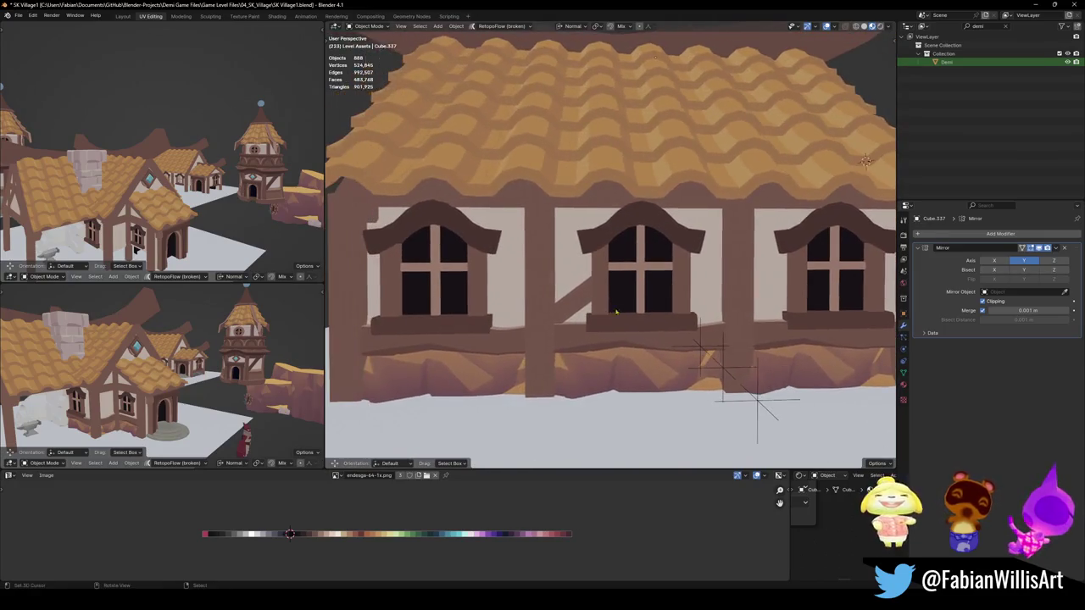
Duplicate the diagonal brace, mirror it across X, and slide it along X beside the window
{"action": "key", "text": "Tab"}
{"action": "key", "text": "l"}
{"action": "middle_click_drag", "start_coordinate": [577, 306], "coordinate": [650, 325]}
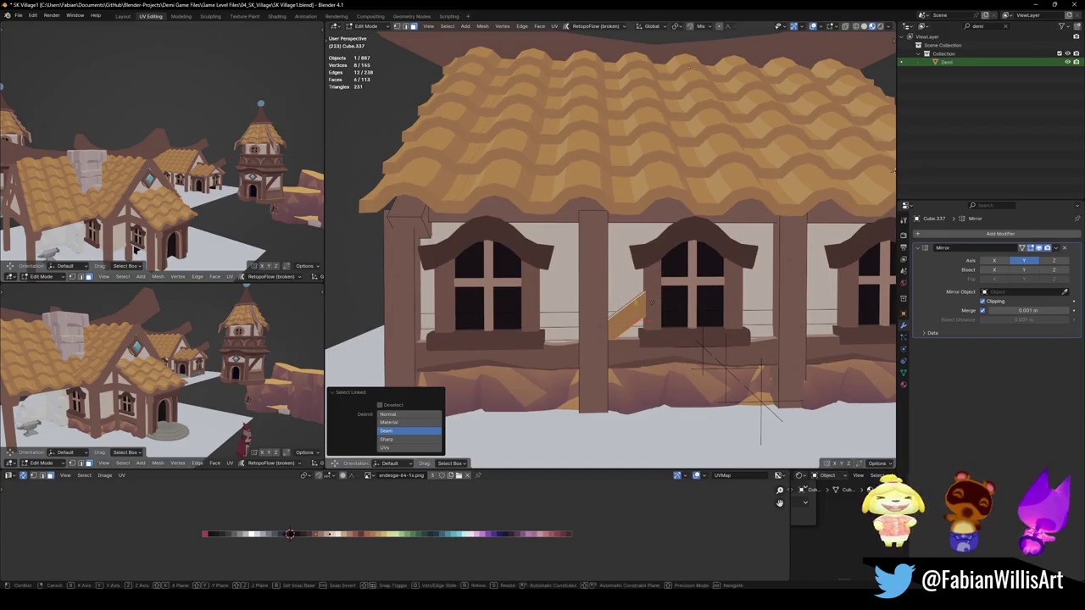
{"action": "key", "text": "shift+d"}
{"action": "key", "text": "Escape"}
{"action": "key", "text": "ctrl+m"}
{"action": "key", "text": "x"}
{"action": "key", "text": "Return"}
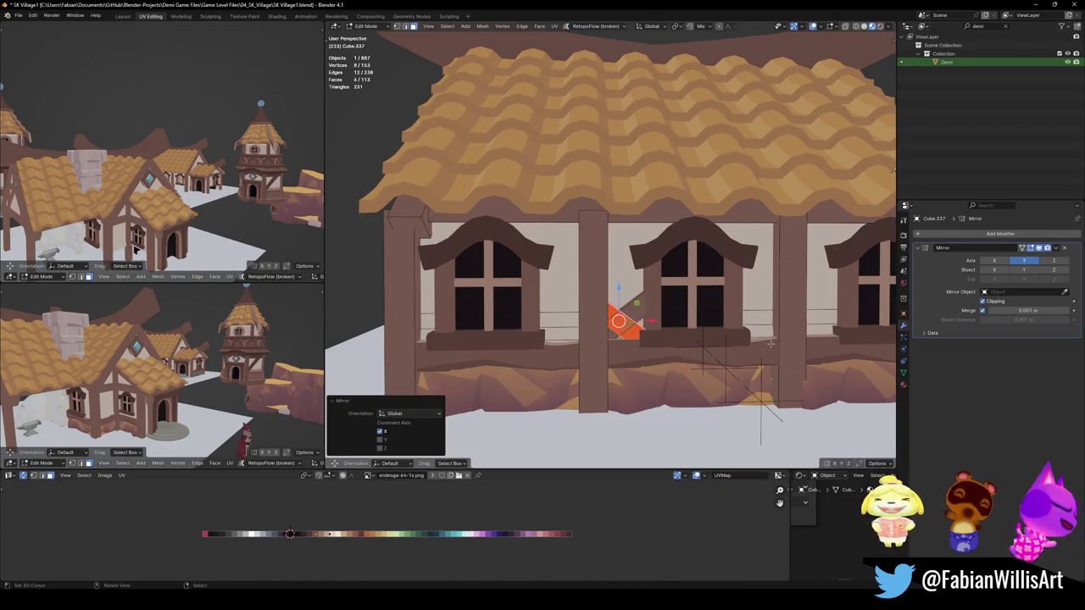
{"action": "key", "text": "g"}
{"action": "key", "text": "x"}
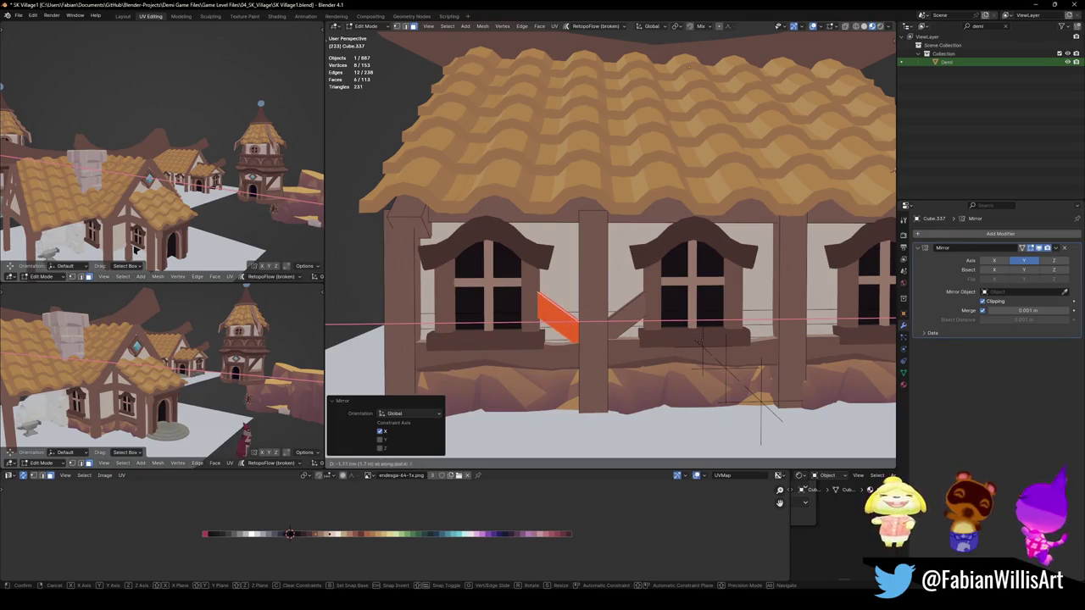
{"action": "left_click", "coordinate": [641, 331]}
{"action": "right_click", "coordinate": [642, 331]}
{"action": "key", "text": "Escape"}
{"action": "key", "text": "Tab"}
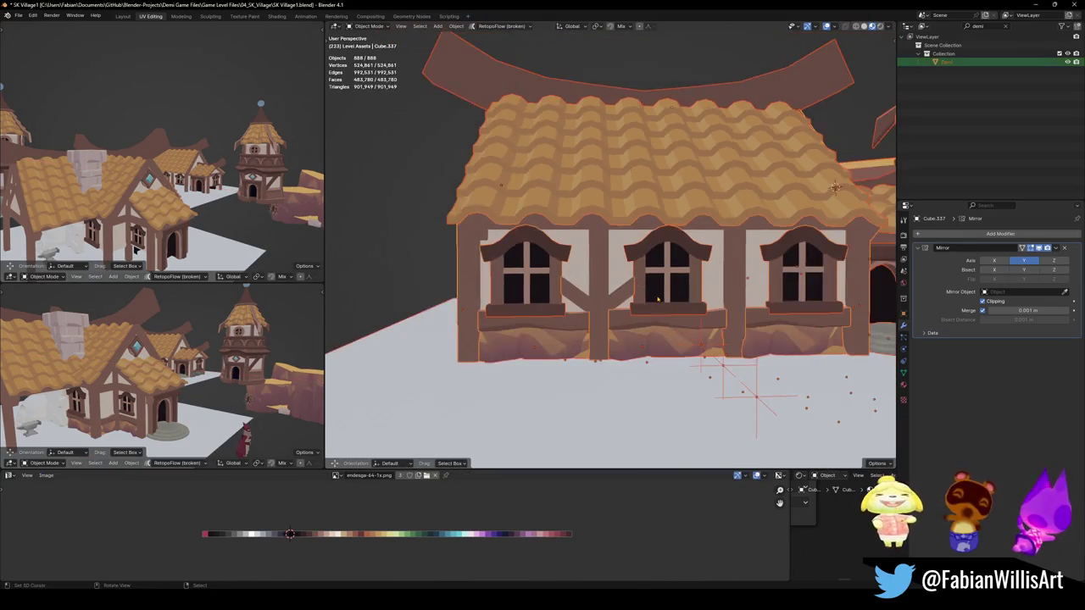
Copy the diagonal brace along X into the next window gap
{"action": "key", "text": "alt+a"}
{"action": "middle_click_drag", "start_coordinate": [657, 300], "coordinate": [650, 307]}
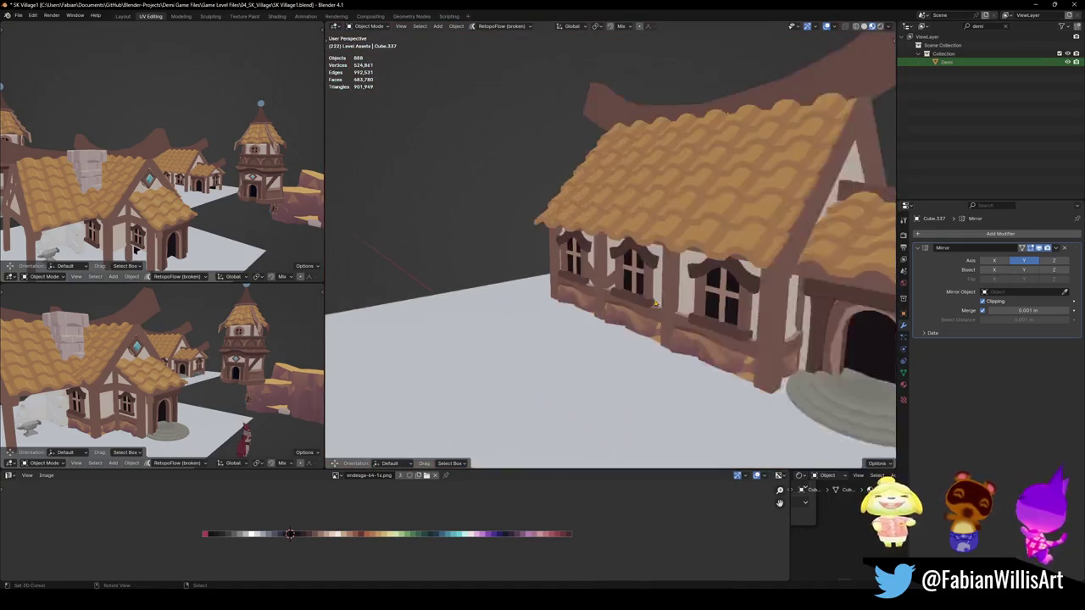
{"action": "middle_click_drag", "start_coordinate": [651, 307], "coordinate": [644, 299]}
{"action": "left_click", "coordinate": [623, 297]}
{"action": "key", "text": "Tab"}
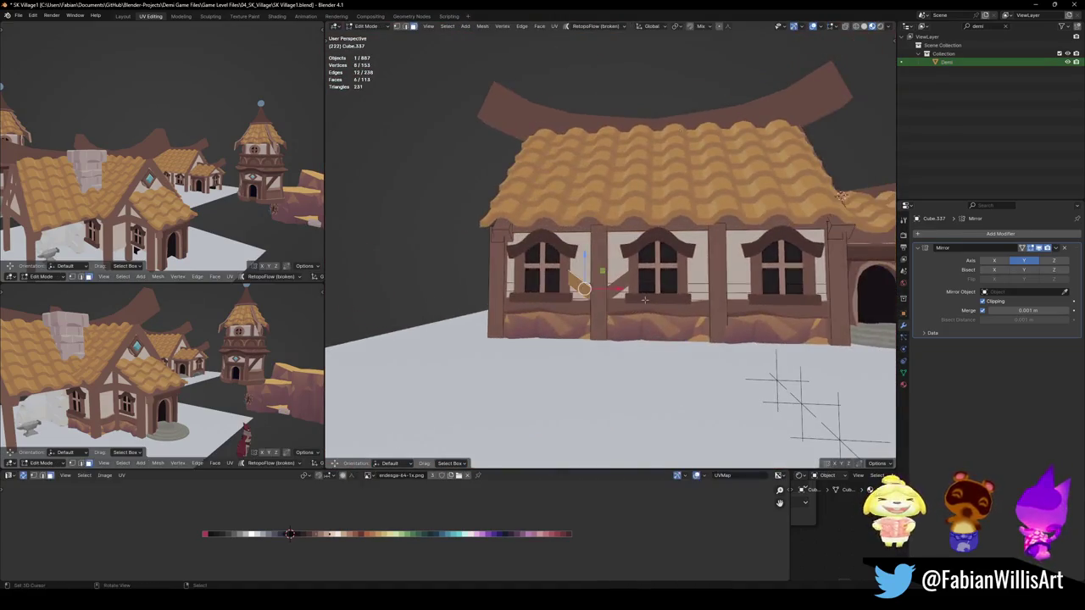
{"action": "key", "text": "ctrl+l"}
{"action": "key", "text": "shift+d"}
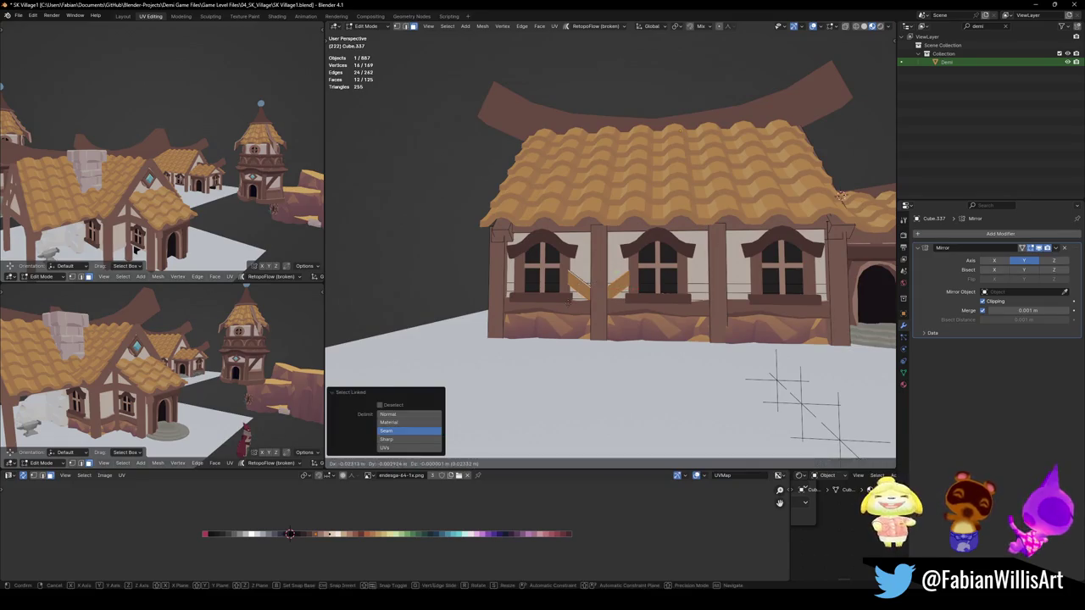
{"action": "key", "text": "x"}
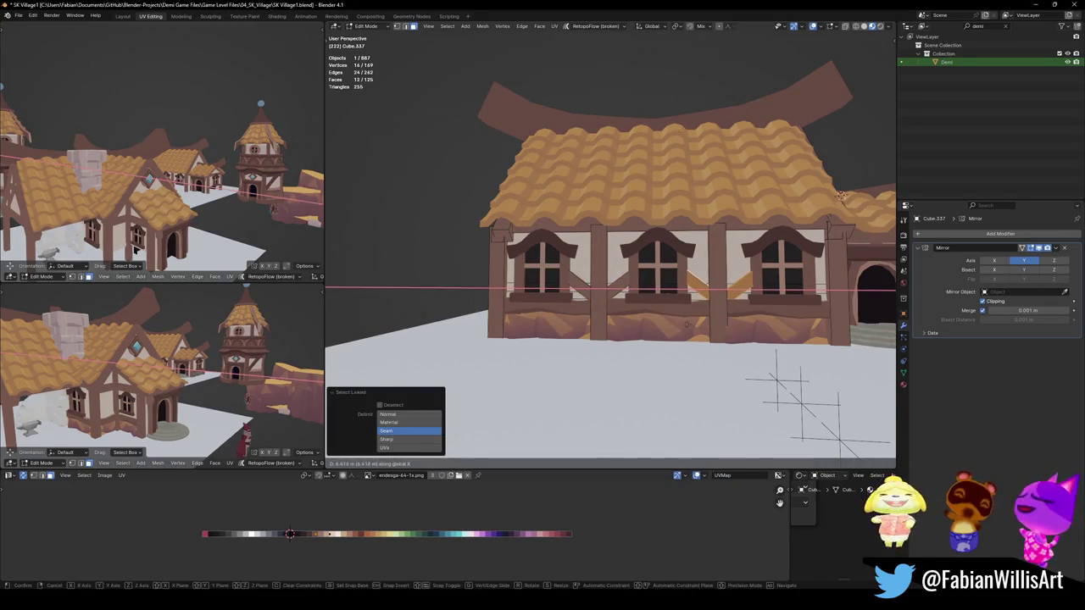
{"action": "left_click", "coordinate": [686, 324]}
{"action": "key", "text": "p"}
{"action": "key", "text": "Tab"}
Duplicate the braces upward along Z and mirror the copies vertically
{"action": "mouse_move", "coordinate": [696, 314]}
{"action": "middle_mouse_down"}
{"action": "mouse_move", "coordinate": [675, 324]}
{"action": "mouse_move", "coordinate": [690, 307]}
{"action": "middle_mouse_up"}
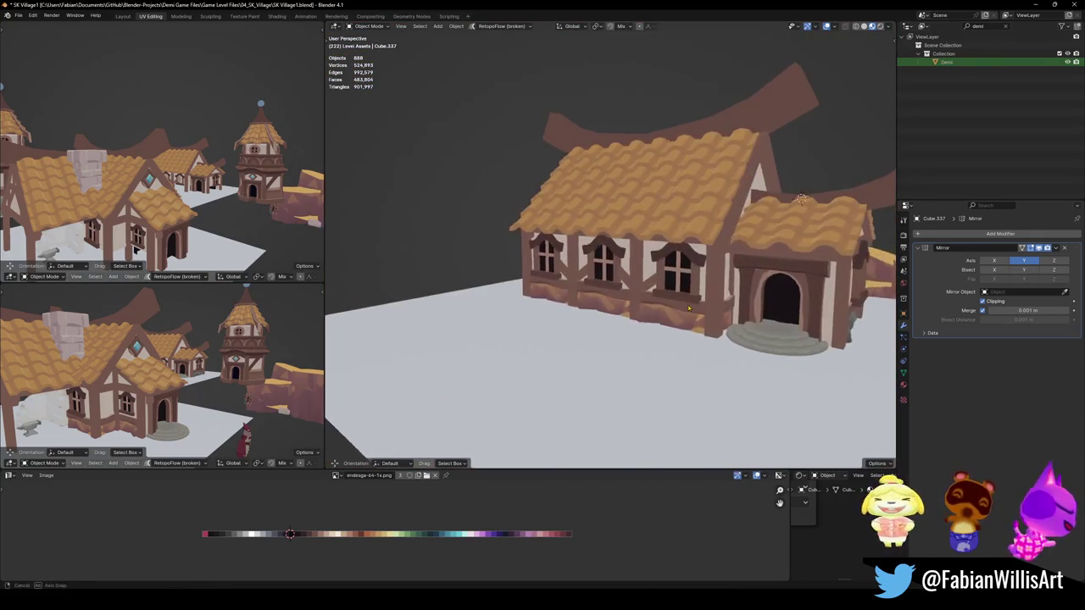
{"action": "mouse_move", "coordinate": [690, 308]}
{"action": "middle_mouse_down"}
{"action": "mouse_move", "coordinate": [675, 308]}
{"action": "mouse_move", "coordinate": [760, 304]}
{"action": "middle_mouse_up"}
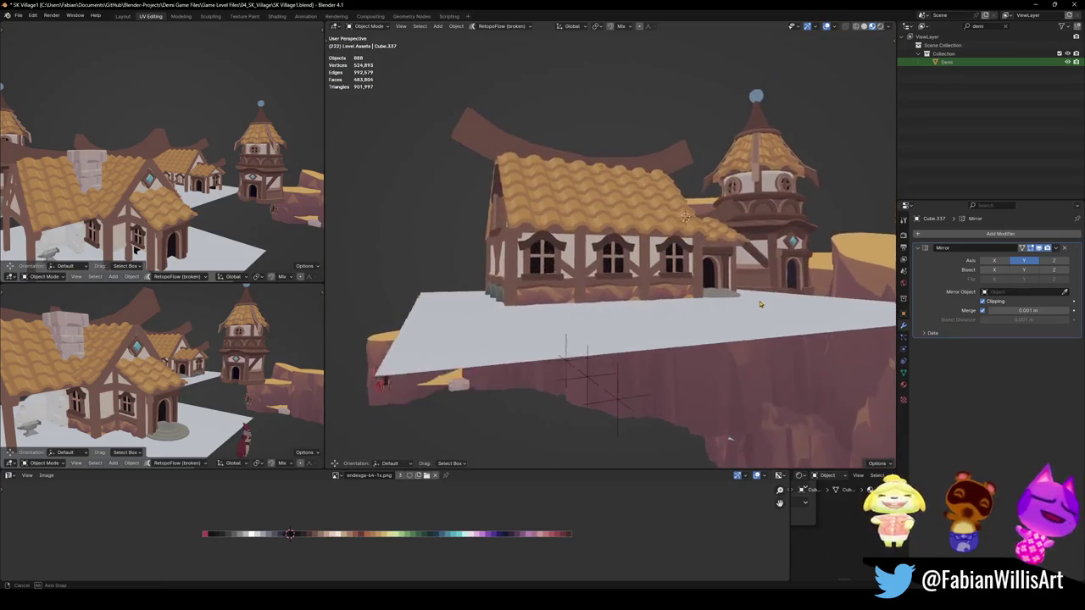
{"action": "scroll", "coordinate": [746, 305], "scroll_direction": "up", "scroll_amount": 3}
{"action": "scroll", "coordinate": [729, 306], "scroll_direction": "up", "scroll_amount": 1}
{"action": "scroll", "coordinate": [716, 308], "scroll_direction": "up", "scroll_amount": 2}
{"action": "scroll", "coordinate": [707, 310], "scroll_direction": "up", "scroll_amount": 2}
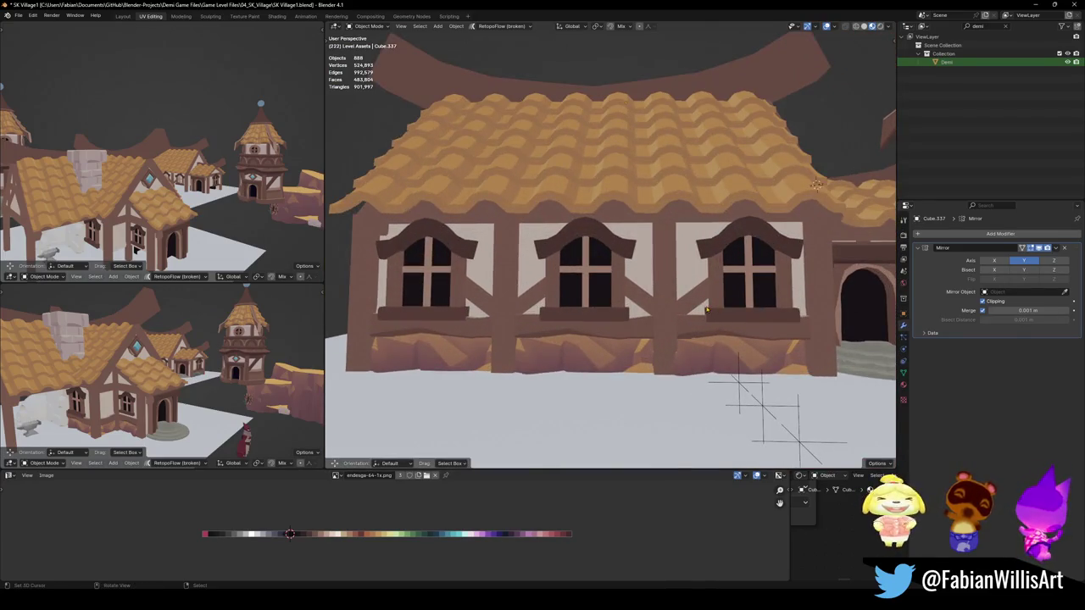
{"action": "key", "text": "Tab"}
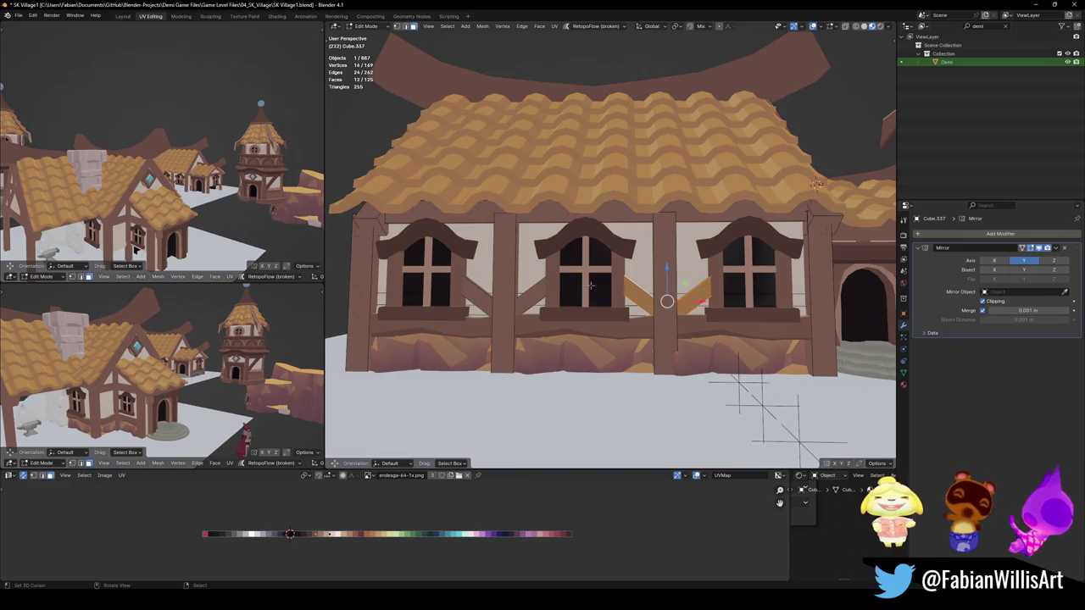
{"action": "key", "text": "l"}
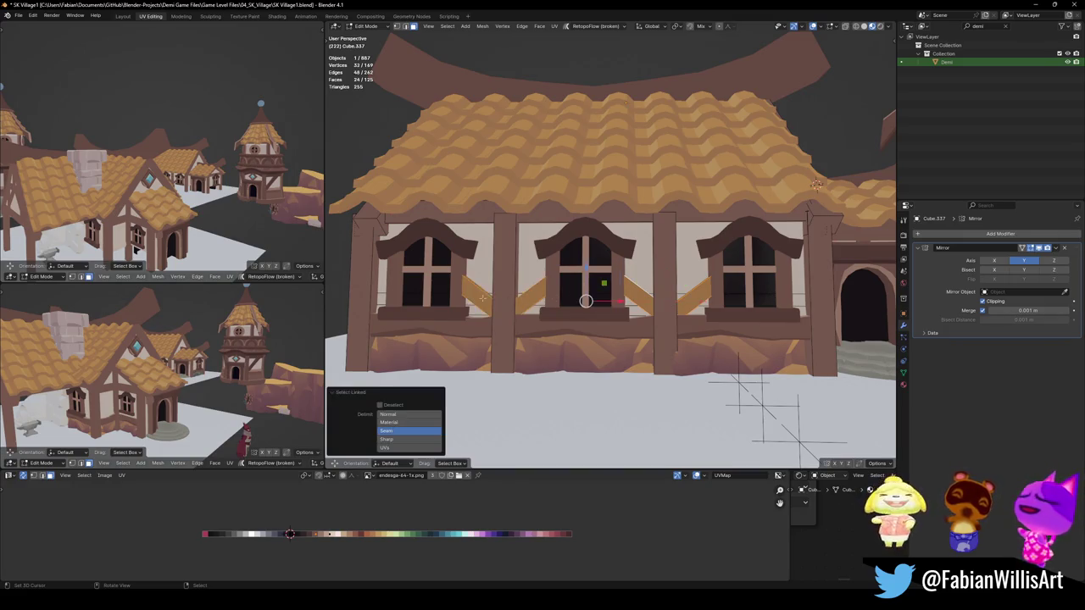
{"action": "key", "text": "shift+d"}
{"action": "key", "text": "z"}
{"action": "left_click", "coordinate": [530, 261]}
{"action": "key", "text": "ctrl+m"}
{"action": "key", "text": "z"}
{"action": "left_click", "coordinate": [530, 260]}
Move the flipped upper braces vertically to their final height above the lower ones
{"action": "key", "text": "g"}
{"action": "key", "text": "z"}
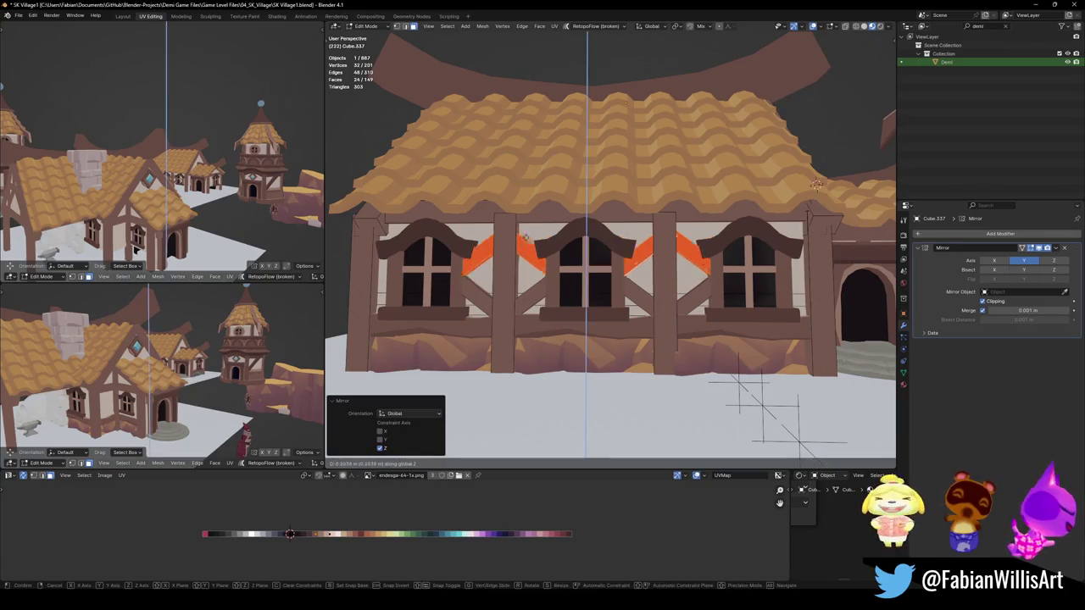
{"action": "left_click", "coordinate": [523, 247]}
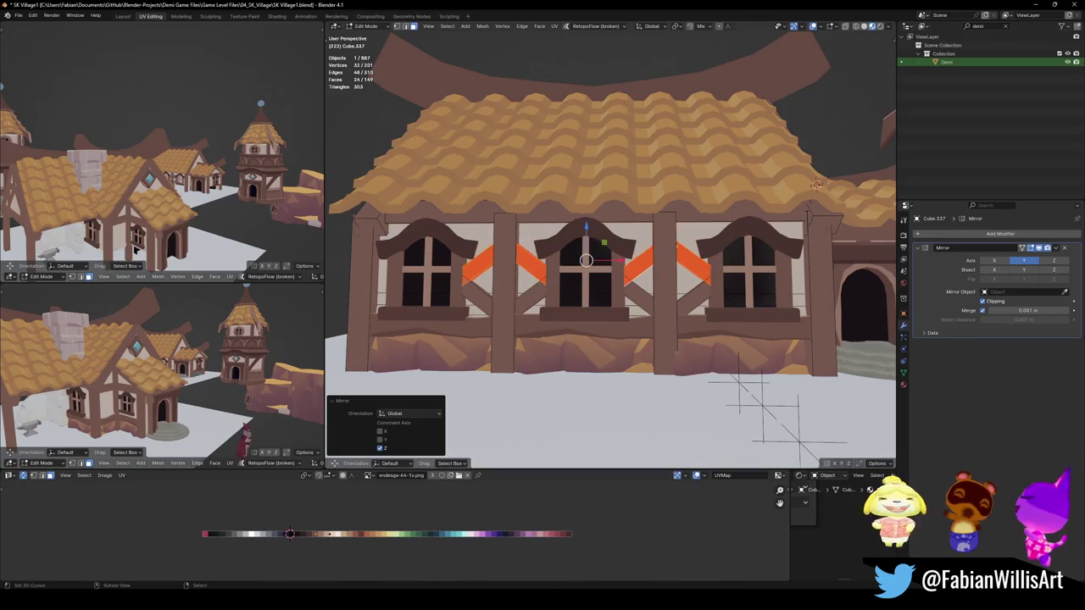
{"action": "key", "text": "g"}
{"action": "key", "text": "z"}
{"action": "left_click", "coordinate": [514, 257]}
{"action": "right_click", "coordinate": [515, 257]}
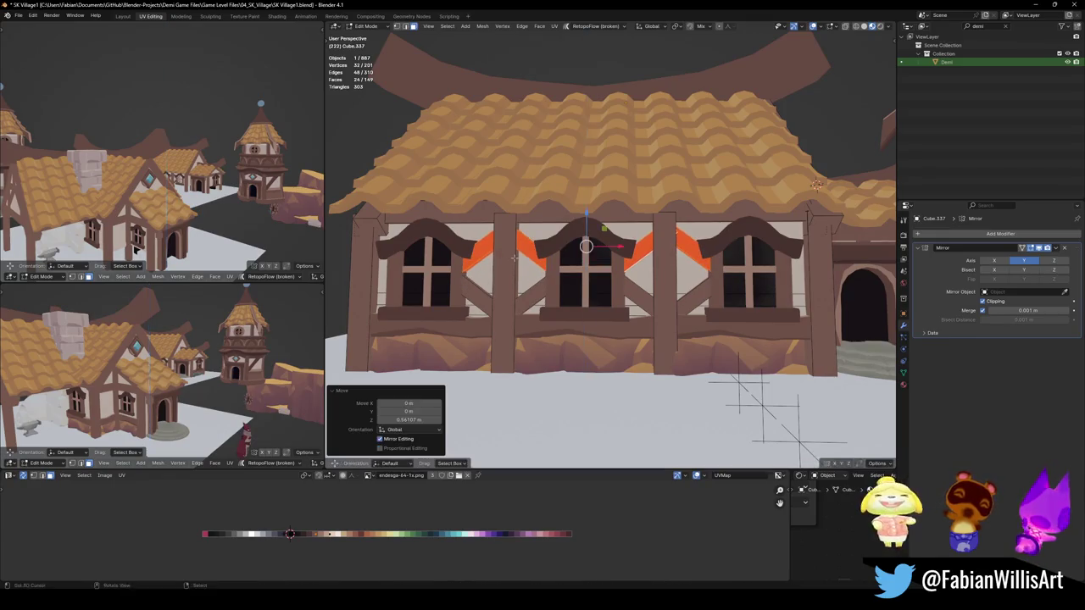
{"action": "left_click", "coordinate": [487, 356]}
{"action": "key", "text": "Tab"}
{"action": "scroll", "coordinate": [599, 272], "scroll_direction": "down", "scroll_amount": 3}
{"action": "middle_click_drag", "start_coordinate": [598, 273], "coordinate": [614, 269]}
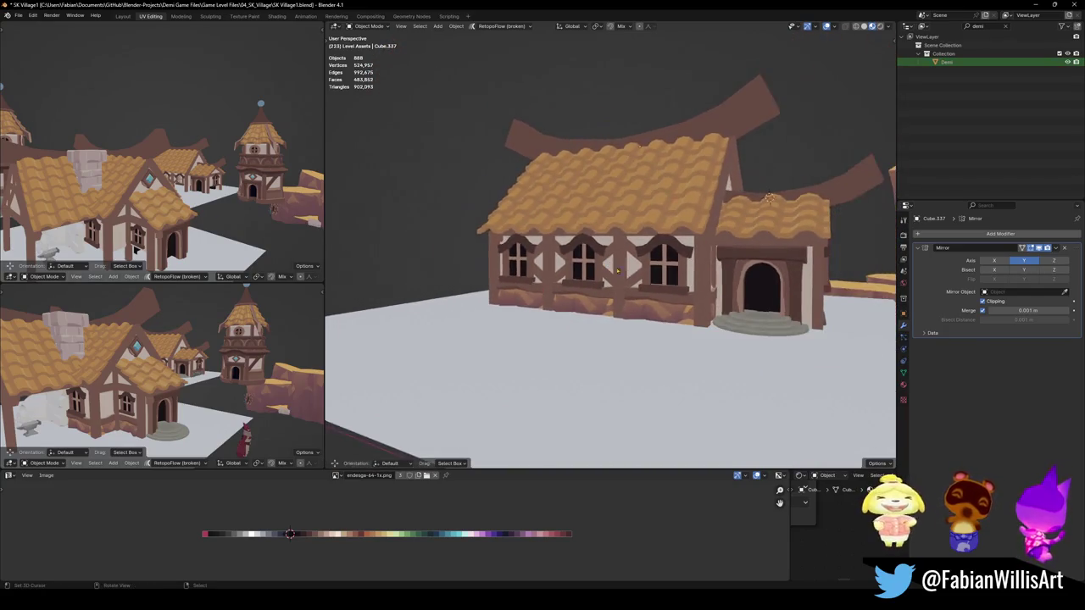
Nudge the upper braces vertically along Z and inspect the house wall
{"action": "key", "text": "Tab"}
{"action": "scroll", "coordinate": [614, 270], "scroll_direction": "up", "scroll_amount": 4}
{"action": "key", "text": "g"}
{"action": "key", "text": "z"}
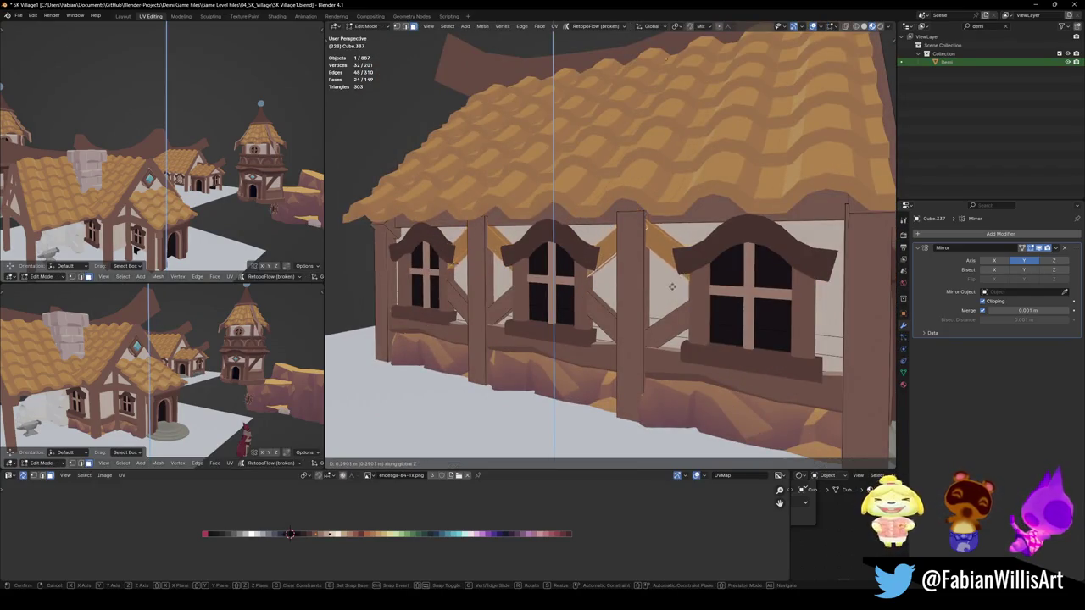
{"action": "left_click", "coordinate": [670, 291]}
{"action": "key", "text": "Tab"}
{"action": "scroll", "coordinate": [611, 286], "scroll_direction": "down", "scroll_amount": 3}
{"action": "scroll", "coordinate": [611, 287], "scroll_direction": "down", "scroll_amount": 2}
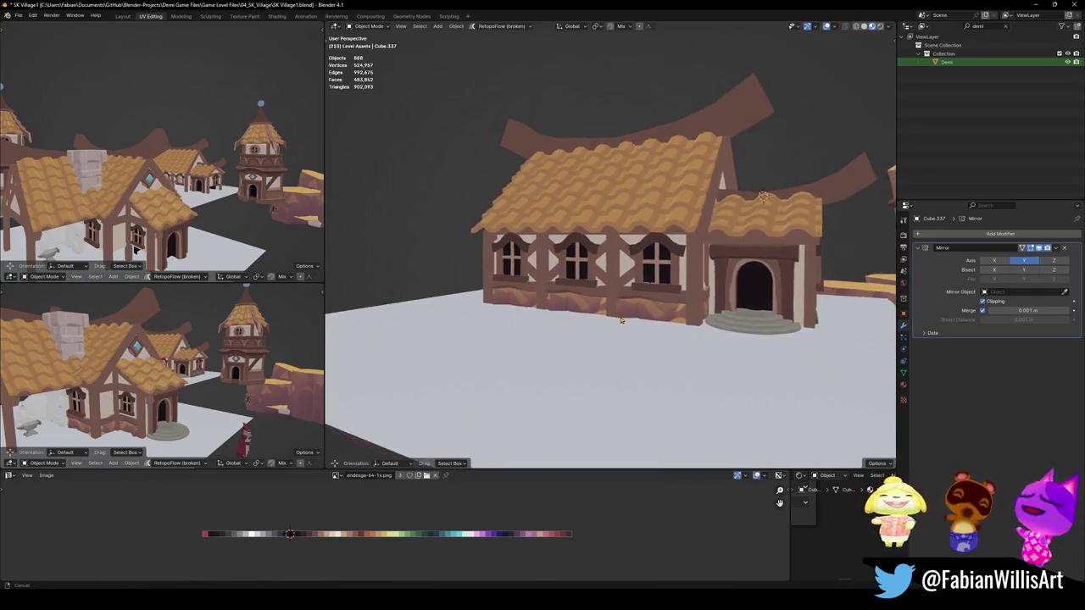
{"action": "middle_click_drag", "start_coordinate": [612, 286], "coordinate": [685, 291]}
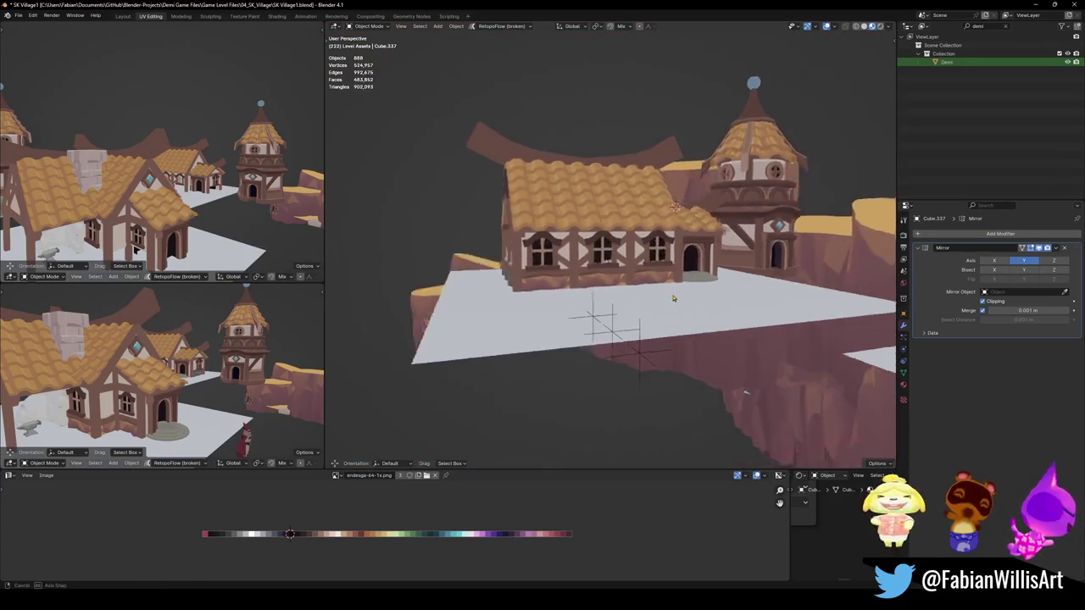
{"action": "scroll", "coordinate": [670, 314], "scroll_direction": "up", "scroll_amount": 3}
{"action": "middle_click_drag", "start_coordinate": [647, 334], "coordinate": [635, 338]}
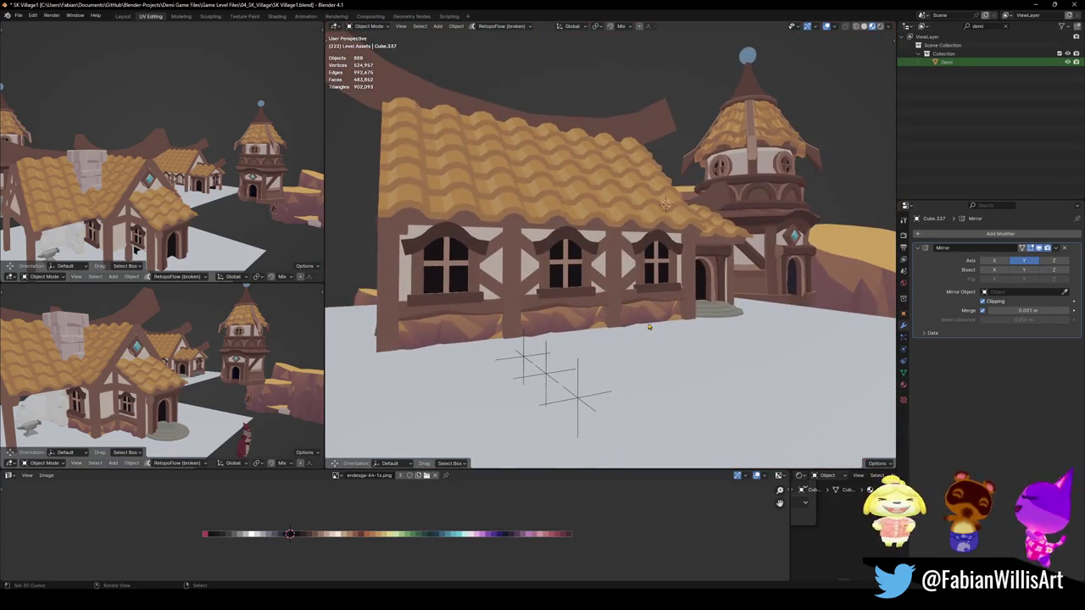
Delete the upper brace faces, leaving single diagonal braces
{"action": "key", "text": "Tab"}
{"action": "key", "text": "x"}
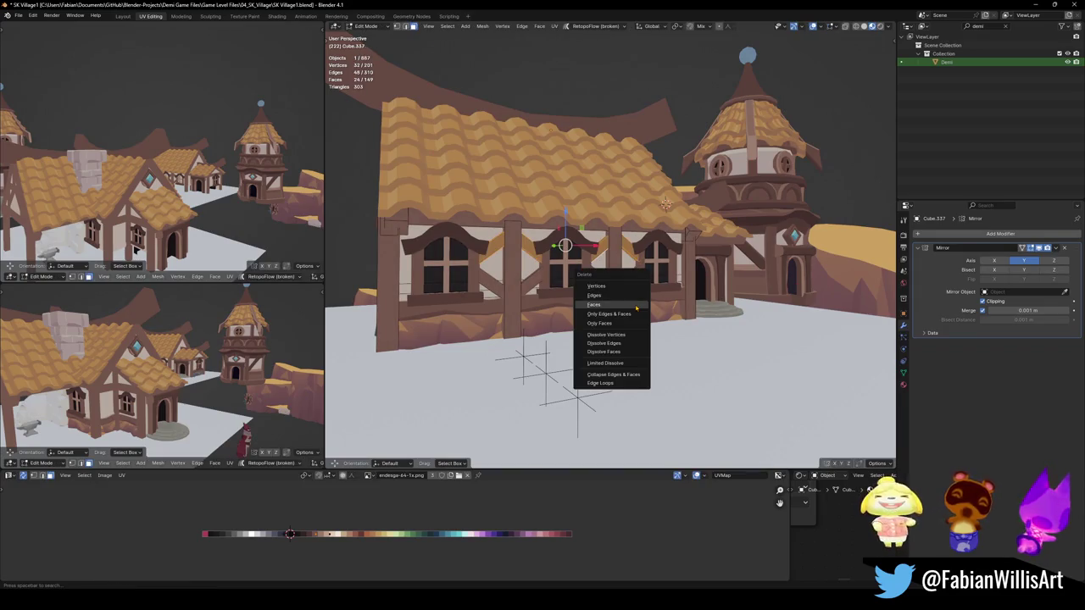
{"action": "left_click", "coordinate": [635, 305]}
{"action": "key", "text": "Tab"}
{"action": "mouse_move", "coordinate": [712, 441]}
{"action": "middle_mouse_down"}
{"action": "mouse_move", "coordinate": [757, 443]}
{"action": "mouse_move", "coordinate": [564, 308]}
{"action": "middle_mouse_up"}
{"action": "scroll", "coordinate": [564, 308], "scroll_direction": "up", "scroll_amount": 3}
Shift the remaining diagonal braces vertically along Z and check them from several angles
{"action": "key", "text": "Tab"}
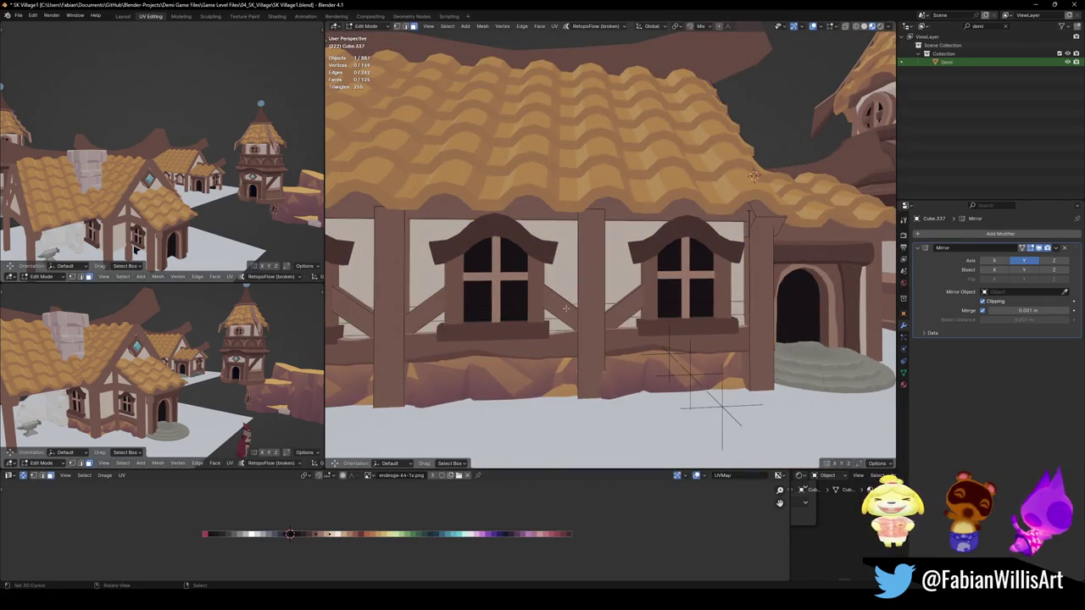
{"action": "key", "text": "l"}
{"action": "key", "text": "g"}
{"action": "key", "text": "z"}
{"action": "left_click", "coordinate": [492, 287]}
{"action": "key", "text": "Tab"}
{"action": "scroll", "coordinate": [493, 287], "scroll_direction": "down", "scroll_amount": 3}
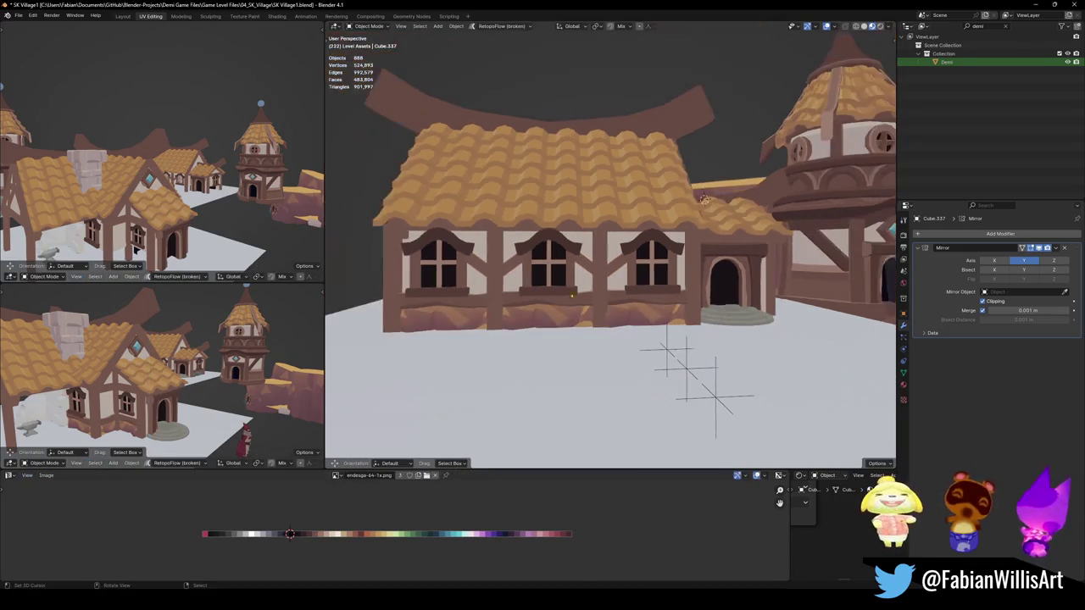
{"action": "middle_click_drag", "start_coordinate": [493, 287], "coordinate": [615, 300]}
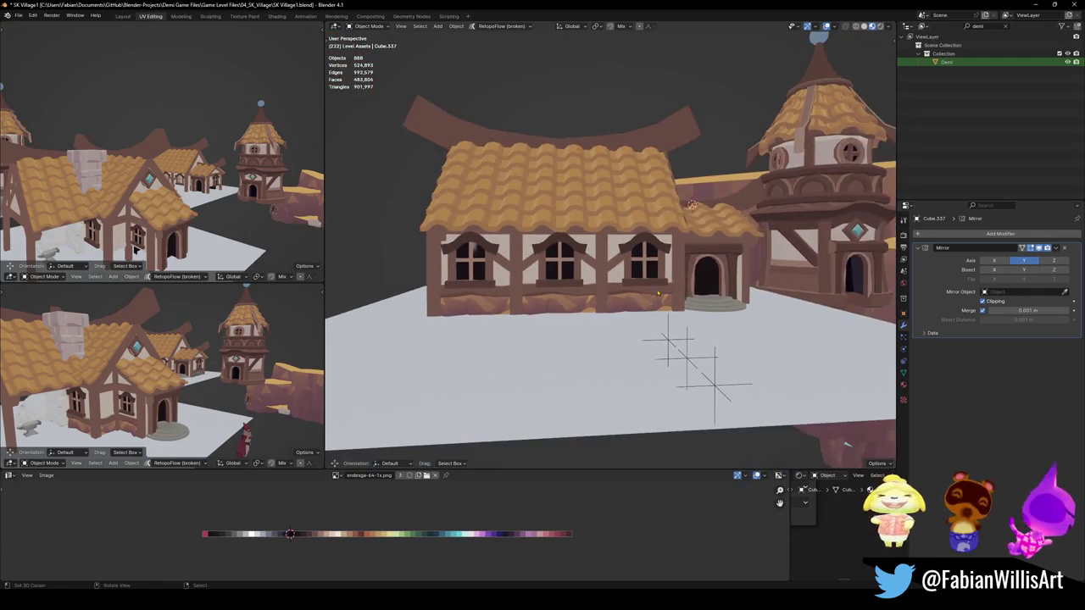
{"action": "scroll", "coordinate": [644, 296], "scroll_direction": "up", "scroll_amount": 2}
{"action": "key", "text": "ctrl+z"}
{"action": "key", "text": "Tab"}
{"action": "scroll", "coordinate": [663, 296], "scroll_direction": "down", "scroll_amount": 3}
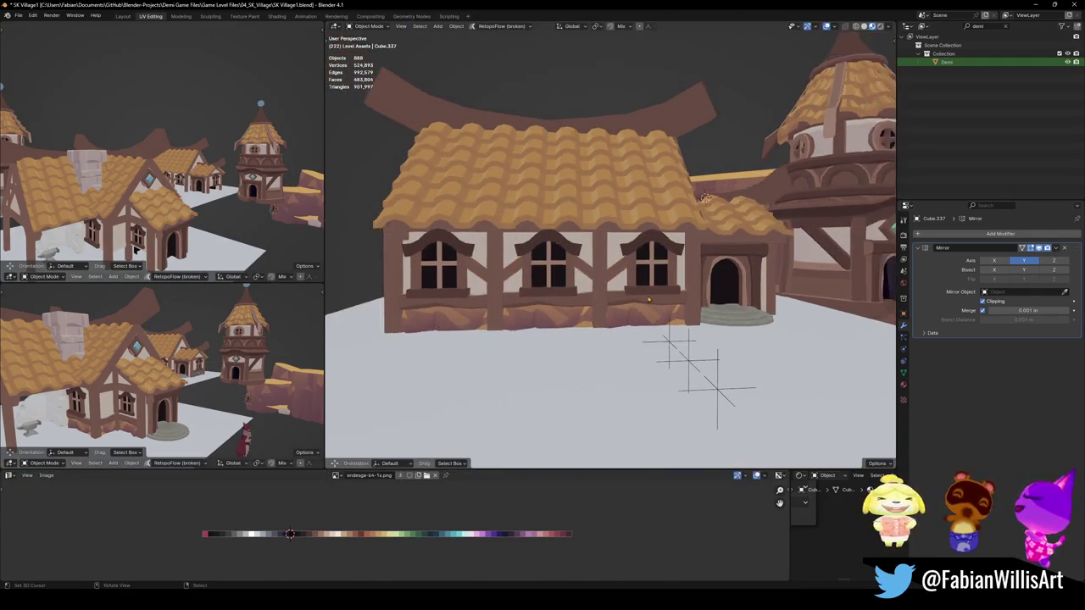
{"action": "mouse_move", "coordinate": [664, 296]}
{"action": "middle_mouse_down"}
{"action": "mouse_move", "coordinate": [645, 291]}
{"action": "mouse_move", "coordinate": [655, 309]}
{"action": "mouse_move", "coordinate": [666, 298]}
{"action": "middle_mouse_up"}
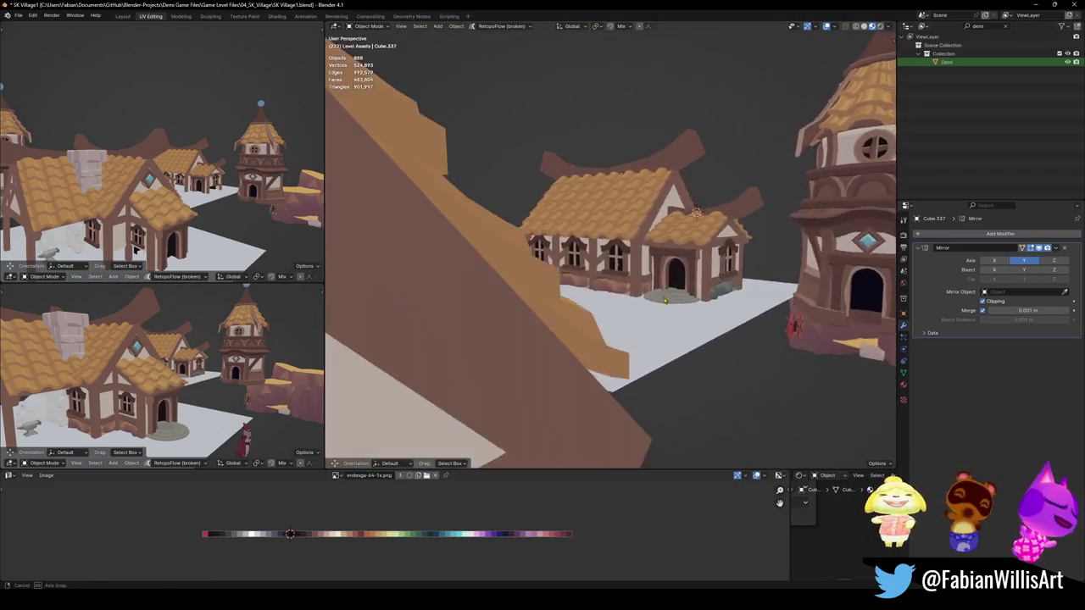
{"action": "scroll", "coordinate": [665, 298], "scroll_direction": "up", "scroll_amount": 3}
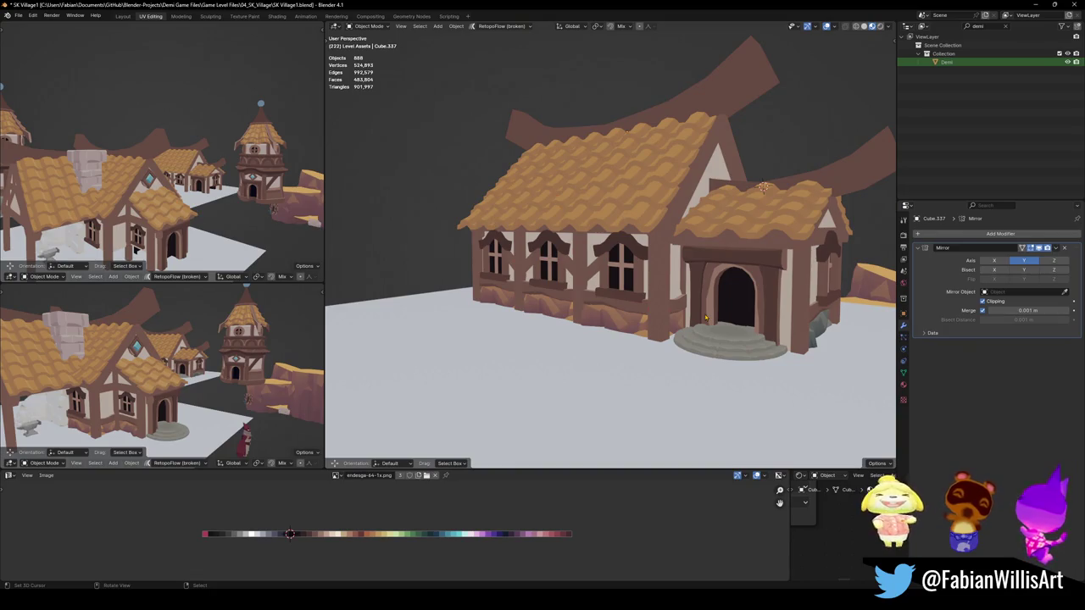
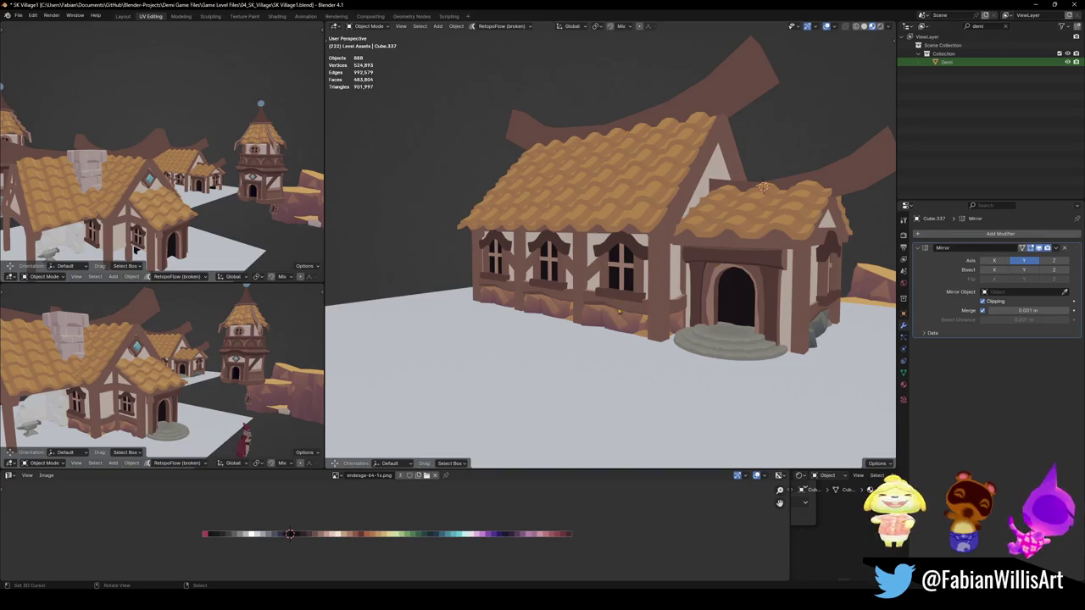
Orbit around the village to a close view of the house porch
{"action": "mouse_move", "coordinate": [623, 322]}
{"action": "middle_mouse_down"}
{"action": "mouse_move", "coordinate": [613, 306]}
{"action": "mouse_move", "coordinate": [580, 299]}
{"action": "mouse_move", "coordinate": [599, 301]}
{"action": "mouse_move", "coordinate": [560, 308]}
{"action": "mouse_move", "coordinate": [600, 300]}
{"action": "middle_mouse_up"}
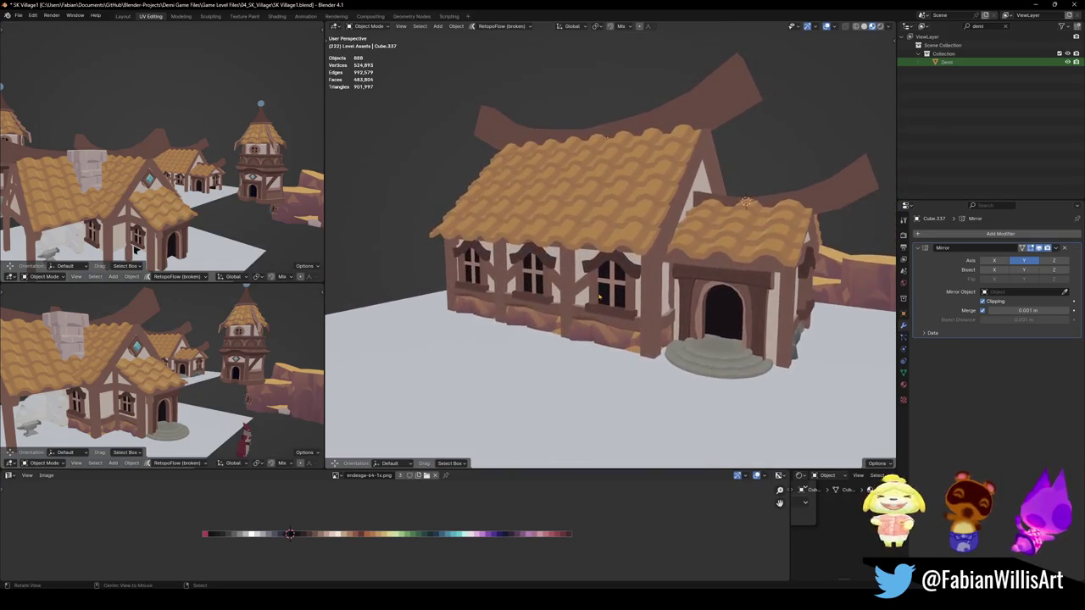
{"action": "middle_click_drag", "start_coordinate": [795, 235], "coordinate": [683, 260]}
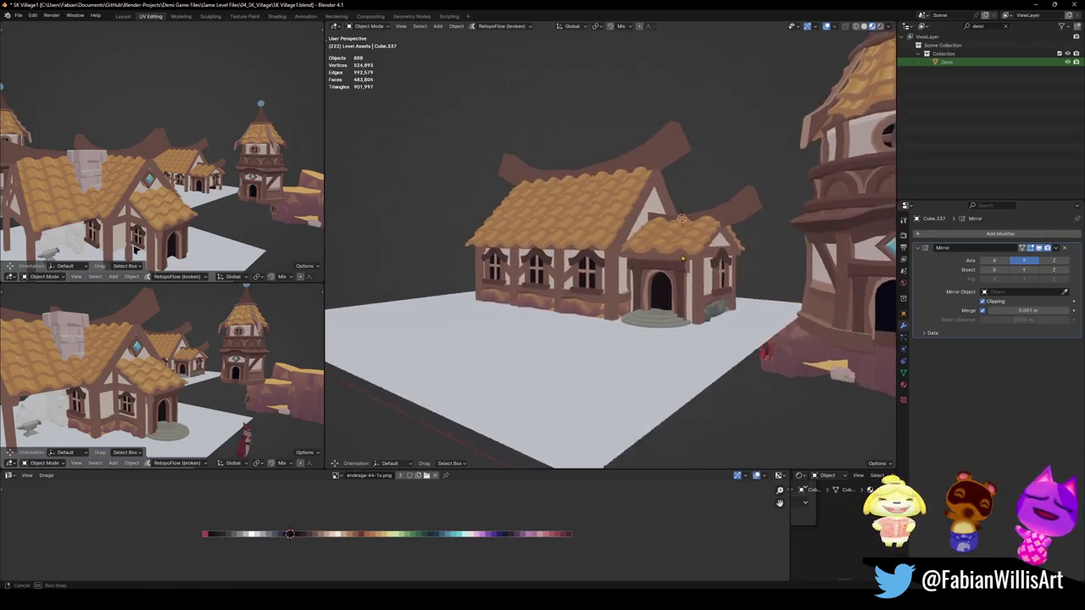
{"action": "scroll", "coordinate": [683, 261], "scroll_direction": "up", "scroll_amount": 5}
{"action": "scroll", "coordinate": [658, 227], "scroll_direction": "down", "scroll_amount": 5}
{"action": "scroll", "coordinate": [659, 227], "scroll_direction": "down", "scroll_amount": 3}
{"action": "mouse_move", "coordinate": [658, 227]}
{"action": "middle_mouse_down"}
{"action": "mouse_move", "coordinate": [541, 301]}
{"action": "mouse_move", "coordinate": [621, 286]}
{"action": "mouse_move", "coordinate": [631, 272]}
{"action": "middle_mouse_up"}
{"action": "mouse_move", "coordinate": [738, 207]}
{"action": "middle_mouse_down"}
{"action": "mouse_move", "coordinate": [587, 227]}
{"action": "mouse_move", "coordinate": [726, 241]}
{"action": "middle_mouse_up"}
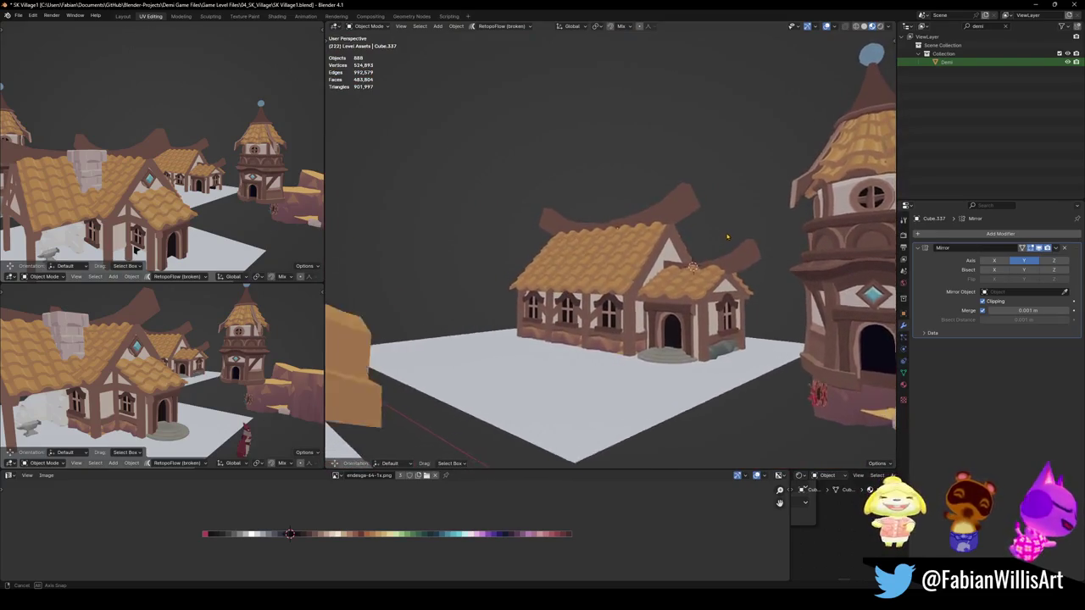
{"action": "middle_click_drag", "start_coordinate": [726, 240], "coordinate": [750, 377]}
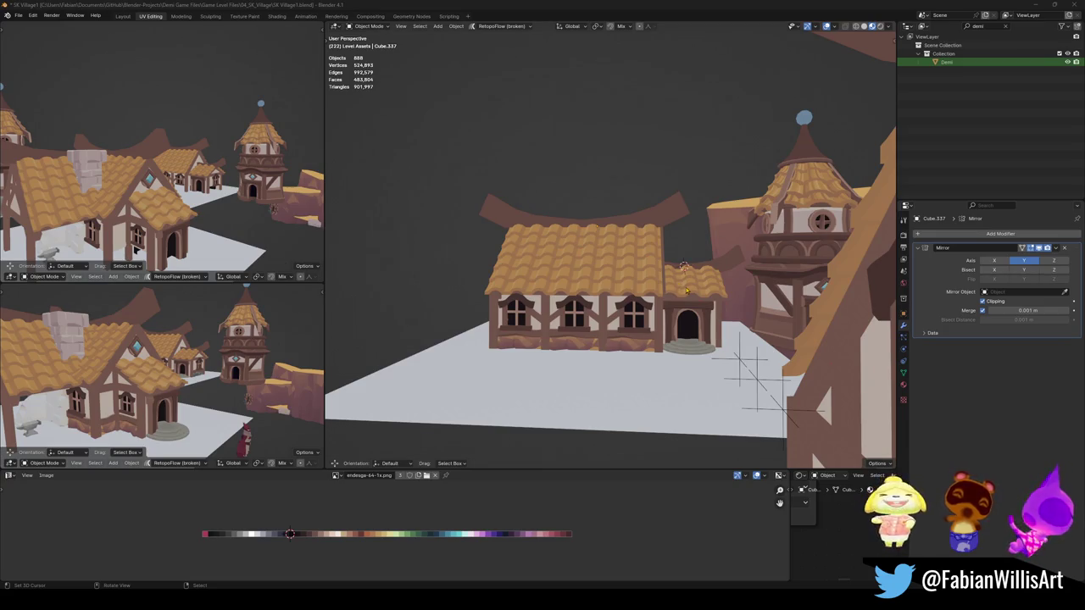
{"action": "middle_click_drag", "start_coordinate": [686, 296], "coordinate": [656, 289]}
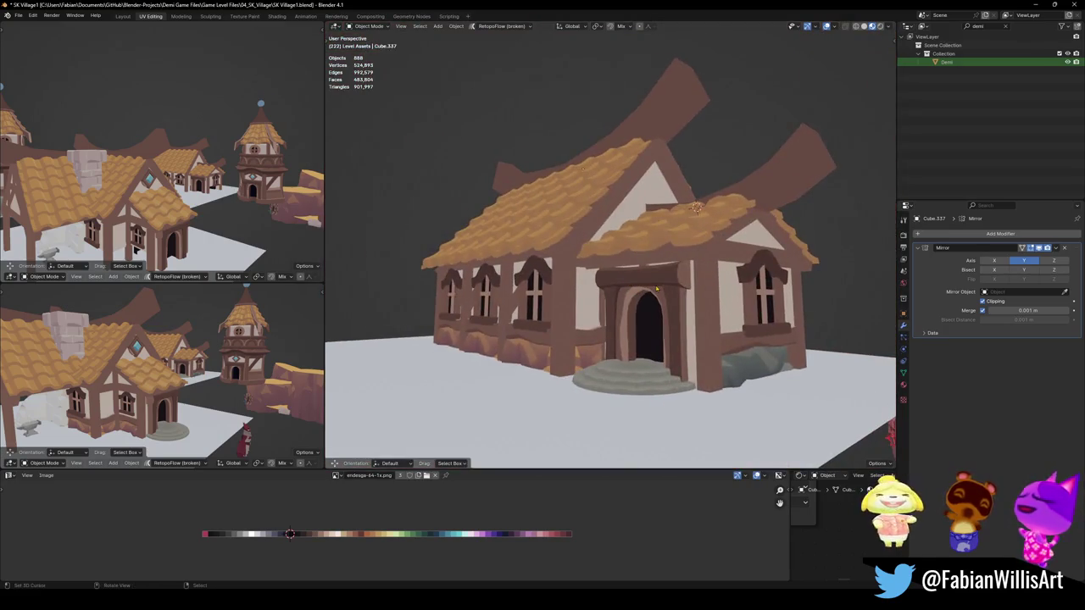
{"action": "middle_click_drag", "start_coordinate": [687, 283], "coordinate": [656, 304]}
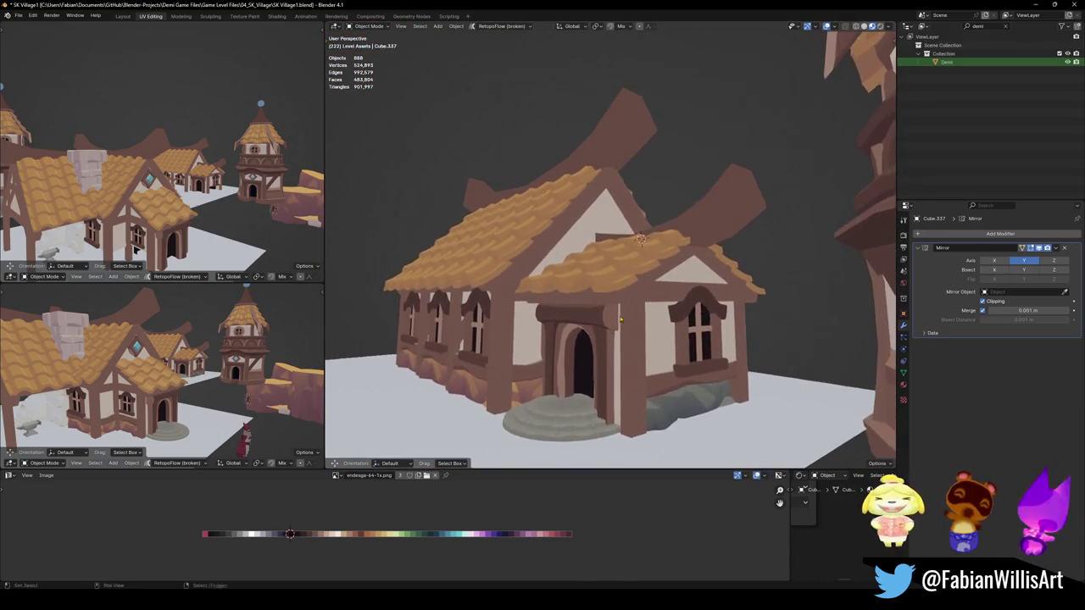
Join the porch piece with its walls, then try a vertical roof move and cancel it
{"action": "left_click", "coordinate": [655, 304]}
{"action": "left_click", "coordinate": [651, 306], "text": "shift"}
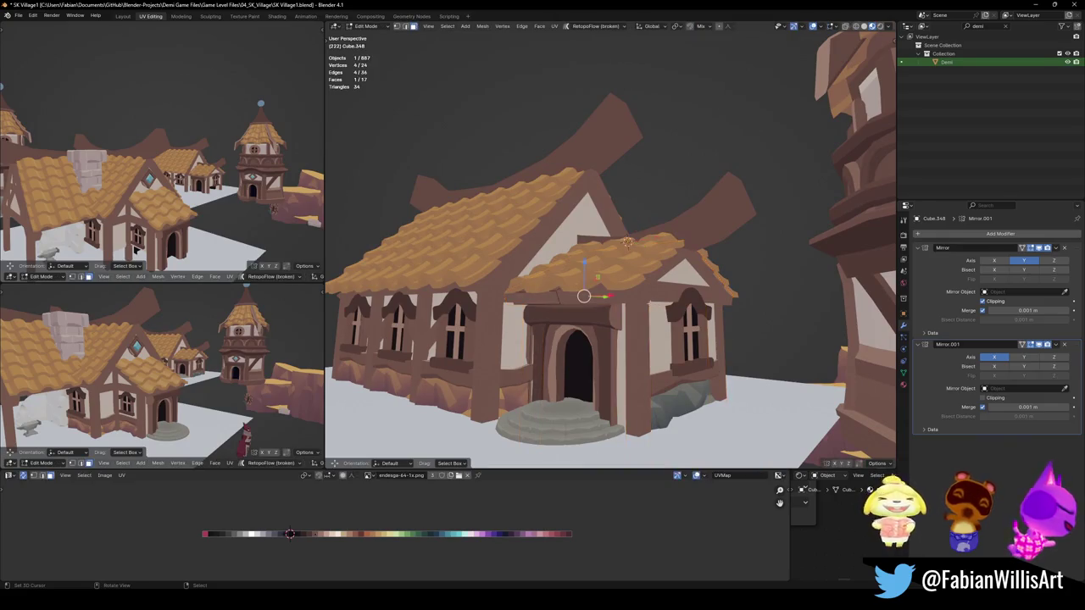
{"action": "key", "text": "ctrl+j"}
{"action": "key", "text": "Tab"}
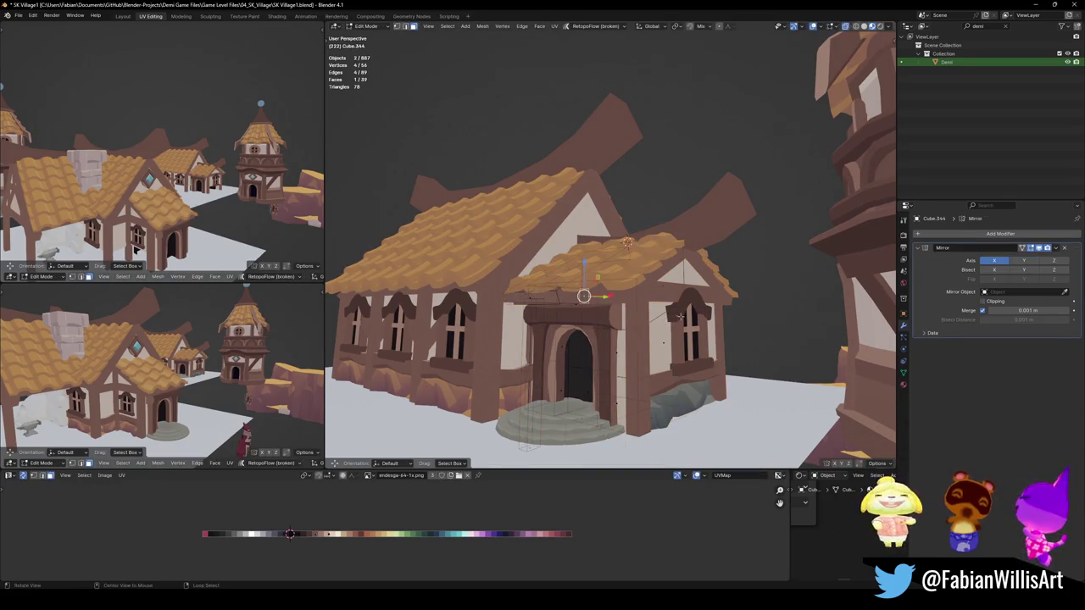
{"action": "middle_click_drag", "start_coordinate": [681, 315], "coordinate": [622, 276]}
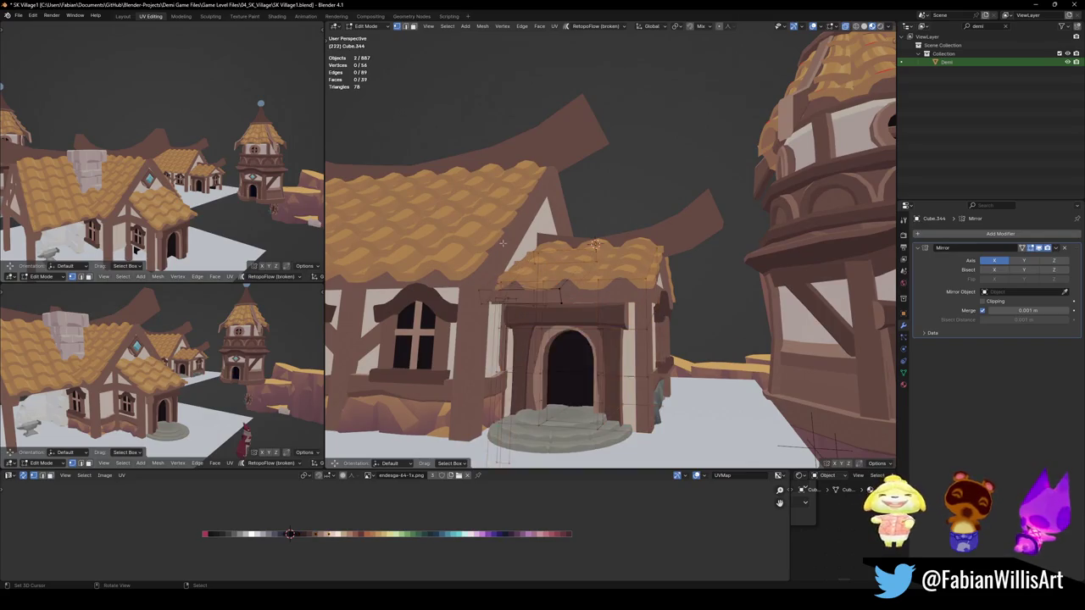
{"action": "left_click_drag", "start_coordinate": [402, 124], "coordinate": [773, 318]}
{"action": "key", "text": "g"}
{"action": "key", "text": "z"}
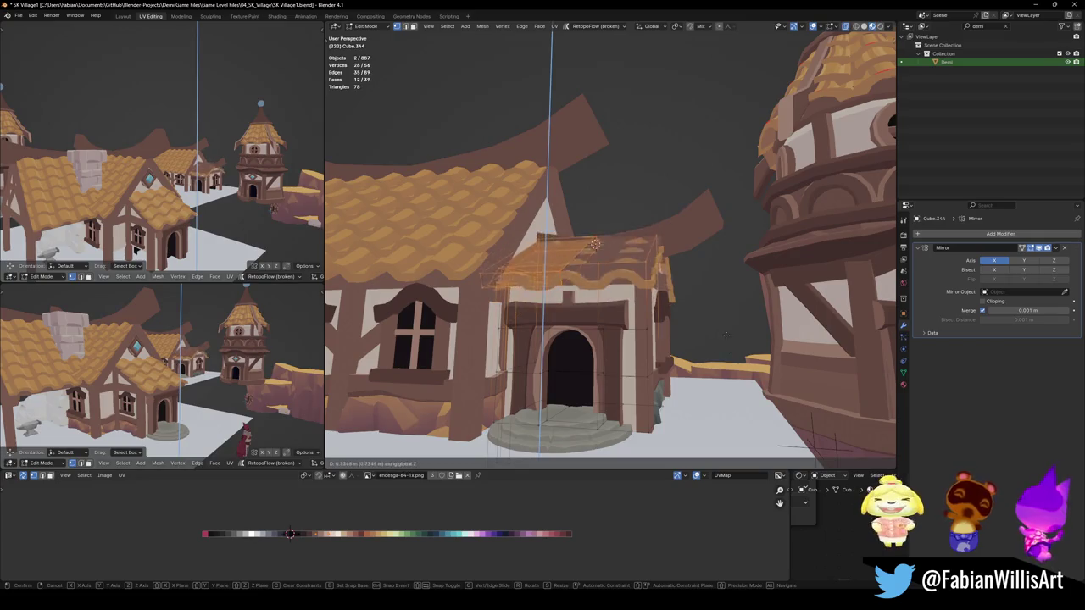
{"action": "right_click", "coordinate": [630, 264]}
{"action": "key", "text": "Tab"}
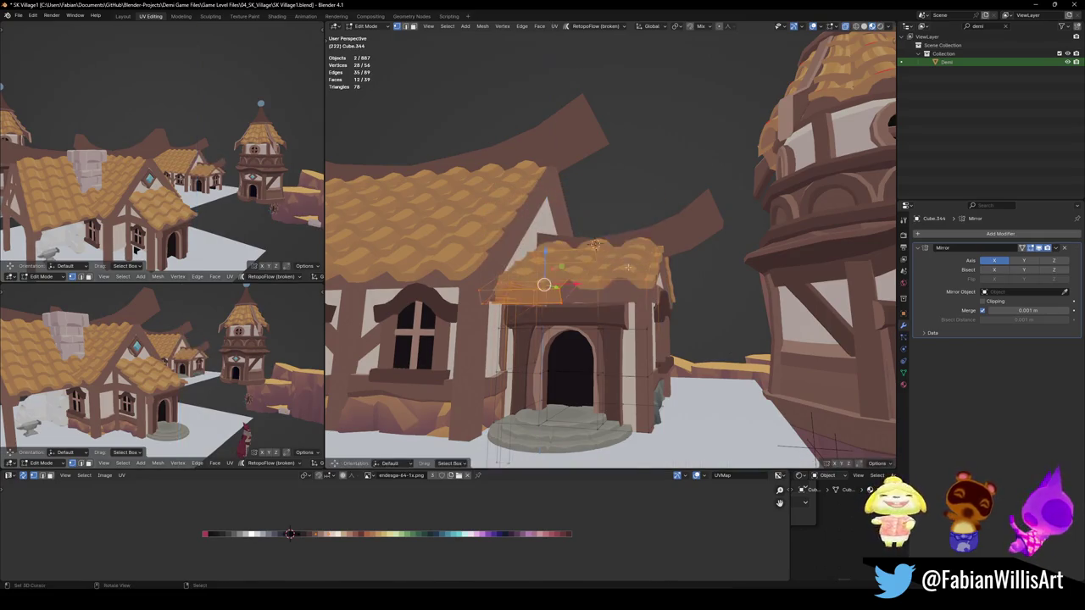
Select the roof shingles, curved beam and upper walls, and raise them high on Z
{"action": "left_click", "coordinate": [630, 263], "text": "shift"}
{"action": "left_click", "coordinate": [678, 236], "text": "shift"}
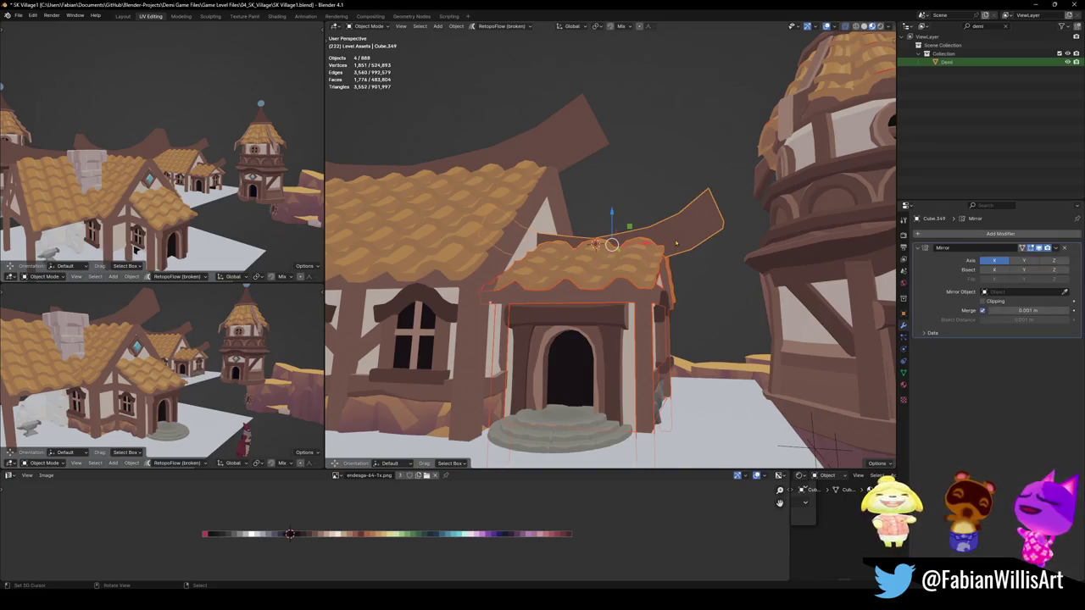
{"action": "key", "text": "Tab"}
{"action": "key", "text": "ctrl+KP_Subtract"}
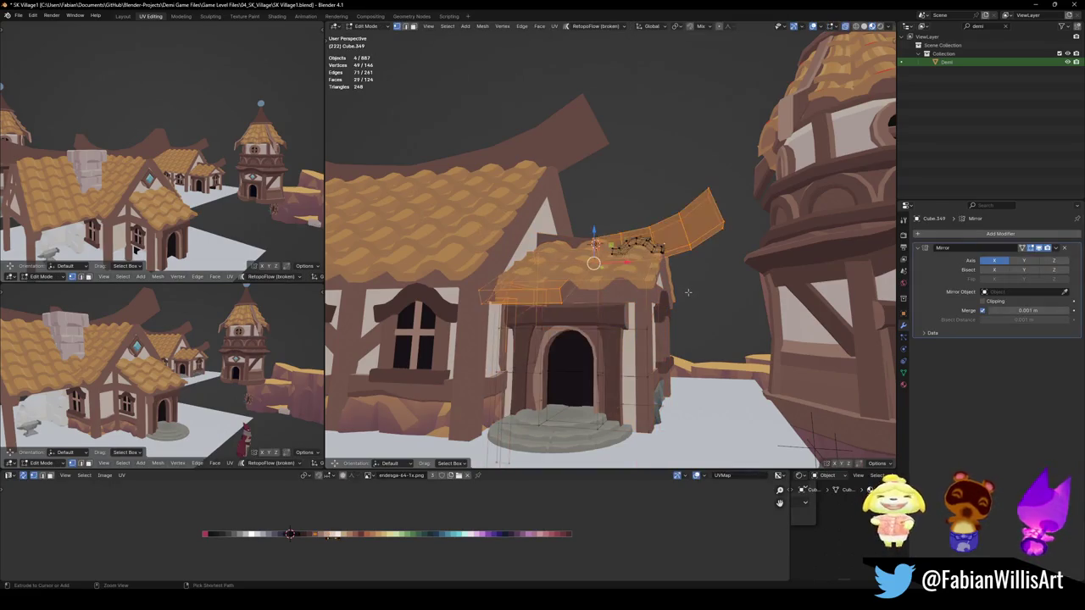
{"action": "key", "text": "ctrl+KP_Add"}
{"action": "key", "text": "g"}
{"action": "key", "text": "z"}
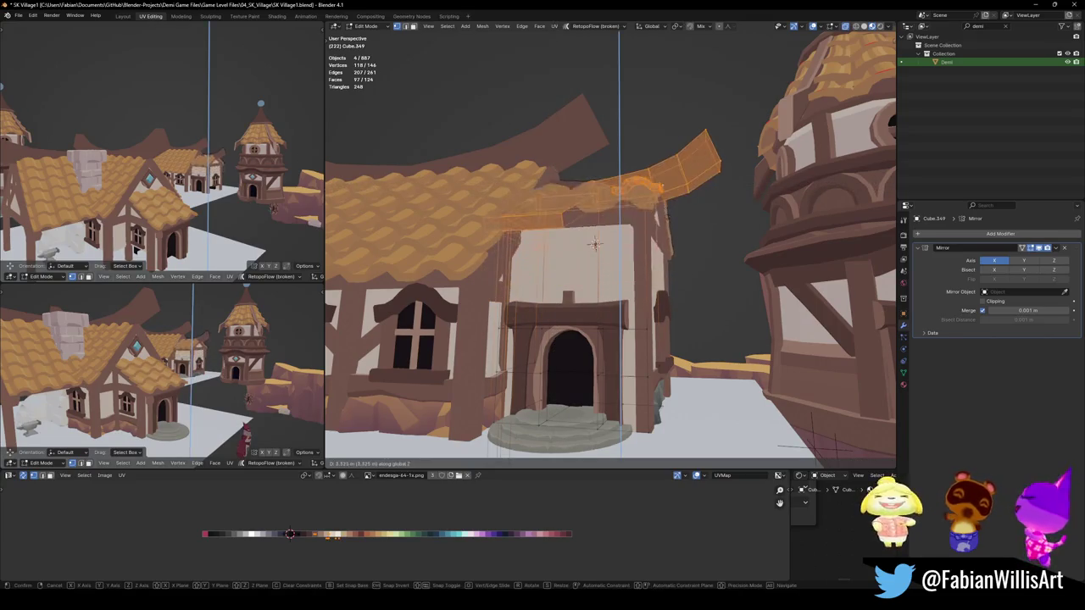
{"action": "left_click", "coordinate": [684, 122]}
Lower the roof and beam back to a tower height of about 4.57 m and leave Edit Mode
{"action": "middle_click_drag", "start_coordinate": [616, 152], "coordinate": [679, 226]}
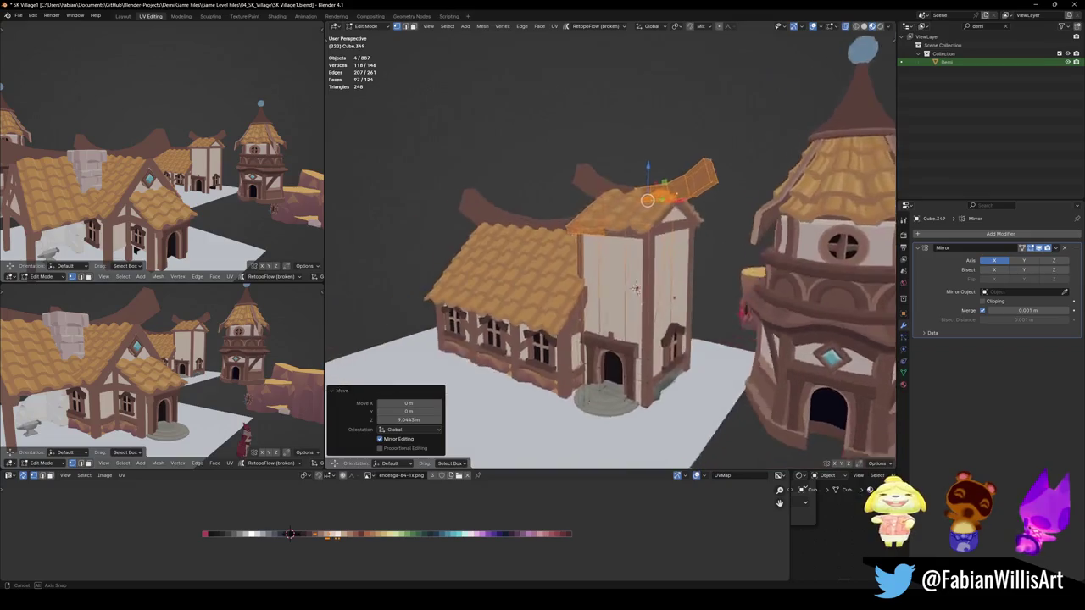
{"action": "key", "text": "g"}
{"action": "key", "text": "z"}
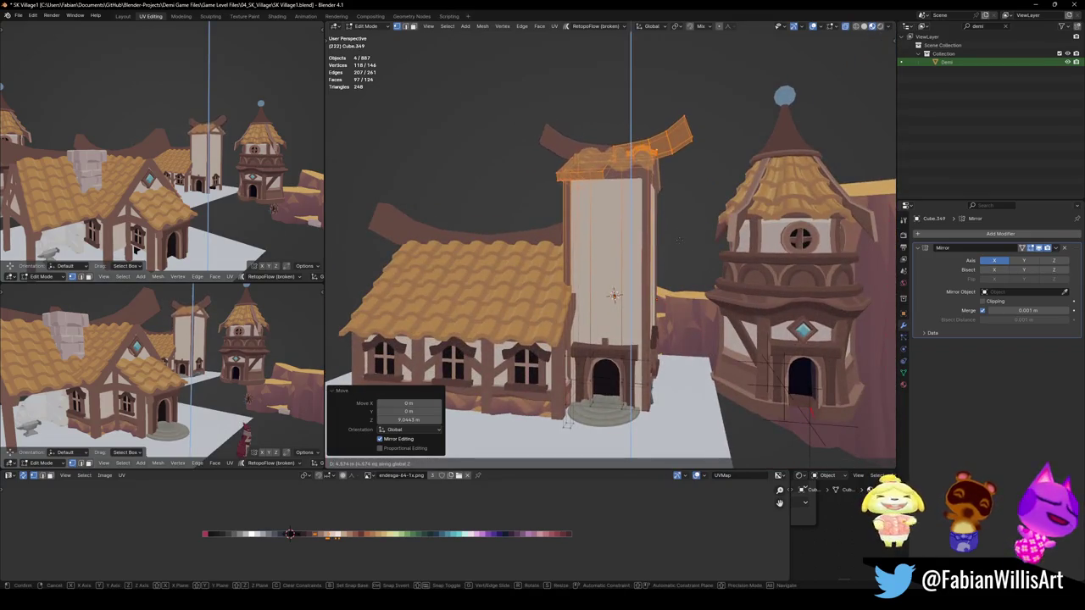
{"action": "left_click", "coordinate": [680, 254]}
{"action": "middle_click_drag", "start_coordinate": [680, 254], "coordinate": [681, 264]}
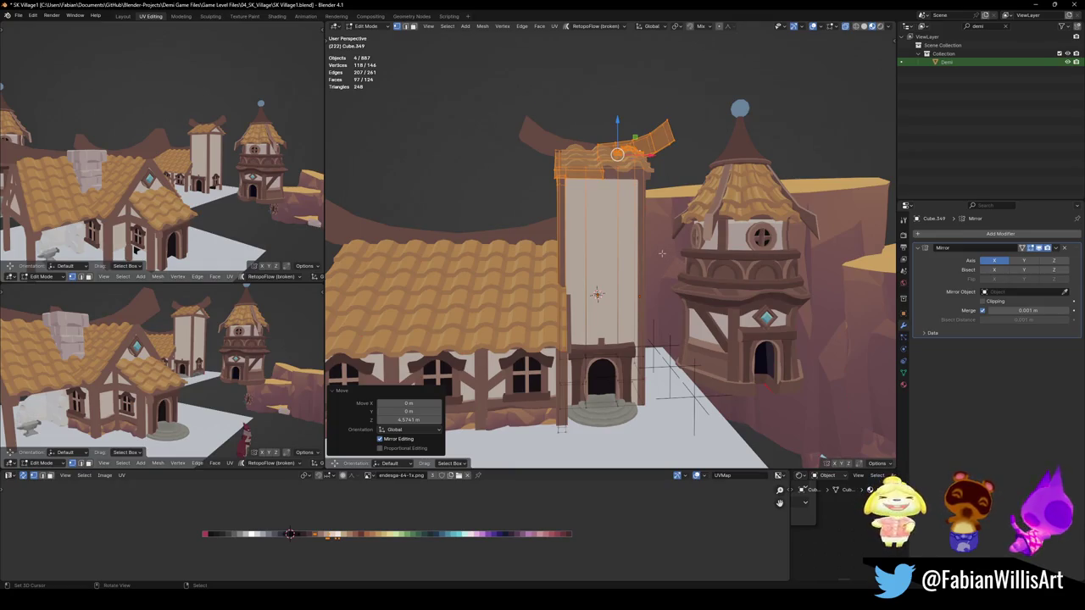
{"action": "mouse_move", "coordinate": [638, 280]}
{"action": "middle_mouse_down"}
{"action": "mouse_move", "coordinate": [575, 292]}
{"action": "mouse_move", "coordinate": [631, 263]}
{"action": "mouse_move", "coordinate": [631, 280]}
{"action": "middle_mouse_up"}
{"action": "key", "text": "Tab"}
{"action": "scroll", "coordinate": [635, 261], "scroll_direction": "up", "scroll_amount": 2}
{"action": "scroll", "coordinate": [635, 260], "scroll_direction": "up", "scroll_amount": 2}
{"action": "scroll", "coordinate": [635, 260], "scroll_direction": "up", "scroll_amount": 2}
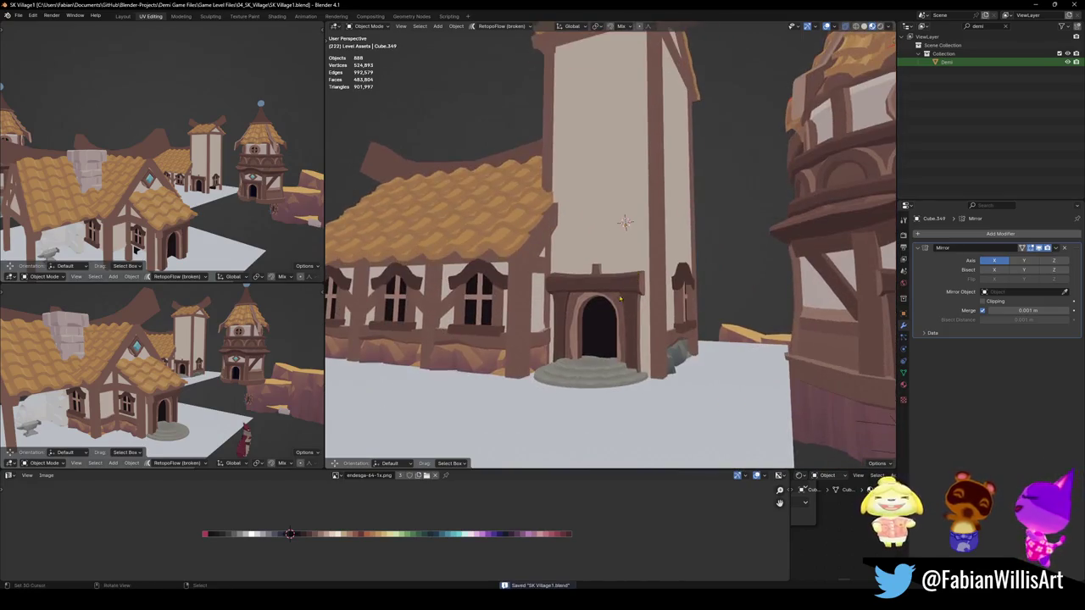
{"action": "left_click", "coordinate": [632, 287]}
{"action": "key", "text": "KP_Decimal"}
{"action": "key", "text": "ctrl+s"}
{"action": "scroll", "coordinate": [631, 287], "scroll_direction": "down", "scroll_amount": 4}
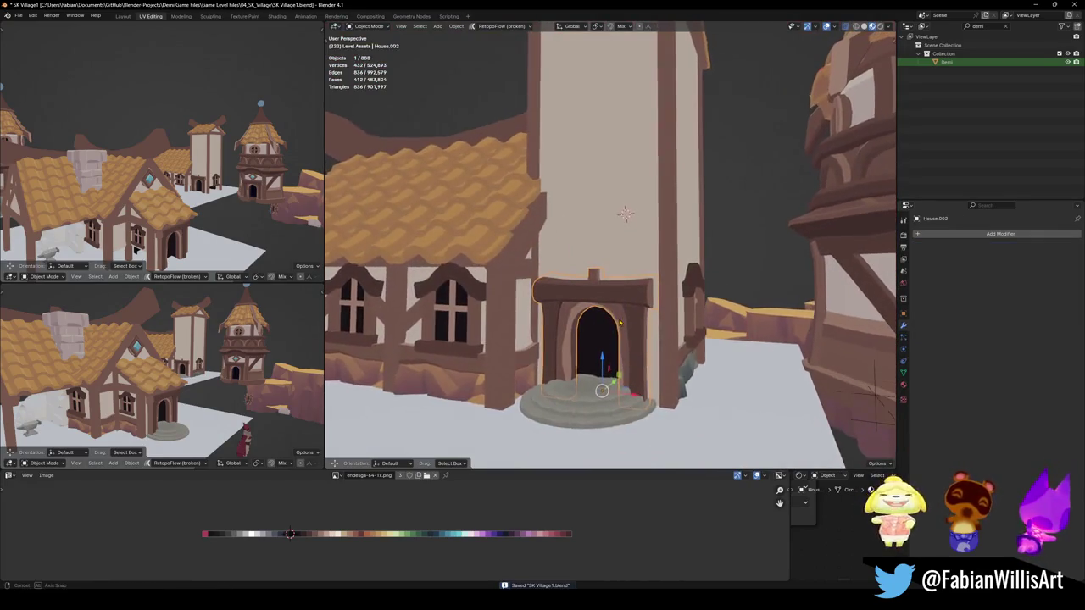
{"action": "key", "text": "alt+a"}
{"action": "scroll", "coordinate": [625, 319], "scroll_direction": "down", "scroll_amount": 2}
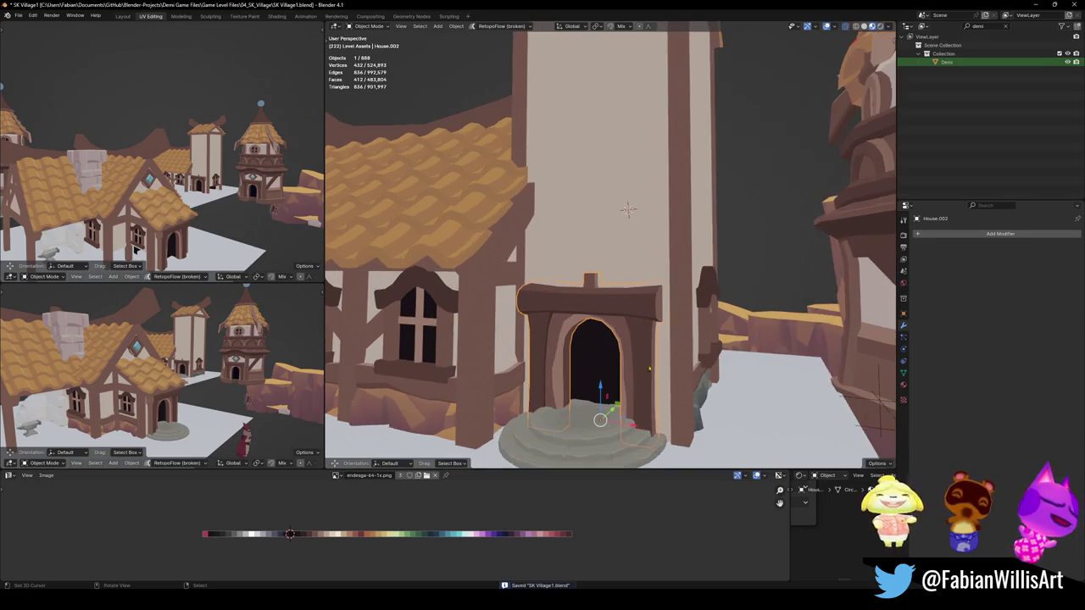
{"action": "middle_click_drag", "start_coordinate": [625, 318], "coordinate": [627, 306]}
{"action": "scroll", "coordinate": [627, 305], "scroll_direction": "down", "scroll_amount": 2}
{"action": "scroll", "coordinate": [627, 305], "scroll_direction": "up", "scroll_amount": 3}
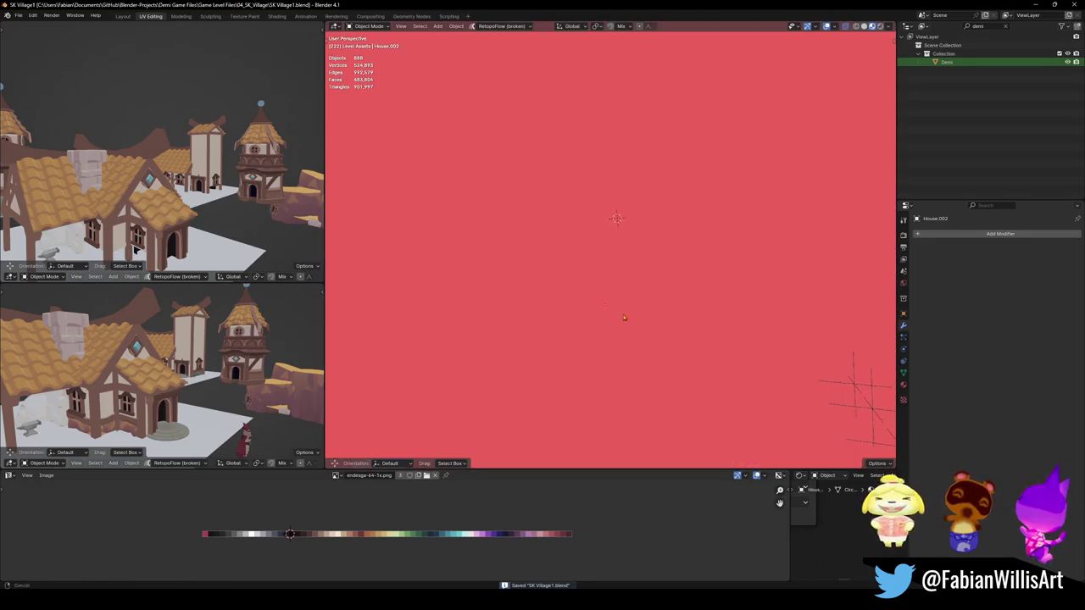
{"action": "scroll", "coordinate": [627, 305], "scroll_direction": "down", "scroll_amount": 4}
{"action": "mouse_move", "coordinate": [628, 305]}
{"action": "middle_mouse_down"}
{"action": "mouse_move", "coordinate": [583, 337]}
{"action": "mouse_move", "coordinate": [693, 320]}
{"action": "middle_mouse_up"}
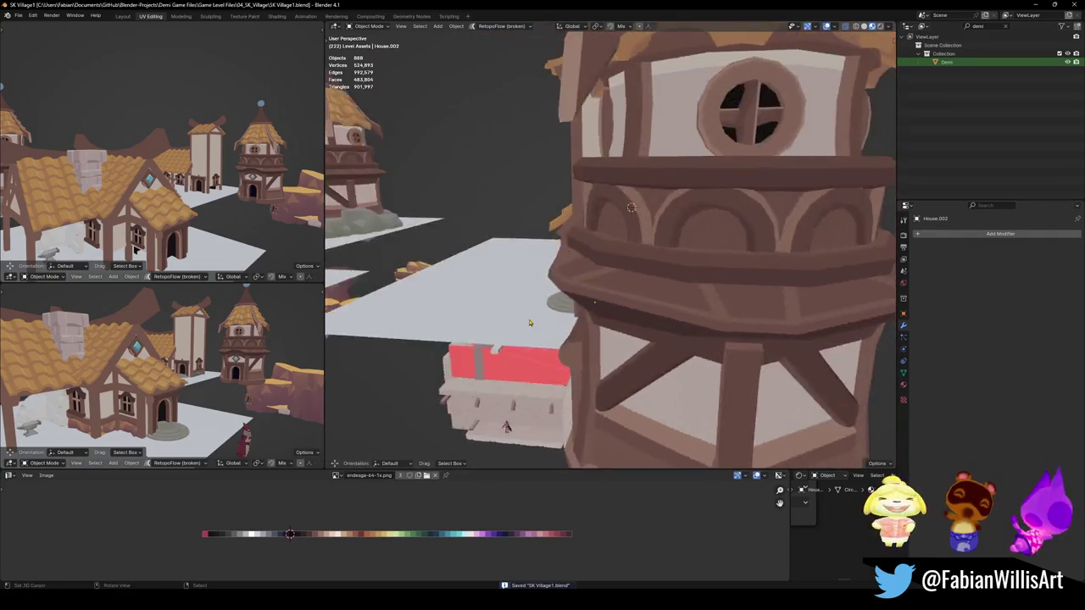
{"action": "scroll", "coordinate": [693, 321], "scroll_direction": "down", "scroll_amount": 4}
{"action": "scroll", "coordinate": [693, 320], "scroll_direction": "down", "scroll_amount": 3}
{"action": "scroll", "coordinate": [692, 320], "scroll_direction": "down", "scroll_amount": 2}
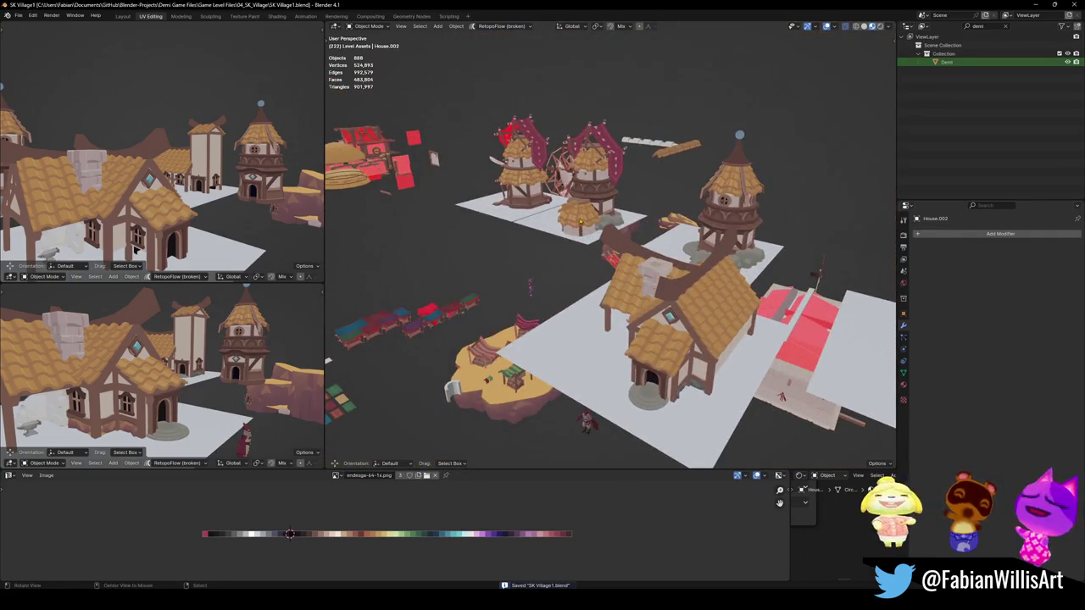
{"action": "scroll", "coordinate": [580, 222], "scroll_direction": "up", "scroll_amount": 3}
{"action": "scroll", "coordinate": [581, 222], "scroll_direction": "up", "scroll_amount": 3}
{"action": "middle_click_drag", "start_coordinate": [580, 223], "coordinate": [688, 276]}
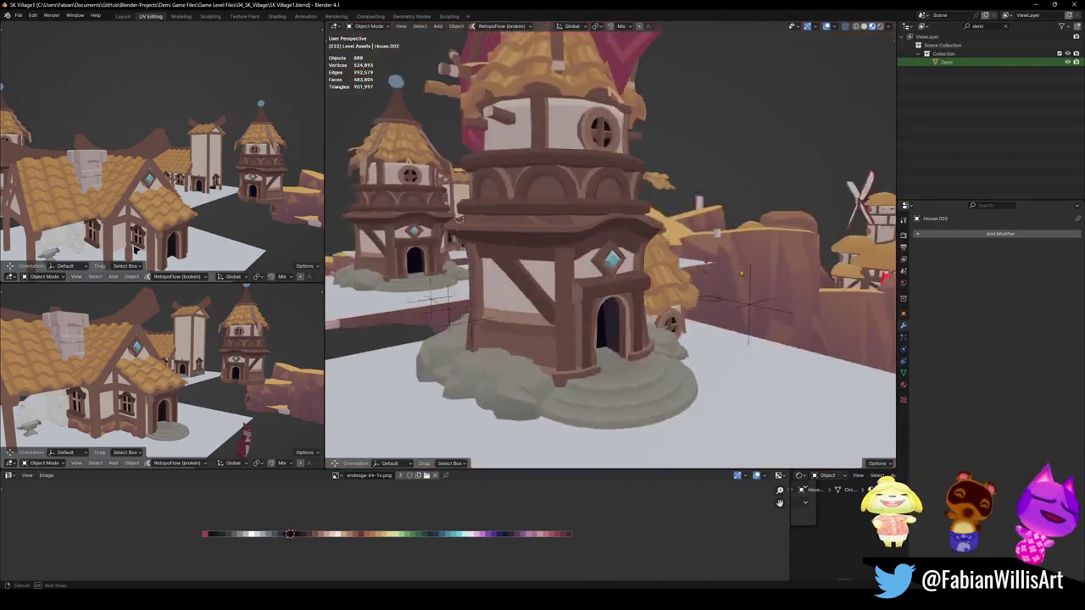
{"action": "mouse_move", "coordinate": [687, 274]}
{"action": "middle_mouse_down"}
{"action": "mouse_move", "coordinate": [743, 273]}
{"action": "mouse_move", "coordinate": [729, 280]}
{"action": "middle_mouse_up"}
{"action": "left_click", "coordinate": [464, 383]}
{"action": "key", "text": "g"}
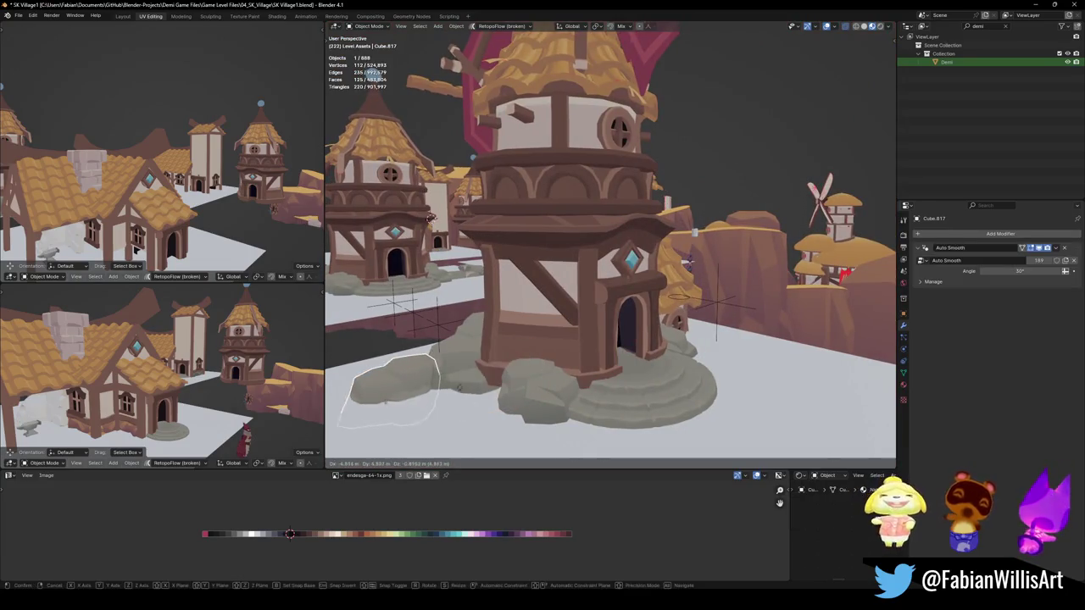
{"action": "right_click", "coordinate": [452, 388]}
{"action": "left_click", "coordinate": [503, 367]}
{"action": "mouse_move", "coordinate": [503, 367]}
{"action": "middle_mouse_down"}
{"action": "mouse_move", "coordinate": [644, 280]}
{"action": "mouse_move", "coordinate": [780, 246]}
{"action": "mouse_move", "coordinate": [675, 207]}
{"action": "middle_mouse_up"}
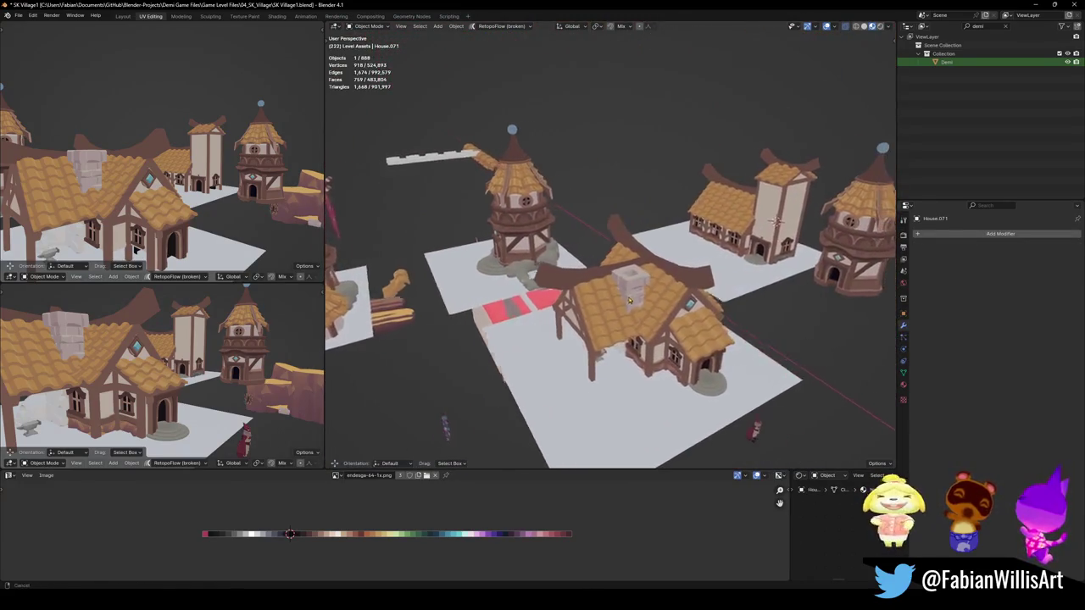
{"action": "scroll", "coordinate": [676, 207], "scroll_direction": "up", "scroll_amount": 5}
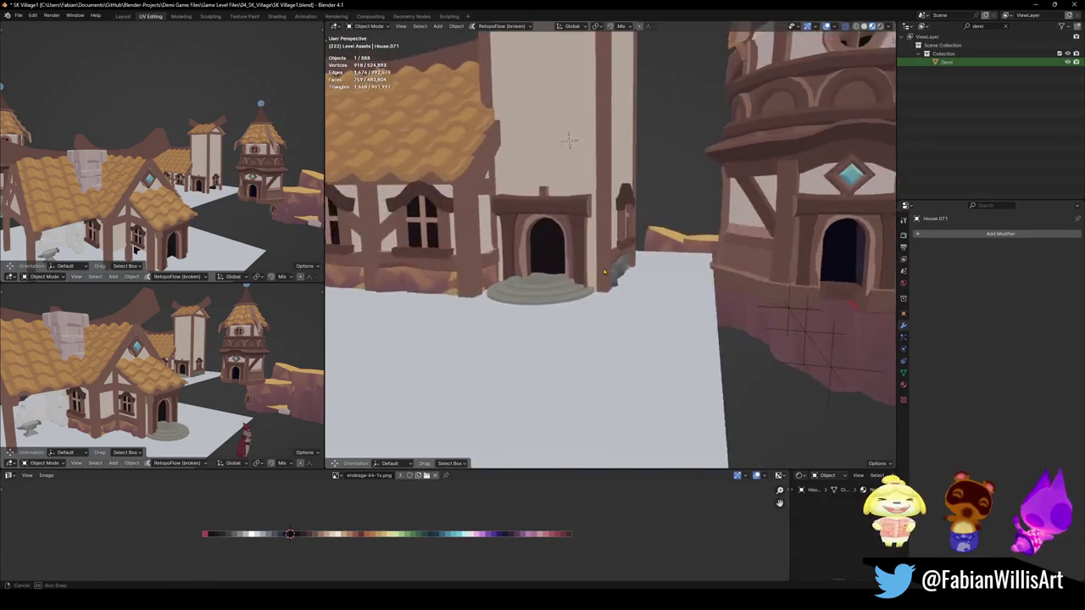
{"action": "mouse_move", "coordinate": [676, 208]}
{"action": "middle_mouse_down"}
{"action": "mouse_move", "coordinate": [634, 125]}
{"action": "mouse_move", "coordinate": [661, 127]}
{"action": "middle_mouse_up"}
{"action": "left_click", "coordinate": [664, 130]}
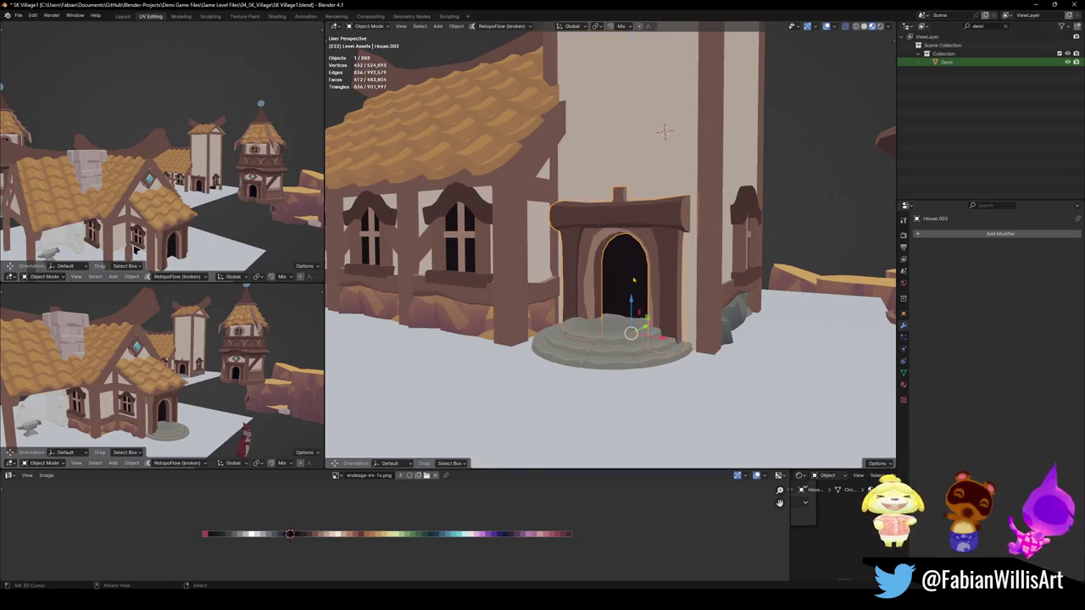
{"action": "key", "text": "g"}
{"action": "key", "text": "z"}
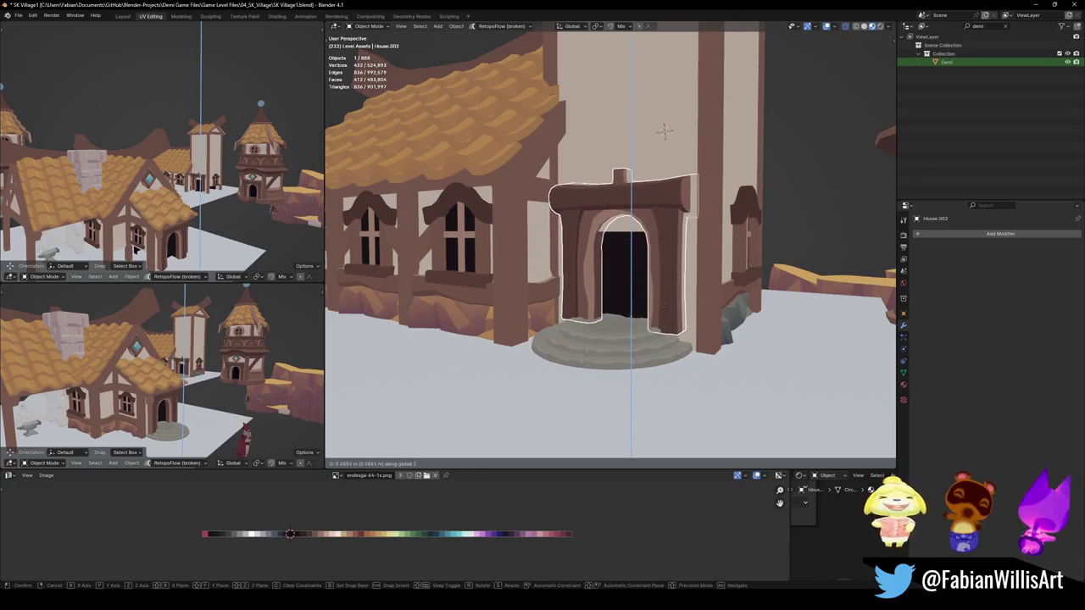
Set the door frame in place, raise the tower wall edge above the arch, and save
{"action": "right_click", "coordinate": [664, 305]}
{"action": "middle_click_drag", "start_coordinate": [664, 305], "coordinate": [714, 301]}
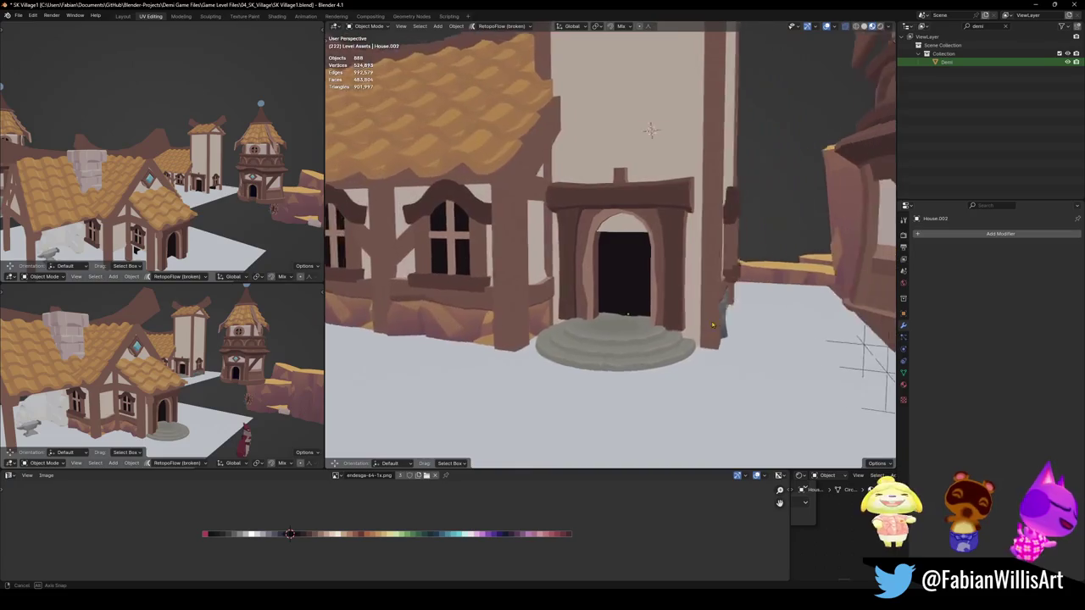
{"action": "left_click", "coordinate": [619, 182]}
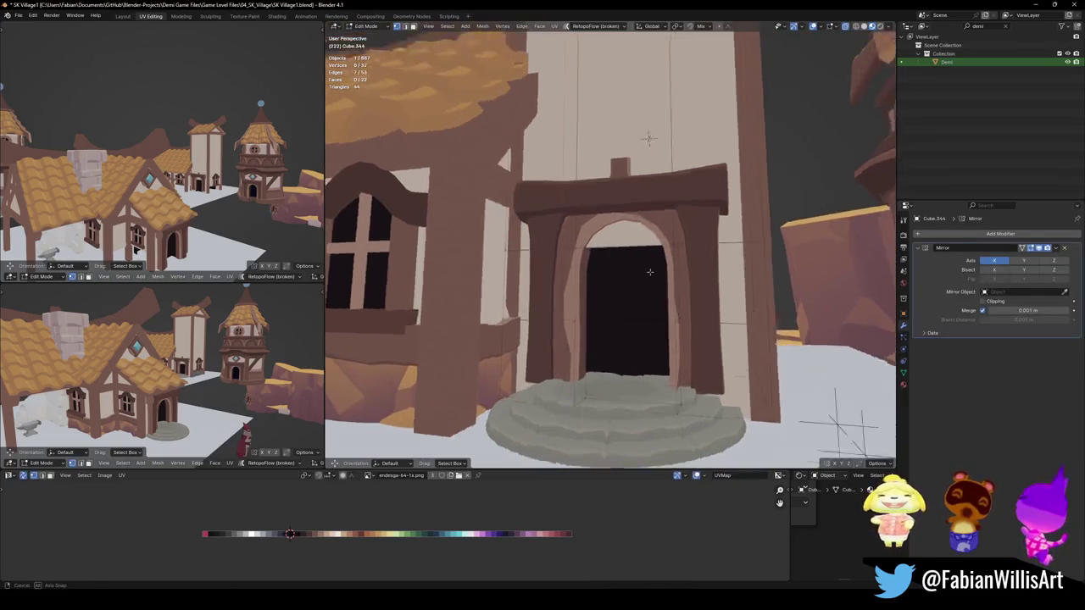
{"action": "key", "text": "Tab"}
{"action": "scroll", "coordinate": [634, 261], "scroll_direction": "down", "scroll_amount": 3}
{"action": "left_click", "coordinate": [628, 253]}
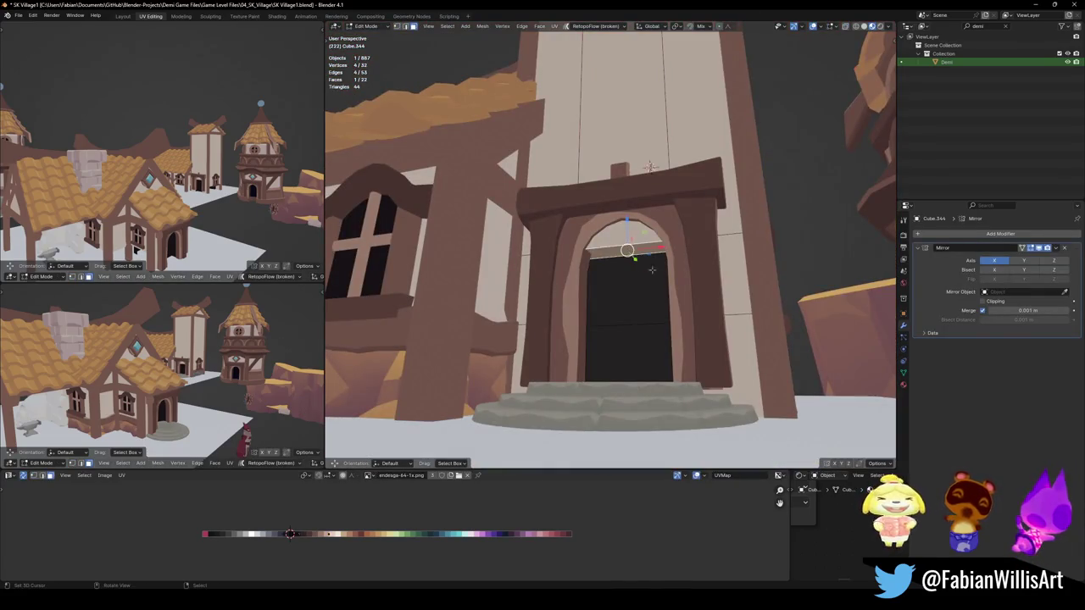
{"action": "key", "text": "g"}
{"action": "key", "text": "z"}
{"action": "left_click", "coordinate": [662, 249]}
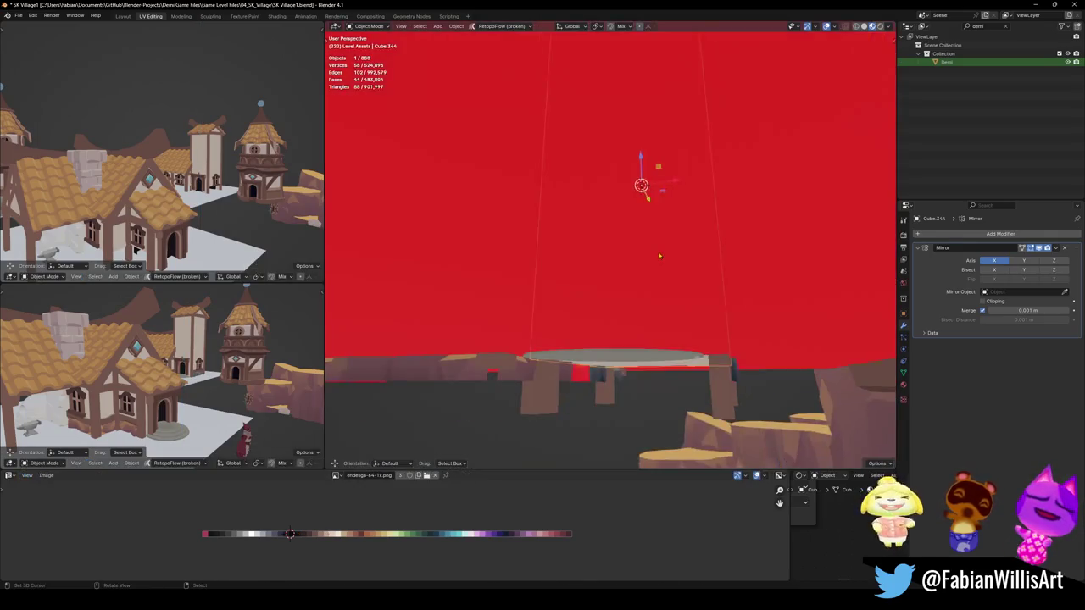
{"action": "key", "text": "Tab"}
{"action": "scroll", "coordinate": [628, 254], "scroll_direction": "down", "scroll_amount": 5}
{"action": "key", "text": "ctrl+s"}
Lower the doorway frame's bottom vertices onto the stone steps and save SK_Village1.blend
{"action": "middle_click_drag", "start_coordinate": [641, 290], "coordinate": [661, 305]}
{"action": "scroll", "coordinate": [670, 318], "scroll_direction": "up", "scroll_amount": 4}
{"action": "left_click", "coordinate": [678, 327]}
{"action": "key", "text": "Tab"}
{"action": "mouse_move", "coordinate": [682, 398]}
{"action": "middle_mouse_down"}
{"action": "mouse_move", "coordinate": [718, 414]}
{"action": "mouse_move", "coordinate": [490, 416]}
{"action": "middle_mouse_up"}
{"action": "key", "text": "b"}
{"action": "left_click_drag", "start_coordinate": [715, 409], "coordinate": [731, 377]}
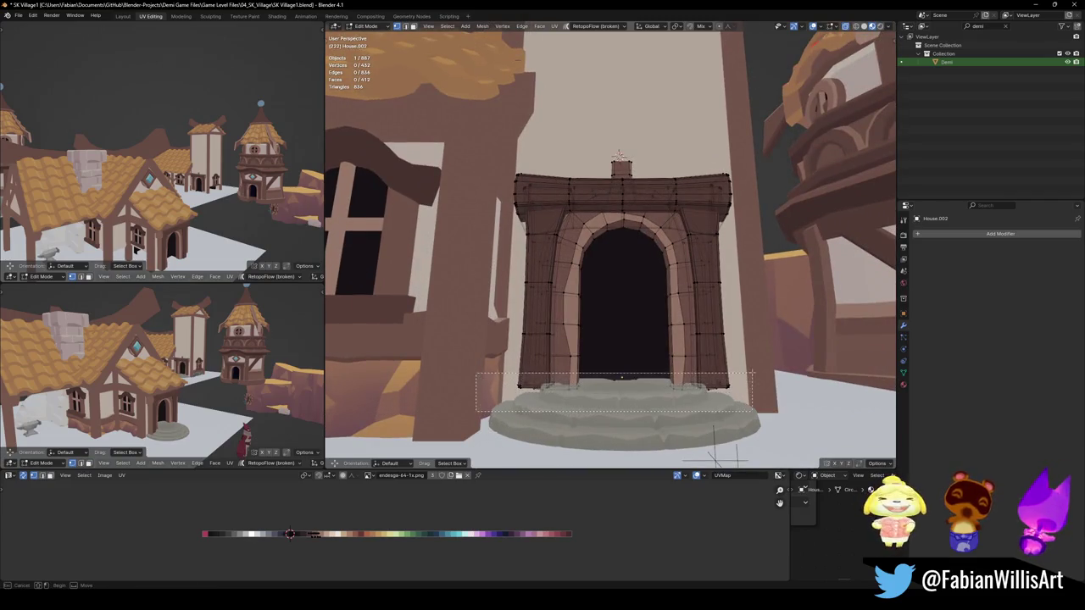
{"action": "key", "text": "g"}
{"action": "key", "text": "z"}
{"action": "left_click", "coordinate": [746, 391]}
{"action": "key", "text": "Tab"}
{"action": "mouse_move", "coordinate": [746, 392]}
{"action": "middle_mouse_down"}
{"action": "mouse_move", "coordinate": [663, 363]}
{"action": "mouse_move", "coordinate": [652, 331]}
{"action": "mouse_move", "coordinate": [687, 339]}
{"action": "mouse_move", "coordinate": [662, 309]}
{"action": "mouse_move", "coordinate": [631, 212]}
{"action": "mouse_move", "coordinate": [565, 272]}
{"action": "middle_mouse_up"}
{"action": "key", "text": "ctrl+s"}
Duplicate the round tower's arched ring band in place and remove its SimpleDeform bend
{"action": "middle_click_drag", "start_coordinate": [587, 331], "coordinate": [595, 315]}
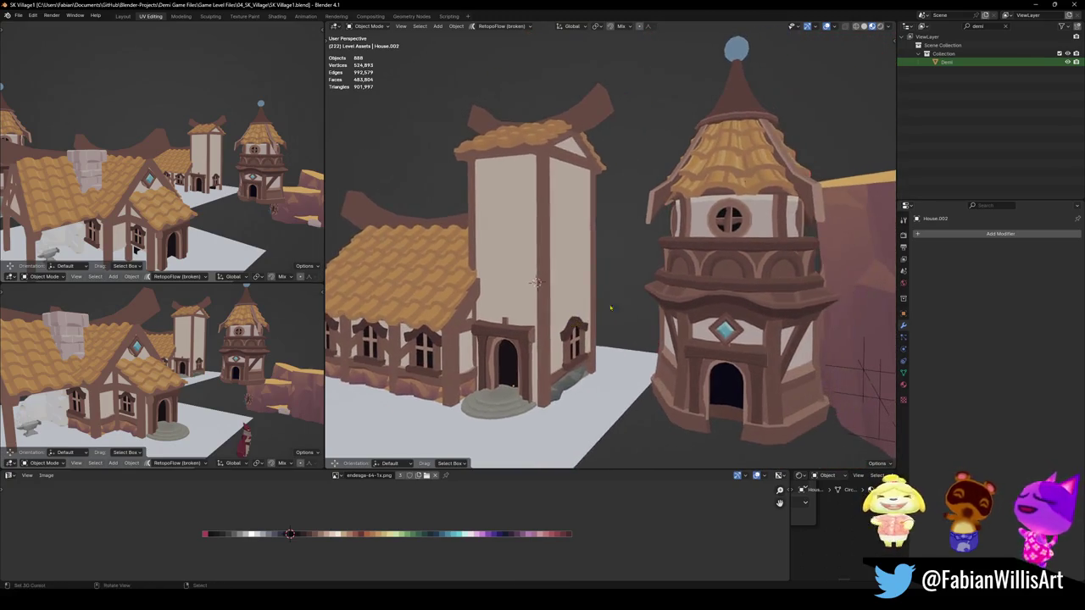
{"action": "left_click", "coordinate": [736, 267]}
{"action": "key", "text": "KP_Decimal"}
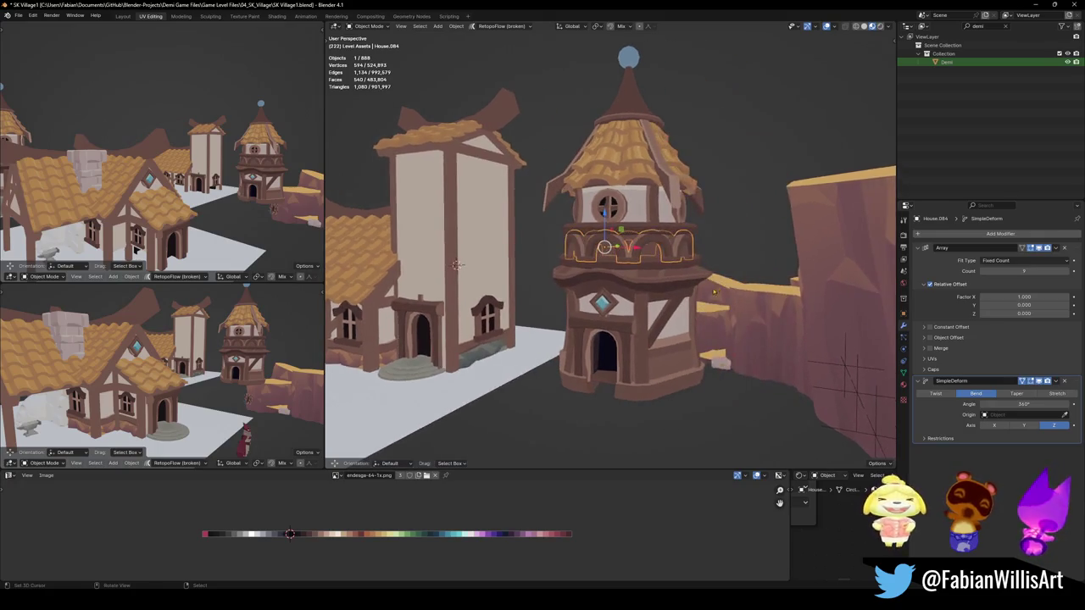
{"action": "key", "text": "shift+d"}
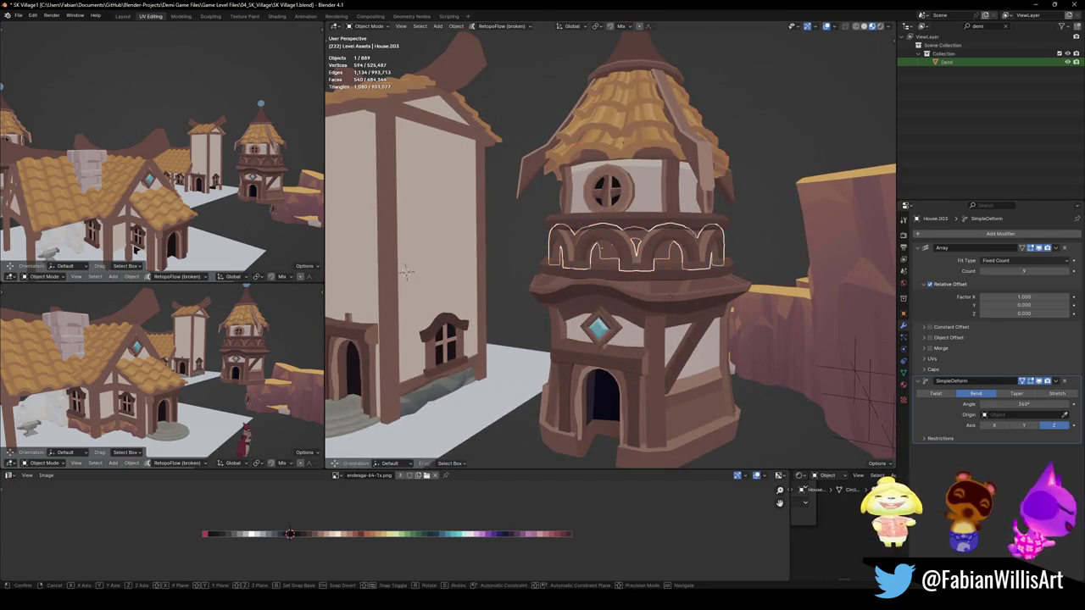
{"action": "right_click", "coordinate": [670, 300]}
{"action": "middle_click_drag", "start_coordinate": [670, 301], "coordinate": [729, 288]}
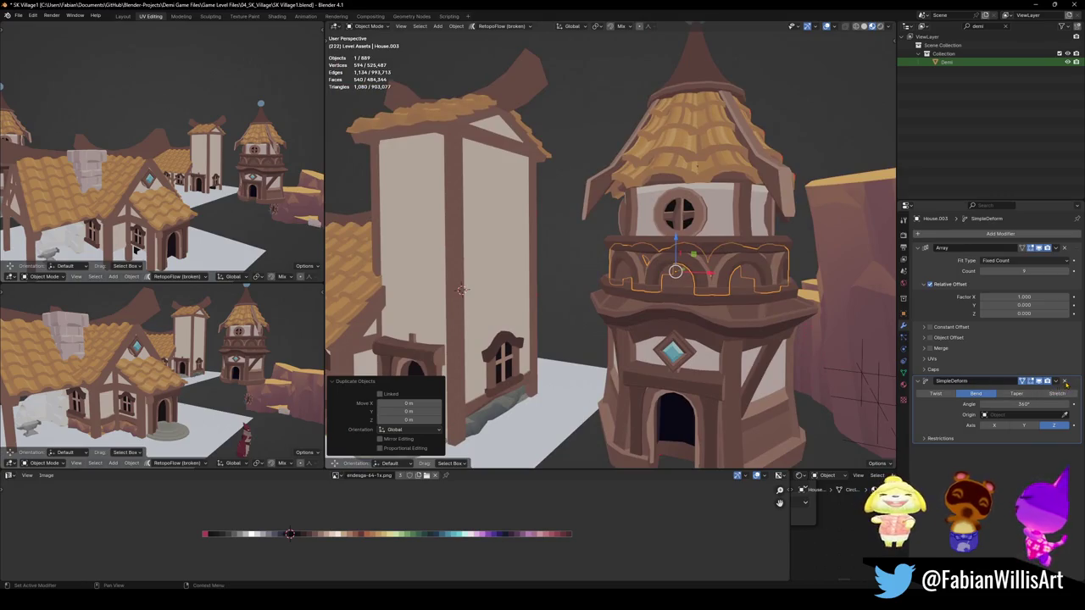
{"action": "left_click", "coordinate": [1066, 383]}
Shift the straightened arches along X and Y toward the tall tower
{"action": "middle_click_drag", "start_coordinate": [645, 271], "coordinate": [559, 305]}
{"action": "key", "text": "g"}
{"action": "key", "text": "x"}
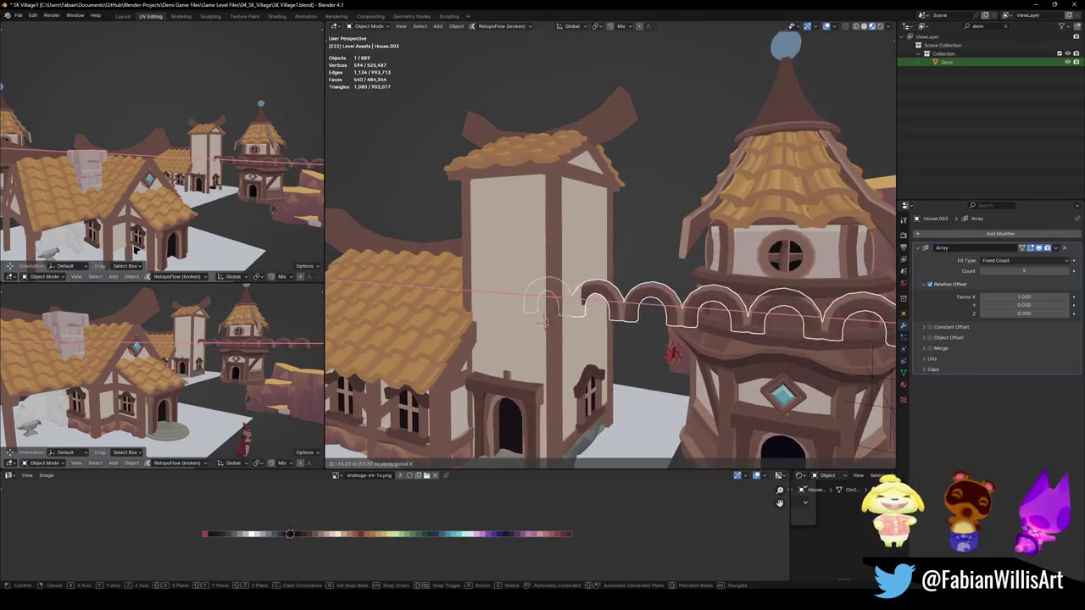
{"action": "left_click", "coordinate": [509, 312]}
{"action": "key", "text": "g"}
{"action": "key", "text": "y"}
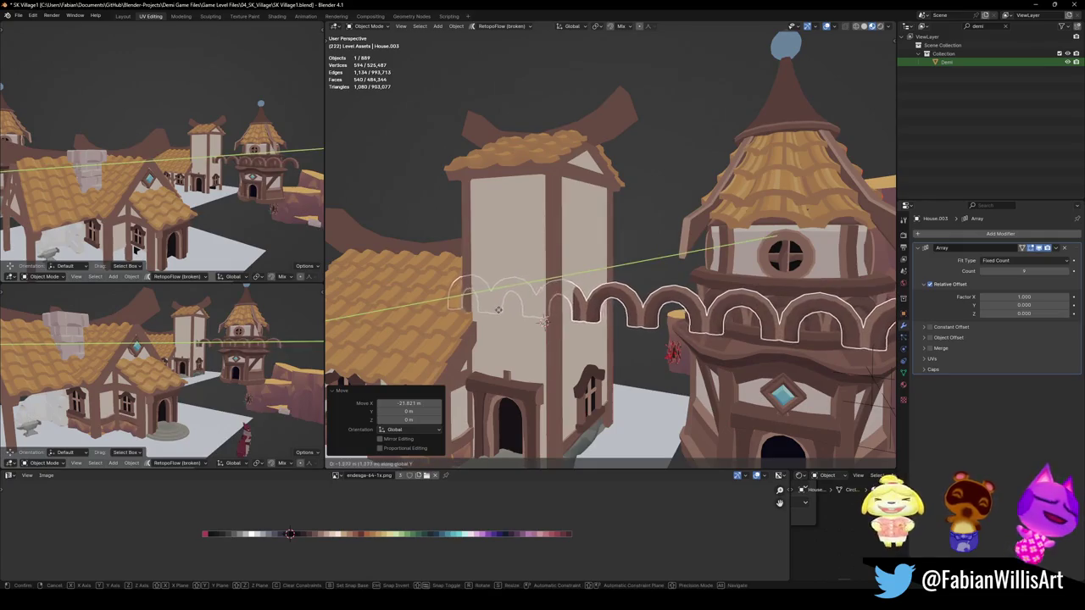
{"action": "left_click", "coordinate": [517, 320]}
{"action": "middle_click_drag", "start_coordinate": [517, 320], "coordinate": [525, 322]}
Position the arches flush against the tall tower wall with further X and Y moves
{"action": "key", "text": "g"}
{"action": "key", "text": "x"}
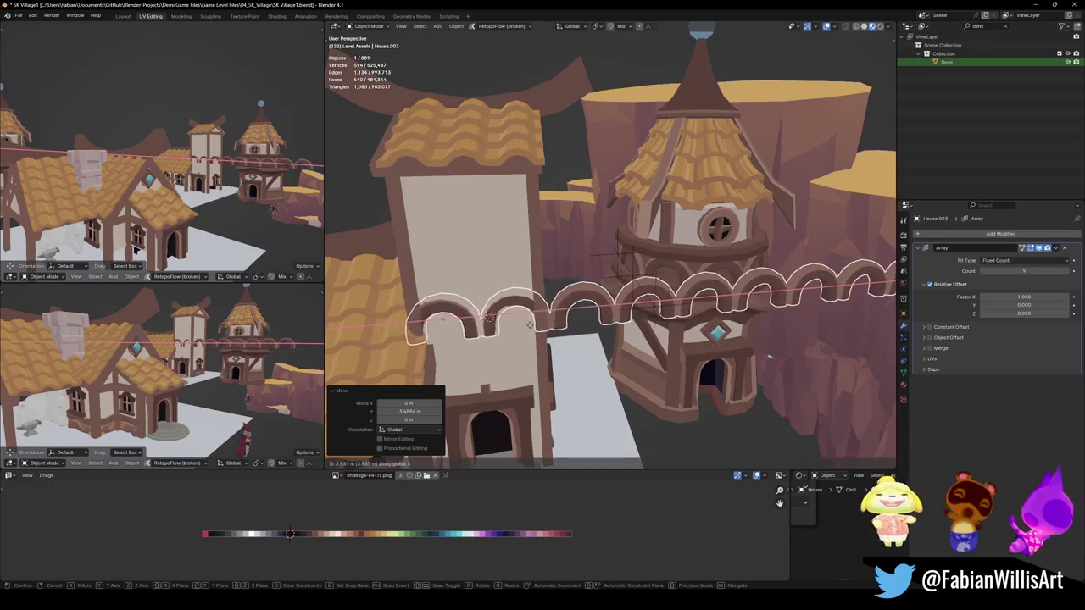
{"action": "left_click", "coordinate": [530, 323]}
{"action": "middle_click_drag", "start_coordinate": [530, 323], "coordinate": [644, 341]}
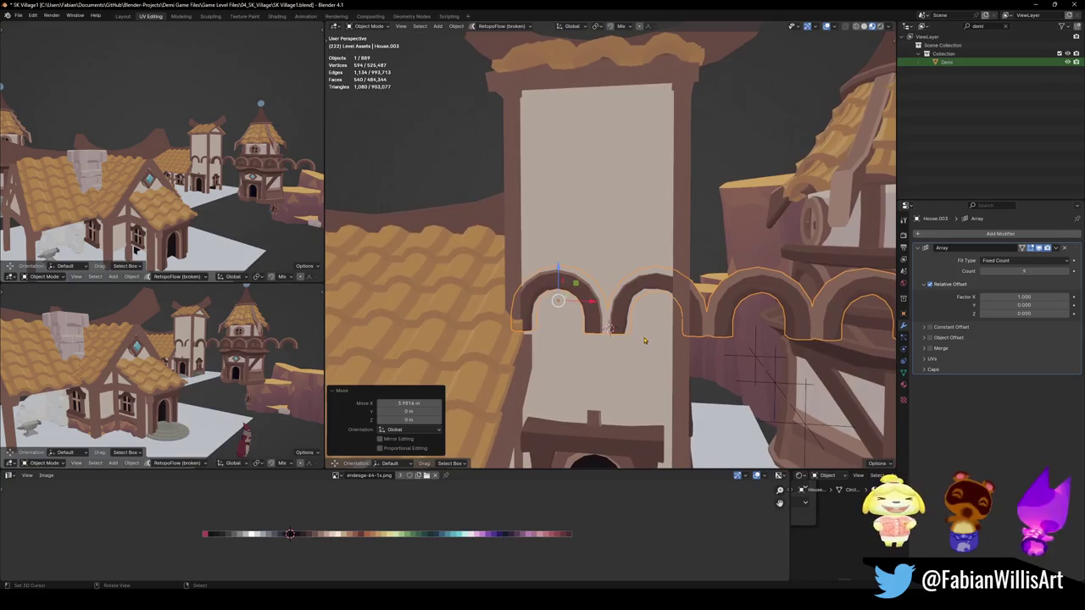
{"action": "scroll", "coordinate": [644, 341], "scroll_direction": "up", "scroll_amount": 1}
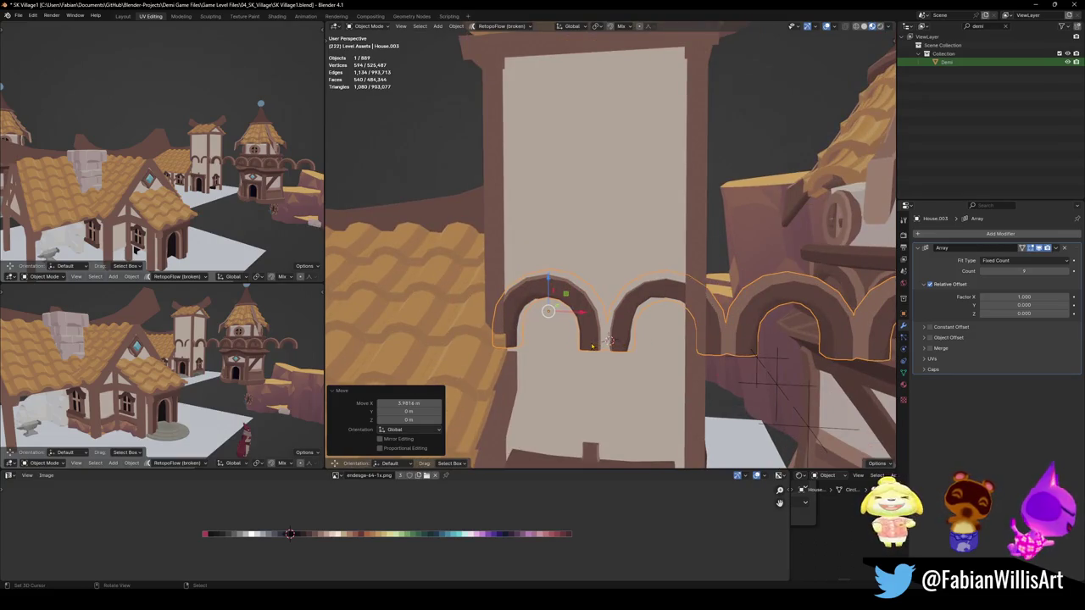
{"action": "scroll", "coordinate": [605, 326], "scroll_direction": "down", "scroll_amount": 4}
{"action": "scroll", "coordinate": [615, 329], "scroll_direction": "down", "scroll_amount": 2}
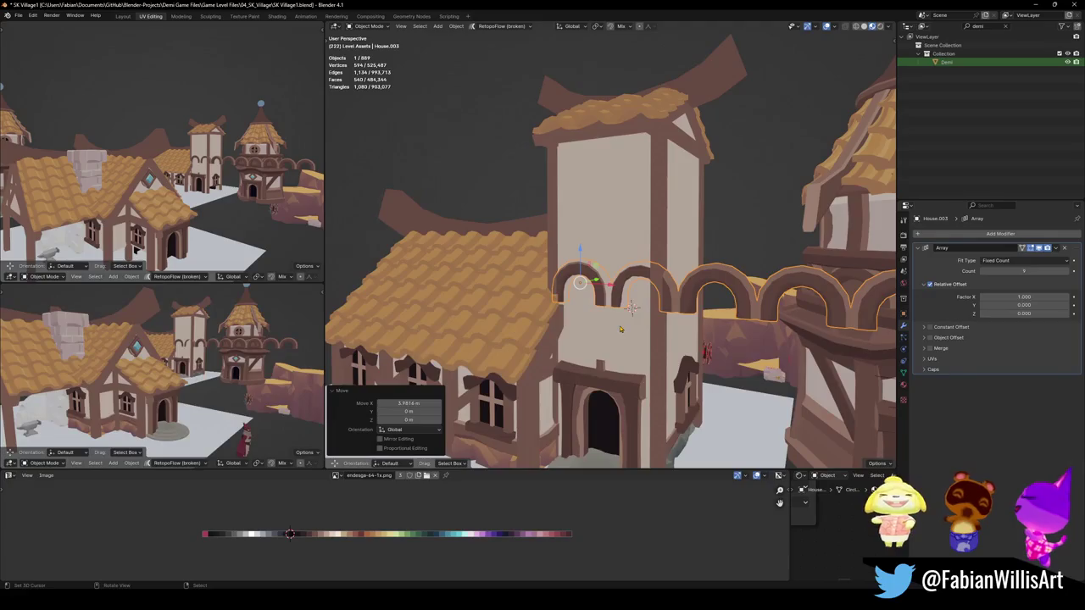
{"action": "key", "text": "g"}
{"action": "key", "text": "y"}
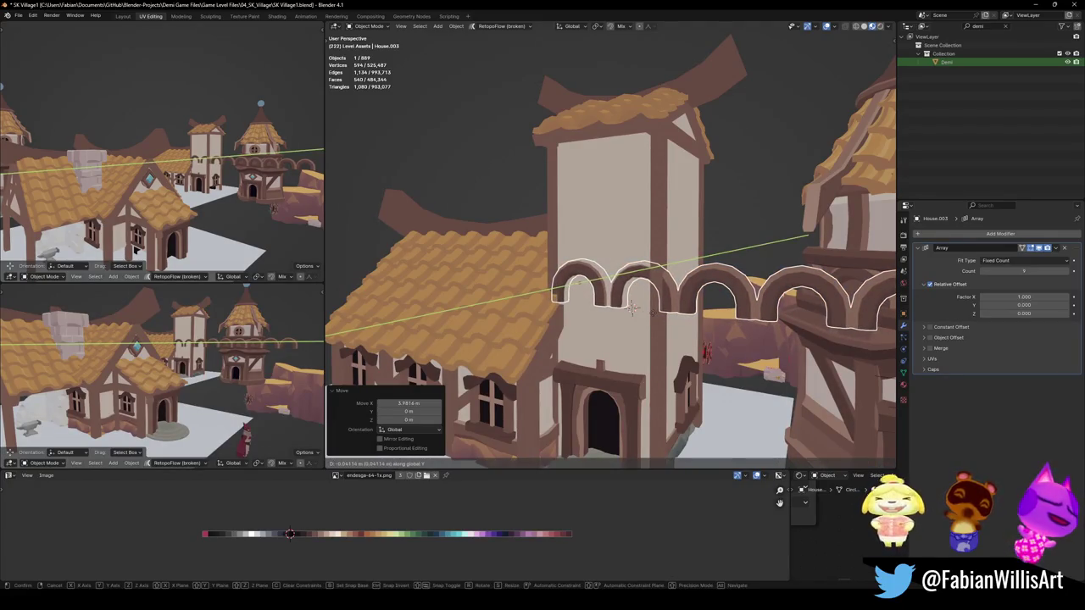
{"action": "left_click", "coordinate": [653, 317]}
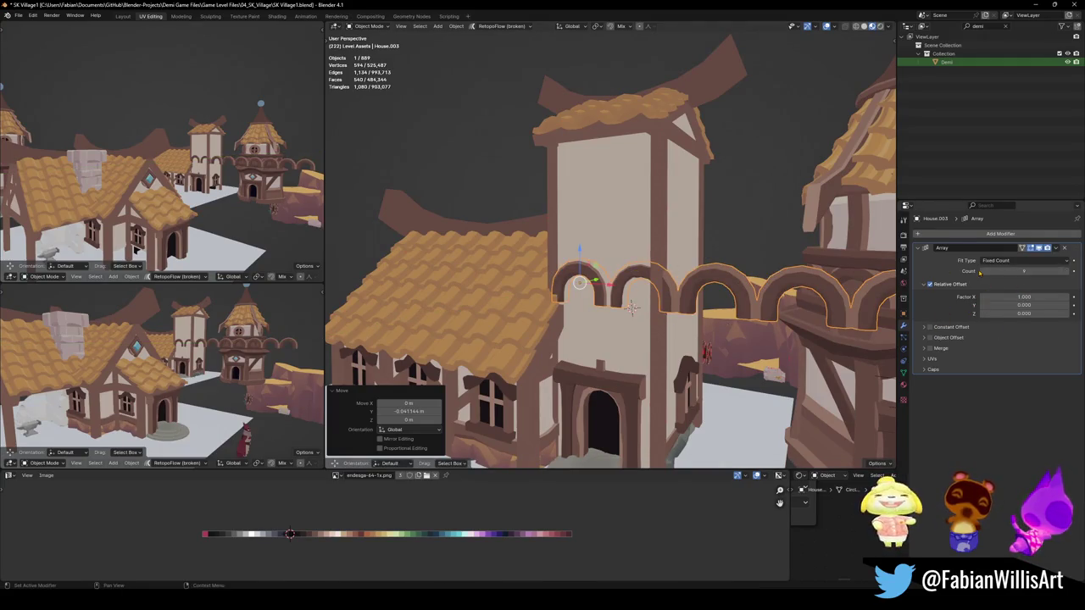
Reduce the arch array count to 2 and check the arch mesh
{"action": "left_click_drag", "start_coordinate": [1024, 272], "coordinate": [983, 271]}
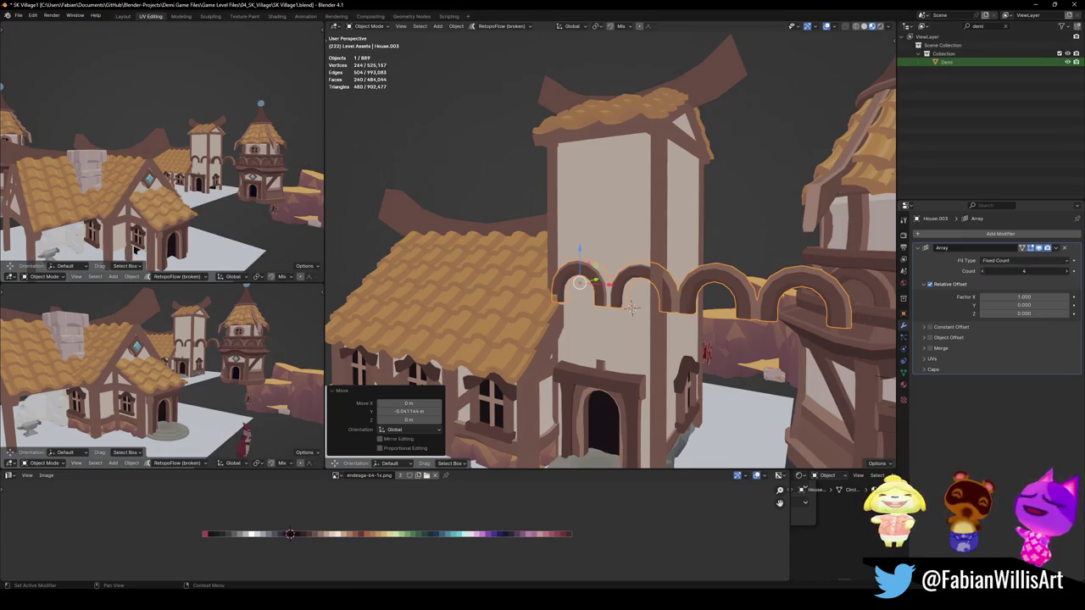
{"action": "mouse_move", "coordinate": [611, 322]}
{"action": "middle_mouse_down"}
{"action": "mouse_move", "coordinate": [563, 307]}
{"action": "mouse_move", "coordinate": [580, 317]}
{"action": "mouse_move", "coordinate": [573, 339]}
{"action": "middle_mouse_up"}
{"action": "key", "text": "Tab"}
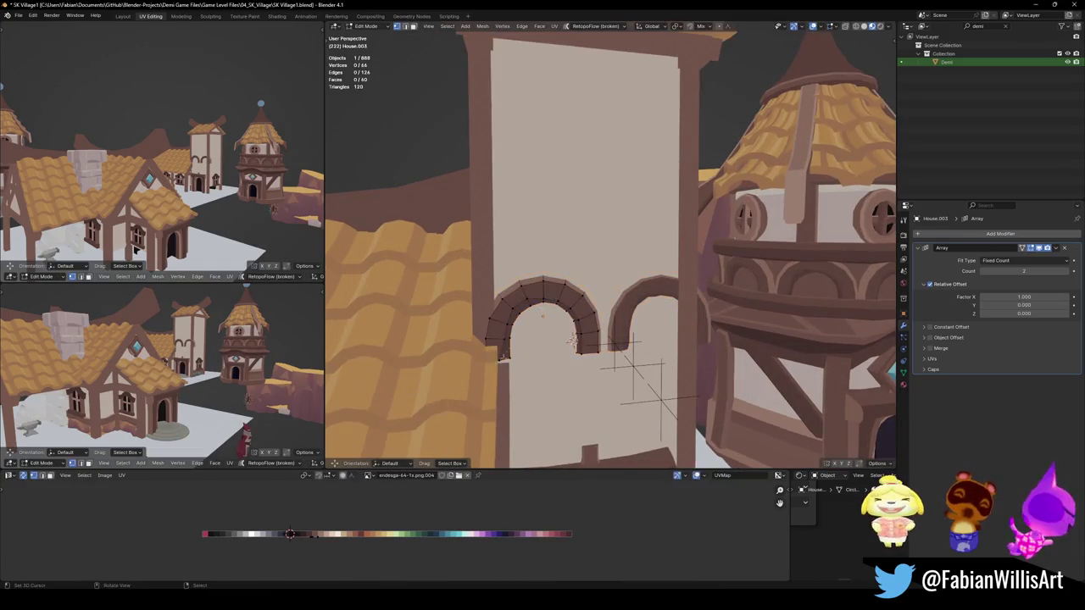
{"action": "key", "text": "Tab"}
Scale the two arches down to 0.894 around the 3D cursor, then select the tower wall
{"action": "key", "text": "q"}
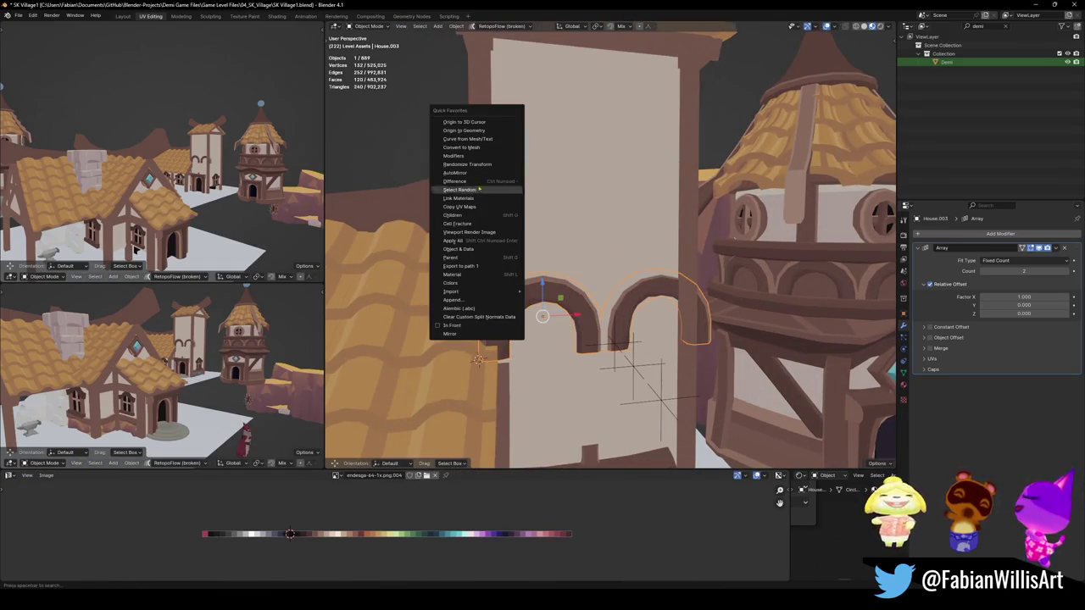
{"action": "left_click", "coordinate": [475, 124]}
{"action": "key", "text": "s"}
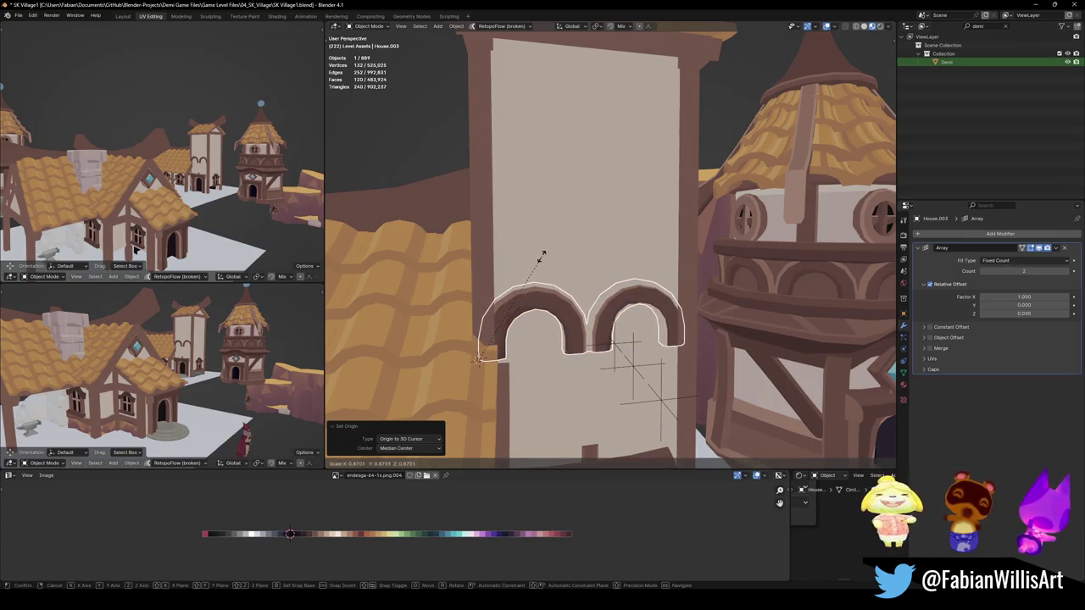
{"action": "left_click", "coordinate": [555, 254]}
{"action": "mouse_move", "coordinate": [555, 254]}
{"action": "middle_mouse_down"}
{"action": "mouse_move", "coordinate": [643, 314]}
{"action": "mouse_move", "coordinate": [607, 338]}
{"action": "mouse_move", "coordinate": [639, 316]}
{"action": "middle_mouse_up"}
{"action": "key", "text": "alt+a"}
{"action": "scroll", "coordinate": [622, 314], "scroll_direction": "down", "scroll_amount": 4}
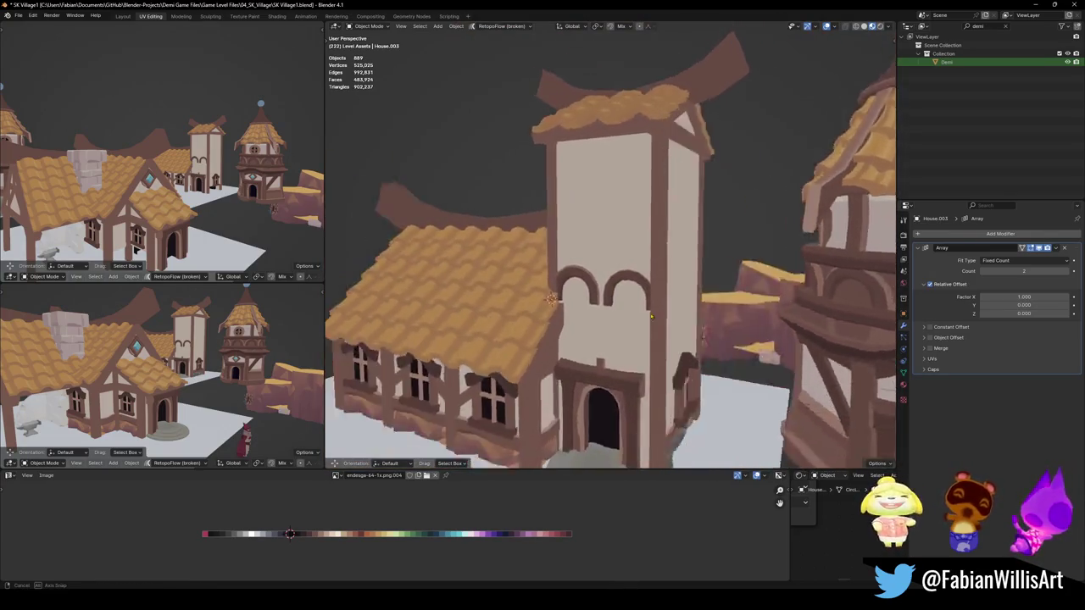
{"action": "scroll", "coordinate": [639, 316], "scroll_direction": "up", "scroll_amount": 3}
{"action": "scroll", "coordinate": [639, 316], "scroll_direction": "up", "scroll_amount": 1}
{"action": "left_click", "coordinate": [644, 316]}
{"action": "key", "text": "Tab"}
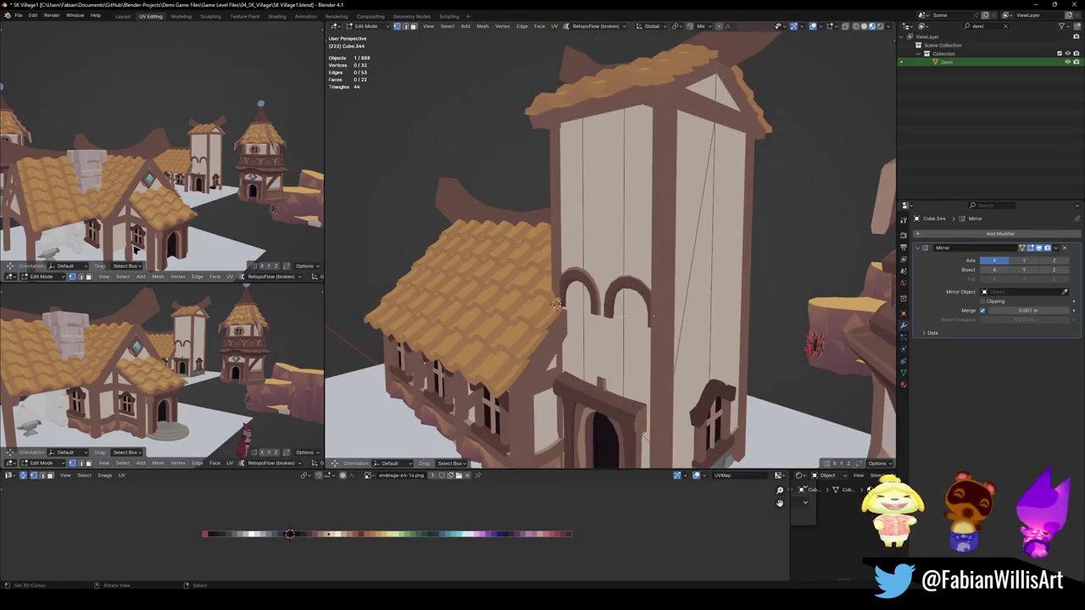
Lower the tower's top vertices by 14.951 m on Z
{"action": "key", "text": "ctrl+r"}
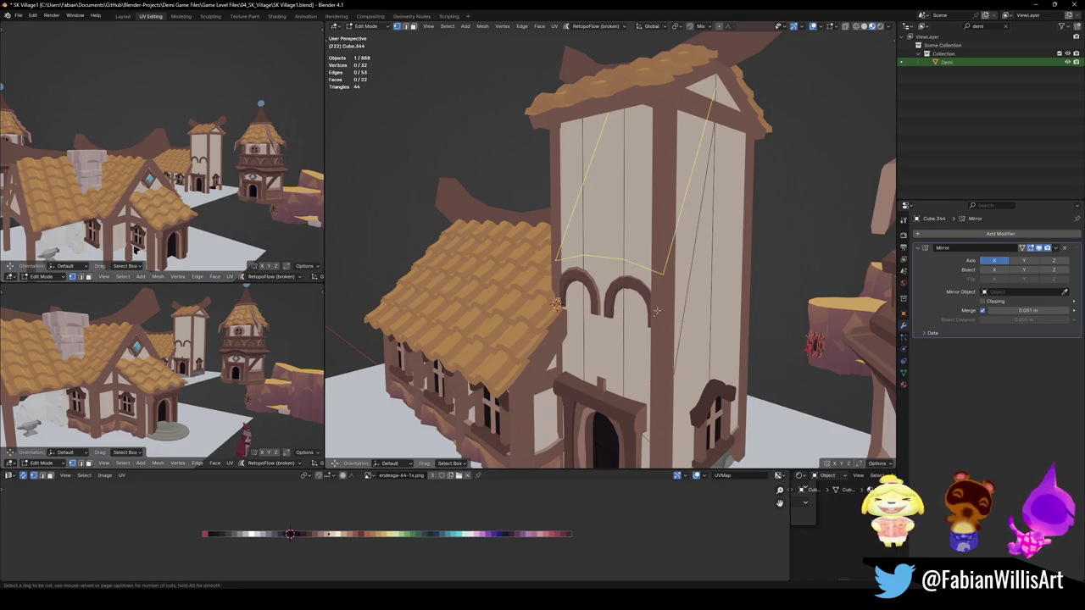
{"action": "key", "text": "Escape"}
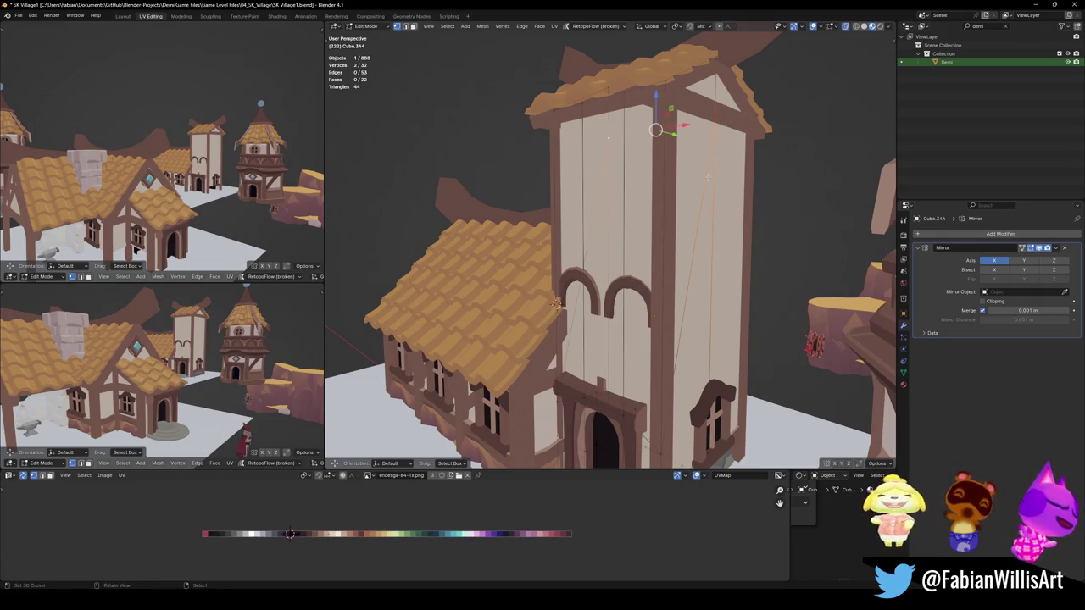
{"action": "key", "text": "g"}
{"action": "key", "text": "z"}
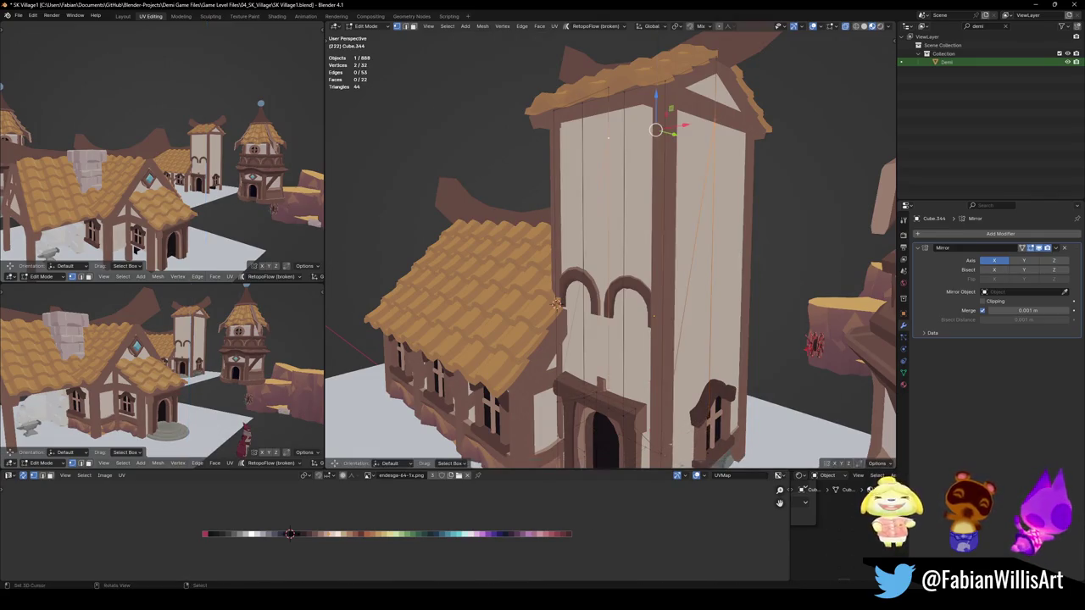
{"action": "middle_click_drag", "start_coordinate": [555, 303], "coordinate": [549, 269]}
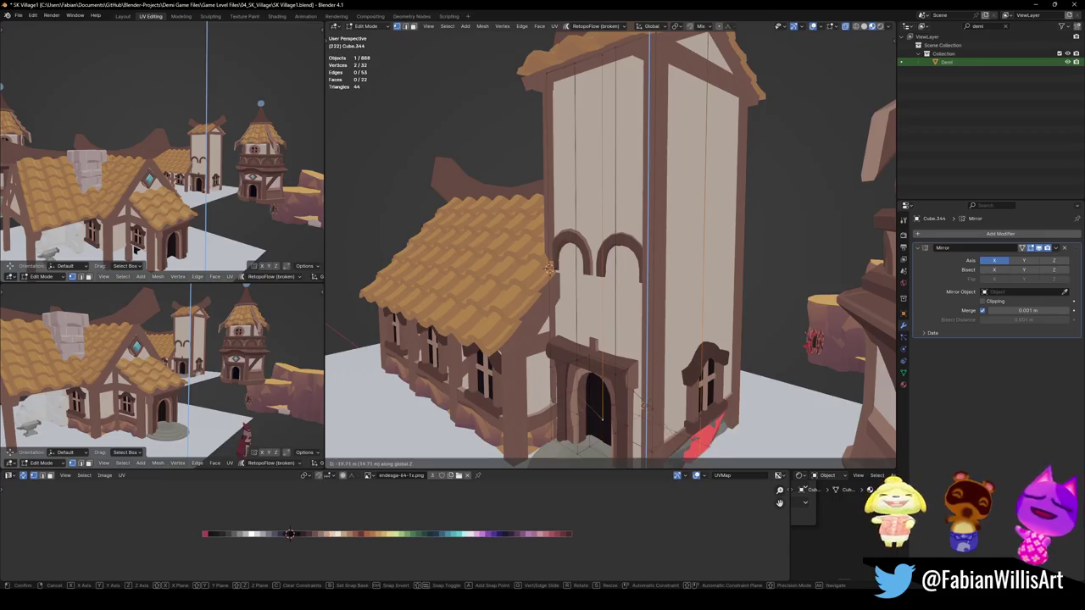
{"action": "left_click", "coordinate": [549, 269]}
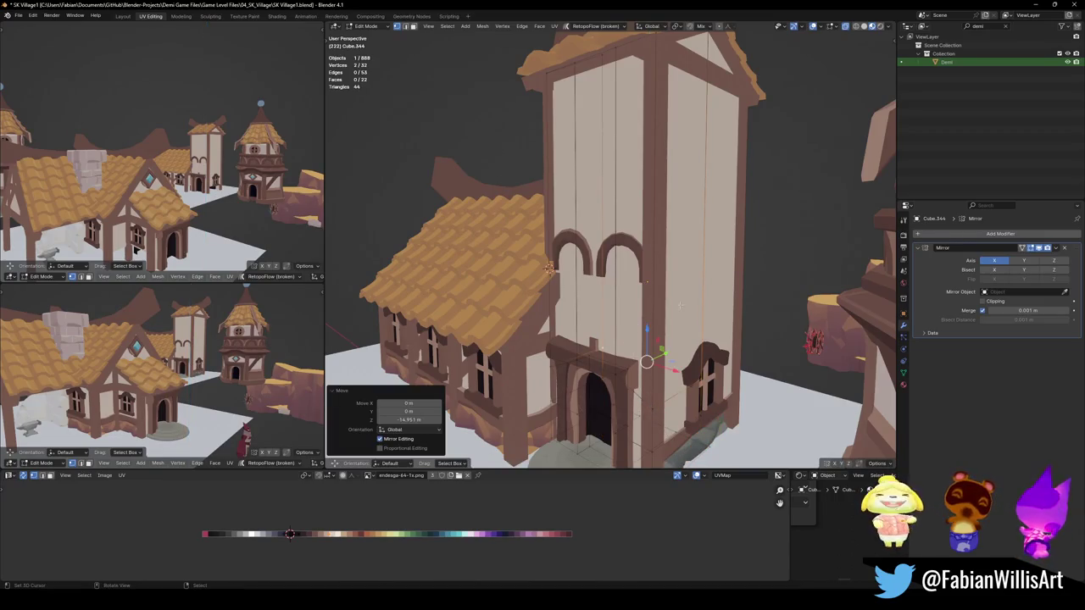
Add a horizontal edge loop around the tower, flatten it to zero height, and move it down
{"action": "key", "text": "ctrl+r"}
{"action": "left_click", "coordinate": [675, 274]}
{"action": "right_click", "coordinate": [676, 273]}
{"action": "key", "text": "s"}
{"action": "key", "text": "z"}
{"action": "key", "text": "0"}
{"action": "key", "text": "Return"}
{"action": "key", "text": "g"}
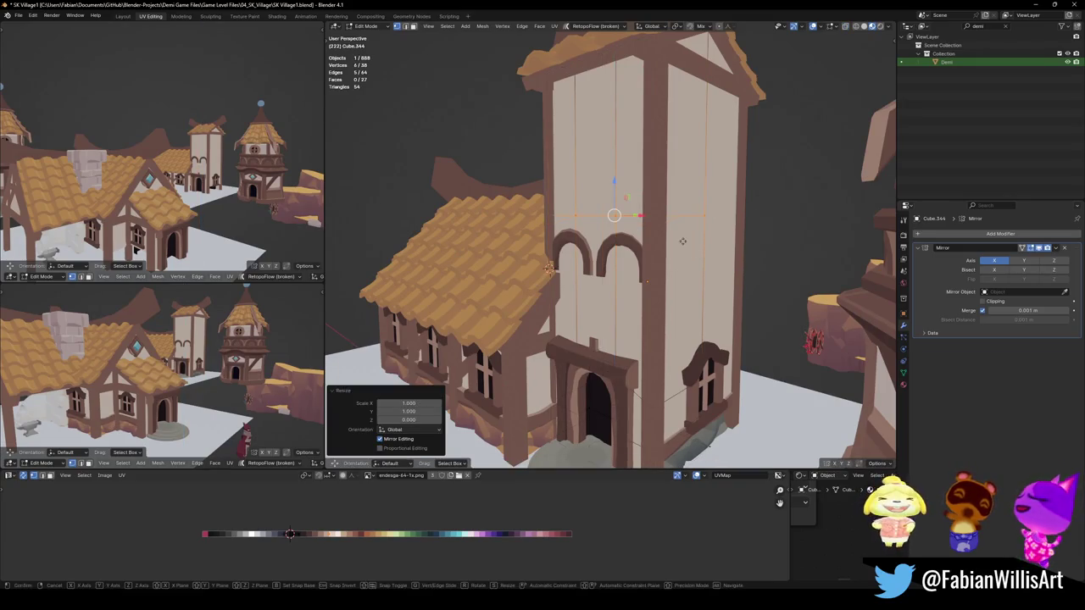
{"action": "key", "text": "z"}
{"action": "left_click", "coordinate": [683, 284]}
Bevel the loop into a band of faces and adjust the band's height
{"action": "key", "text": "ctrl+b"}
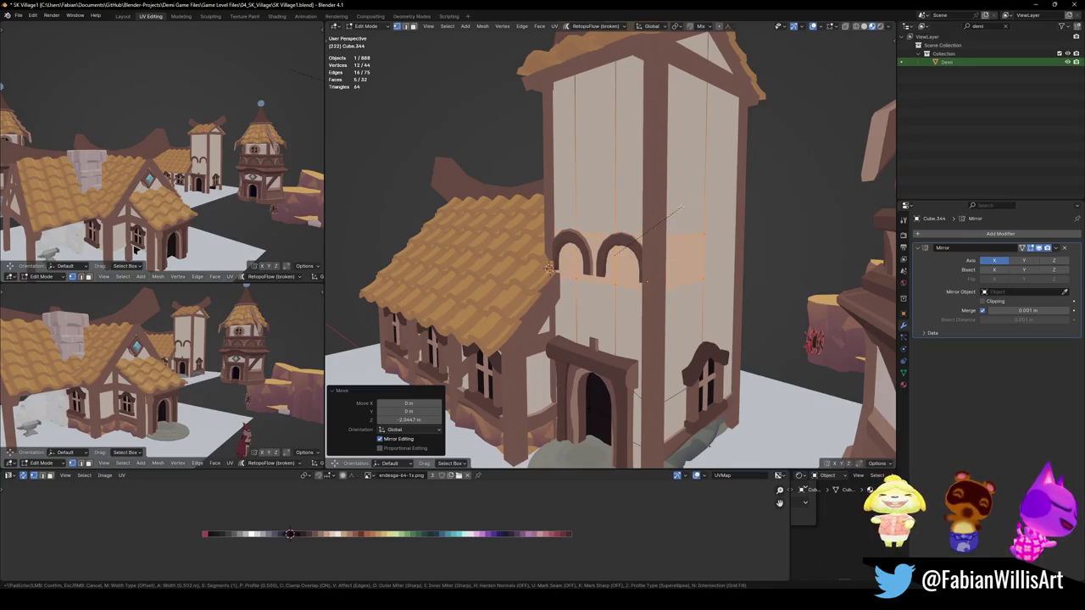
{"action": "left_click", "coordinate": [686, 201]}
{"action": "middle_click_drag", "start_coordinate": [687, 201], "coordinate": [653, 256]}
{"action": "key", "text": "g"}
{"action": "key", "text": "z"}
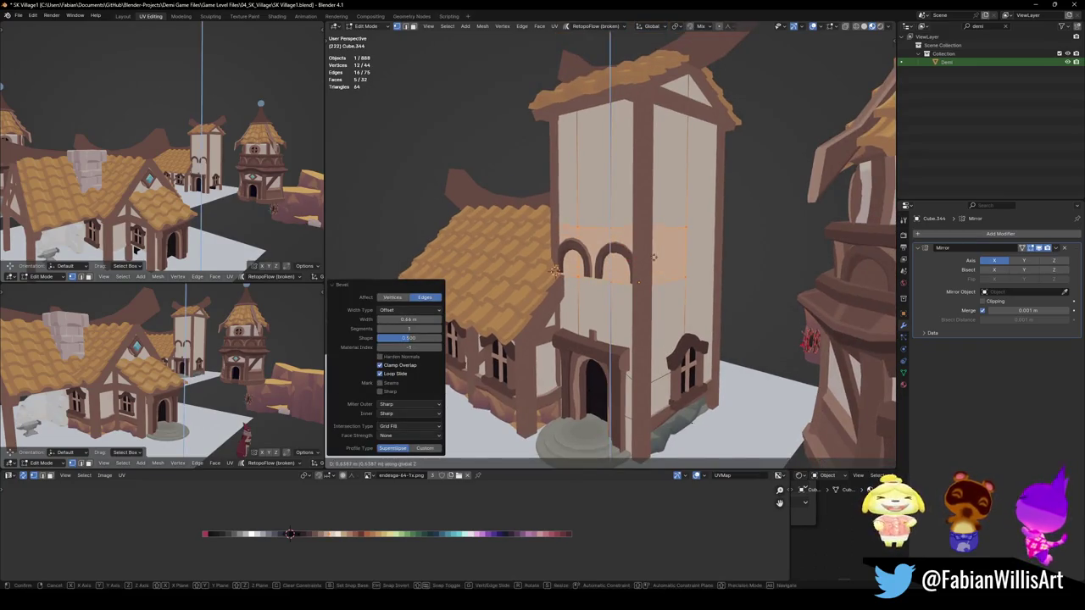
{"action": "left_click", "coordinate": [639, 301]}
{"action": "scroll", "coordinate": [639, 301], "scroll_direction": "up", "scroll_amount": 3}
{"action": "scroll", "coordinate": [644, 280], "scroll_direction": "up", "scroll_amount": 2}
Add and bevel a second loop band, then push it inward 0.162 m
{"action": "key", "text": "ctrl+r"}
{"action": "left_click", "coordinate": [649, 263]}
{"action": "left_click", "coordinate": [649, 263]}
{"action": "key", "text": "ctrl+b"}
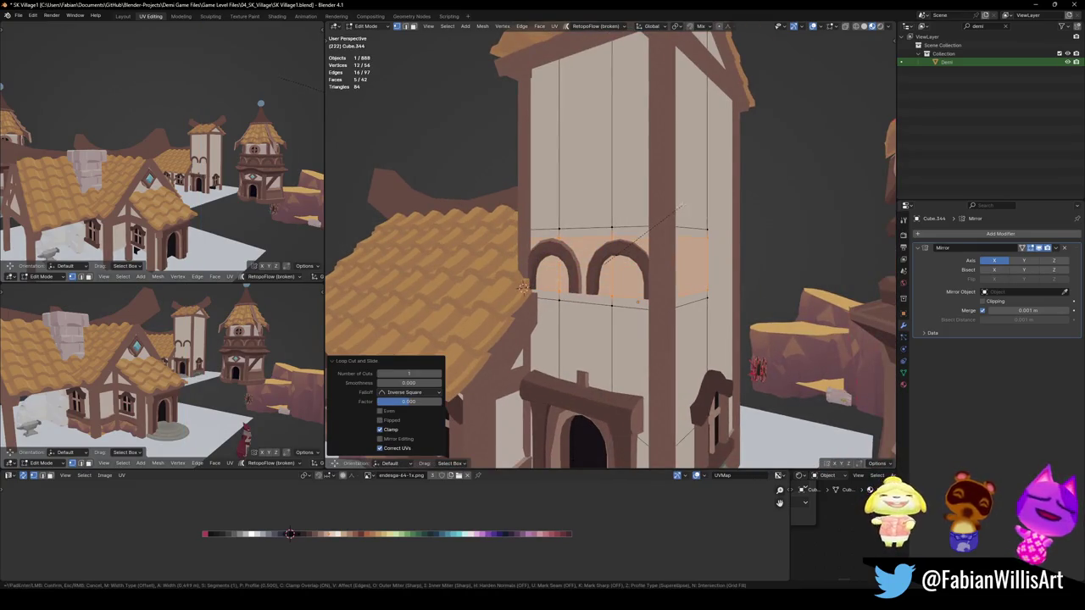
{"action": "left_click", "coordinate": [685, 202]}
{"action": "key", "text": "alt+s"}
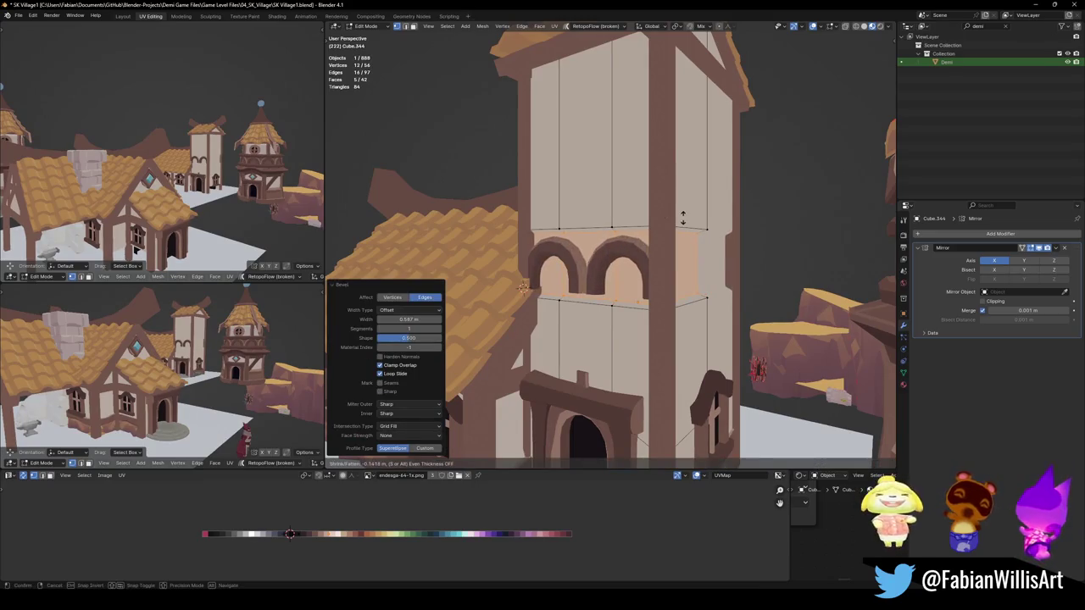
{"action": "left_click", "coordinate": [680, 221]}
Select the three arch face loops and set them back into the tower along X
{"action": "mouse_move", "coordinate": [680, 221]}
{"action": "middle_mouse_down"}
{"action": "mouse_move", "coordinate": [514, 289]}
{"action": "mouse_move", "coordinate": [562, 298]}
{"action": "mouse_move", "coordinate": [565, 353]}
{"action": "middle_mouse_up"}
{"action": "key", "text": "alt+a"}
{"action": "left_click", "coordinate": [566, 352], "text": "alt"}
{"action": "left_click", "coordinate": [573, 374], "text": "alt+shift"}
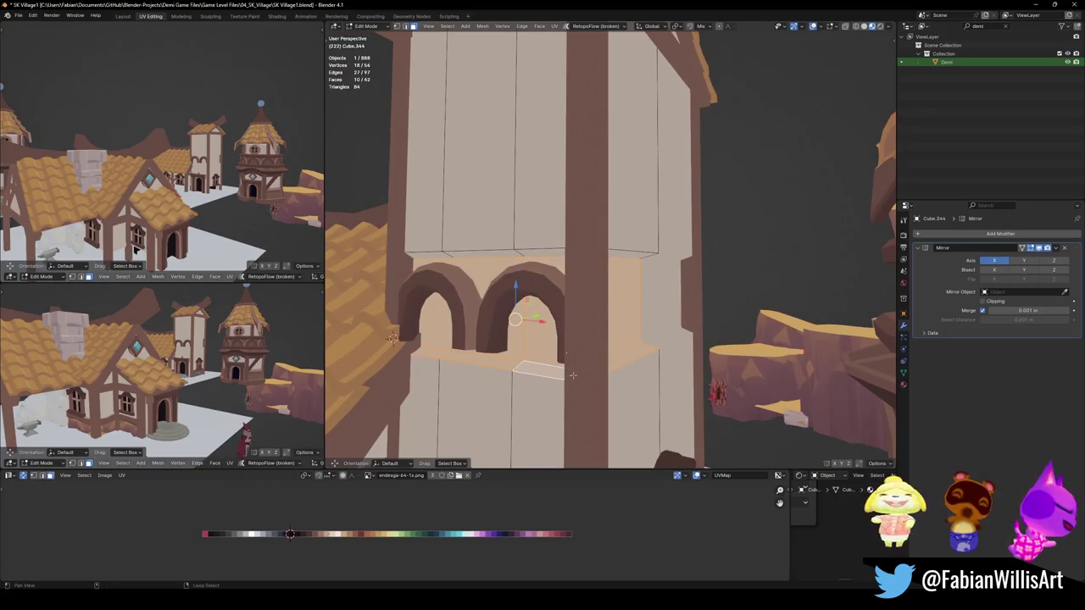
{"action": "middle_click_drag", "start_coordinate": [505, 275], "coordinate": [534, 246]}
{"action": "left_click", "coordinate": [543, 239], "text": "alt+shift"}
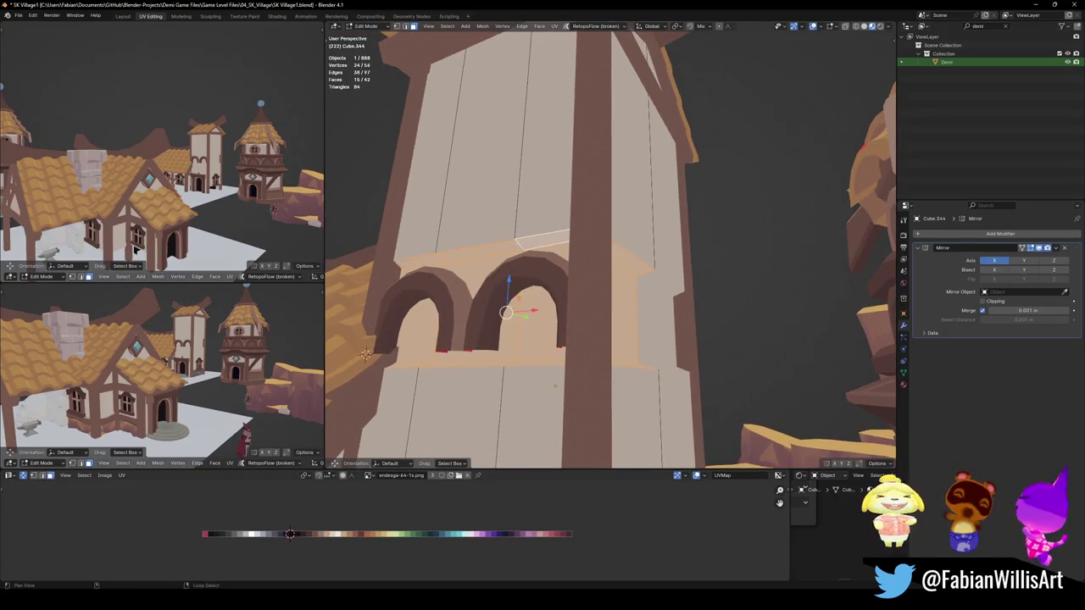
{"action": "key", "text": "g"}
{"action": "key", "text": "x"}
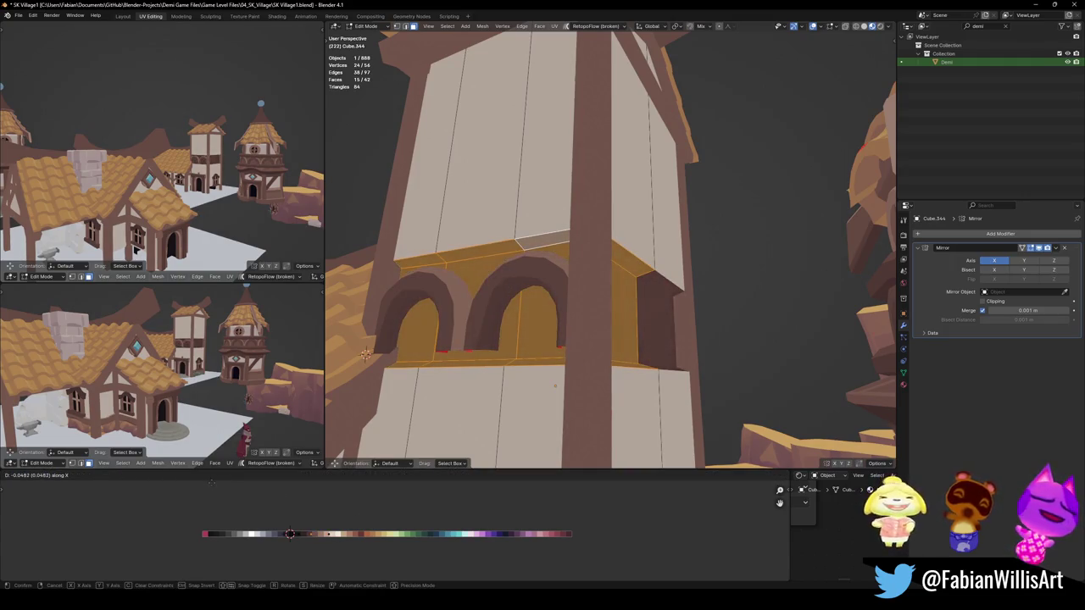
{"action": "left_click", "coordinate": [556, 386]}
Raise the ledge face loop along Z
{"action": "middle_click_drag", "start_coordinate": [555, 385], "coordinate": [570, 371]}
{"action": "key", "text": "alt+a"}
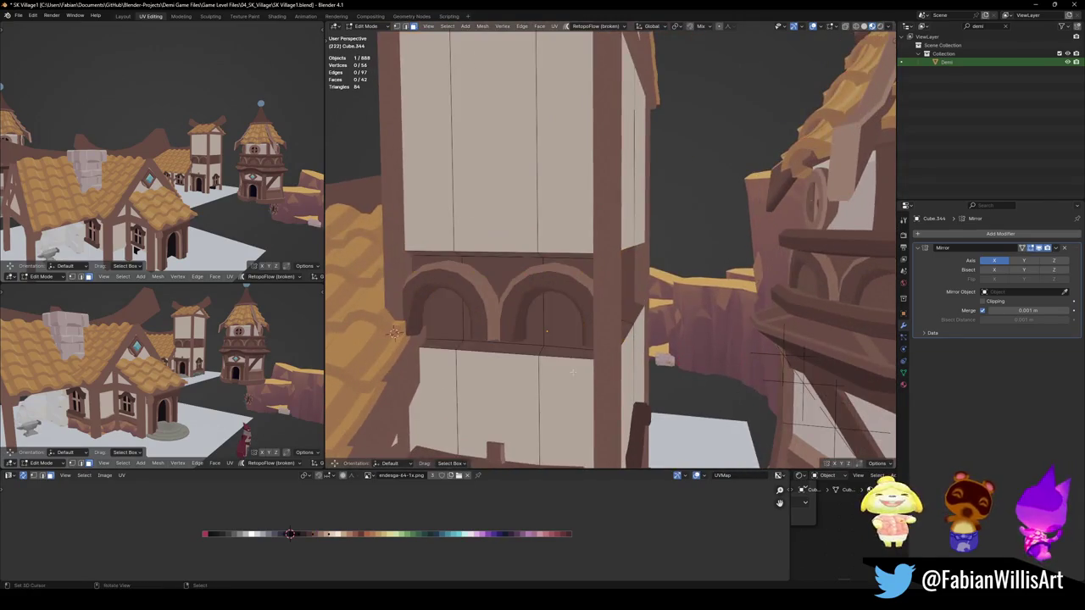
{"action": "left_click", "coordinate": [597, 356], "text": "alt"}
{"action": "key", "text": "g"}
{"action": "key", "text": "z"}
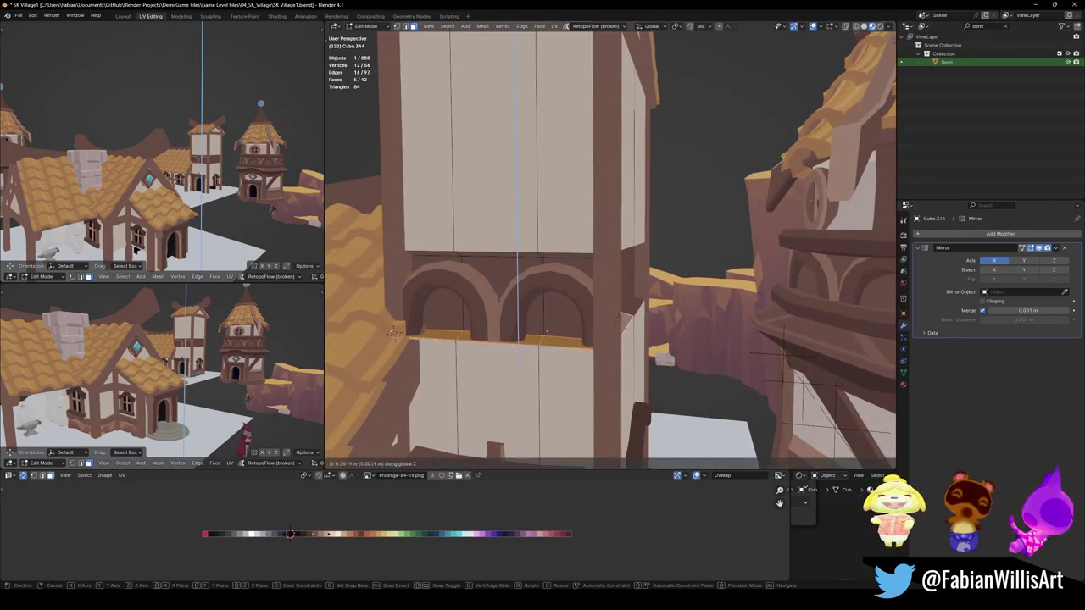
{"action": "left_click", "coordinate": [394, 332]}
Lower the face loop above the arches along Z so it frames them snugly
{"action": "mouse_move", "coordinate": [594, 326]}
{"action": "middle_mouse_down"}
{"action": "mouse_move", "coordinate": [613, 321]}
{"action": "mouse_move", "coordinate": [559, 255]}
{"action": "middle_mouse_up"}
{"action": "key", "text": "alt+a"}
{"action": "left_click", "coordinate": [545, 246], "text": "alt"}
{"action": "key", "text": "g"}
{"action": "key", "text": "z"}
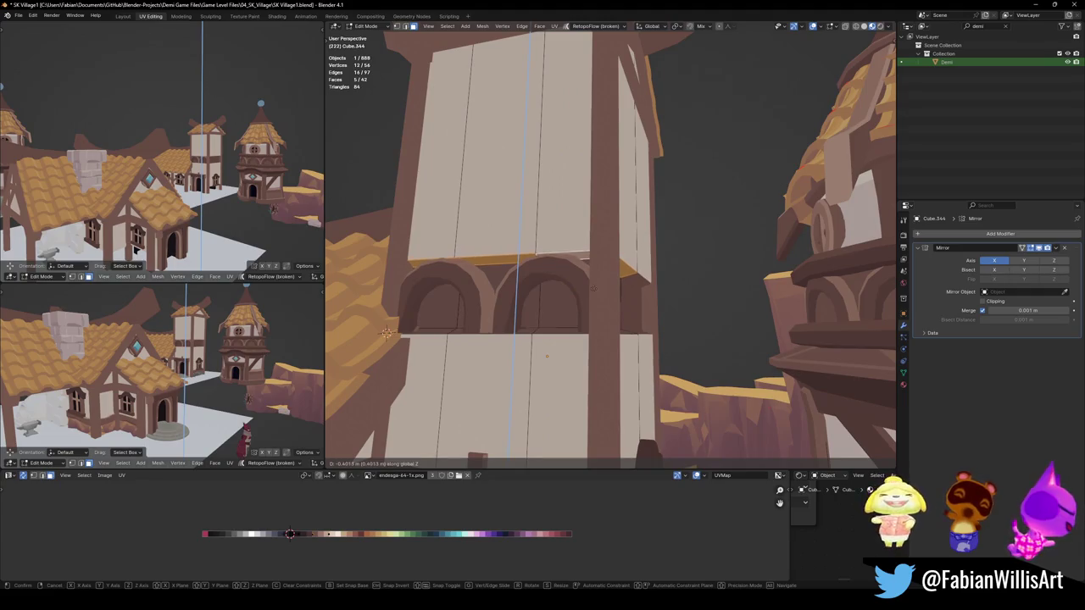
{"action": "left_click", "coordinate": [385, 333]}
Return to Object Mode and select the tower object from a wider view
{"action": "middle_click_drag", "start_coordinate": [386, 333], "coordinate": [593, 322]}
{"action": "scroll", "coordinate": [593, 322], "scroll_direction": "down", "scroll_amount": 4}
{"action": "key", "text": "Tab"}
{"action": "scroll", "coordinate": [625, 323], "scroll_direction": "up", "scroll_amount": 3}
{"action": "scroll", "coordinate": [625, 323], "scroll_direction": "down", "scroll_amount": 5}
{"action": "mouse_move", "coordinate": [625, 323]}
{"action": "middle_mouse_down"}
{"action": "mouse_move", "coordinate": [578, 319]}
{"action": "mouse_move", "coordinate": [567, 284]}
{"action": "mouse_move", "coordinate": [543, 280]}
{"action": "middle_mouse_up"}
{"action": "scroll", "coordinate": [577, 319], "scroll_direction": "up", "scroll_amount": 4}
{"action": "left_click", "coordinate": [566, 284]}
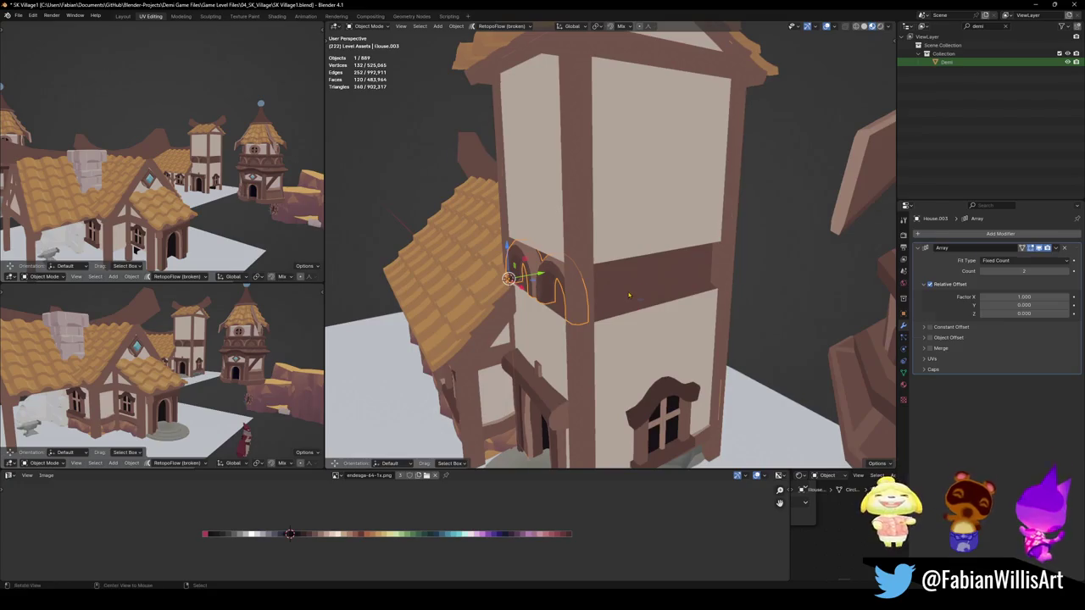
Select the twin arch object and frame the view on it
{"action": "left_click", "coordinate": [509, 278]}
{"action": "key", "text": "grave"}
{"action": "left_click", "coordinate": [703, 276]}
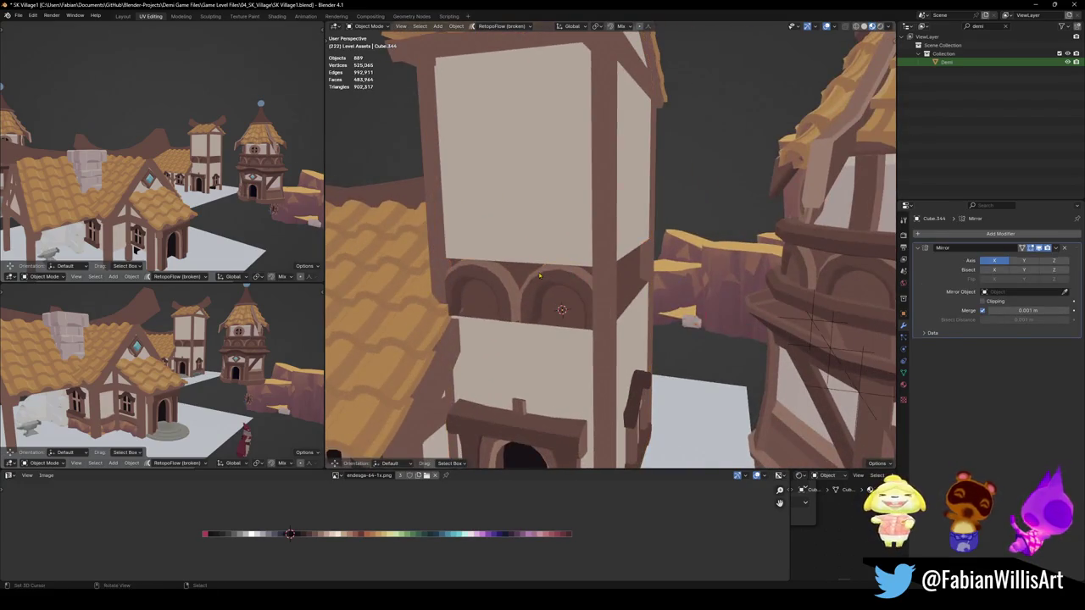
Duplicate the arches, turn the copy 90° about Z onto the side wall, and save SK_Village1.blend
{"action": "key", "text": "shift+d"}
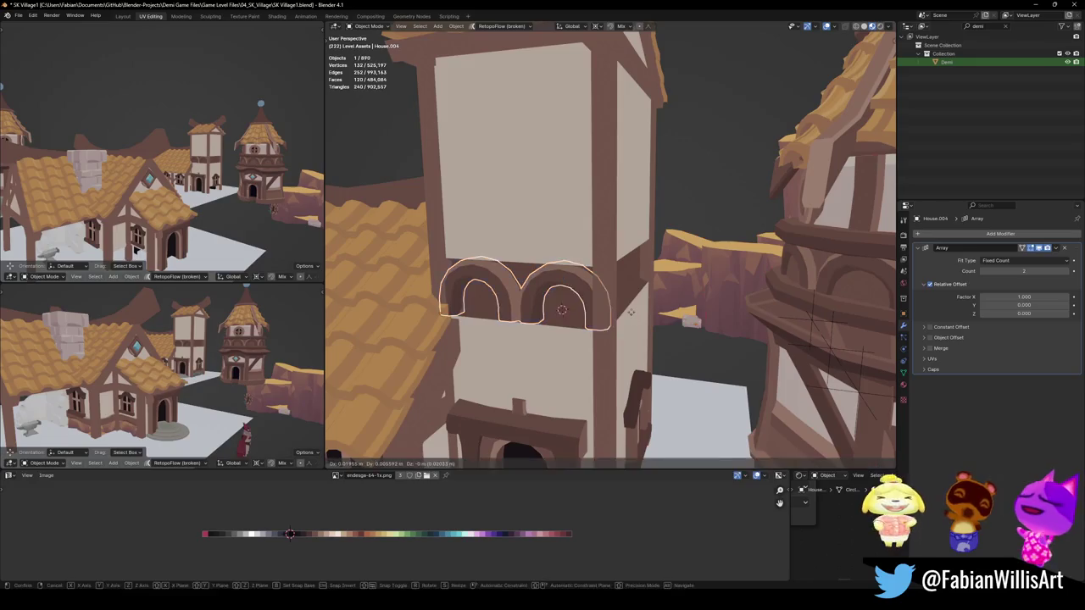
{"action": "type", "text": "z"}
{"action": "type", "text": "90"}
{"action": "key", "text": "Return"}
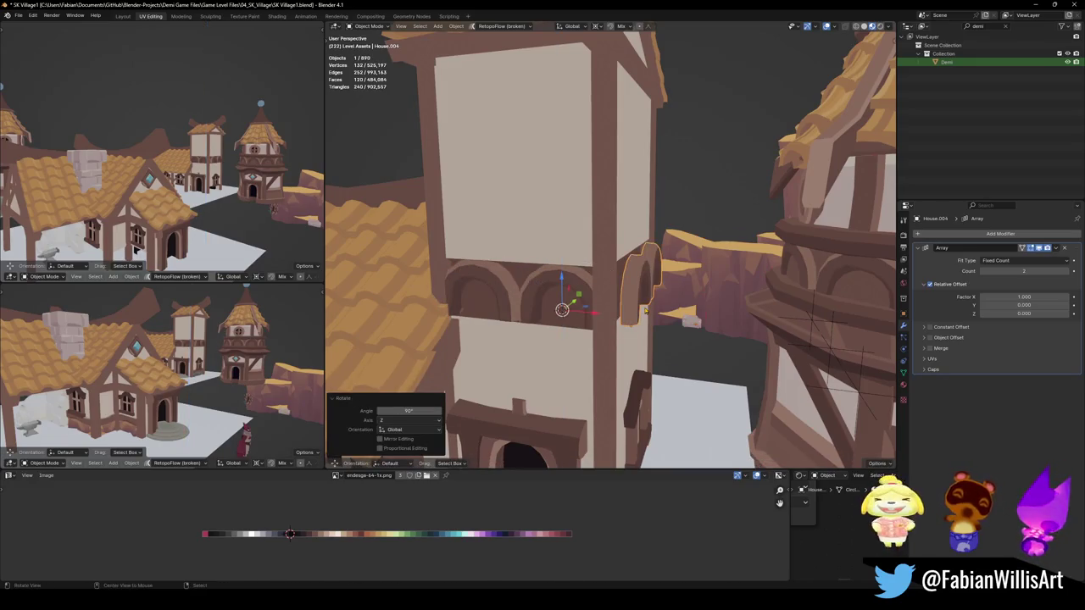
{"action": "middle_click_drag", "start_coordinate": [669, 322], "coordinate": [688, 323]}
{"action": "key", "text": "g"}
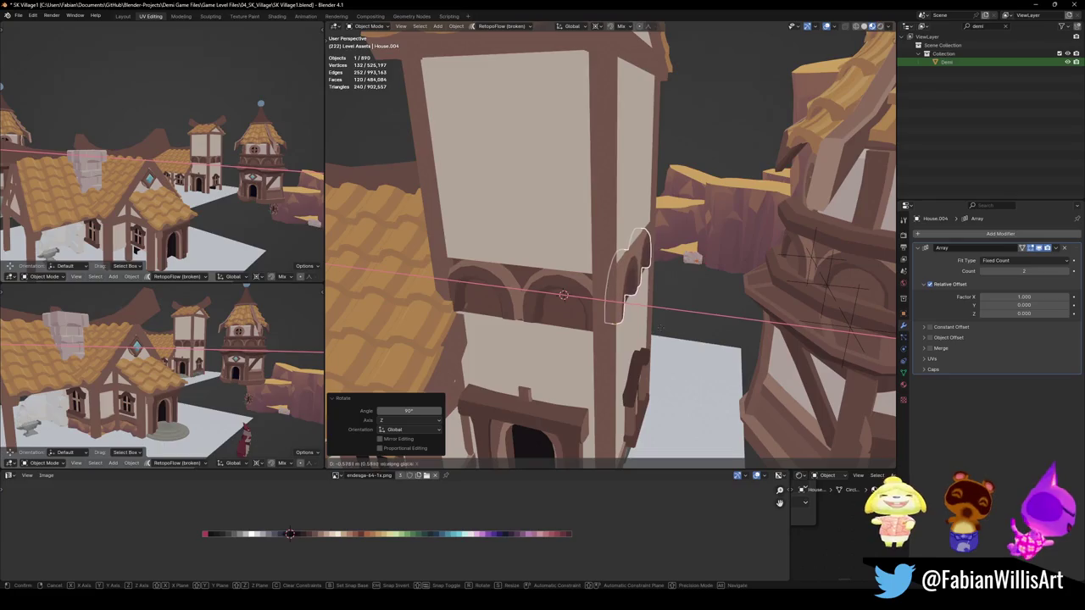
{"action": "mouse_move", "coordinate": [627, 288]}
{"action": "middle_mouse_down"}
{"action": "mouse_move", "coordinate": [642, 315]}
{"action": "mouse_move", "coordinate": [662, 315]}
{"action": "mouse_move", "coordinate": [667, 299]}
{"action": "middle_mouse_up"}
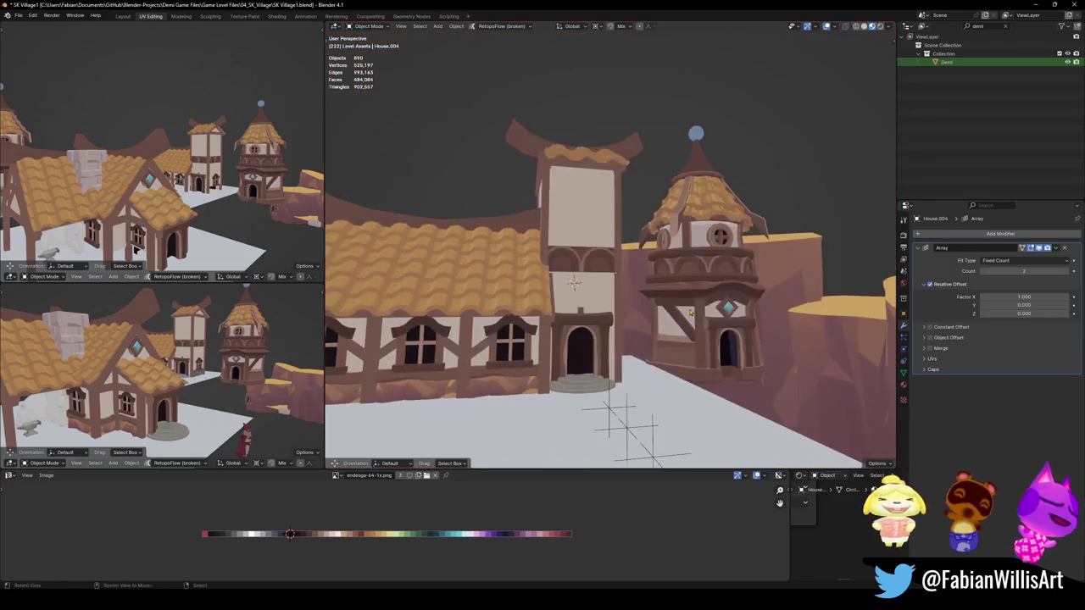
{"action": "key", "text": "ctrl+s"}
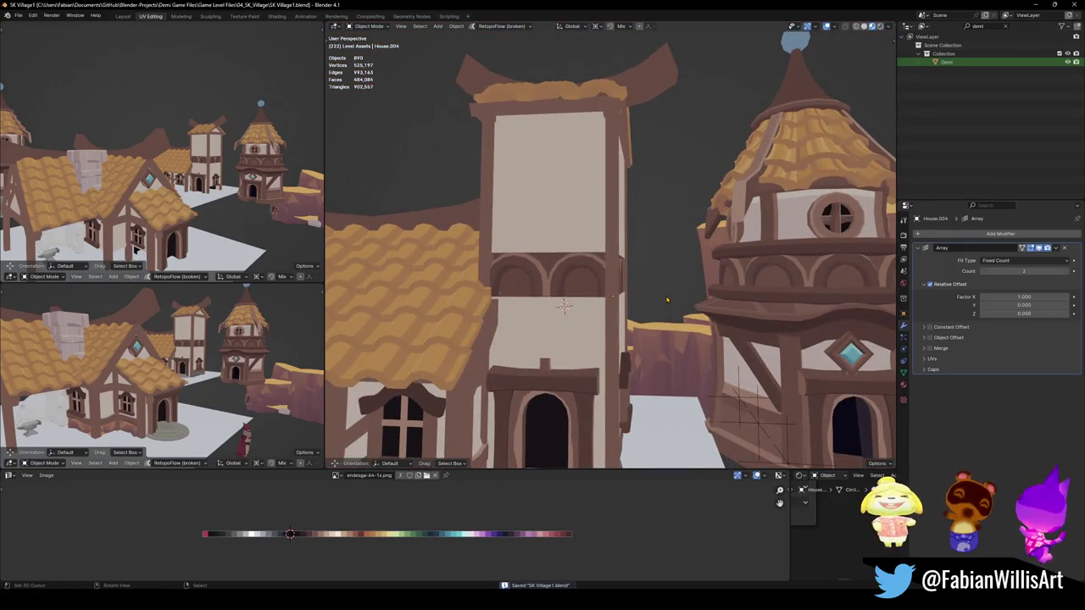
{"action": "mouse_move", "coordinate": [645, 284]}
{"action": "middle_mouse_down"}
{"action": "mouse_move", "coordinate": [649, 271]}
{"action": "mouse_move", "coordinate": [618, 316]}
{"action": "mouse_move", "coordinate": [627, 288]}
{"action": "middle_mouse_up"}
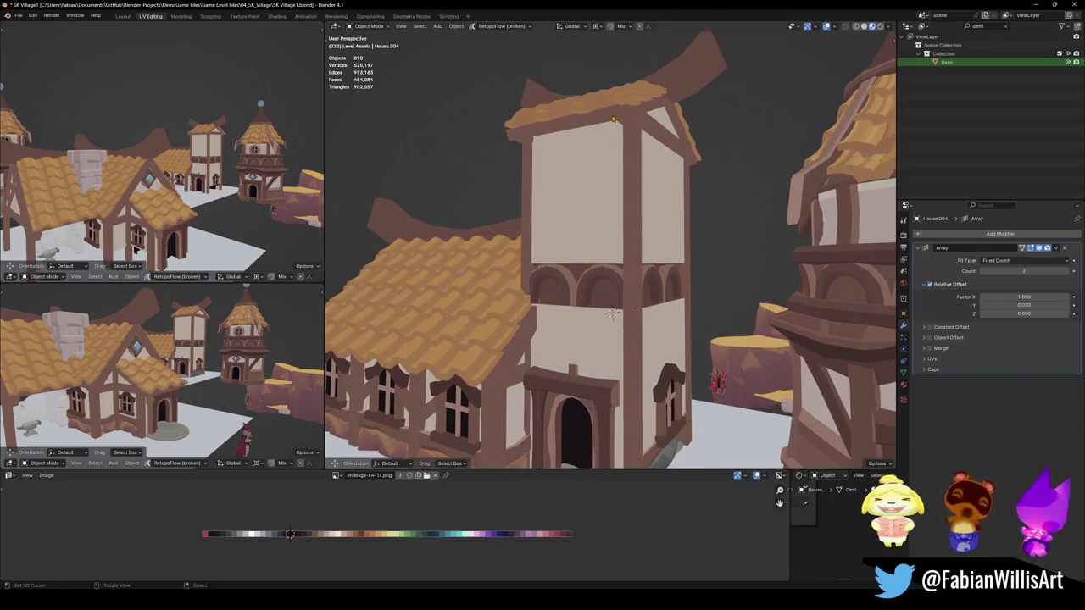
Duplicate a vertical timber post of the tower frame and rotate it 90° on Y into a horizontal beam
{"action": "left_click", "coordinate": [628, 288]}
{"action": "key", "text": "Tab"}
{"action": "middle_click_drag", "start_coordinate": [617, 214], "coordinate": [629, 194]}
{"action": "mouse_move", "coordinate": [565, 270]}
{"action": "middle_mouse_down"}
{"action": "mouse_move", "coordinate": [560, 284]}
{"action": "mouse_move", "coordinate": [614, 296]}
{"action": "middle_mouse_up"}
{"action": "key", "text": "alt+a"}
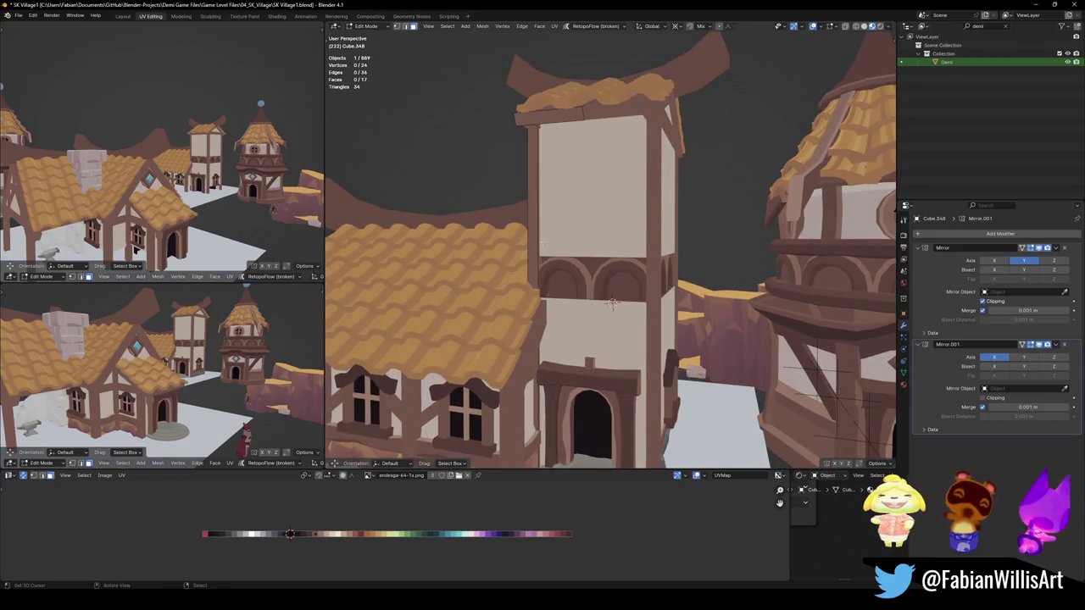
{"action": "key", "text": "l"}
{"action": "middle_click_drag", "start_coordinate": [612, 299], "coordinate": [596, 241]}
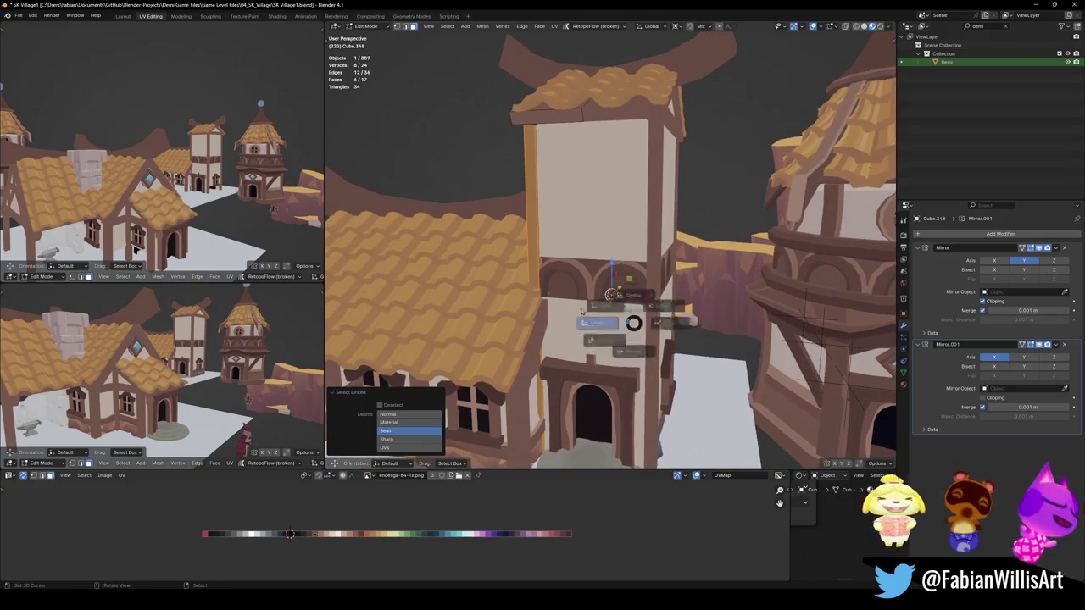
{"action": "key", "text": "shift+d"}
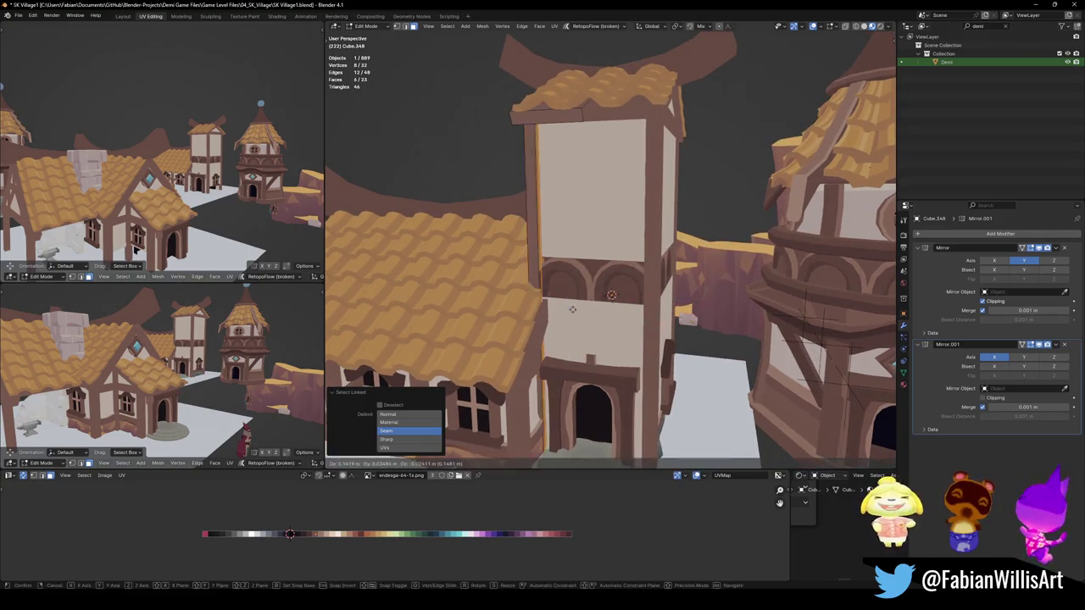
{"action": "key", "text": "Escape"}
{"action": "type", "text": "ry"}
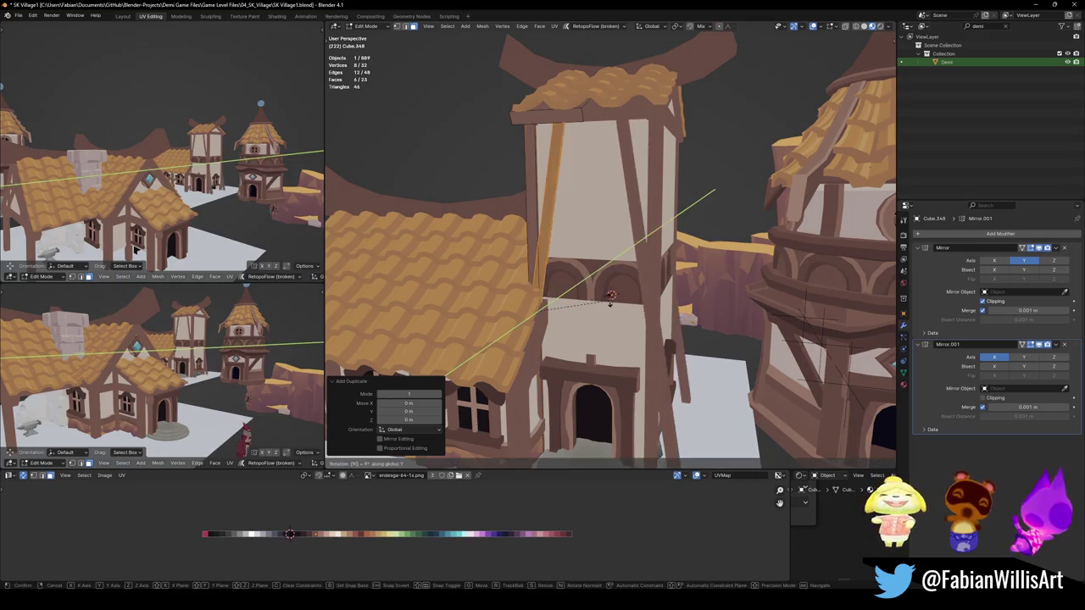
{"action": "type", "text": "90"}
{"action": "key", "text": "Return"}
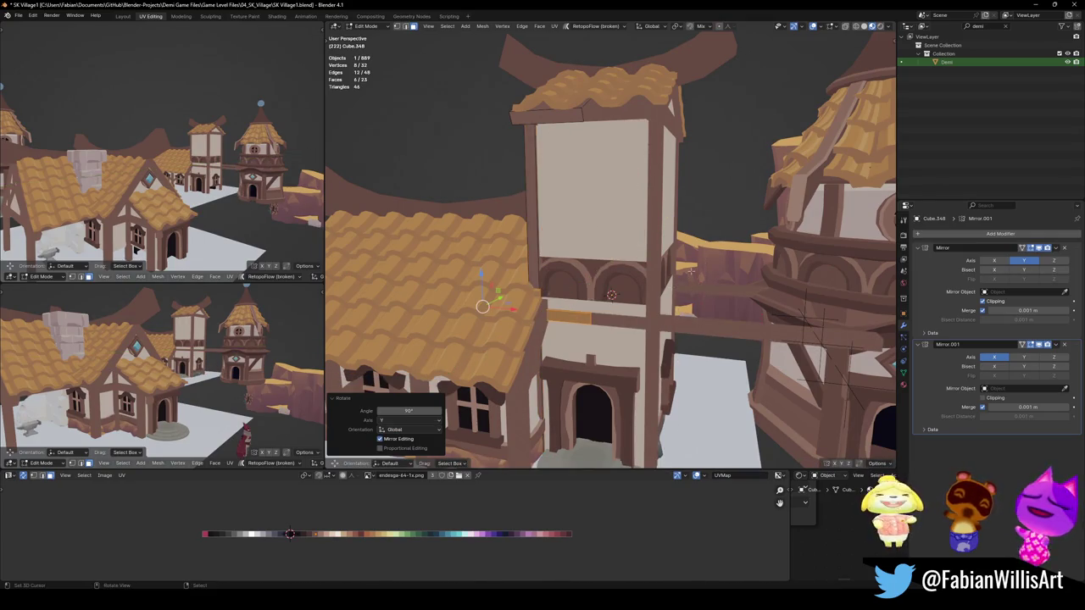
Separate the beam into its own object
{"action": "key", "text": "p"}
{"action": "left_click", "coordinate": [624, 252]}
{"action": "key", "text": "Tab"}
{"action": "middle_click_drag", "start_coordinate": [624, 254], "coordinate": [629, 339]}
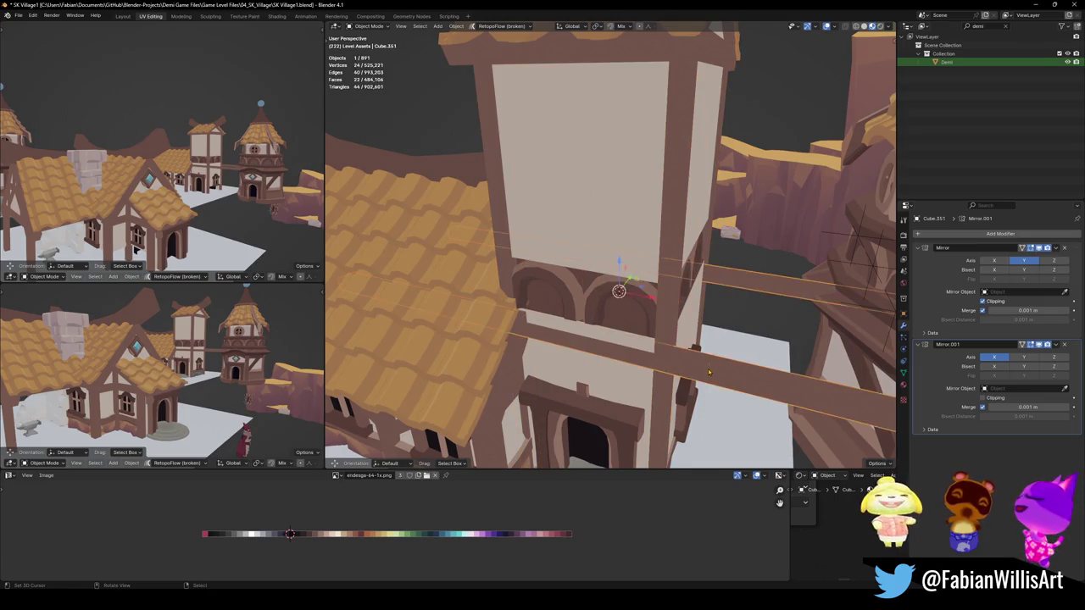
Shorten the beam to 0.057 on X and slide it sideways along X
{"action": "key", "text": "Tab"}
{"action": "scroll", "coordinate": [700, 356], "scroll_direction": "down", "scroll_amount": 5}
{"action": "key", "text": "s"}
{"action": "key", "text": "x"}
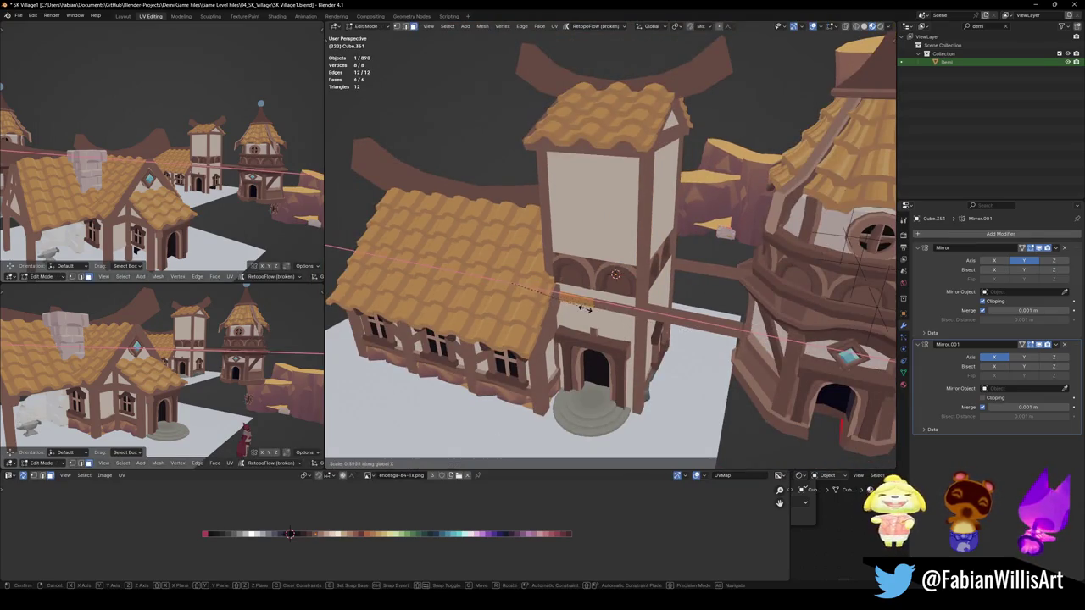
{"action": "left_click", "coordinate": [511, 291]}
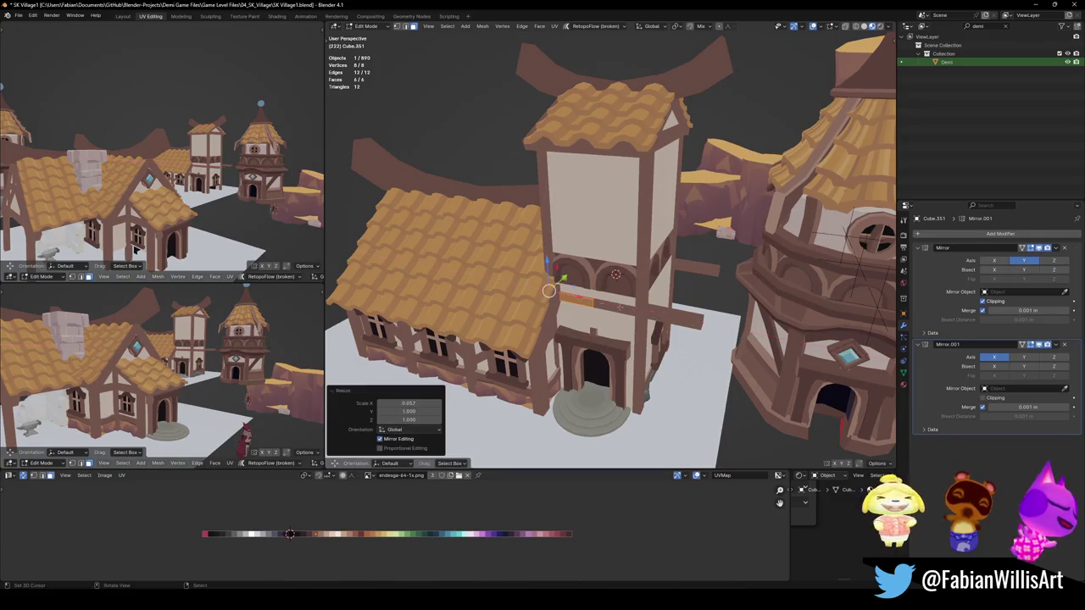
{"action": "scroll", "coordinate": [610, 254], "scroll_direction": "up", "scroll_amount": 3}
{"action": "key", "text": "g"}
{"action": "key", "text": "x"}
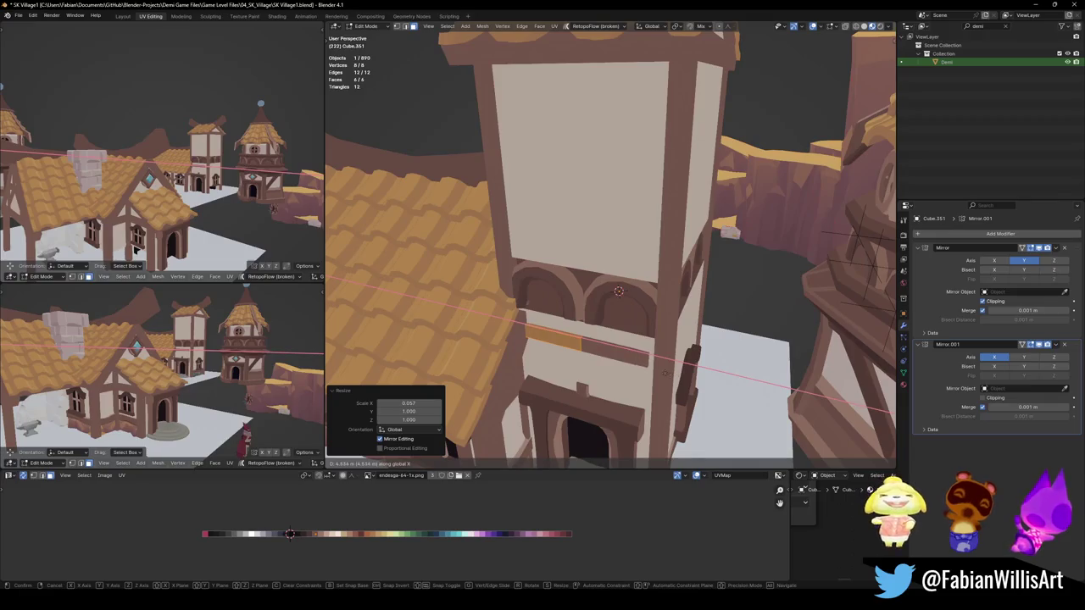
Fix the beam's X position and raise it along Z to sit under the arches
{"action": "left_click", "coordinate": [655, 370]}
{"action": "mouse_move", "coordinate": [654, 371]}
{"action": "middle_mouse_down"}
{"action": "mouse_move", "coordinate": [638, 376]}
{"action": "mouse_move", "coordinate": [612, 350]}
{"action": "mouse_move", "coordinate": [627, 339]}
{"action": "middle_mouse_up"}
{"action": "key", "text": "g"}
{"action": "key", "text": "z"}
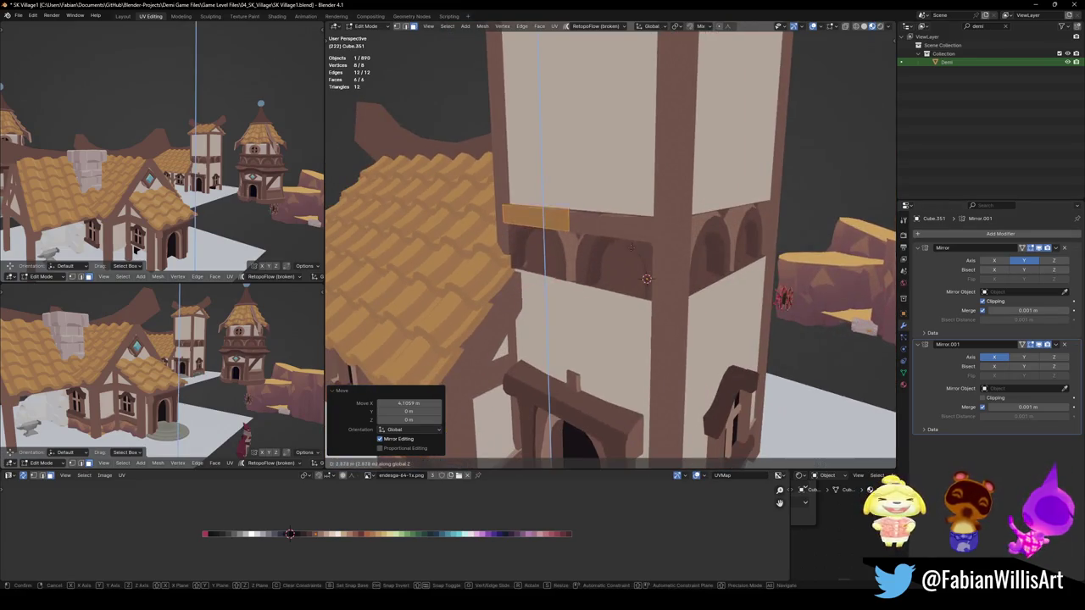
{"action": "left_click", "coordinate": [630, 244]}
{"action": "middle_click_drag", "start_coordinate": [630, 243], "coordinate": [614, 299]}
{"action": "key", "text": "g"}
{"action": "key", "text": "z"}
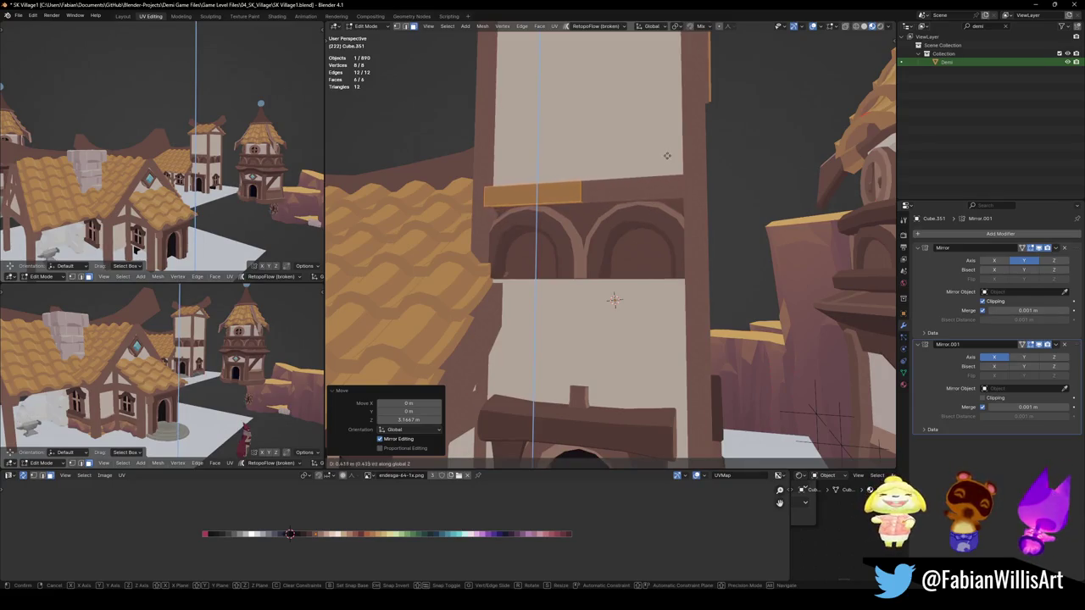
{"action": "left_click", "coordinate": [605, 241]}
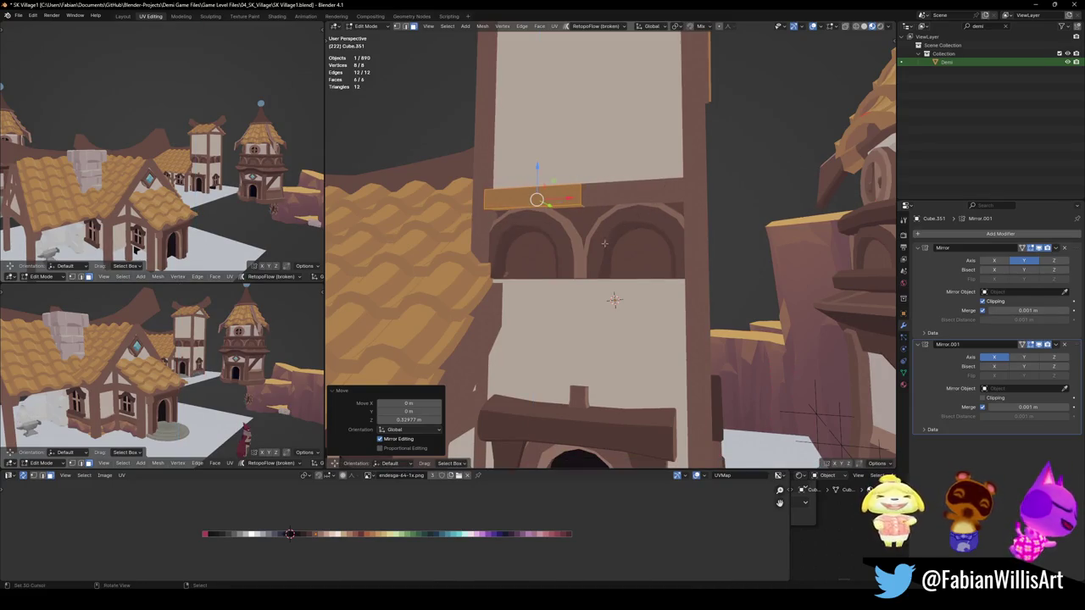
Adjust the beam's depth along Y against the tower wall
{"action": "middle_click_drag", "start_coordinate": [614, 299], "coordinate": [650, 238]}
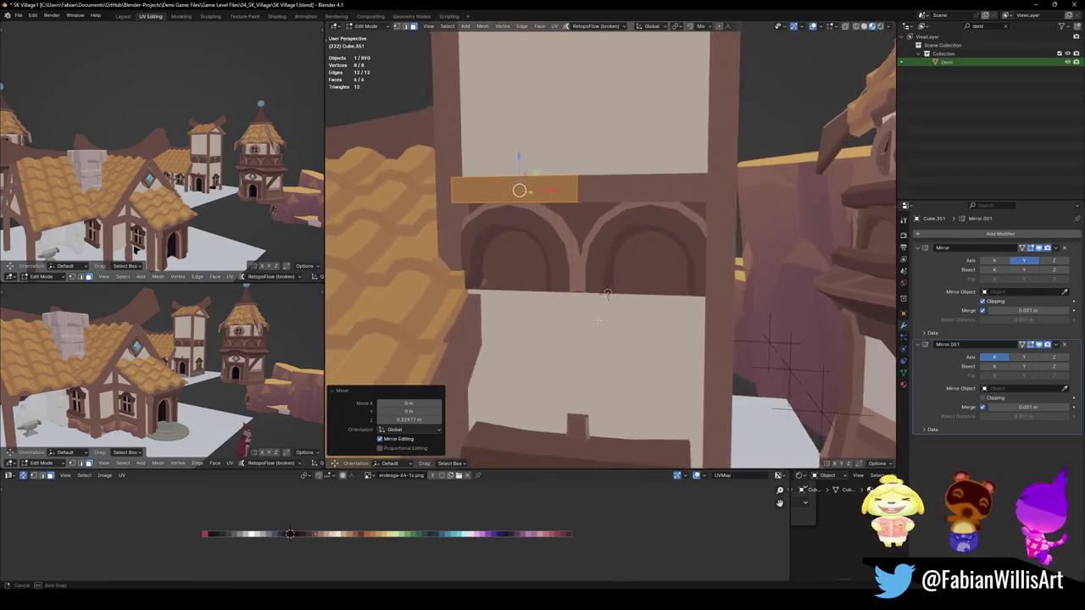
{"action": "key", "text": "g"}
{"action": "key", "text": "y"}
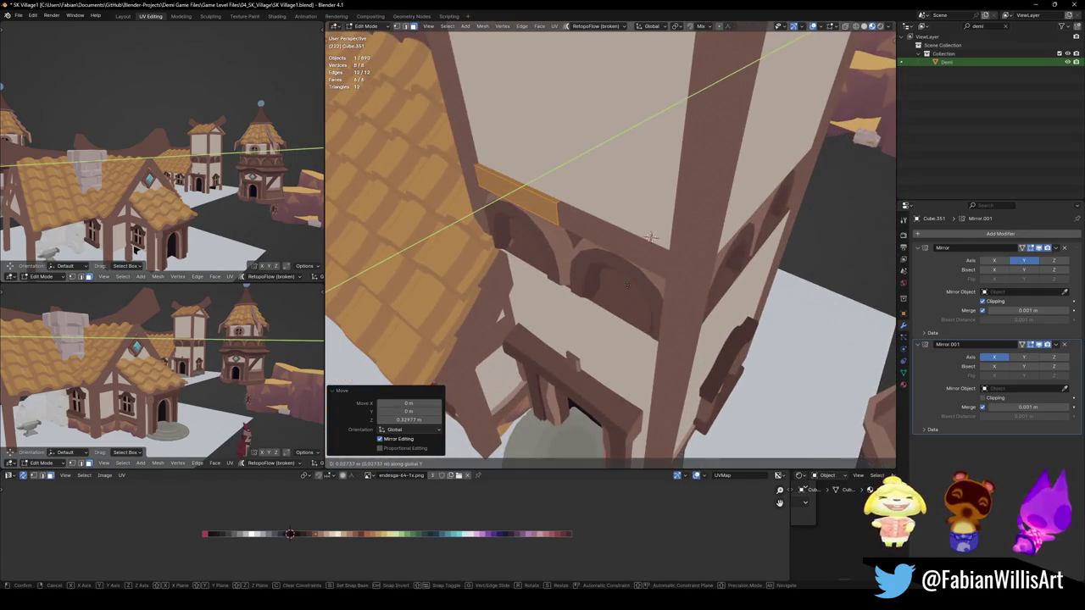
{"action": "middle_click_drag", "start_coordinate": [650, 238], "coordinate": [545, 187]}
{"action": "left_click", "coordinate": [546, 187]}
Duplicate the beam and place the copy just below the arches along Z
{"action": "key", "text": "shift+d"}
{"action": "key", "text": "z"}
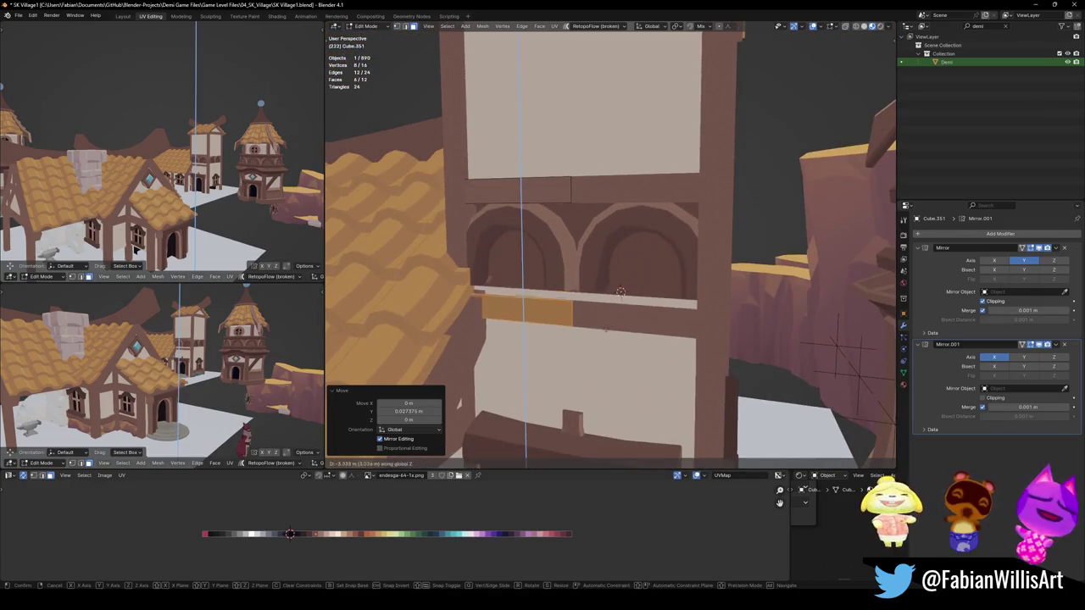
{"action": "left_click", "coordinate": [611, 318]}
{"action": "key", "text": "alt+a"}
{"action": "mouse_move", "coordinate": [611, 318]}
{"action": "middle_mouse_down"}
{"action": "mouse_move", "coordinate": [628, 328]}
{"action": "mouse_move", "coordinate": [633, 310]}
{"action": "middle_mouse_up"}
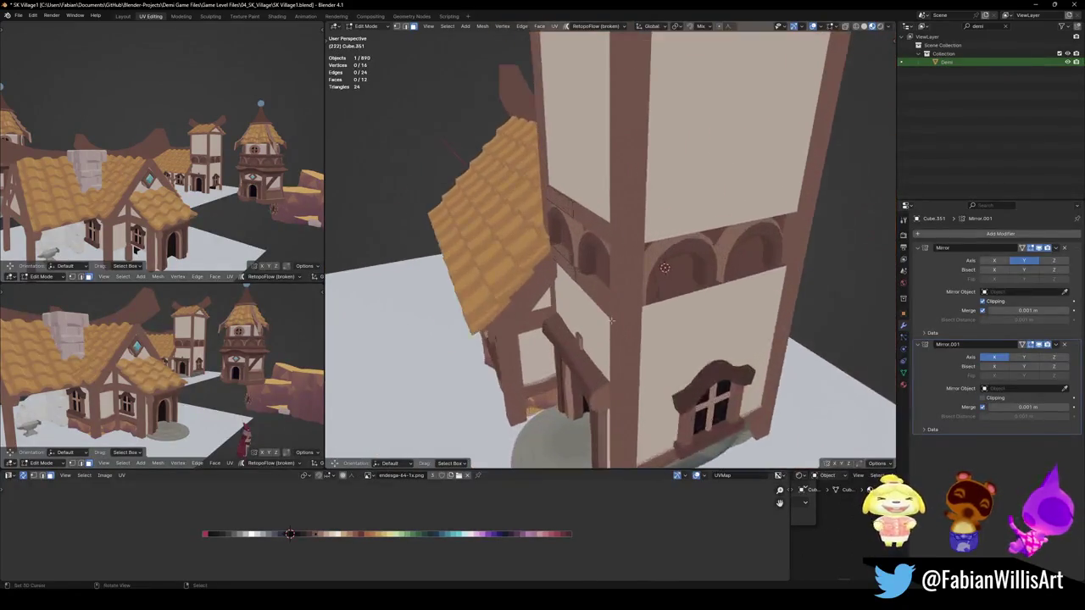
{"action": "mouse_move", "coordinate": [632, 310]}
{"action": "middle_mouse_down"}
{"action": "mouse_move", "coordinate": [620, 292]}
{"action": "mouse_move", "coordinate": [454, 305]}
{"action": "mouse_move", "coordinate": [634, 319]}
{"action": "middle_mouse_up"}
Return to Object Mode and save SK_Village1.blend
{"action": "key", "text": "Tab"}
{"action": "key", "text": "ctrl+s"}
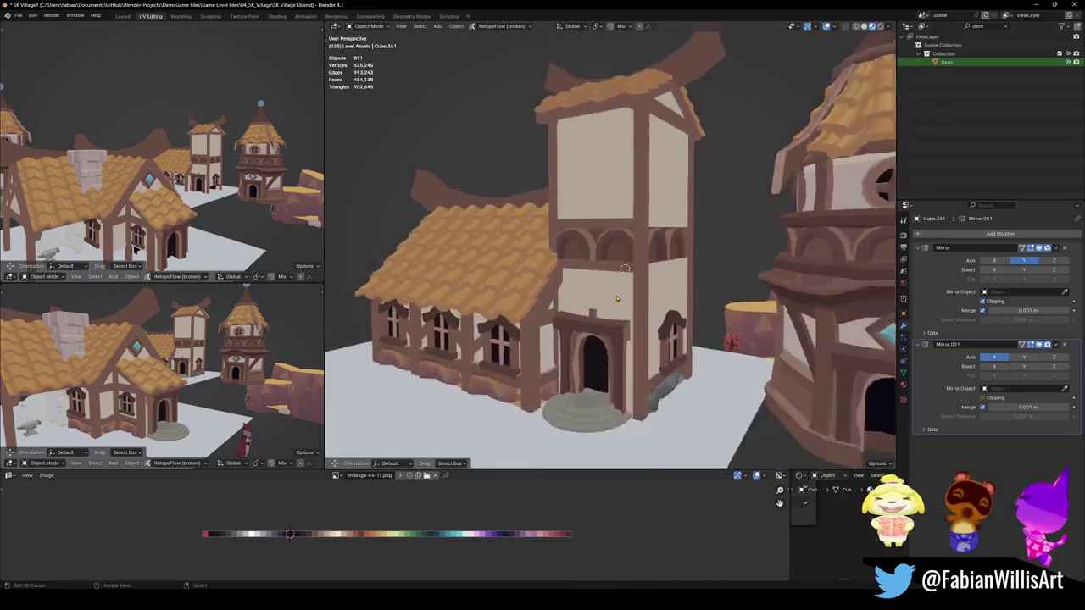
{"action": "scroll", "coordinate": [634, 319], "scroll_direction": "up", "scroll_amount": 3}
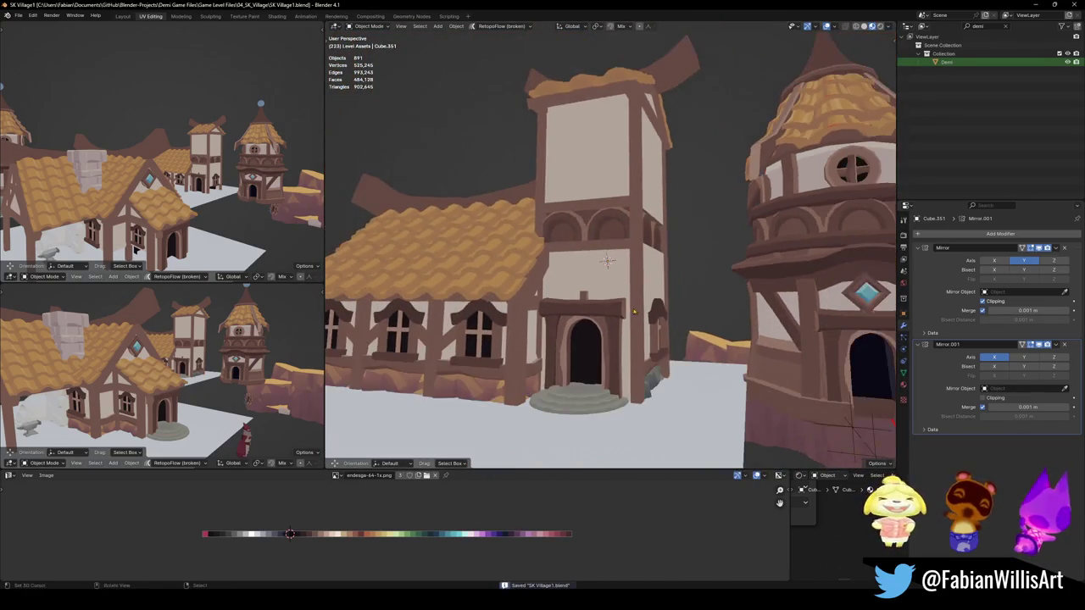
{"action": "middle_click_drag", "start_coordinate": [634, 318], "coordinate": [630, 325]}
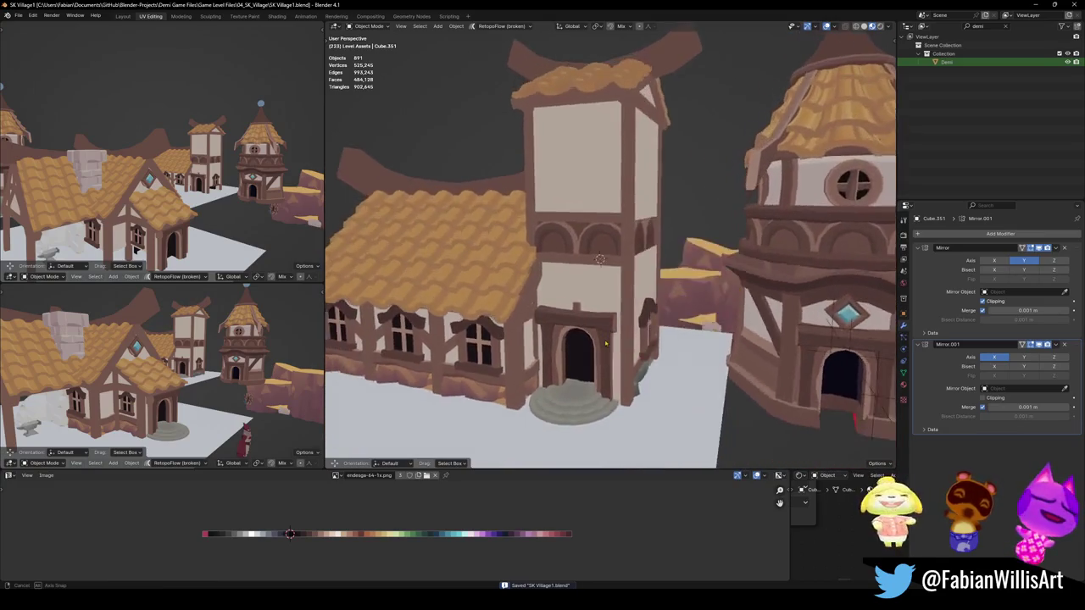
{"action": "scroll", "coordinate": [611, 306], "scroll_direction": "up", "scroll_amount": 2}
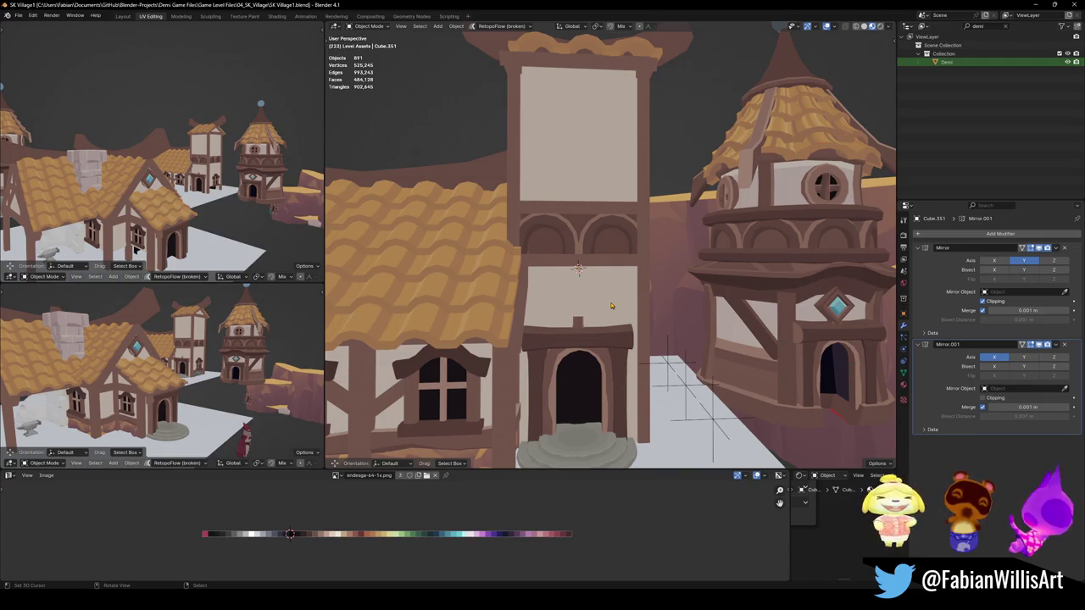
{"action": "mouse_move", "coordinate": [610, 306]}
{"action": "middle_mouse_down"}
{"action": "mouse_move", "coordinate": [500, 337]}
{"action": "mouse_move", "coordinate": [605, 310]}
{"action": "middle_mouse_up"}
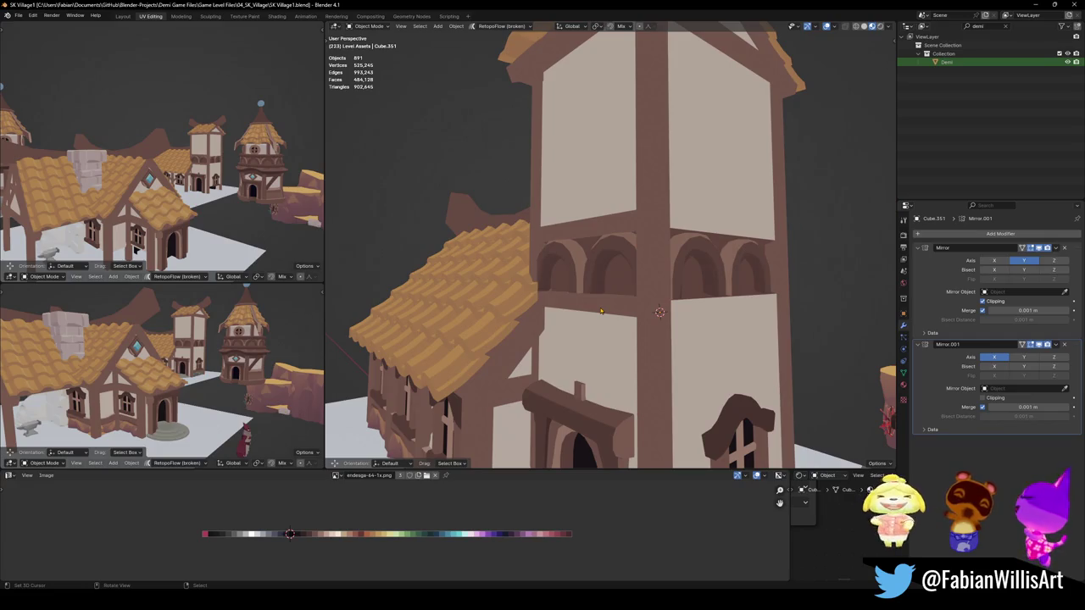
{"action": "mouse_move", "coordinate": [614, 305]}
{"action": "middle_mouse_down"}
{"action": "mouse_move", "coordinate": [522, 337]}
{"action": "mouse_move", "coordinate": [532, 287]}
{"action": "mouse_move", "coordinate": [559, 301]}
{"action": "middle_mouse_up"}
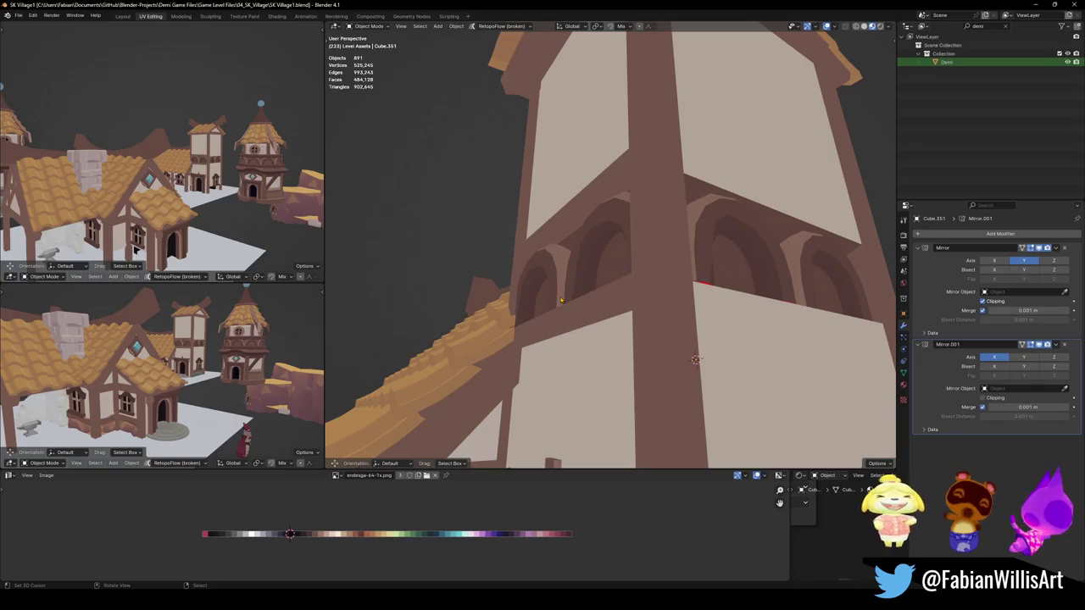
{"action": "middle_click_drag", "start_coordinate": [619, 248], "coordinate": [585, 348]}
Save, then shift all the beam geometry slightly along X in two nudges to sit flush
{"action": "key", "text": "ctrl+s"}
{"action": "left_click", "coordinate": [585, 348]}
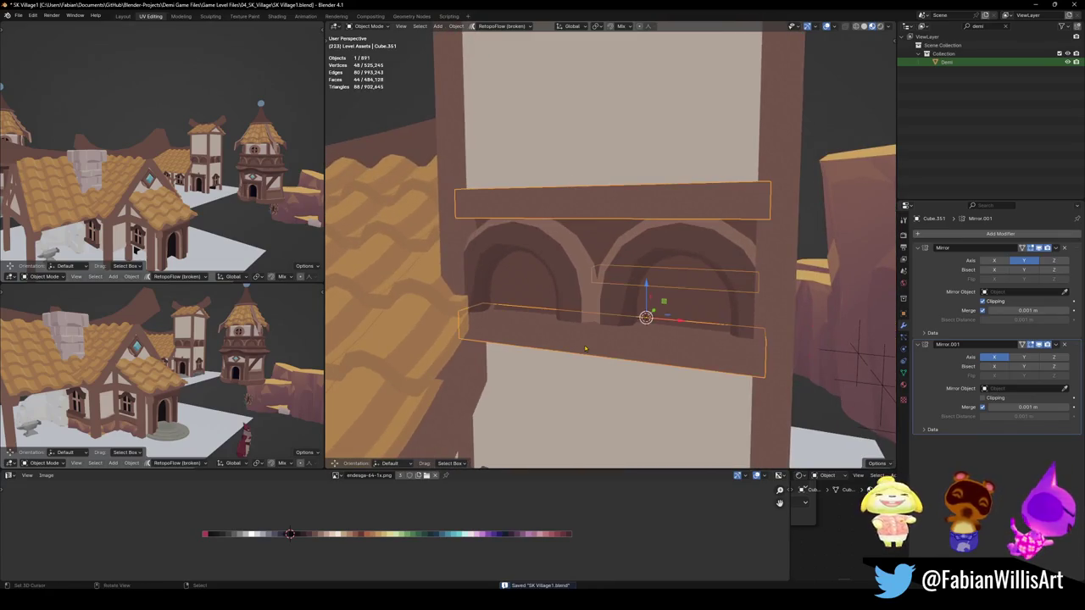
{"action": "key", "text": "Tab"}
{"action": "key", "text": "a"}
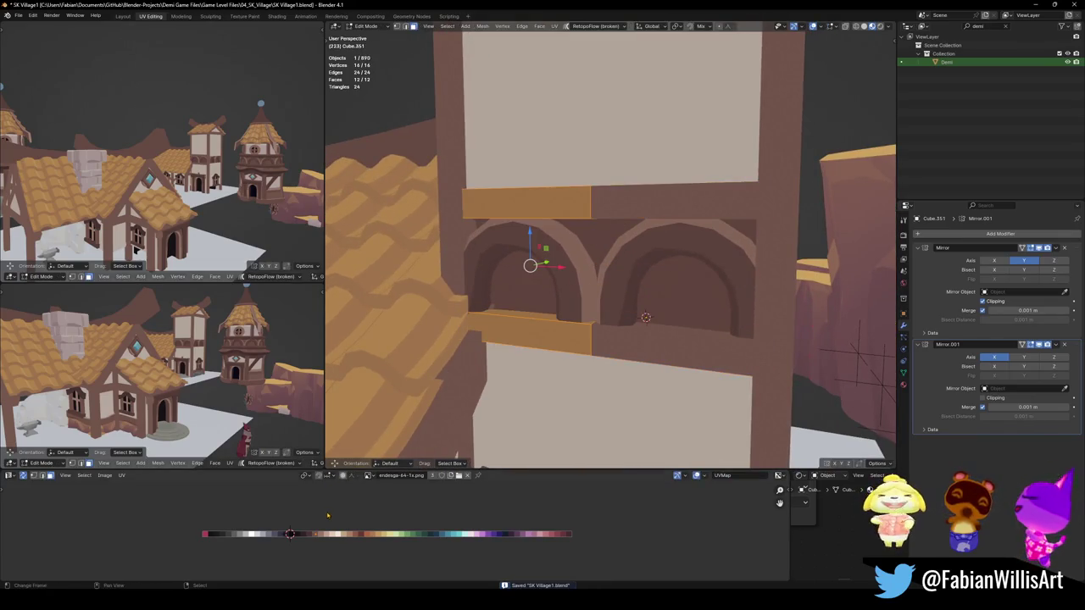
{"action": "key", "text": "g"}
{"action": "key", "text": "x"}
{"action": "left_click", "coordinate": [323, 511]}
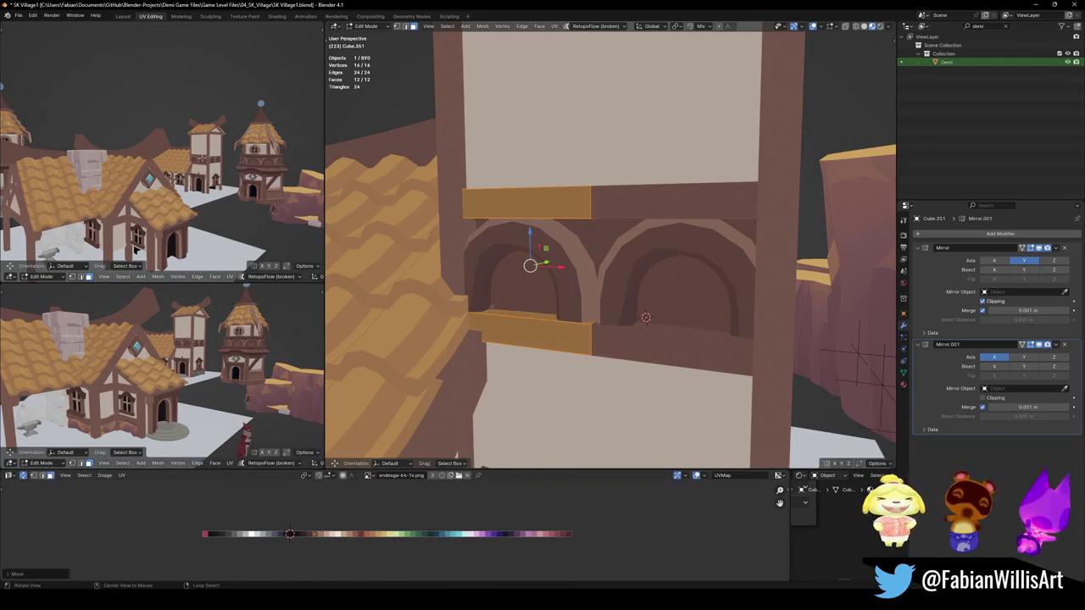
{"action": "key", "text": "KP_Decimal"}
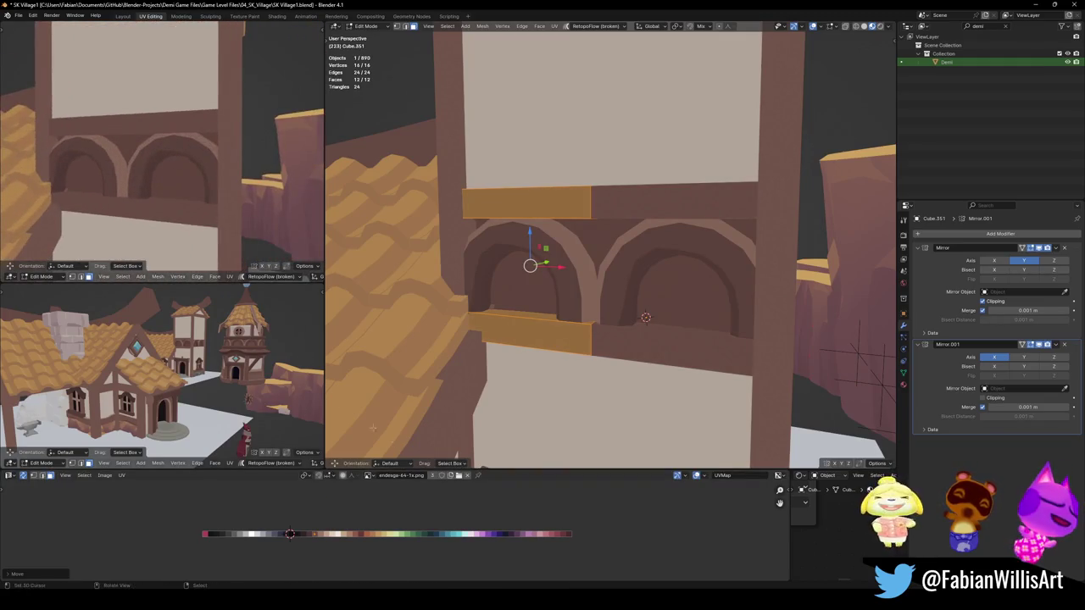
{"action": "key", "text": "g"}
{"action": "key", "text": "x"}
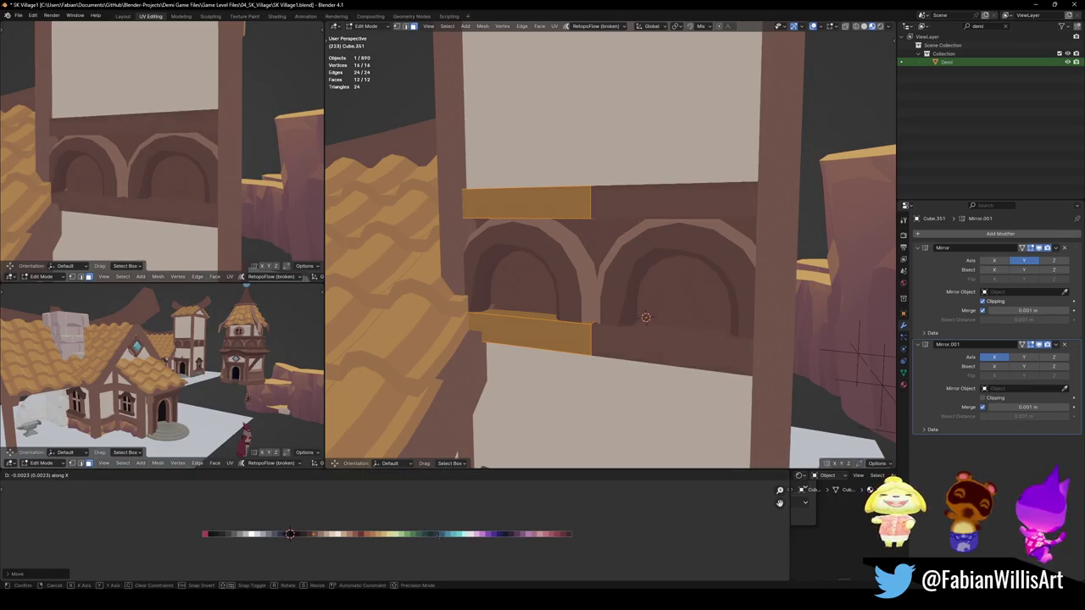
{"action": "key", "text": "Return"}
Deselect, save, and review the tower and houses in the side viewports
{"action": "middle_click_drag", "start_coordinate": [170, 153], "coordinate": [219, 181]}
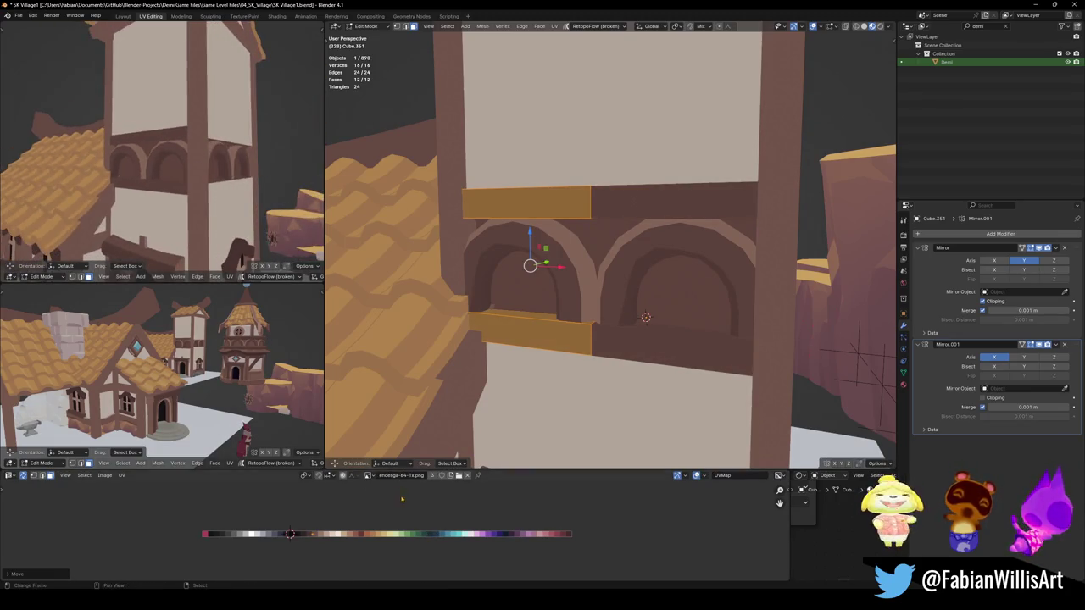
{"action": "key", "text": "alt+a"}
{"action": "key", "text": "ctrl+s"}
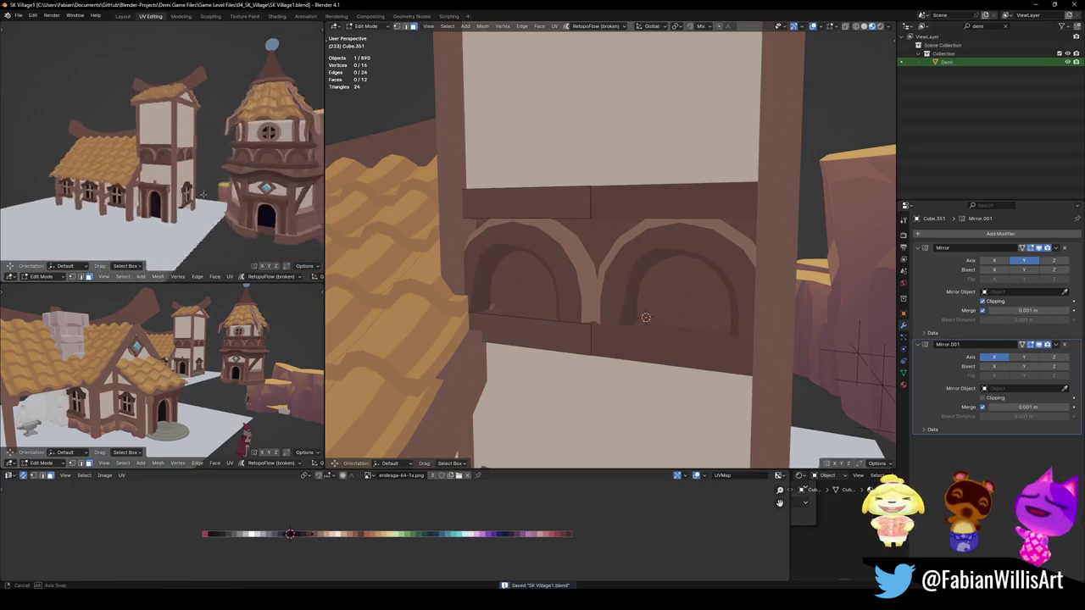
{"action": "middle_click_drag", "start_coordinate": [235, 188], "coordinate": [195, 178]}
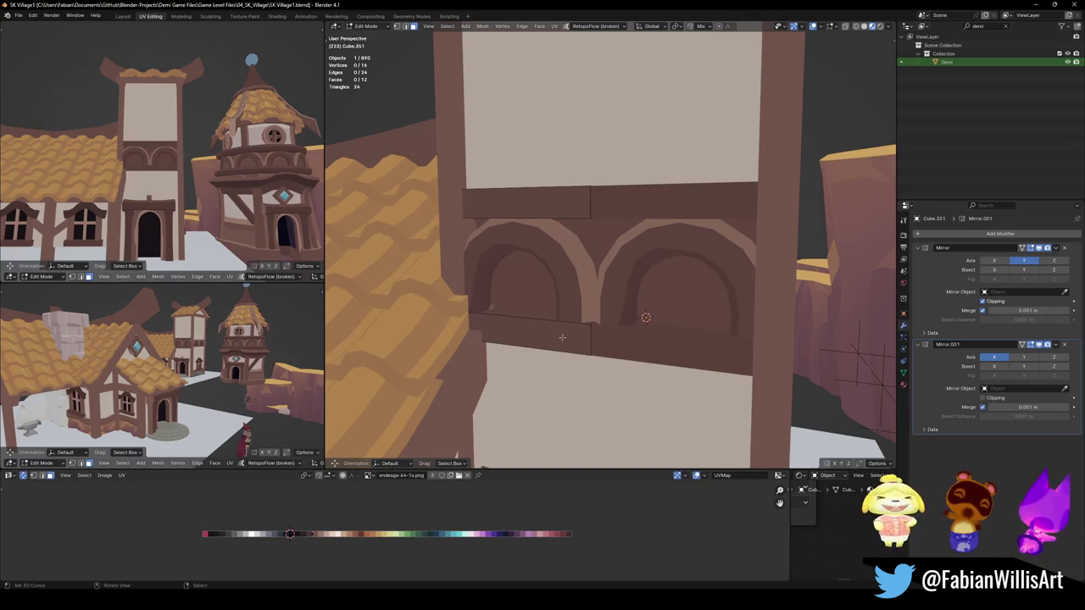
{"action": "mouse_move", "coordinate": [180, 212]}
{"action": "middle_mouse_down"}
{"action": "mouse_move", "coordinate": [163, 214]}
{"action": "mouse_move", "coordinate": [151, 188]}
{"action": "middle_mouse_up"}
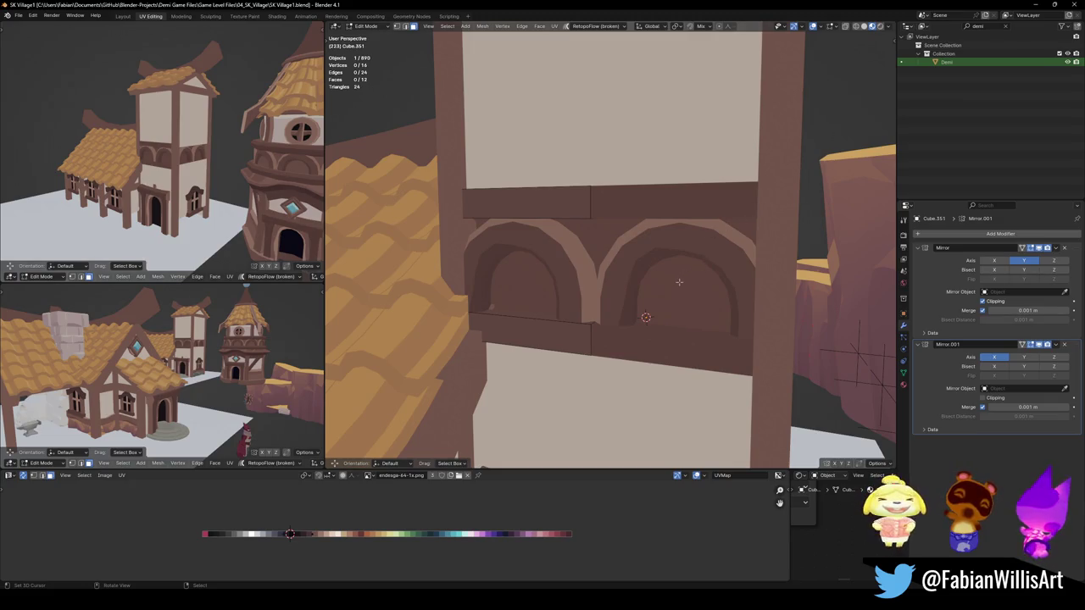
{"action": "mouse_move", "coordinate": [323, 186]}
{"action": "middle_mouse_down"}
{"action": "mouse_move", "coordinate": [186, 159]}
{"action": "mouse_move", "coordinate": [127, 161]}
{"action": "middle_mouse_up"}
{"action": "scroll", "coordinate": [216, 369], "scroll_direction": "up", "scroll_amount": 2}
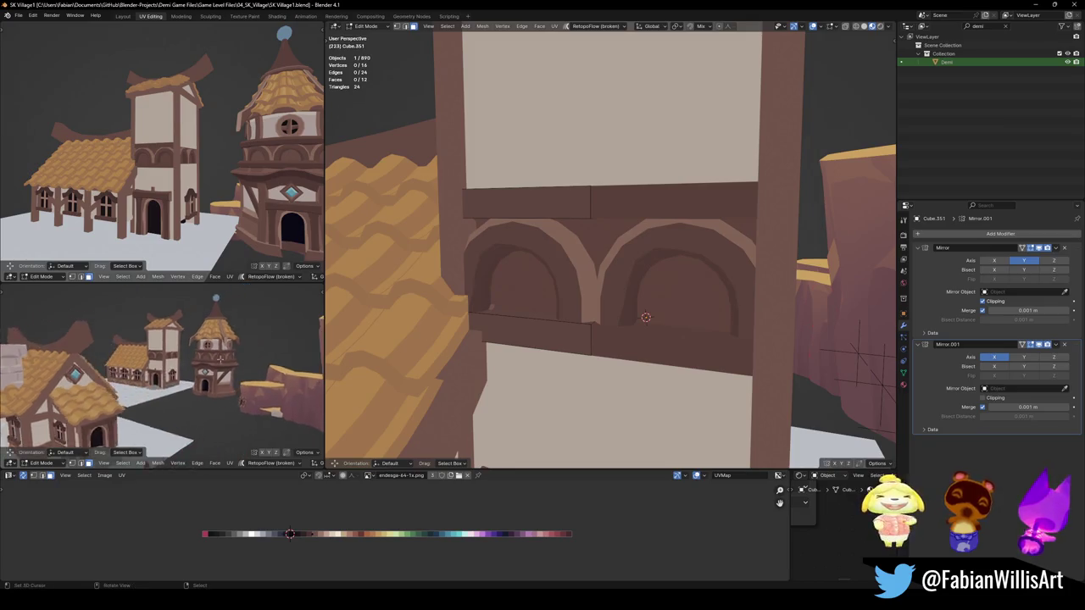
{"action": "scroll", "coordinate": [216, 369], "scroll_direction": "up", "scroll_amount": 2}
{"action": "scroll", "coordinate": [216, 370], "scroll_direction": "up", "scroll_amount": 1}
{"action": "scroll", "coordinate": [216, 370], "scroll_direction": "up", "scroll_amount": 2}
{"action": "mouse_move", "coordinate": [216, 370]}
{"action": "middle_mouse_down"}
{"action": "mouse_move", "coordinate": [221, 381]}
{"action": "mouse_move", "coordinate": [195, 373]}
{"action": "mouse_move", "coordinate": [180, 407]}
{"action": "middle_mouse_up"}
{"action": "key", "text": "ctrl+s"}
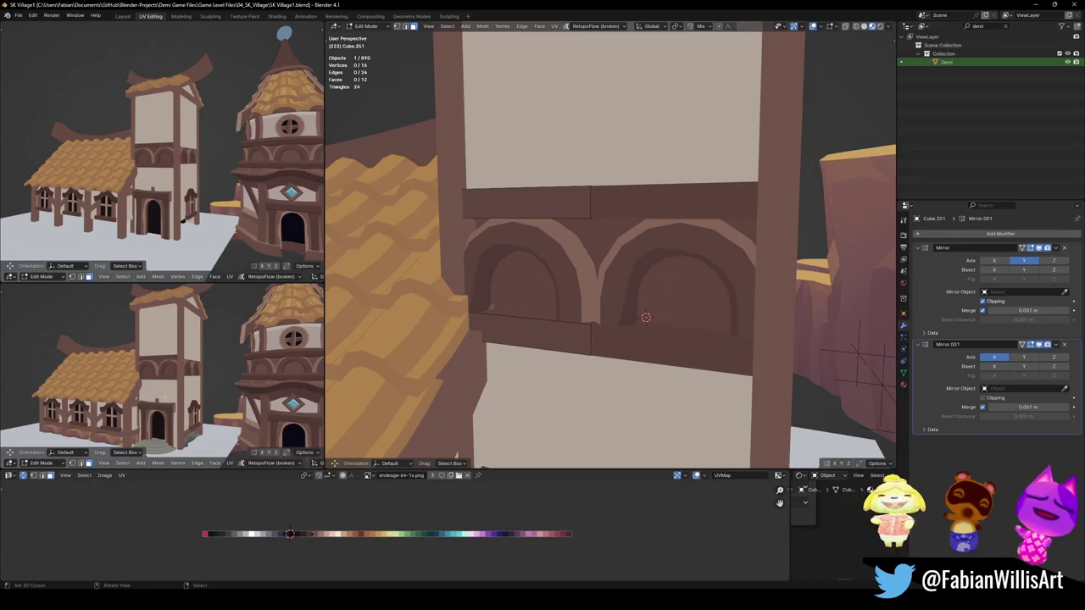
{"action": "mouse_move", "coordinate": [212, 373]}
{"action": "middle_mouse_down"}
{"action": "mouse_move", "coordinate": [266, 374]}
{"action": "mouse_move", "coordinate": [199, 375]}
{"action": "middle_mouse_up"}
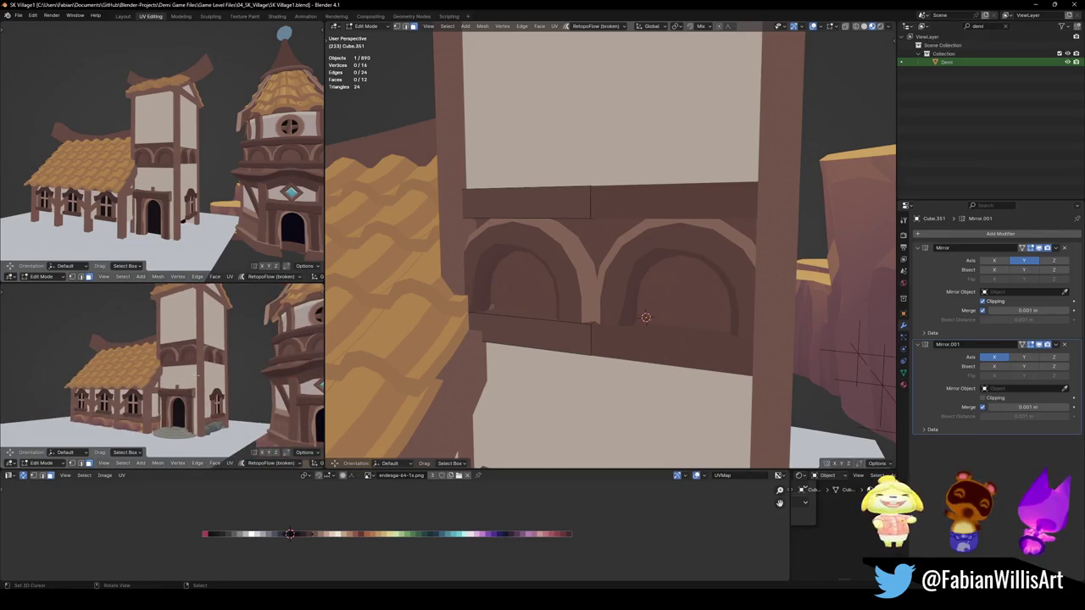
Leave Edit Mode and select the window object
{"action": "key", "text": "Tab"}
{"action": "scroll", "coordinate": [645, 313], "scroll_direction": "down", "scroll_amount": 5}
{"action": "mouse_move", "coordinate": [644, 314]}
{"action": "middle_mouse_down"}
{"action": "mouse_move", "coordinate": [716, 394]}
{"action": "mouse_move", "coordinate": [614, 268]}
{"action": "middle_mouse_up"}
{"action": "left_click", "coordinate": [717, 394]}
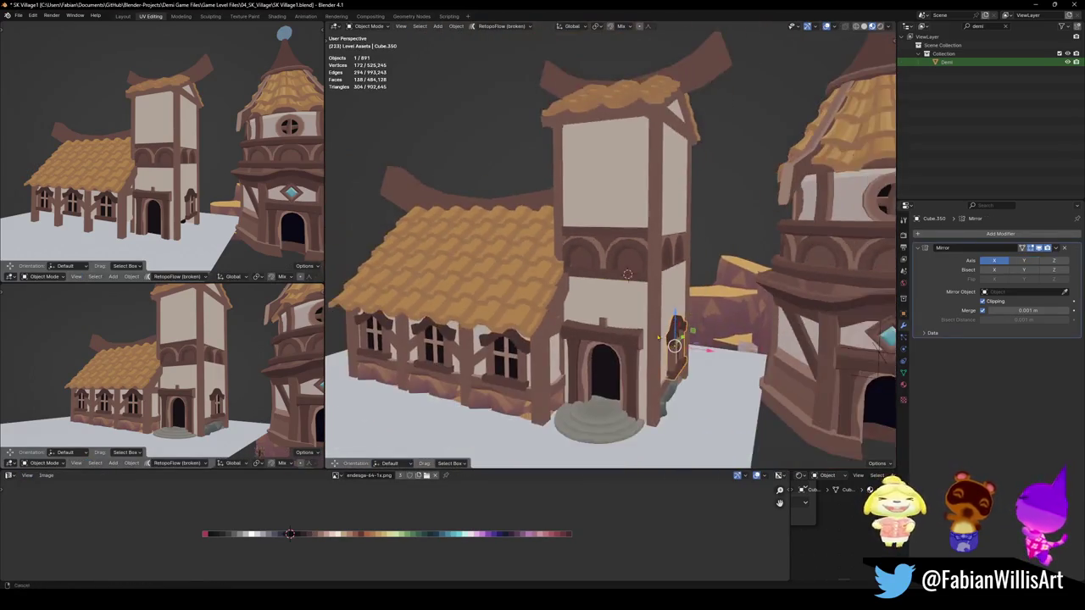
Snap the window to the 3D cursor and rotate it -90° about Z
{"action": "left_click", "coordinate": [614, 377]}
{"action": "left_click", "coordinate": [679, 365]}
{"action": "key", "text": "shift+s"}
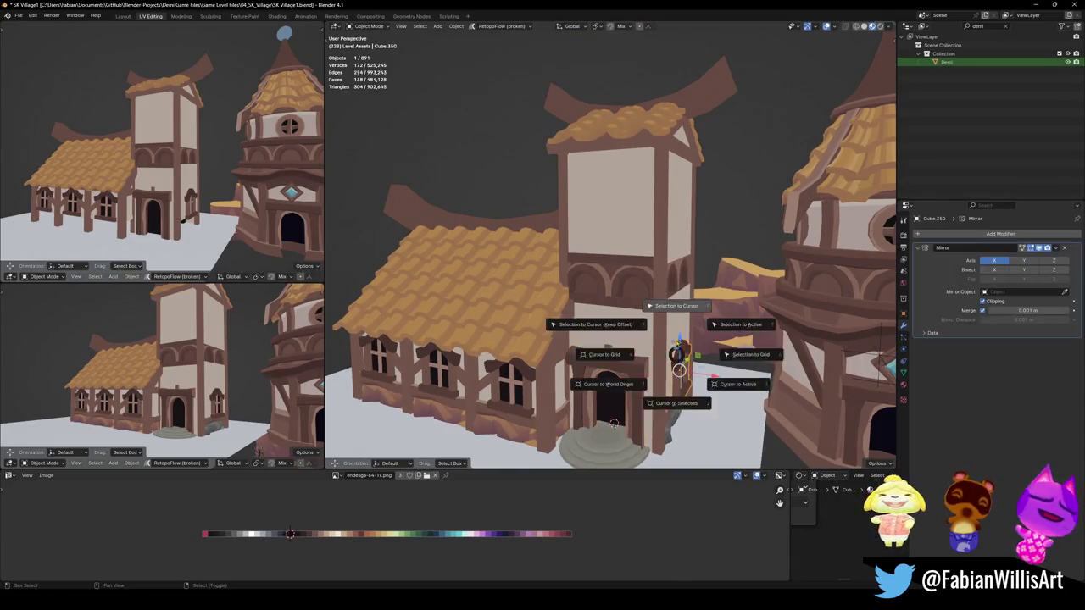
{"action": "left_click", "coordinate": [689, 351]}
{"action": "type", "text": "rz-90"}
{"action": "key", "text": "Return"}
Raise the window high up the tower wall along Z
{"action": "key", "text": "g"}
{"action": "key", "text": "z"}
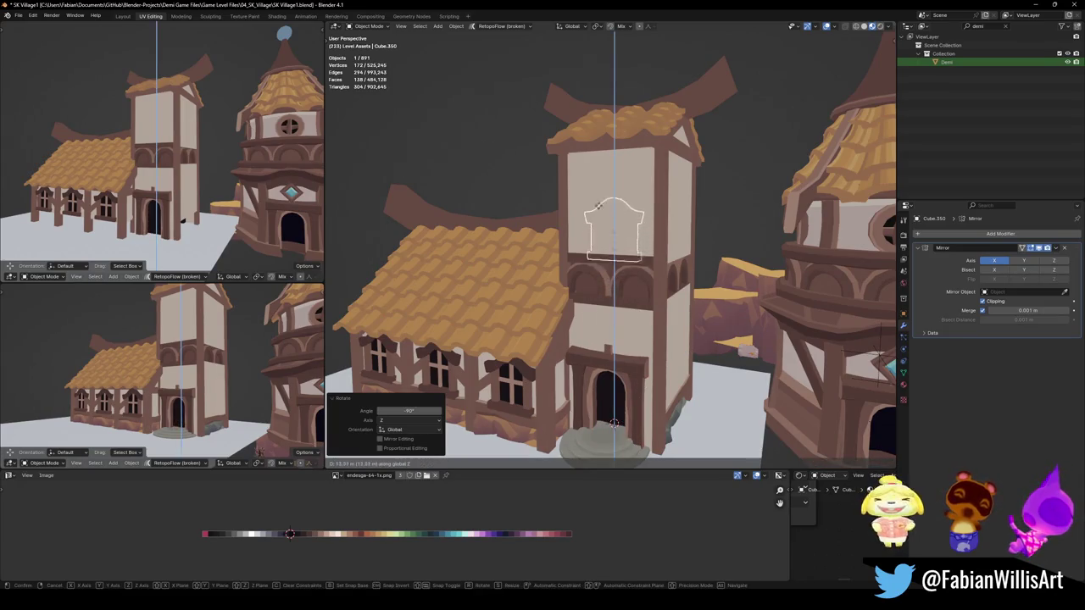
{"action": "left_click", "coordinate": [652, 230]}
{"action": "key", "text": "g"}
{"action": "key", "text": "y"}
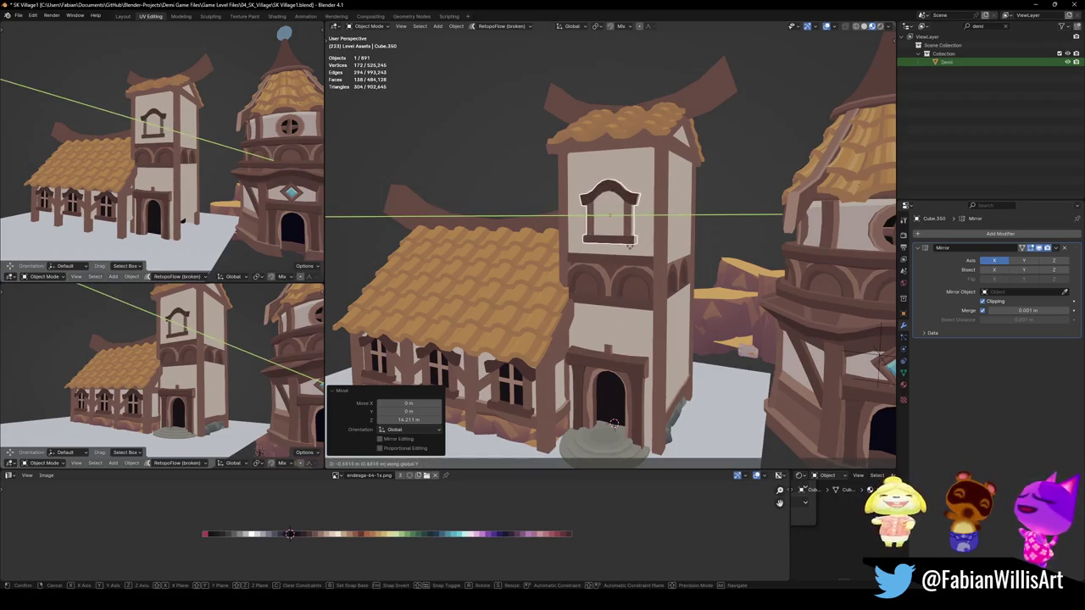
{"action": "key", "text": "z"}
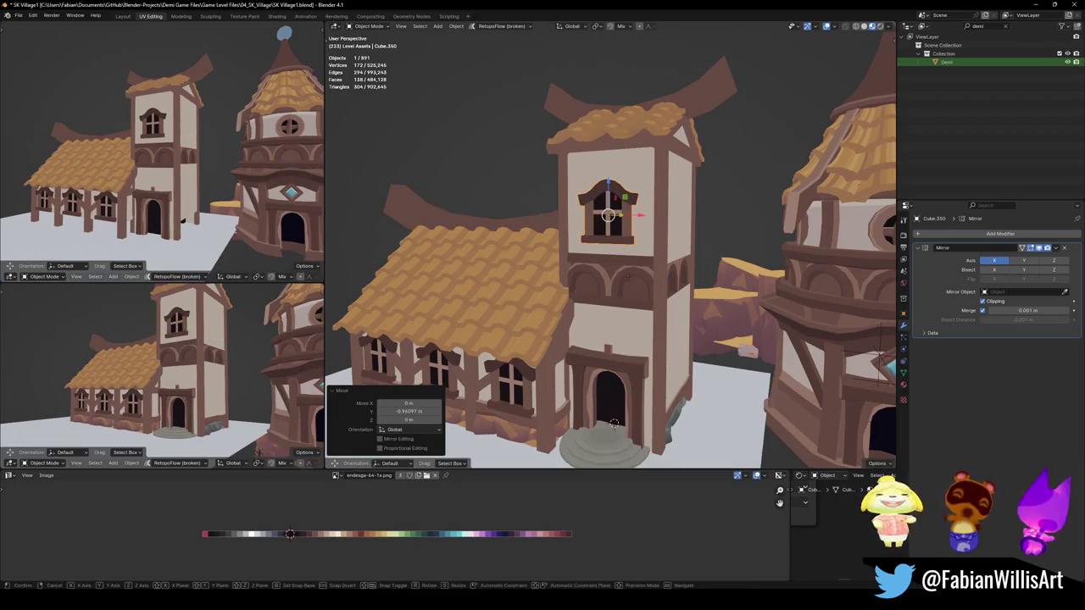
{"action": "left_click", "coordinate": [644, 236]}
Save the file and orbit the side views around the tower house
{"action": "key", "text": "alt+a"}
{"action": "key", "text": "ctrl+s"}
{"action": "scroll", "coordinate": [185, 176], "scroll_direction": "up", "scroll_amount": 2}
{"action": "scroll", "coordinate": [185, 176], "scroll_direction": "up", "scroll_amount": 2}
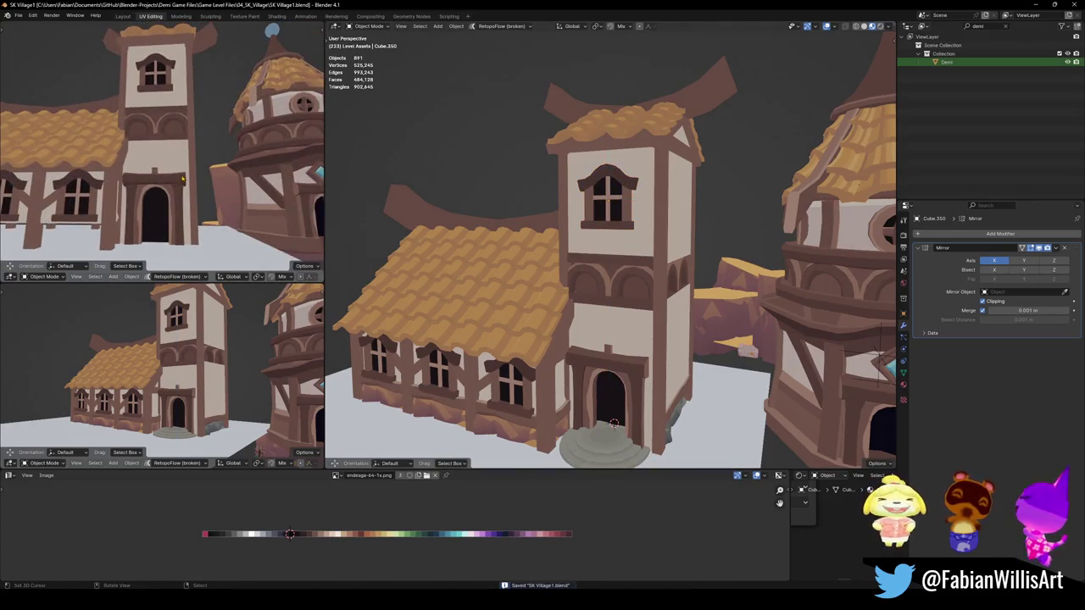
{"action": "middle_click_drag", "start_coordinate": [183, 178], "coordinate": [157, 205]}
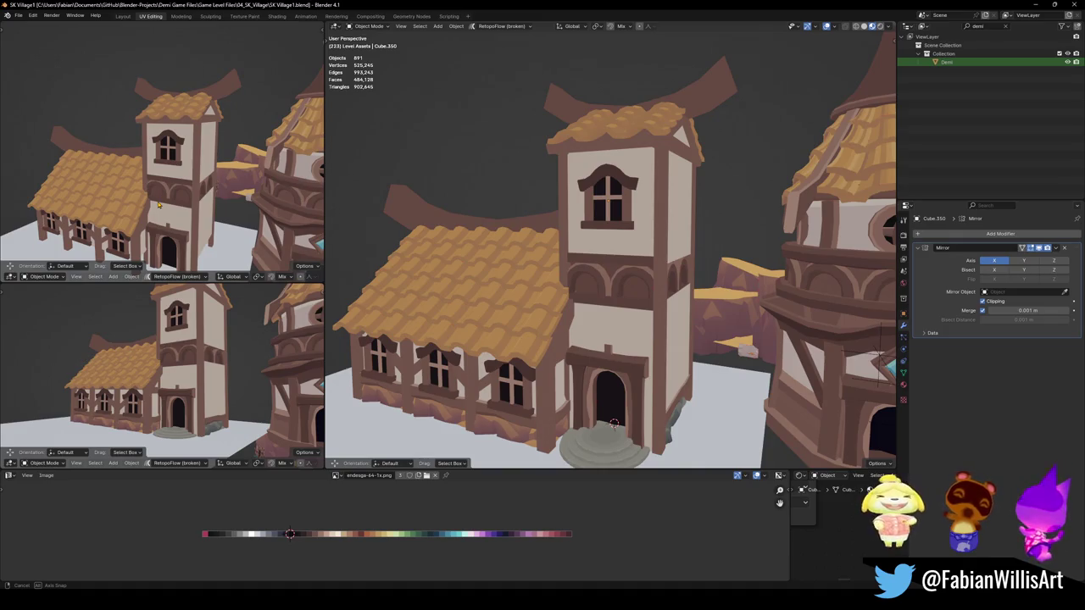
{"action": "mouse_move", "coordinate": [158, 205]}
{"action": "middle_mouse_down"}
{"action": "mouse_move", "coordinate": [186, 185]}
{"action": "mouse_move", "coordinate": [155, 204]}
{"action": "mouse_move", "coordinate": [177, 166]}
{"action": "middle_mouse_up"}
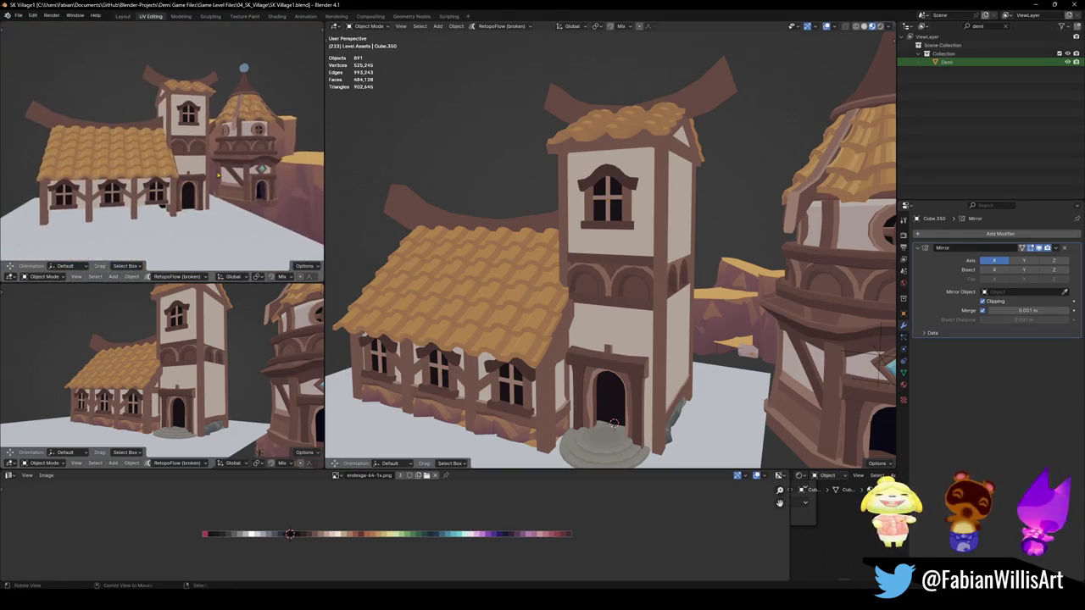
{"action": "middle_click_drag", "start_coordinate": [136, 362], "coordinate": [146, 371]}
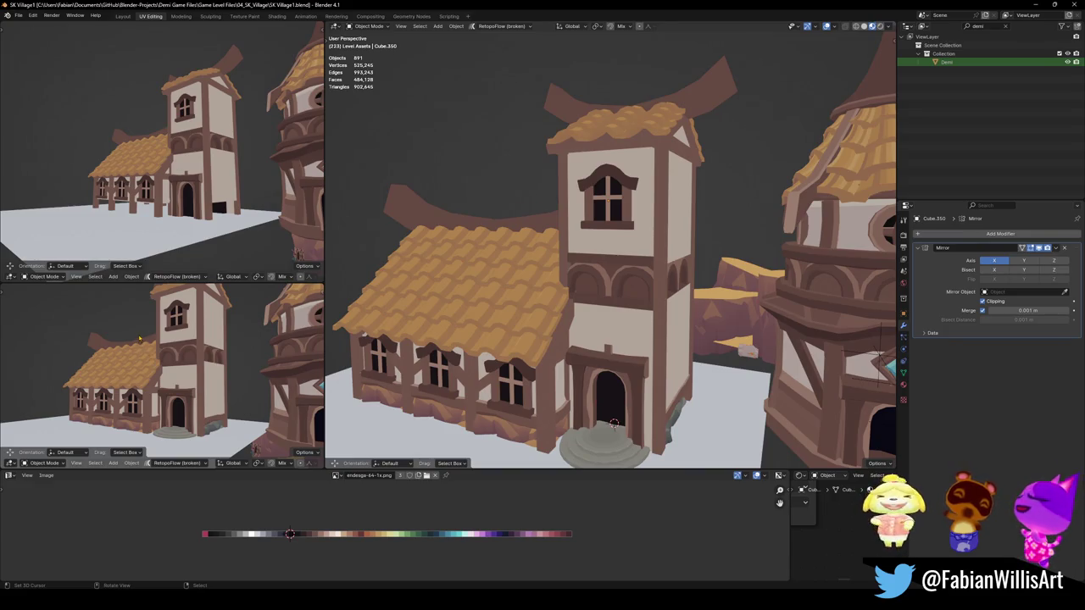
{"action": "middle_click_drag", "start_coordinate": [611, 254], "coordinate": [627, 257]}
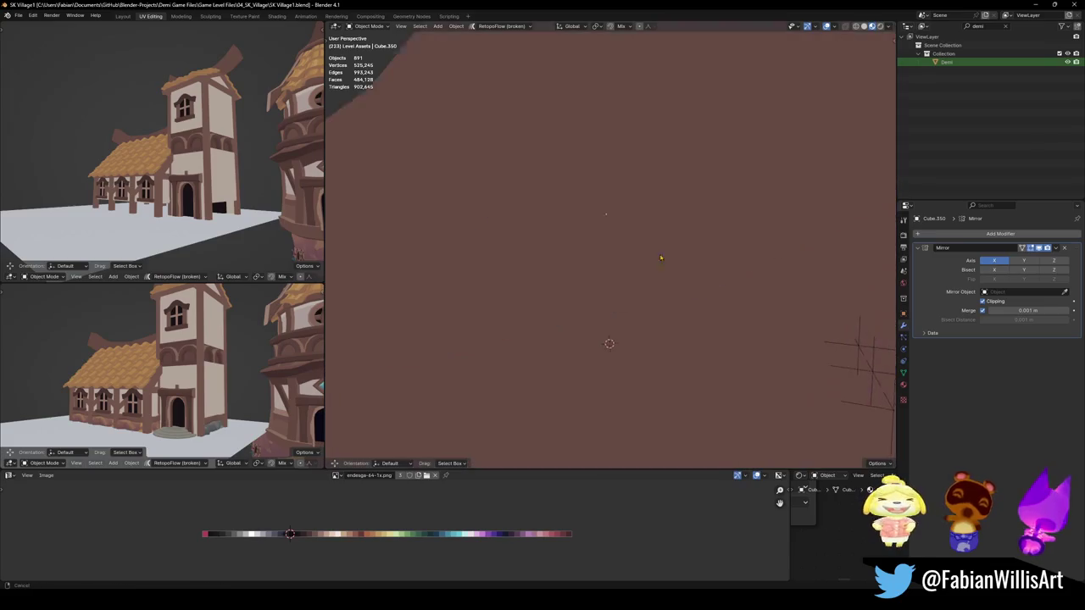
Unparent the two arch trim pieces from the timber tower with Clear and Keep Transformation
{"action": "scroll", "coordinate": [594, 277], "scroll_direction": "up", "scroll_amount": 4}
{"action": "left_click", "coordinate": [648, 260]}
{"action": "scroll", "coordinate": [610, 288], "scroll_direction": "down", "scroll_amount": 3}
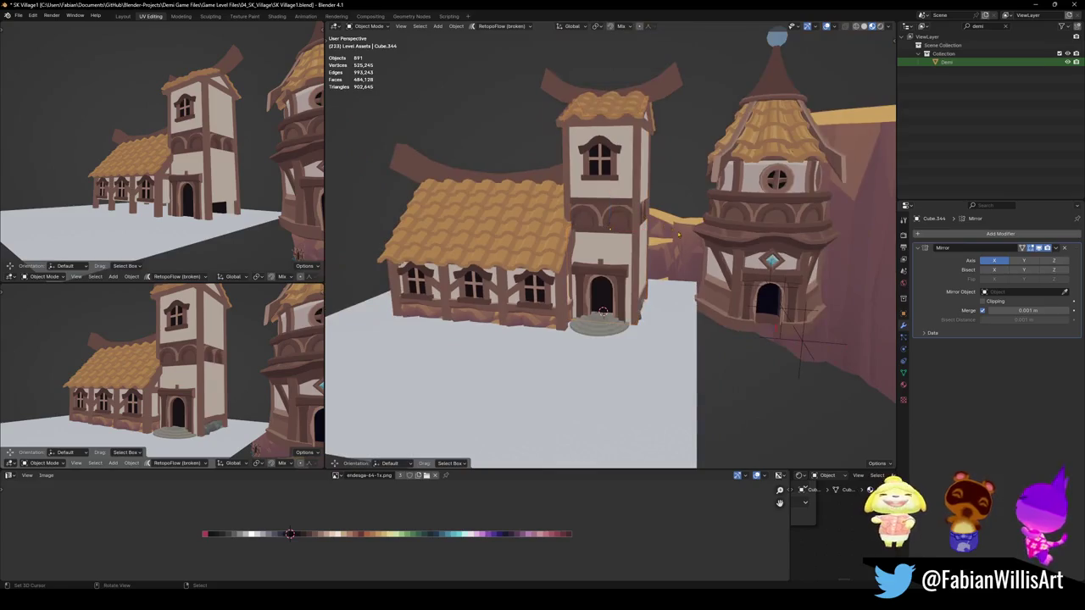
{"action": "left_click", "coordinate": [742, 319]}
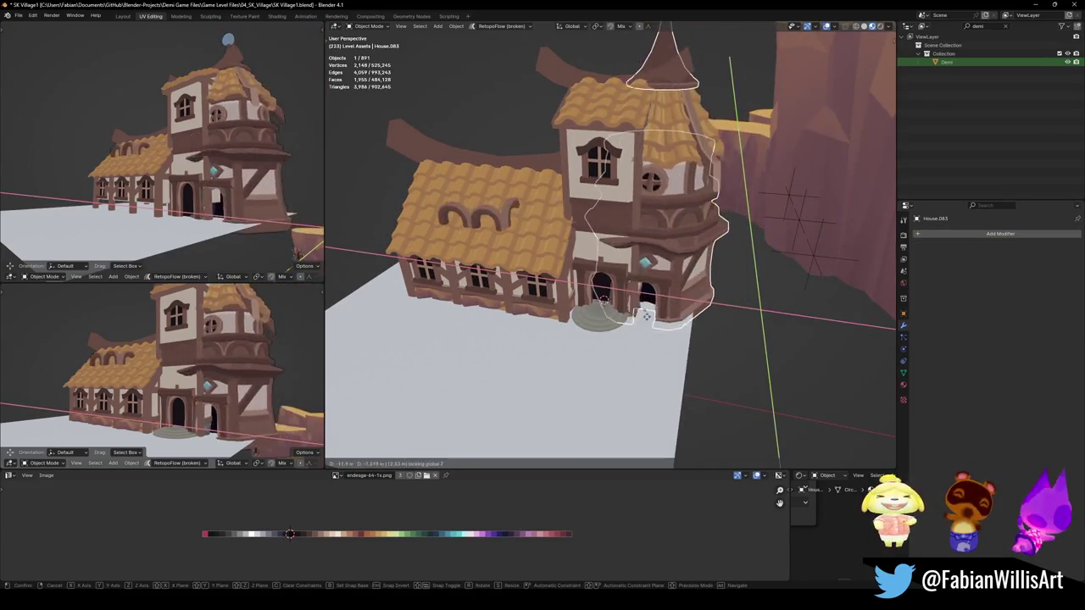
{"action": "left_click", "coordinate": [607, 217]}
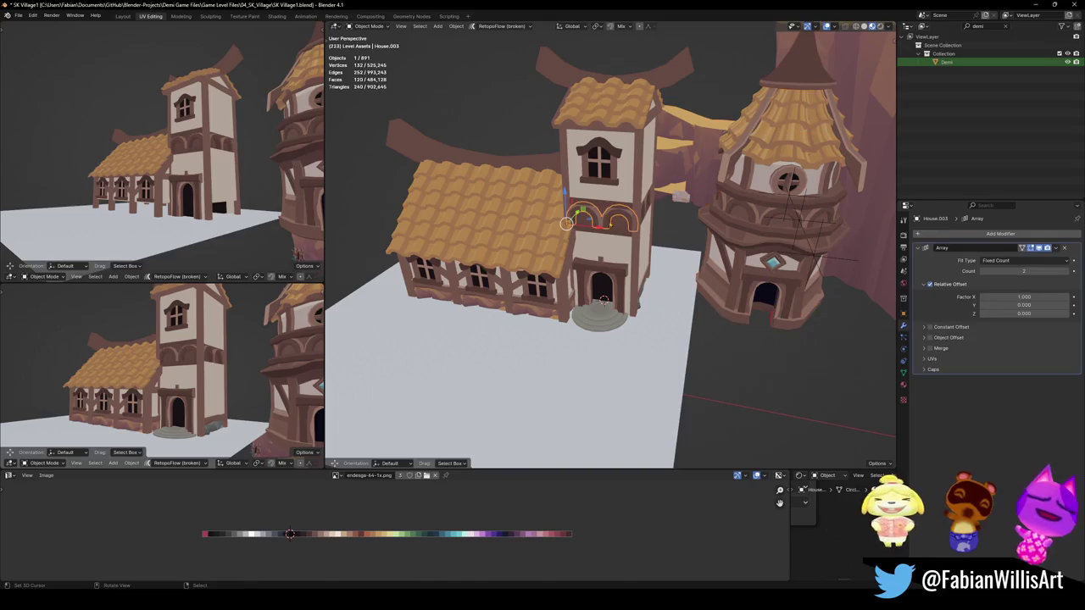
{"action": "middle_click_drag", "start_coordinate": [619, 239], "coordinate": [763, 227]}
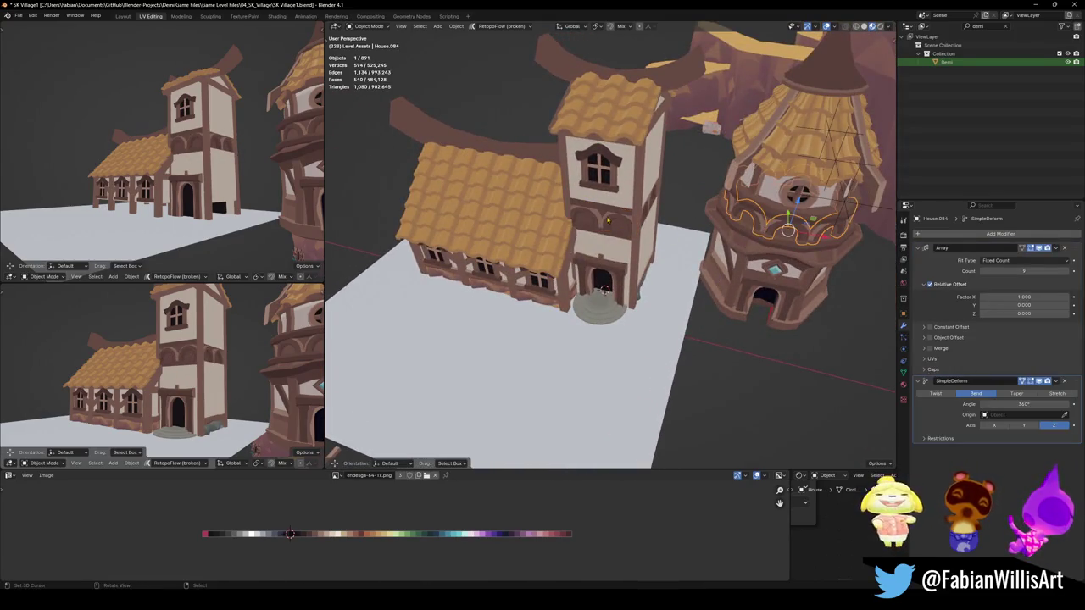
{"action": "left_click", "coordinate": [609, 224], "text": "shift"}
{"action": "middle_click_drag", "start_coordinate": [609, 224], "coordinate": [659, 222]}
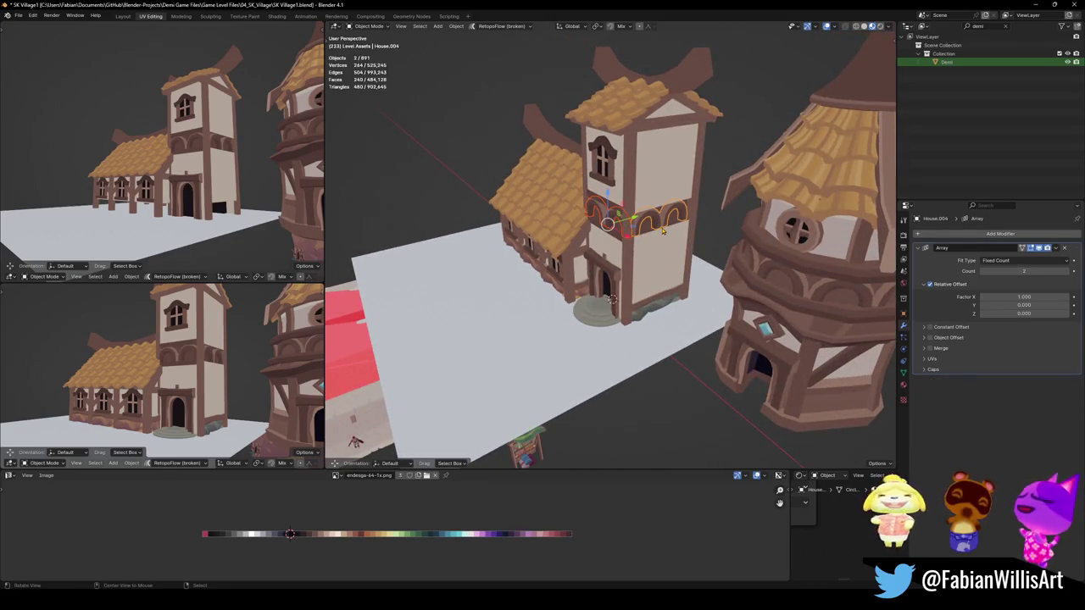
{"action": "key", "text": "alt+p"}
{"action": "left_click", "coordinate": [659, 237]}
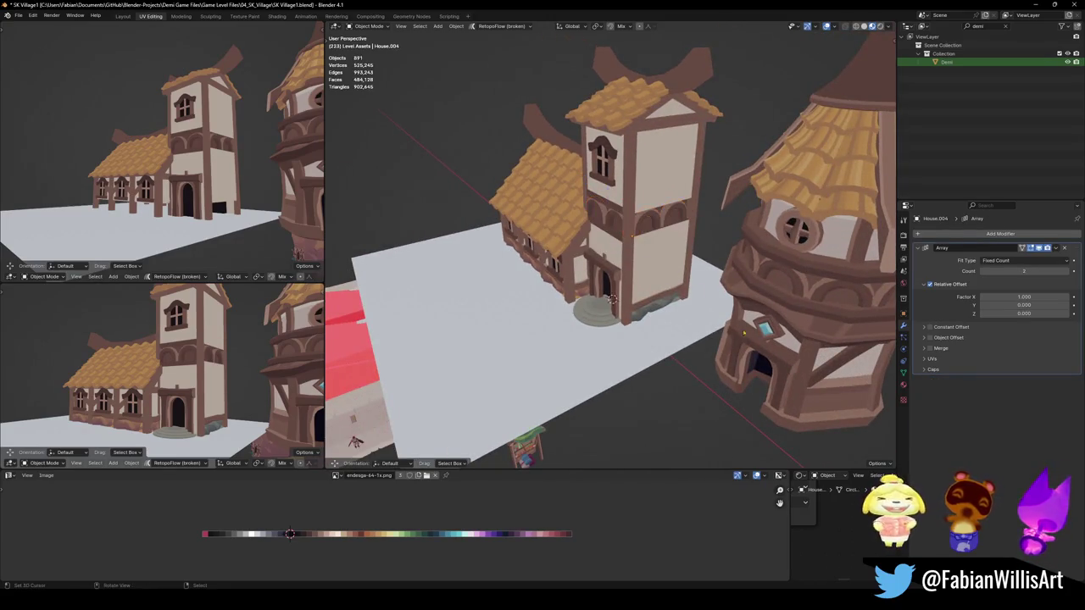
Test-move the round tower along X, reset its rotation, then undo and redo
{"action": "middle_click_drag", "start_coordinate": [659, 238], "coordinate": [712, 254]}
{"action": "left_click", "coordinate": [767, 280]}
{"action": "key", "text": "g"}
{"action": "key", "text": "x"}
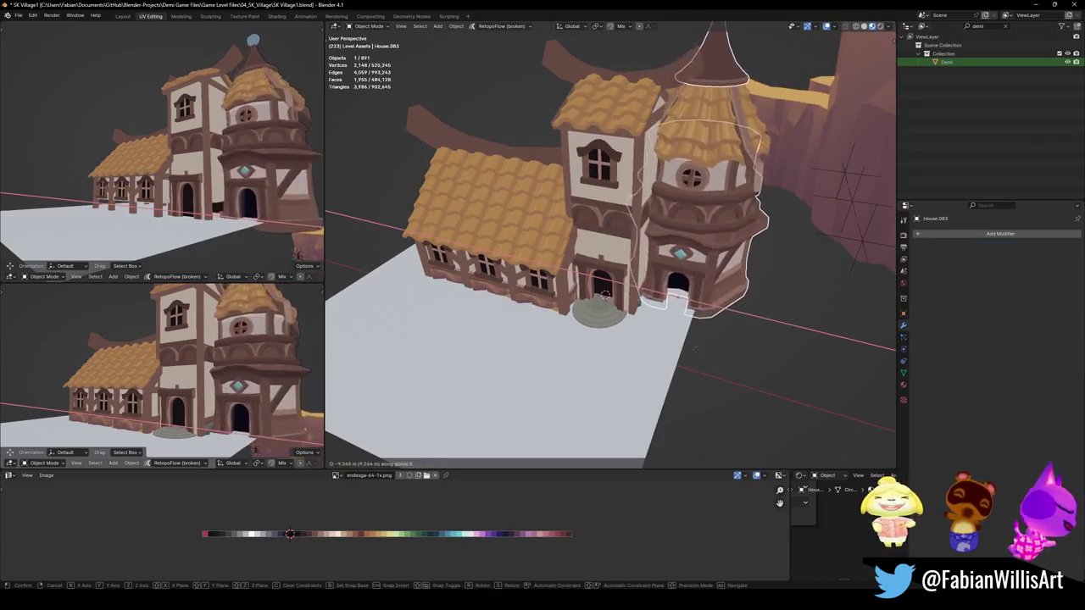
{"action": "left_click", "coordinate": [767, 363]}
{"action": "key", "text": "alt+r"}
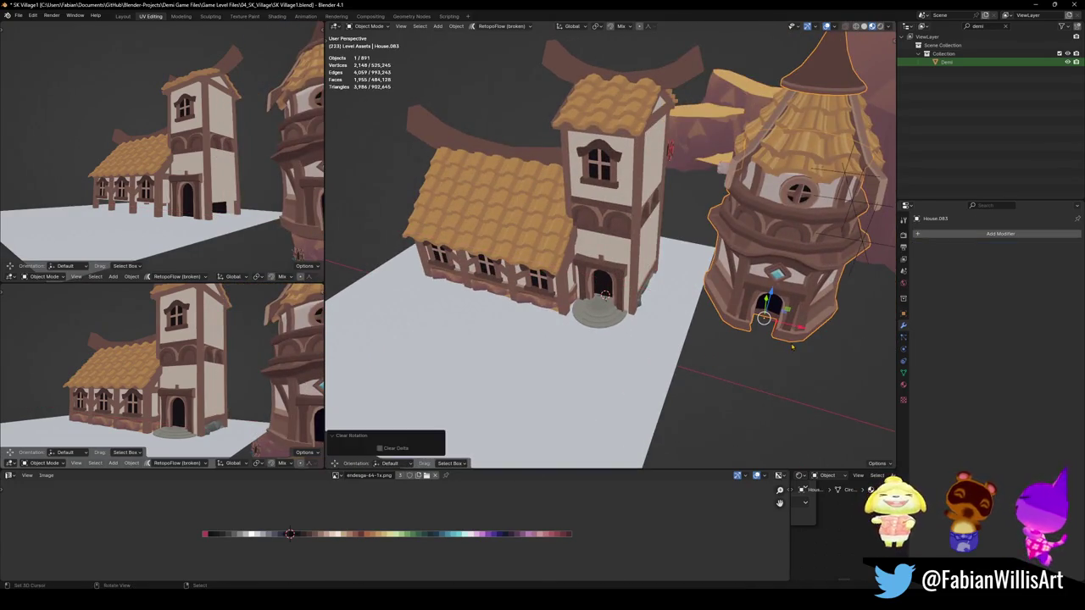
{"action": "key", "text": "ctrl+z"}
{"action": "key", "text": "ctrl+shift+z"}
Snap the round tower to the door arch's position, inspect it, then undo the snap
{"action": "left_click", "coordinate": [621, 313]}
{"action": "key", "text": "grave"}
{"action": "middle_click_drag", "start_coordinate": [605, 280], "coordinate": [746, 331]}
{"action": "left_click", "coordinate": [757, 337]}
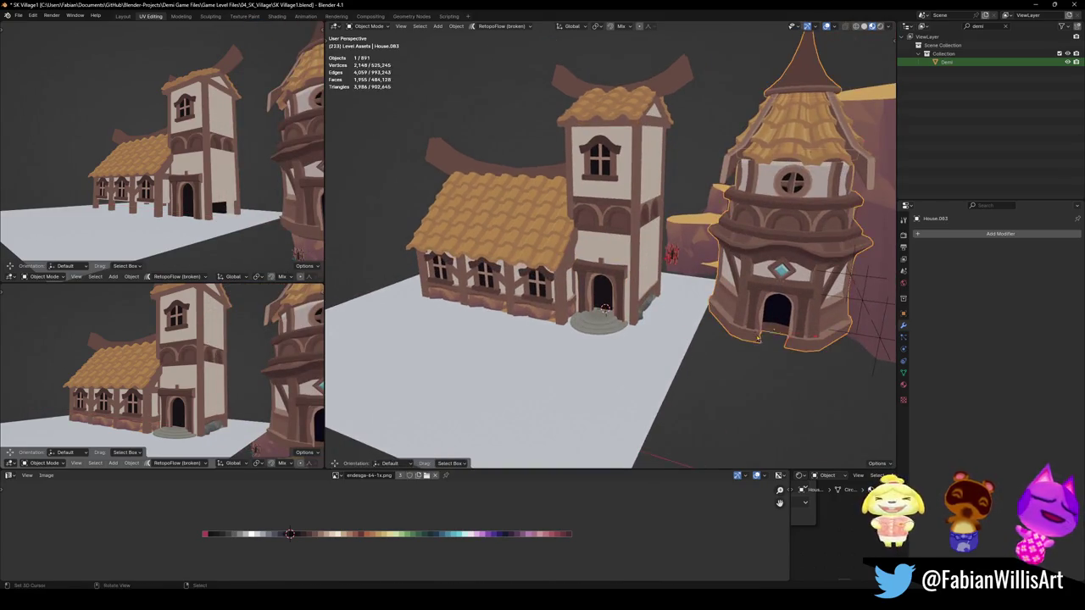
{"action": "key", "text": "shift+s"}
{"action": "left_click", "coordinate": [712, 310]}
{"action": "scroll", "coordinate": [707, 307], "scroll_direction": "up", "scroll_amount": 2}
{"action": "scroll", "coordinate": [707, 307], "scroll_direction": "up", "scroll_amount": 2}
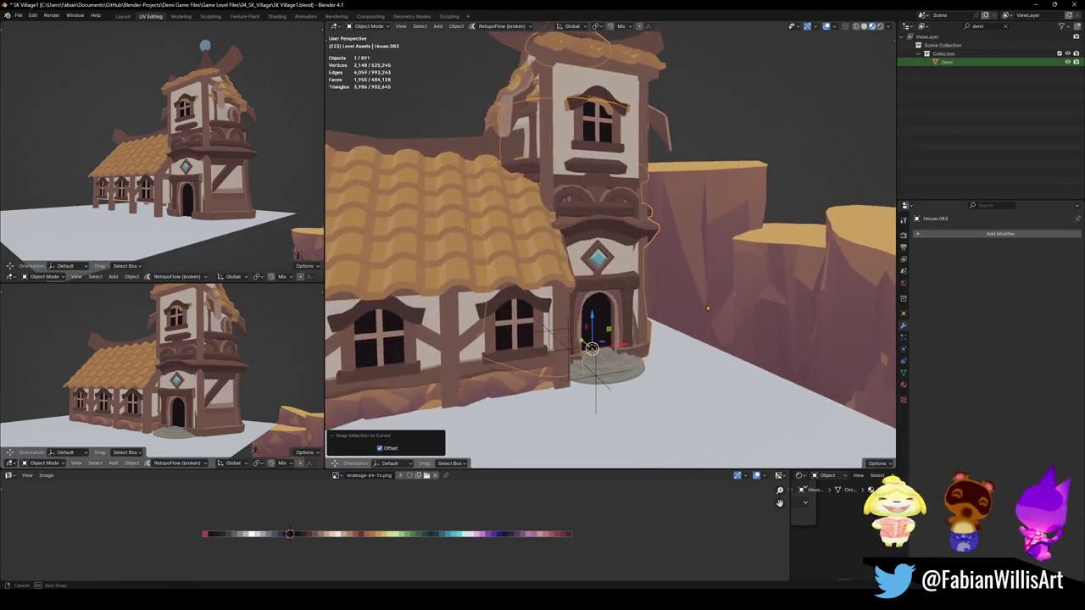
{"action": "middle_click_drag", "start_coordinate": [707, 308], "coordinate": [690, 286]}
{"action": "key", "text": "ctrl+z"}
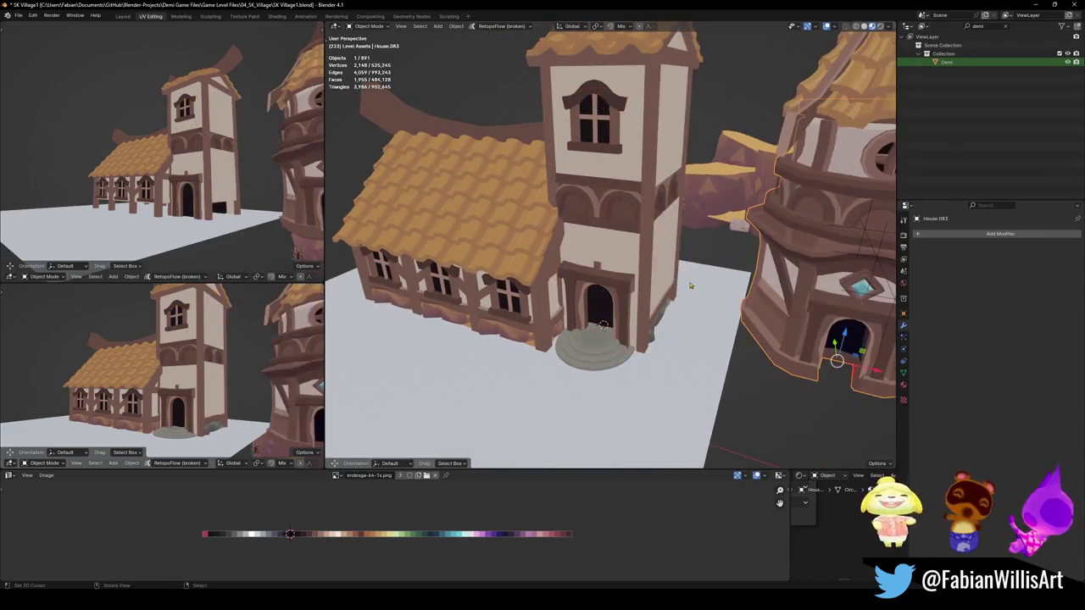
{"action": "left_click", "coordinate": [629, 316]}
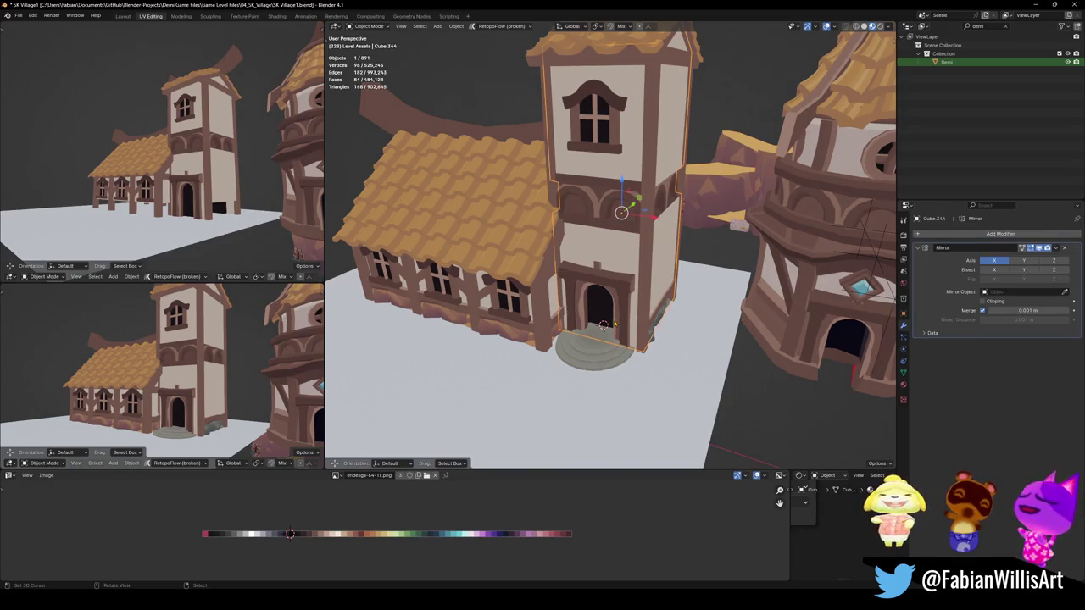
Delete the timber tower's walls, wooden frame, floating curved piece and plank beside the door
{"action": "key", "text": "ctrl+z"}
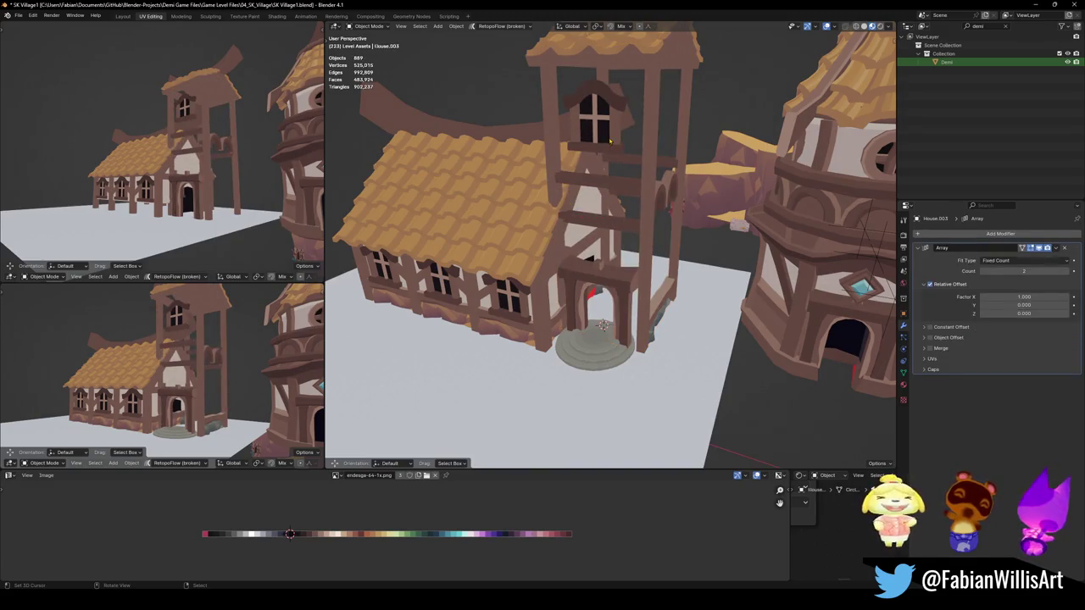
{"action": "key", "text": "ctrl+z"}
{"action": "key", "text": "ctrl+z"}
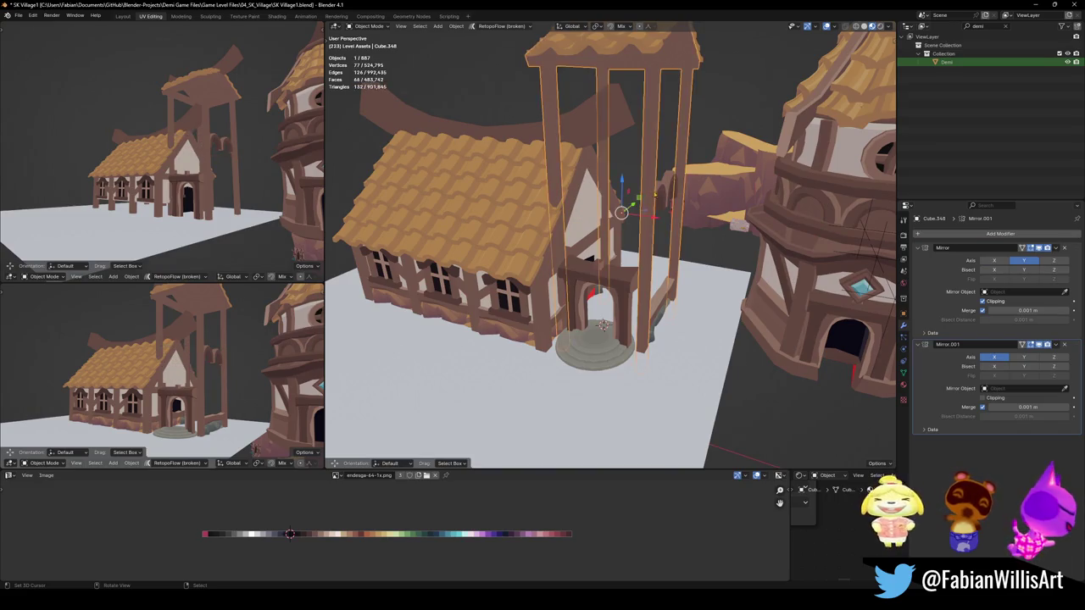
{"action": "key", "text": "ctrl+z"}
{"action": "key", "text": "ctrl+z"}
{"action": "key", "text": "ctrl+z"}
{"action": "middle_click_drag", "start_coordinate": [659, 201], "coordinate": [636, 150]}
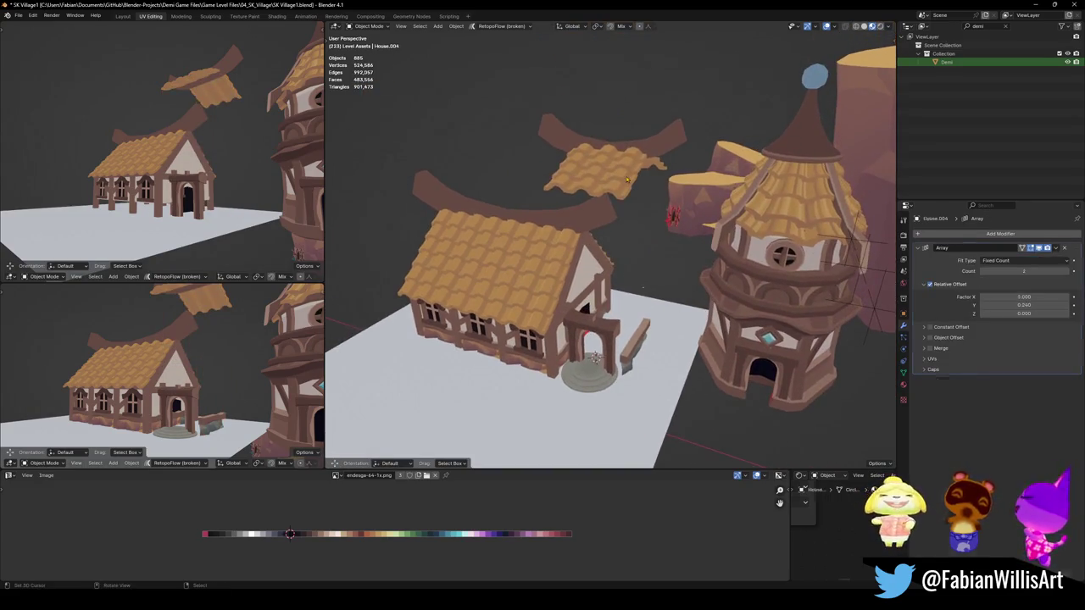
{"action": "key", "text": "ctrl+z"}
{"action": "key", "text": "ctrl+z"}
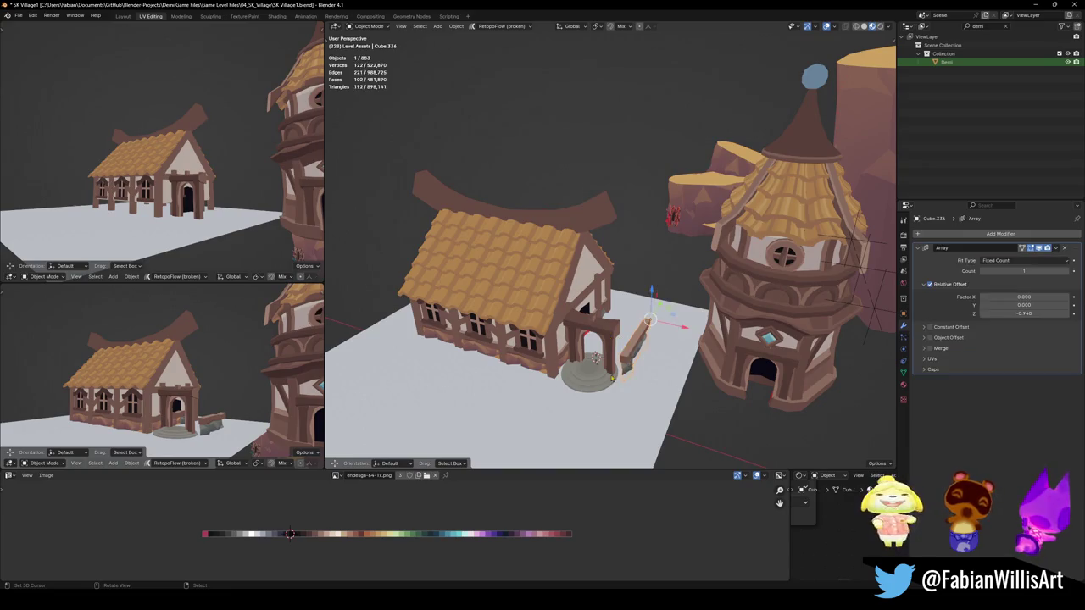
{"action": "key", "text": "ctrl+z"}
{"action": "key", "text": "ctrl+z"}
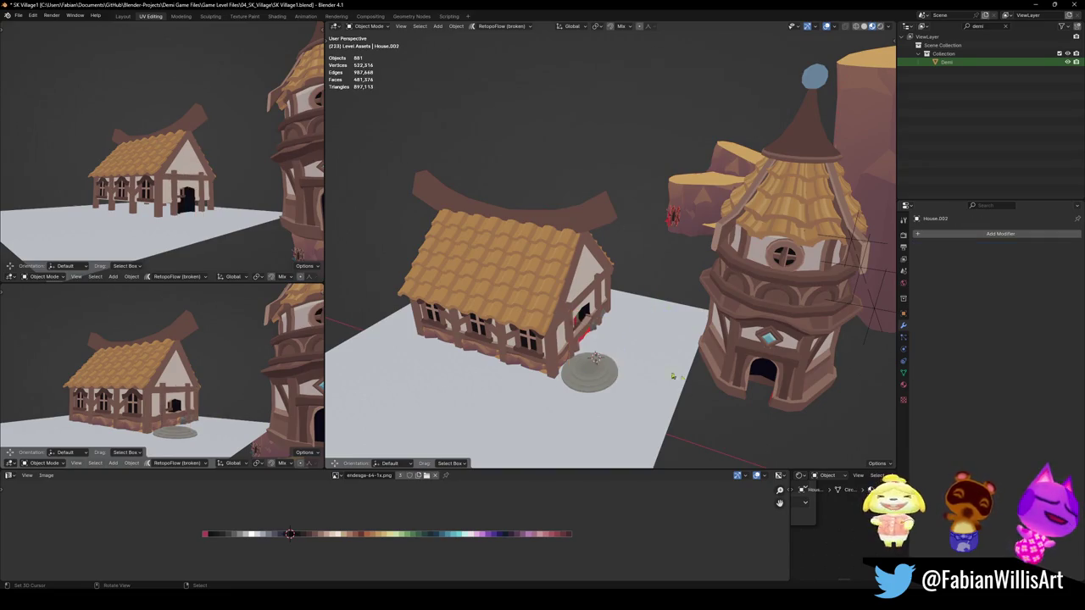
Slide the round tower along X until it sits against the house door
{"action": "key", "text": "shift+s"}
{"action": "left_click", "coordinate": [593, 349]}
{"action": "mouse_move", "coordinate": [604, 343]}
{"action": "middle_mouse_down"}
{"action": "mouse_move", "coordinate": [602, 305]}
{"action": "mouse_move", "coordinate": [636, 356]}
{"action": "middle_mouse_up"}
{"action": "scroll", "coordinate": [603, 297], "scroll_direction": "up", "scroll_amount": 4}
{"action": "key", "text": "alt+a"}
{"action": "scroll", "coordinate": [603, 274], "scroll_direction": "up", "scroll_amount": 2}
{"action": "left_click", "coordinate": [650, 330]}
{"action": "key", "text": "g"}
{"action": "key", "text": "x"}
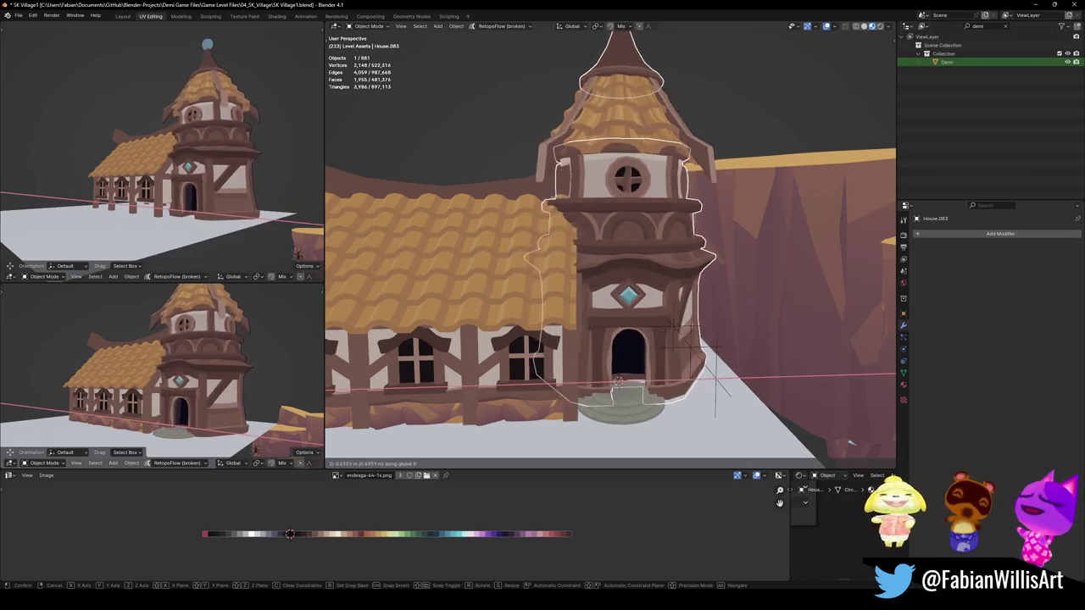
{"action": "left_click", "coordinate": [850, 442]}
{"action": "middle_click_drag", "start_coordinate": [850, 442], "coordinate": [827, 436]}
Undo the tower placement and reselect the round tower from a new angle
{"action": "key", "text": "ctrl+z"}
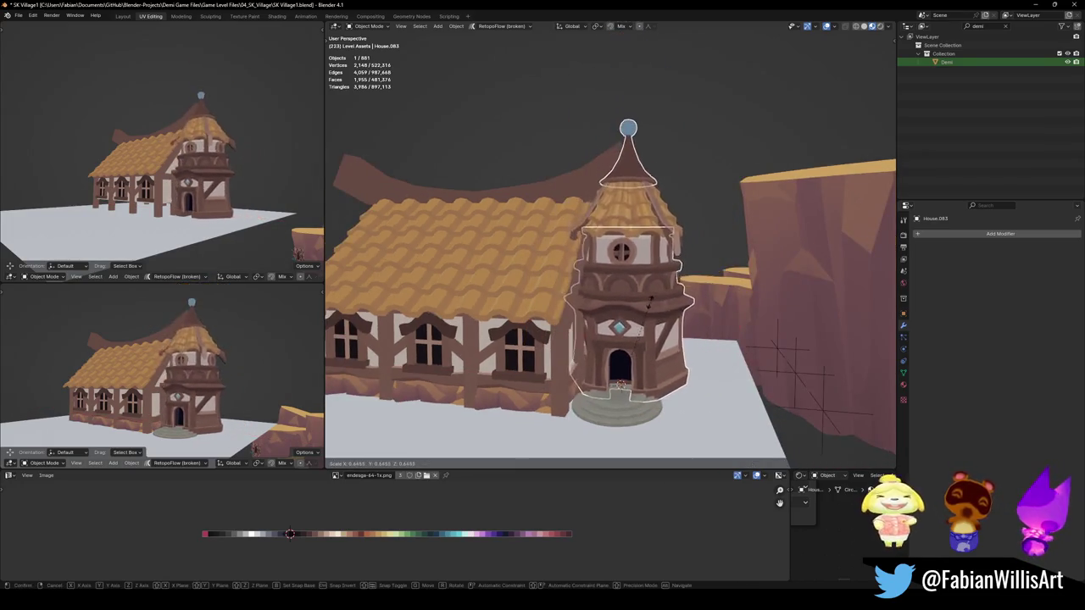
{"action": "scroll", "coordinate": [657, 297], "scroll_direction": "up", "scroll_amount": 8}
{"action": "scroll", "coordinate": [651, 316], "scroll_direction": "down", "scroll_amount": 8}
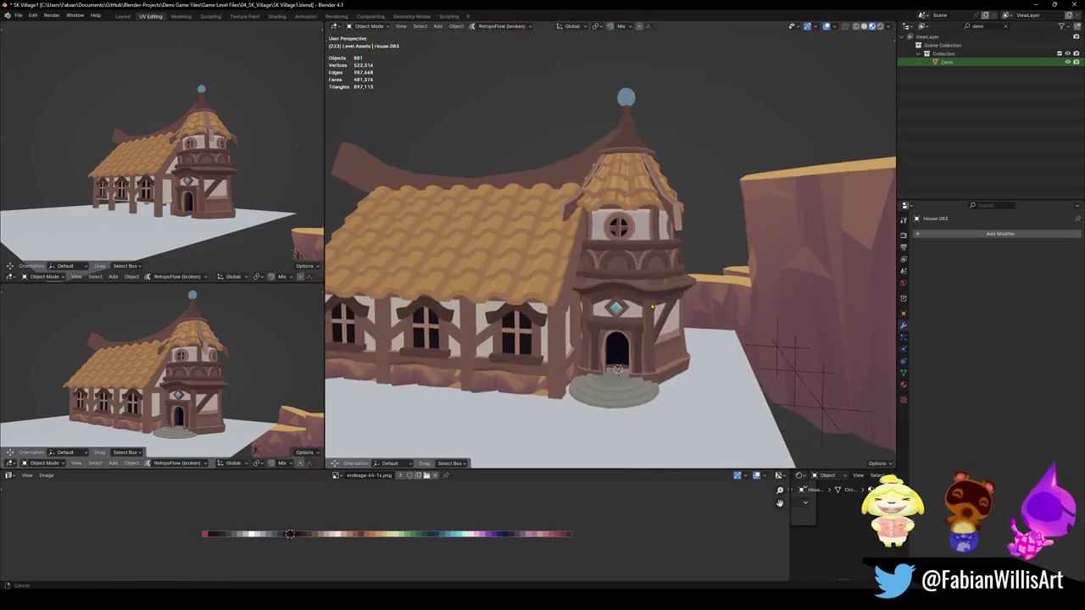
{"action": "mouse_move", "coordinate": [651, 316]}
{"action": "middle_mouse_down"}
{"action": "mouse_move", "coordinate": [669, 293]}
{"action": "mouse_move", "coordinate": [712, 280]}
{"action": "middle_mouse_up"}
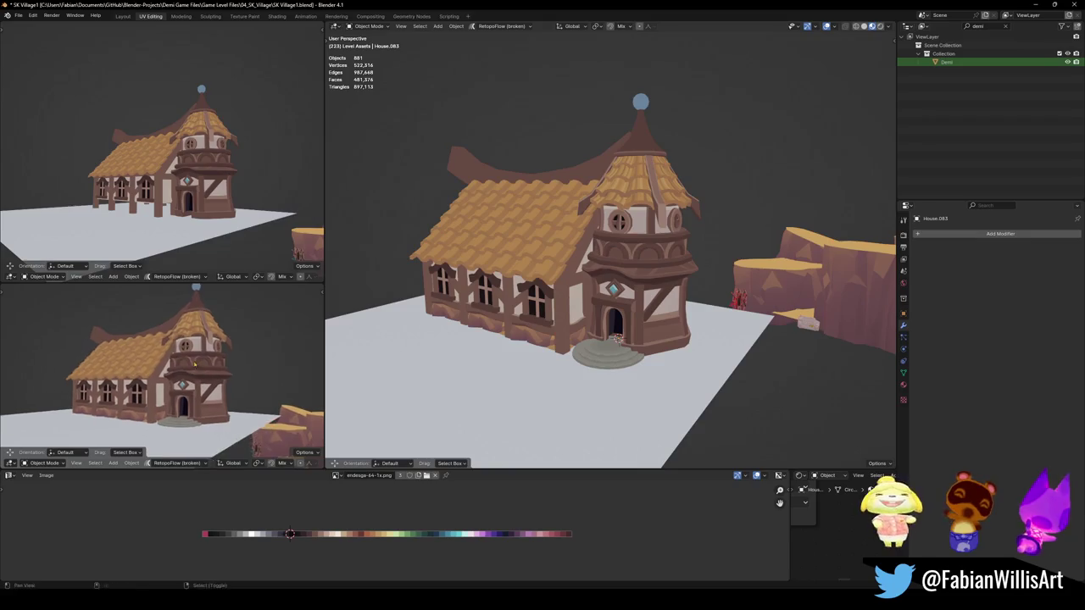
{"action": "middle_click_drag", "start_coordinate": [170, 373], "coordinate": [160, 394]}
{"action": "left_click", "coordinate": [677, 293]}
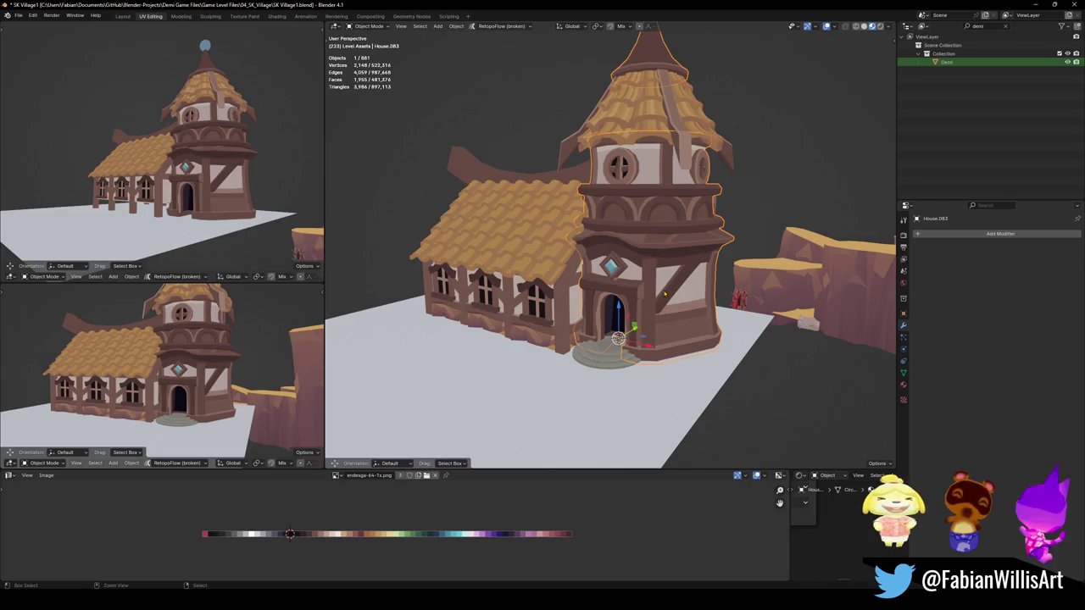